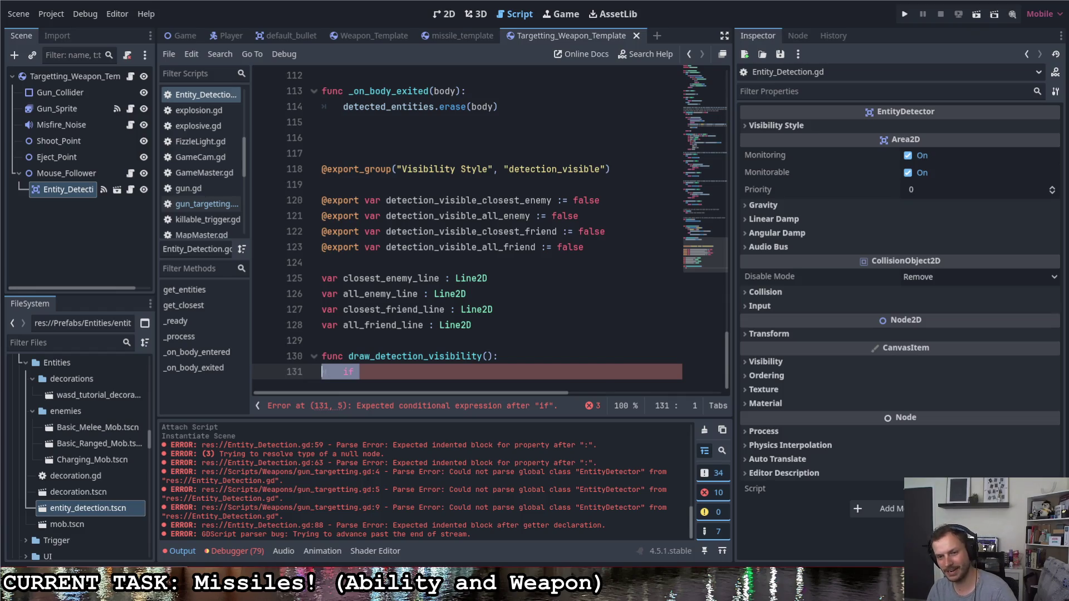
- Replace the placeholder if line with the four pasted detection_visible export declarations
{"action": "triple_click", "coordinate": [348, 371]}
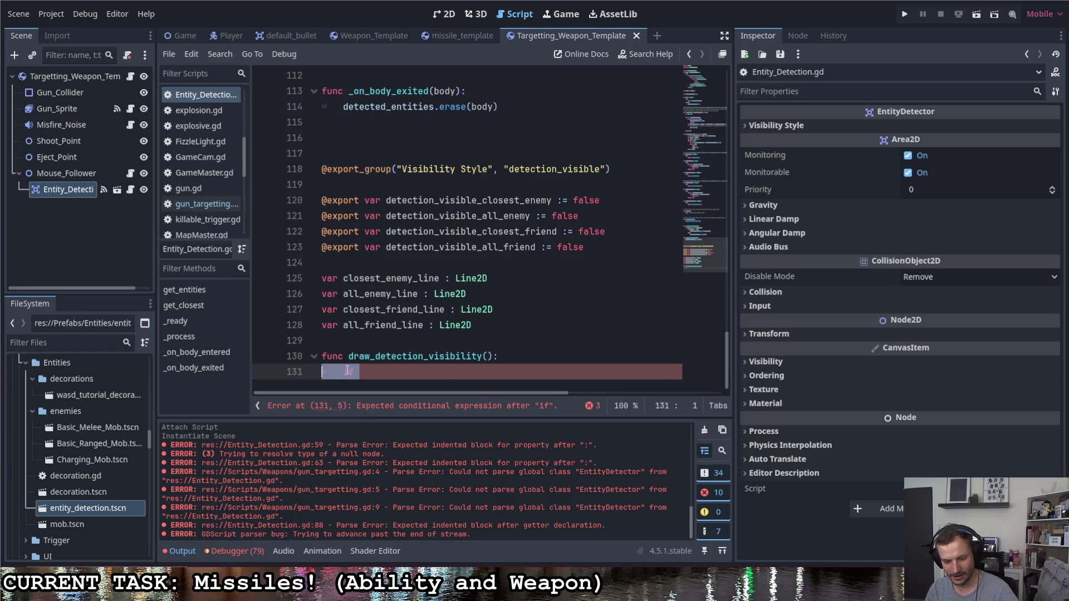
{"action": "type", "text": "@export var detection_visible_closest_enemy := false @export var detection_visible_all_enemy := false @export var detection_visible_closest_friend := false @export var detection_visible_all_friend := false"}
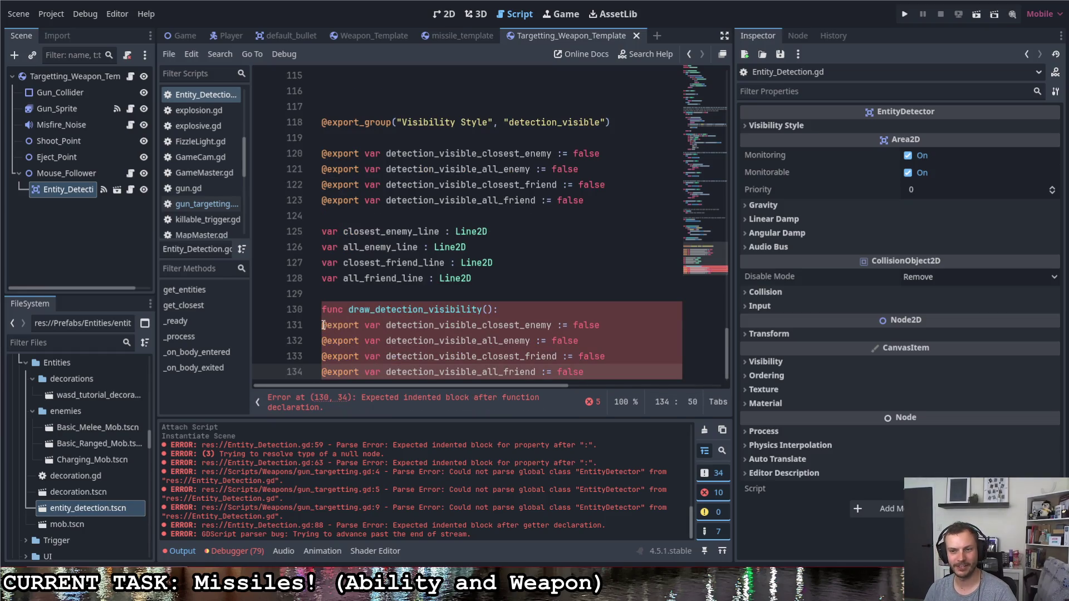
{"action": "scroll", "coordinate": [334, 329], "scroll_direction": "down", "scroll_amount": 1}
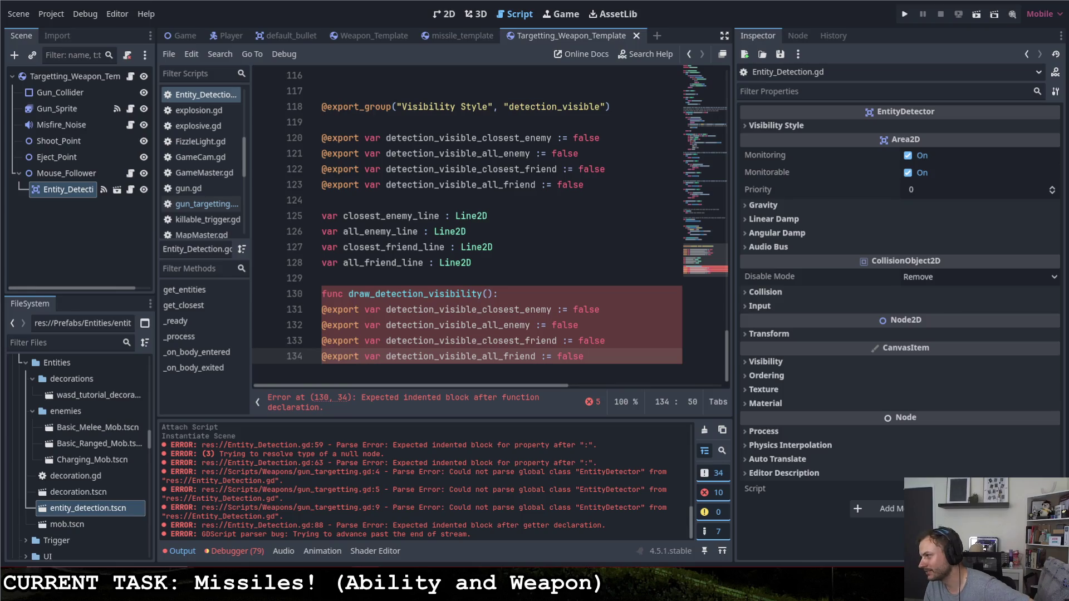
{"action": "left_click", "coordinate": [437, 293]}
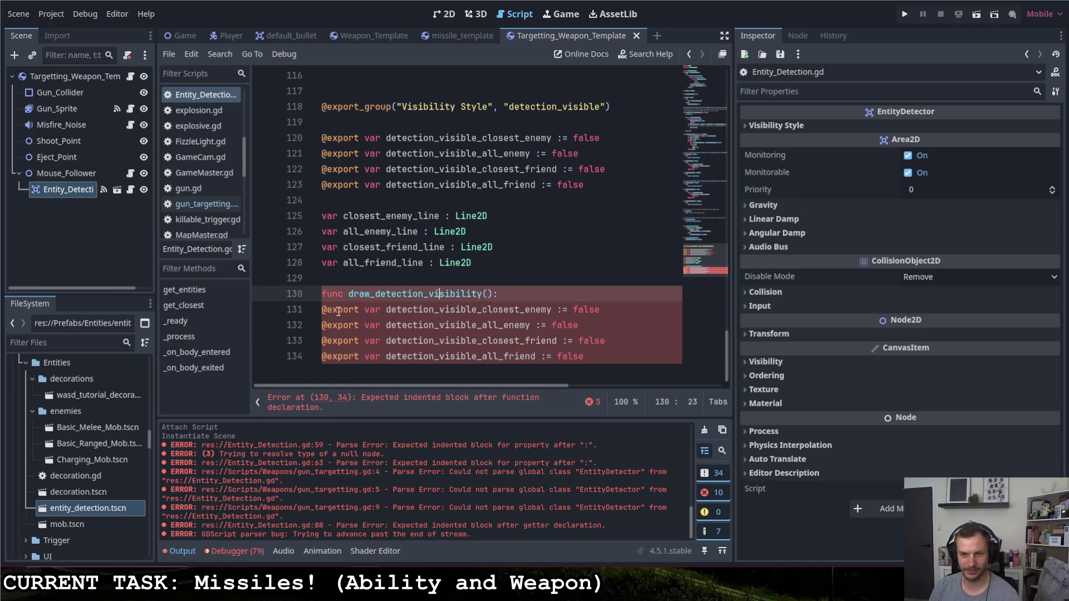
{"action": "left_click", "coordinate": [354, 310]}
{"action": "double_click", "coordinate": [355, 309]}
{"action": "left_click_drag", "start_coordinate": [359, 309], "coordinate": [325, 314]}
{"action": "key", "text": "ctrl+d"}
{"action": "key", "text": "ctrl+d"}
{"action": "key", "text": "ctrl+d"}
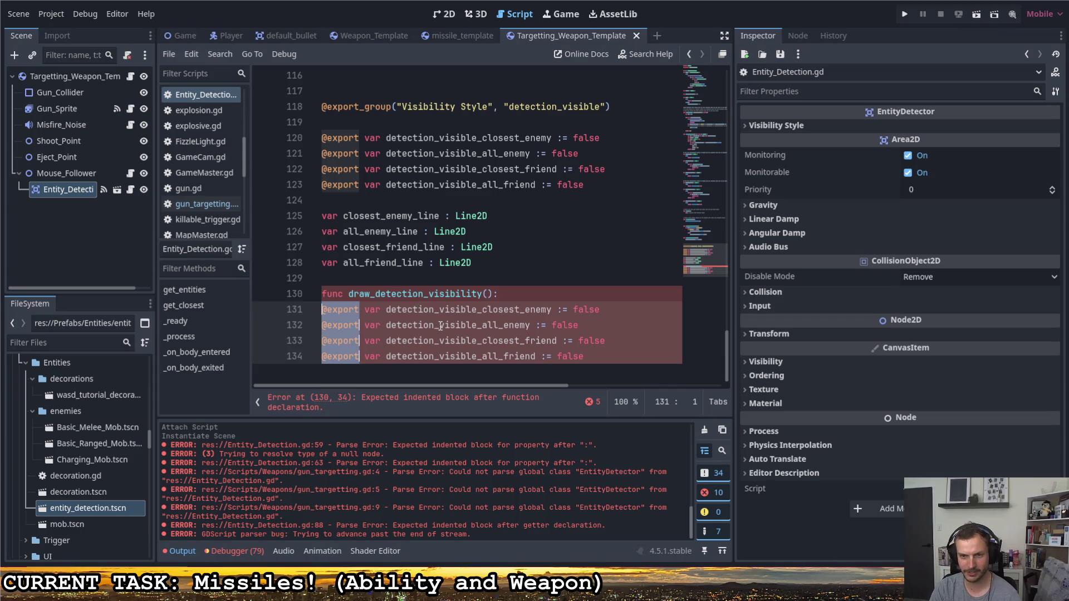
- Turn the four declarations into indented if checks on the detection_visible flags
{"action": "key", "text": "BackSpace"}
{"action": "key", "text": "Delete"}
{"action": "key", "text": "Delete"}
{"action": "key", "text": "Delete"}
{"action": "type", "text": "if"}
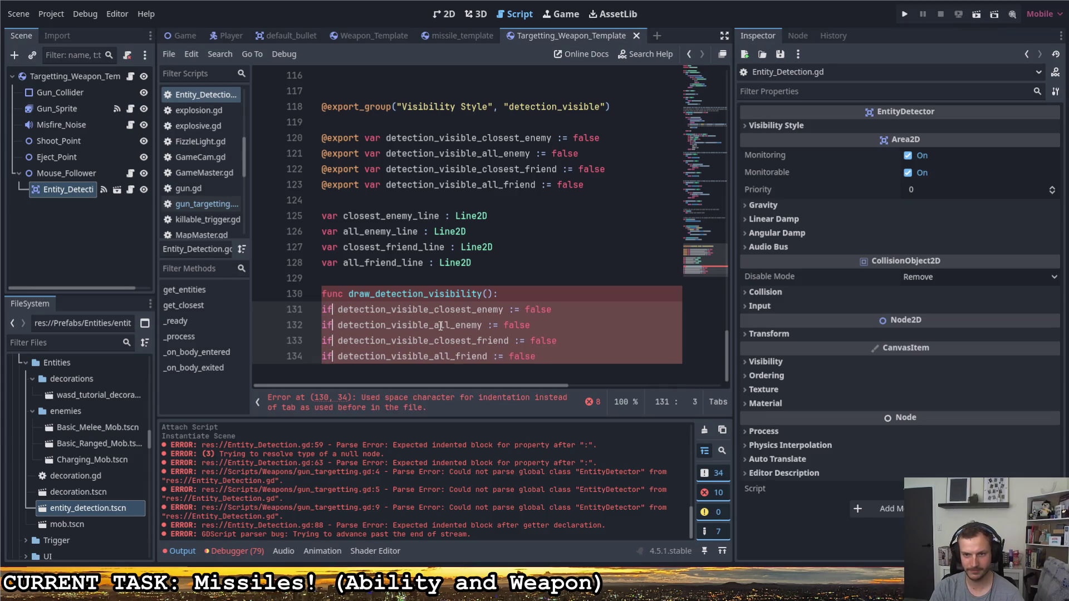
{"action": "key", "text": "Right"}
{"action": "key", "text": "Right"}
{"action": "key", "text": "Right"}
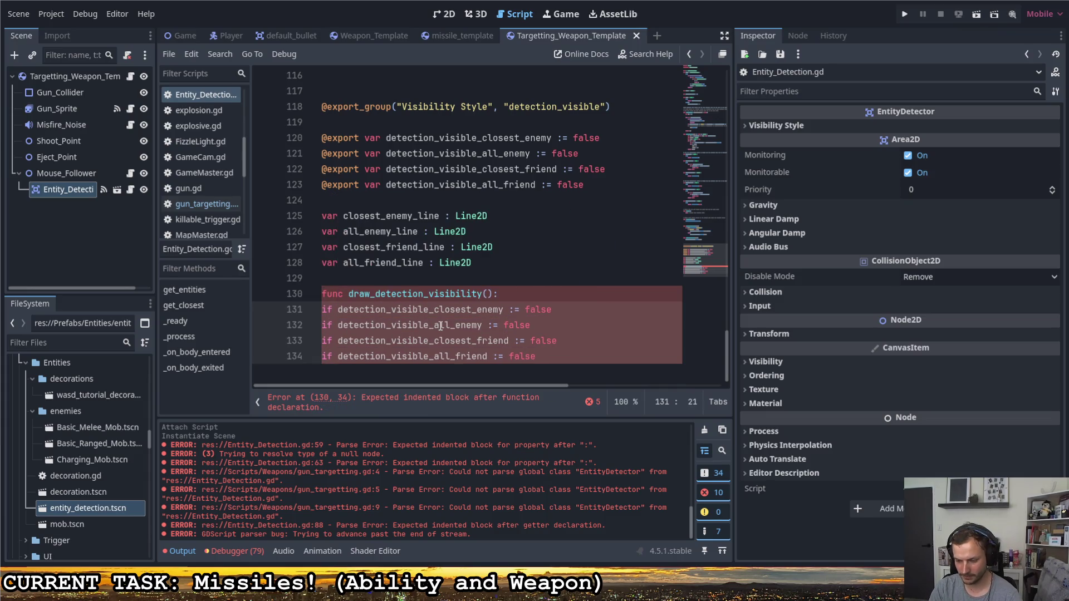
{"action": "key", "text": "End"}
{"action": "key", "text": "BackSpace"}
{"action": "key", "text": "BackSpace"}
{"action": "key", "text": "BackSpace"}
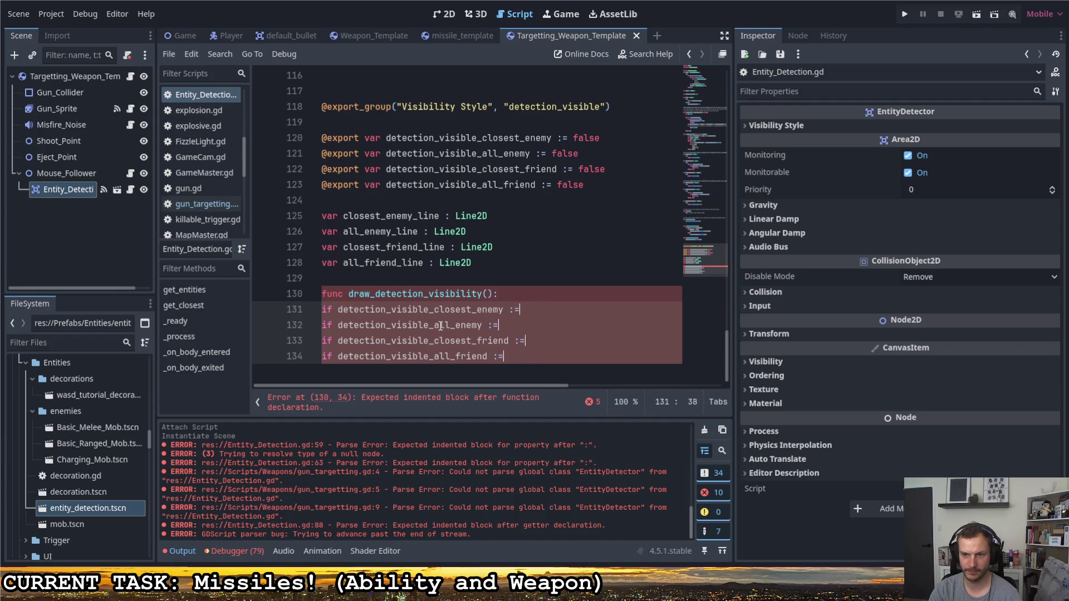
{"action": "key", "text": "BackSpace"}
{"action": "type", "text": ":"}
{"action": "key", "text": "Return"}
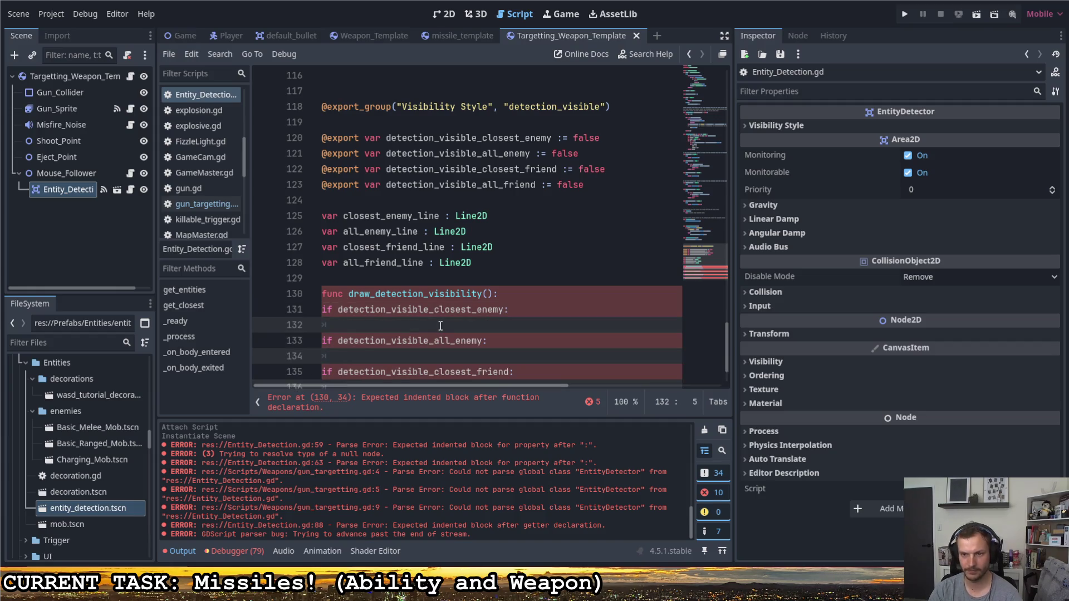
{"action": "scroll", "coordinate": [440, 325], "scroll_direction": "down", "scroll_amount": 2}
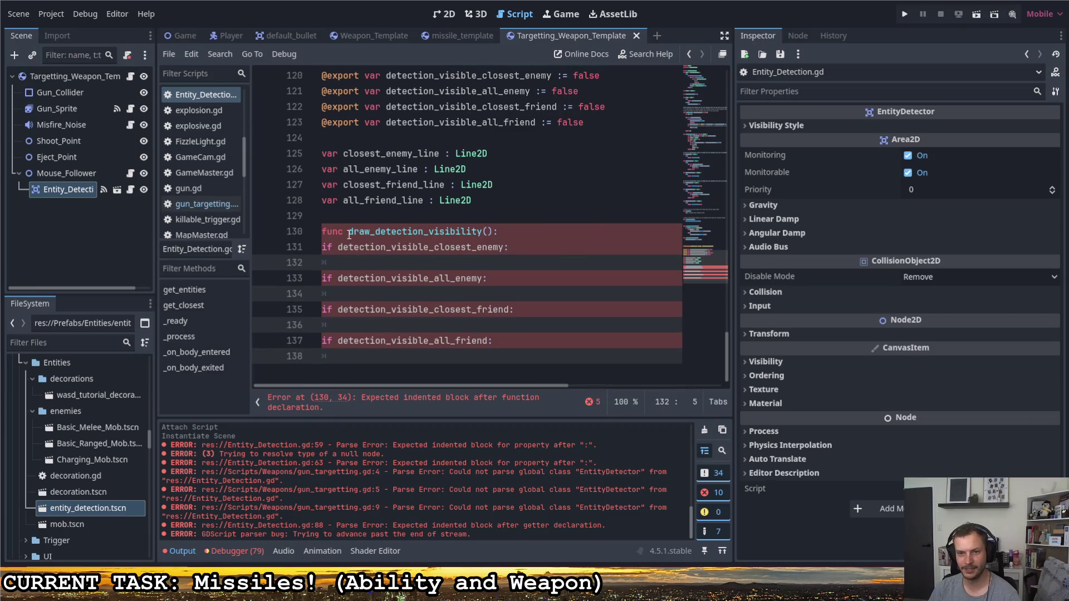
{"action": "mouse_move", "coordinate": [485, 365]}
{"action": "left_mouse_down"}
{"action": "mouse_move", "coordinate": [423, 342]}
{"action": "mouse_move", "coordinate": [303, 250]}
{"action": "left_mouse_up"}
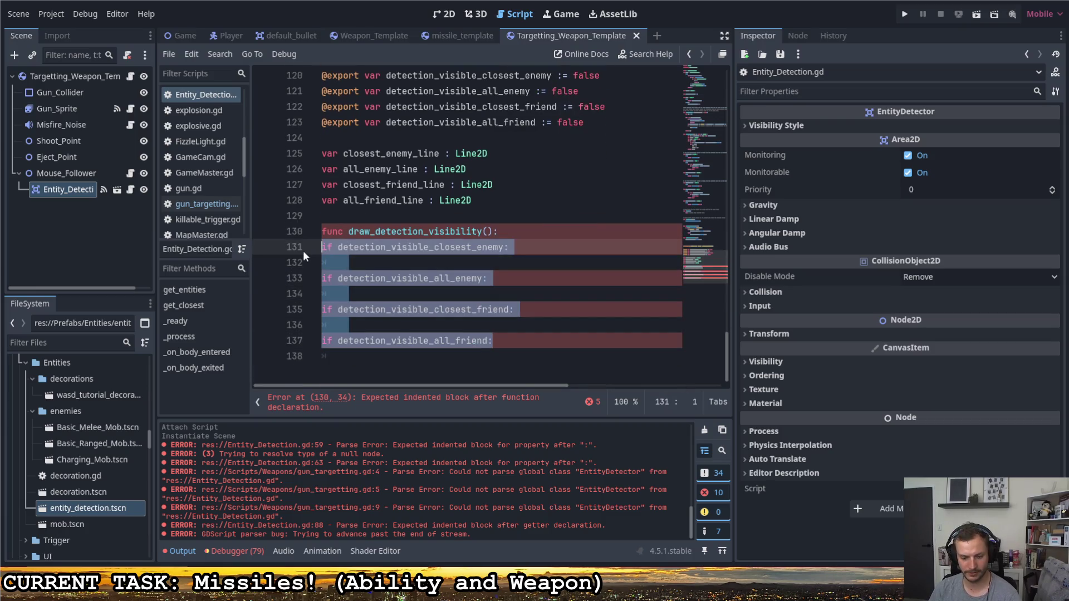
{"action": "key", "text": "Tab"}
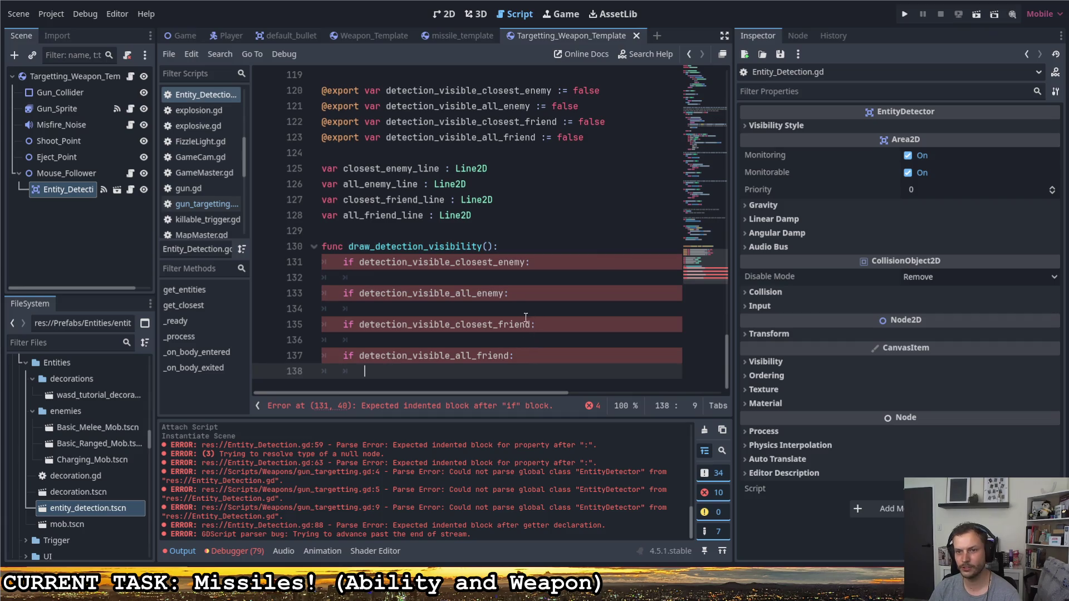
- Put closest_enemy_line and all_enemy_line under their matching if checks
{"action": "left_click", "coordinate": [536, 279]}
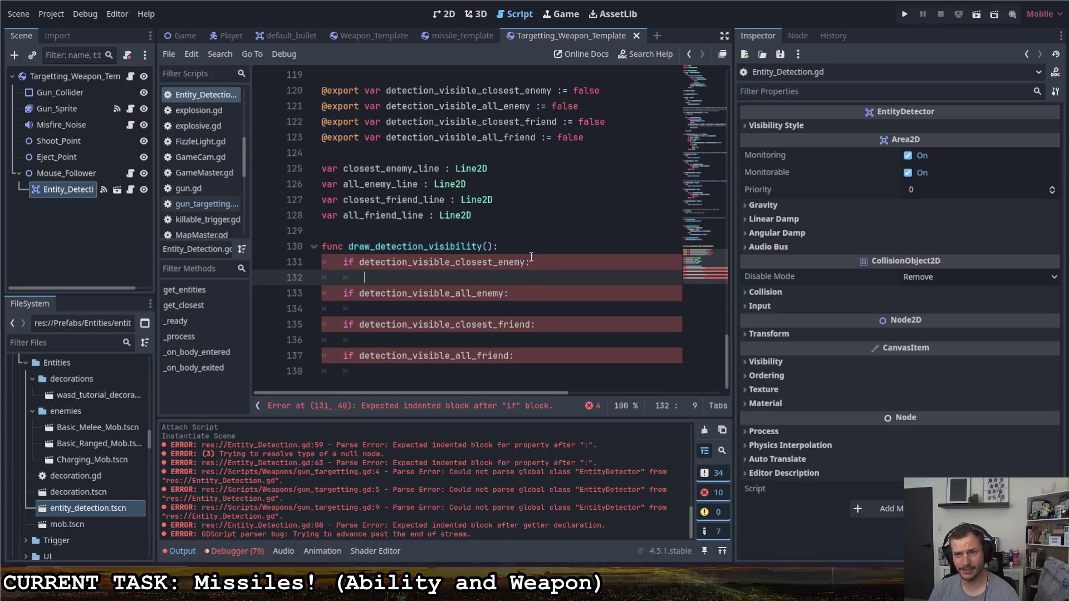
{"action": "double_click", "coordinate": [344, 168]}
{"action": "key", "text": "ctrl+c"}
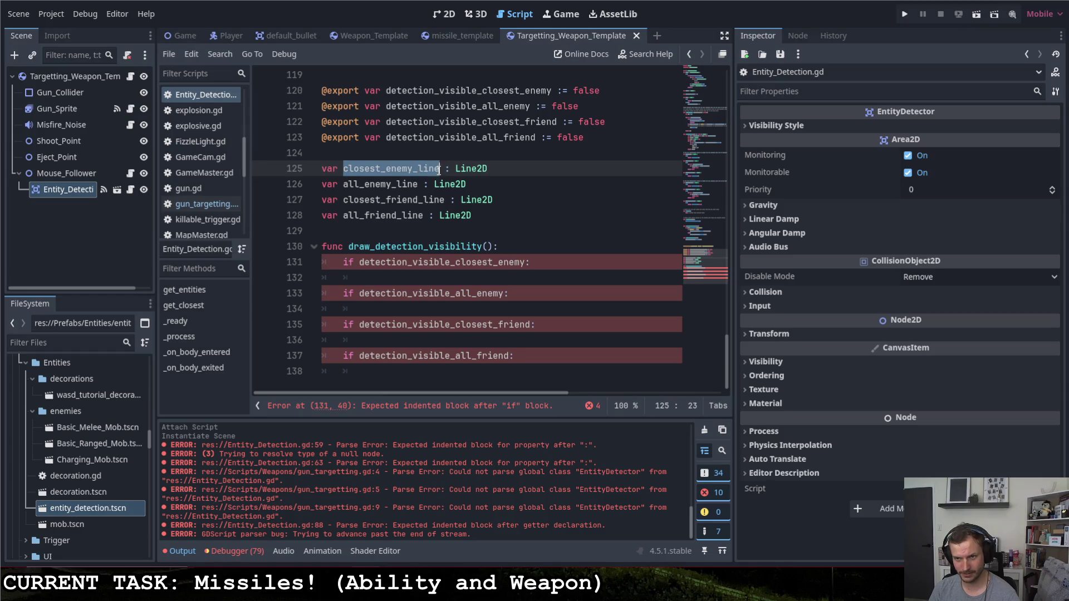
{"action": "left_click", "coordinate": [396, 277]}
{"action": "key", "text": "ctrl+v"}
{"action": "left_click", "coordinate": [356, 185]}
{"action": "double_click", "coordinate": [356, 185]}
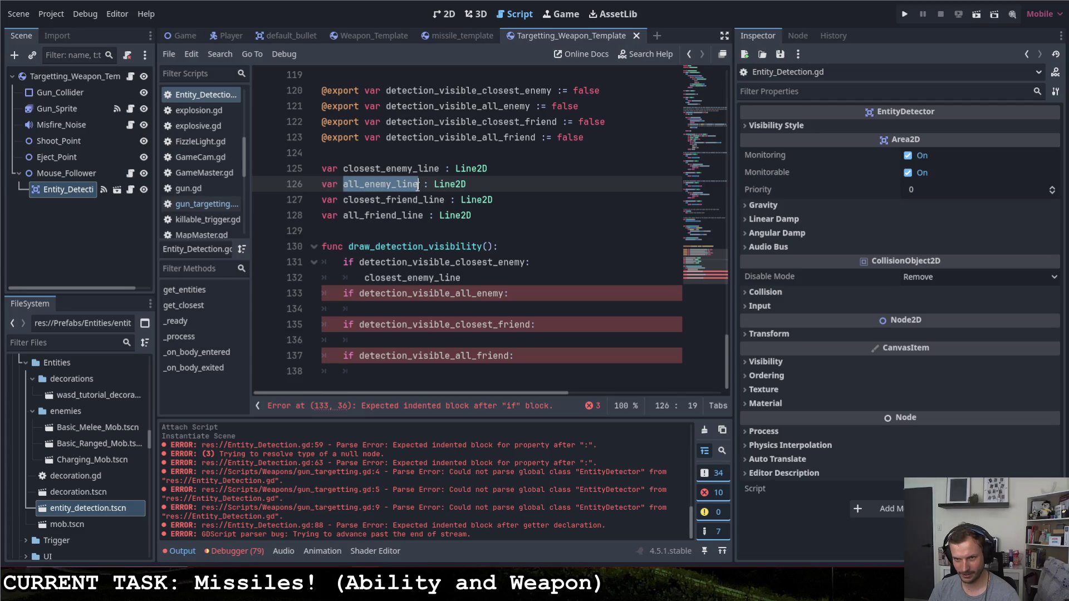
{"action": "key", "text": "ctrl+c"}
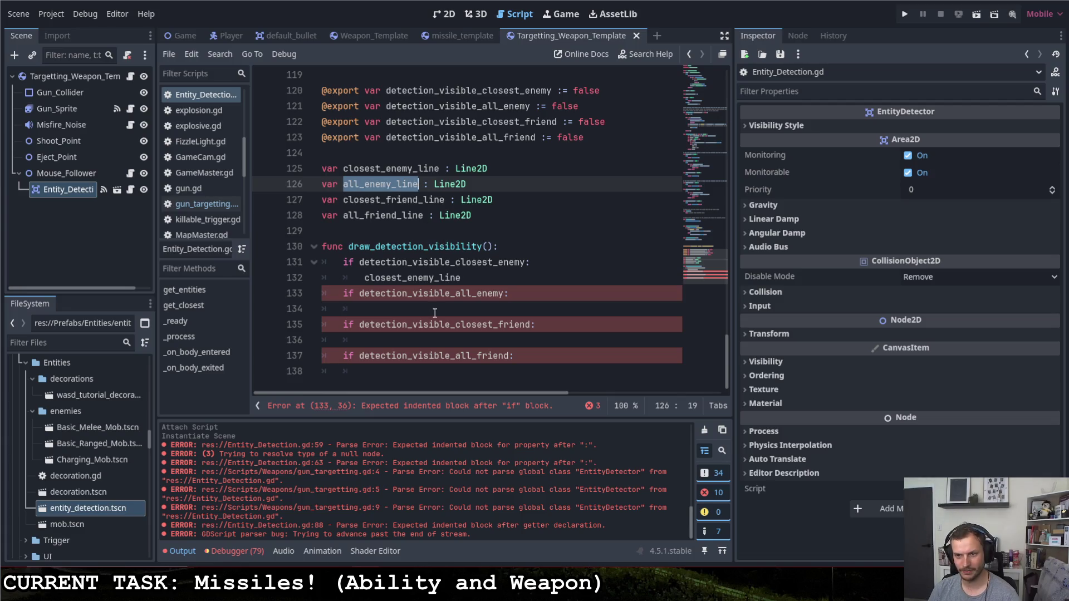
{"action": "left_click", "coordinate": [367, 308]}
{"action": "key", "text": "ctrl+v"}
- Put closest_friend_line and all_friend_line under their matching checks, with a caret on each variable line
{"action": "left_click", "coordinate": [344, 200]}
{"action": "double_click", "coordinate": [344, 201]}
{"action": "key", "text": "ctrl+c"}
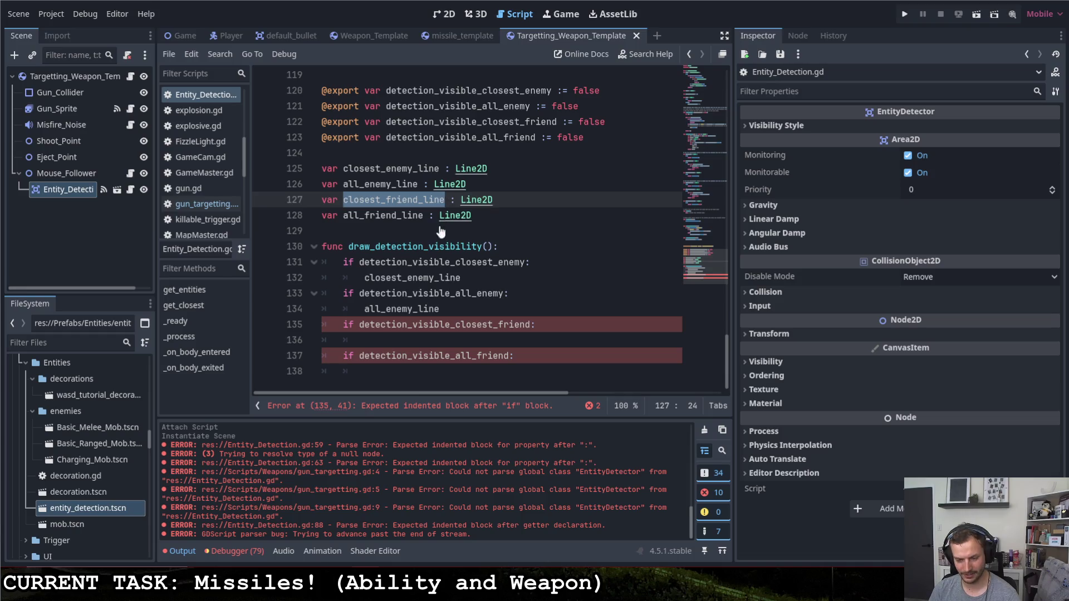
{"action": "left_click", "coordinate": [422, 340]}
{"action": "key", "text": "ctrl+v"}
{"action": "double_click", "coordinate": [366, 217]}
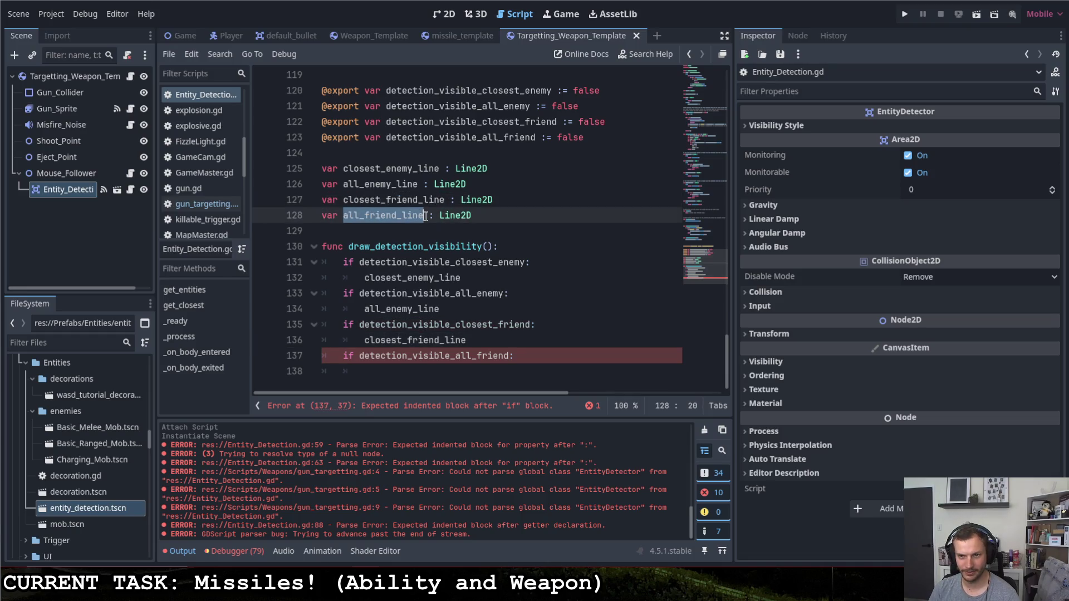
{"action": "left_click", "coordinate": [390, 370]}
{"action": "key", "text": "ctrl+v"}
{"action": "double_click", "coordinate": [351, 262]}
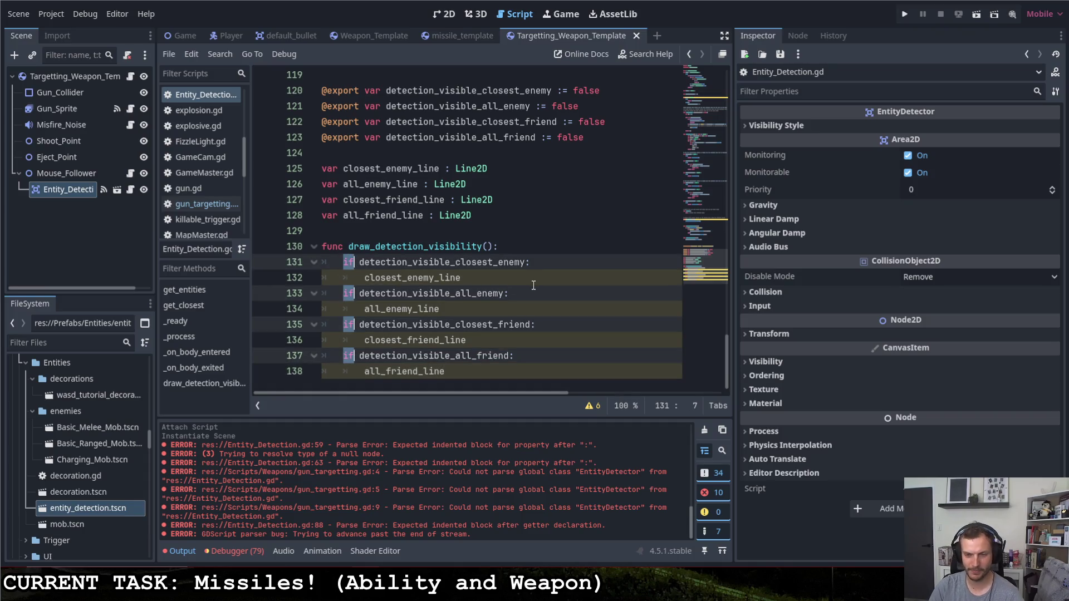
{"action": "key", "text": "Down"}
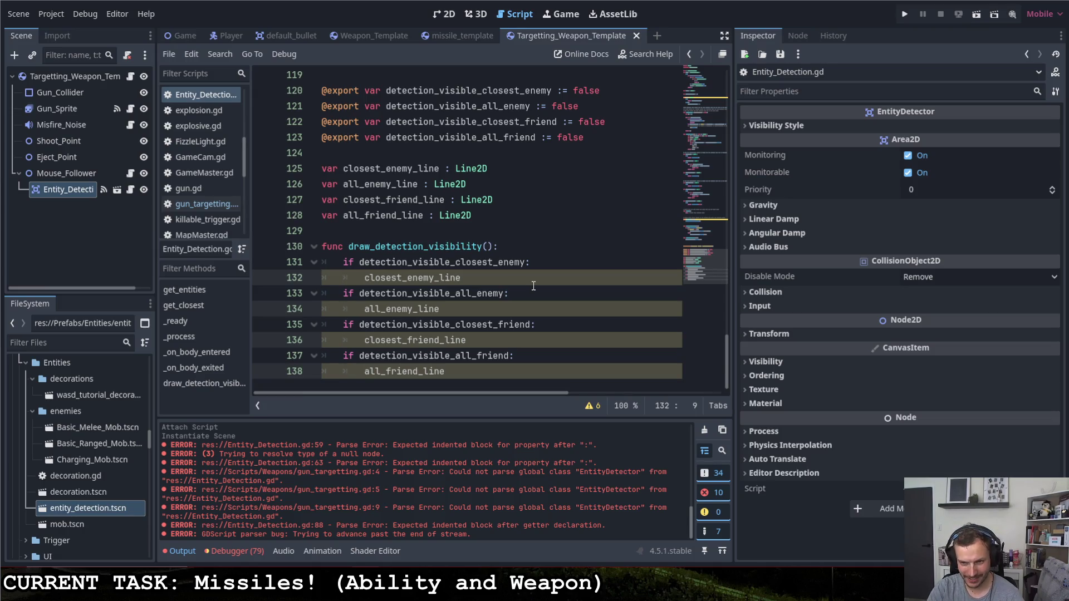
- Wrap each line variable in an if is_instance_valid(...): check with a new indented line below
{"action": "type", "text": "if "}
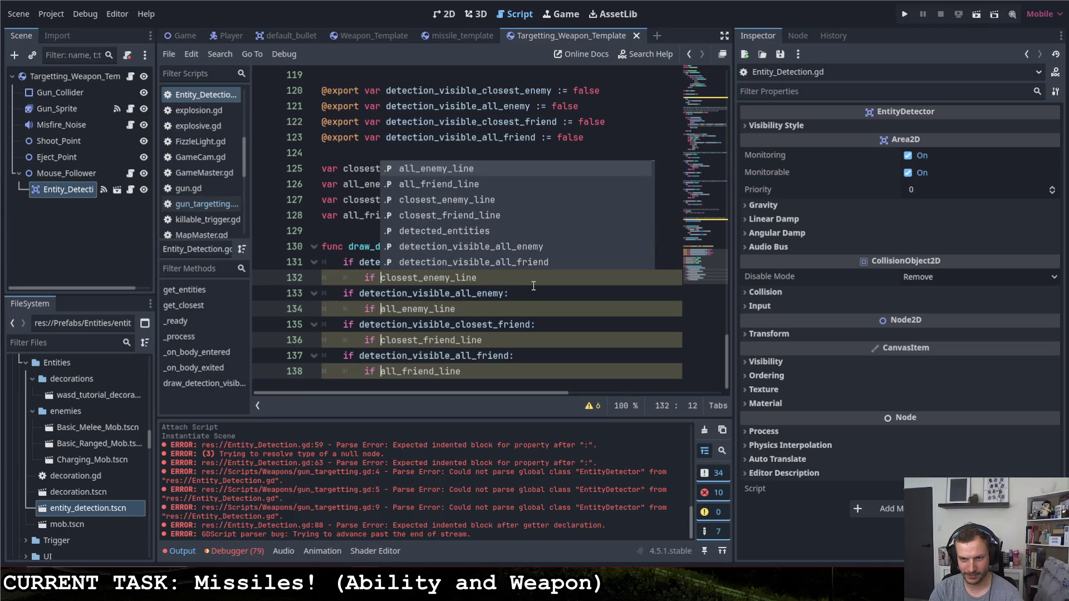
{"action": "type", "text": "is_instance"}
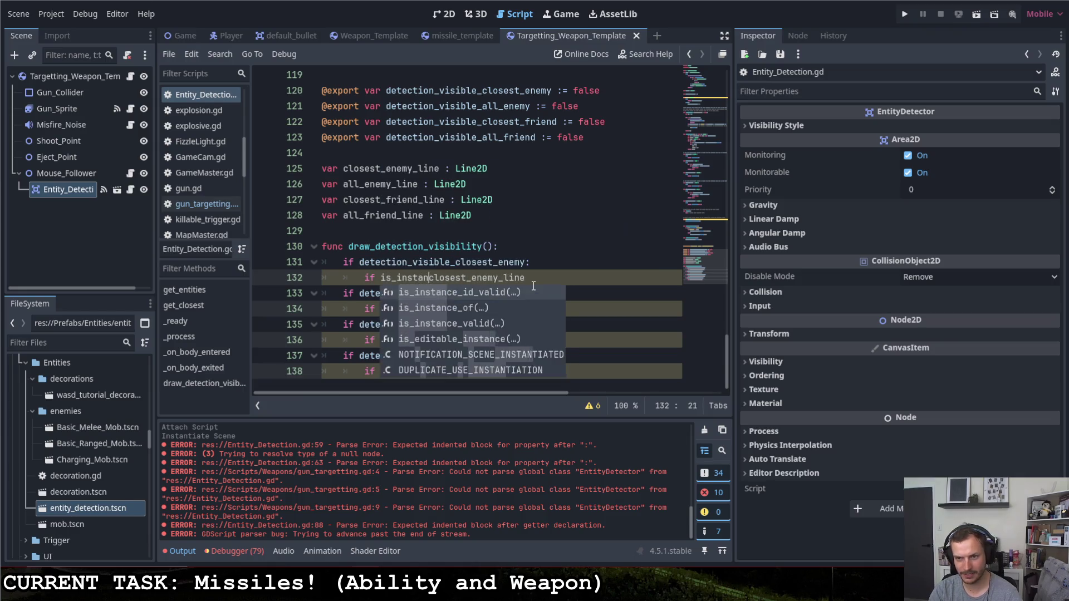
{"action": "key", "text": "Down"}
{"action": "key", "text": "Down"}
{"action": "key", "text": "Tab"}
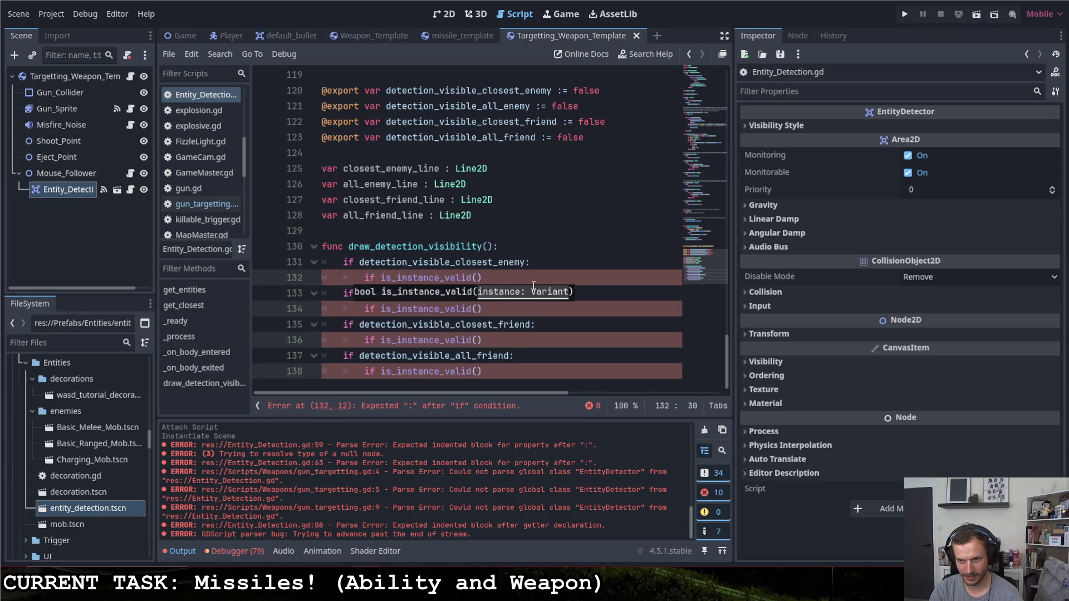
{"action": "key", "text": "ctrl+z"}
{"action": "type", "text": "id("}
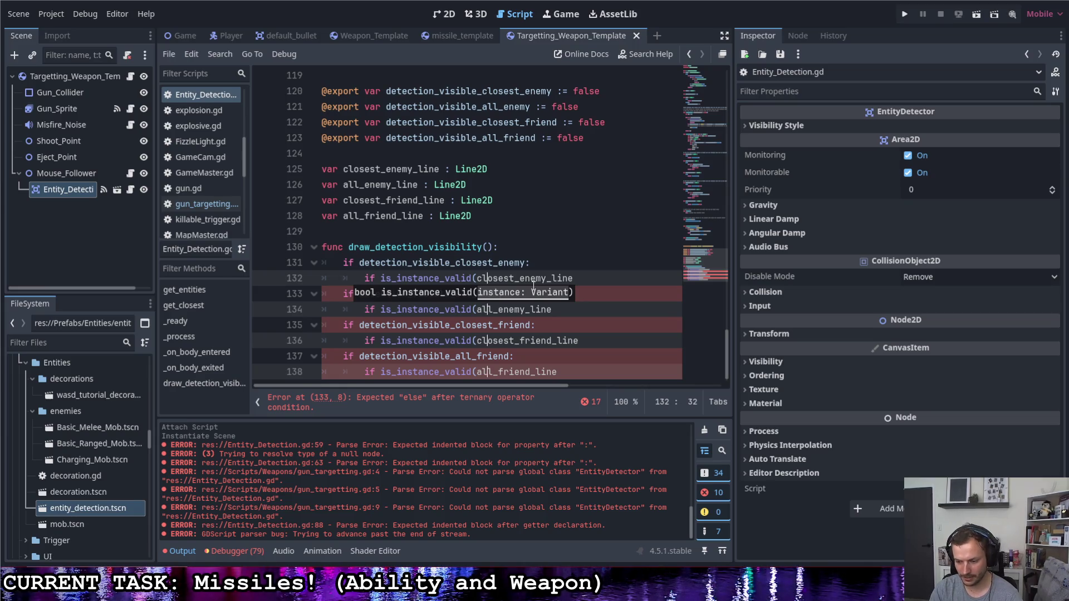
{"action": "key", "text": "End"}
{"action": "type", "text": ")"}
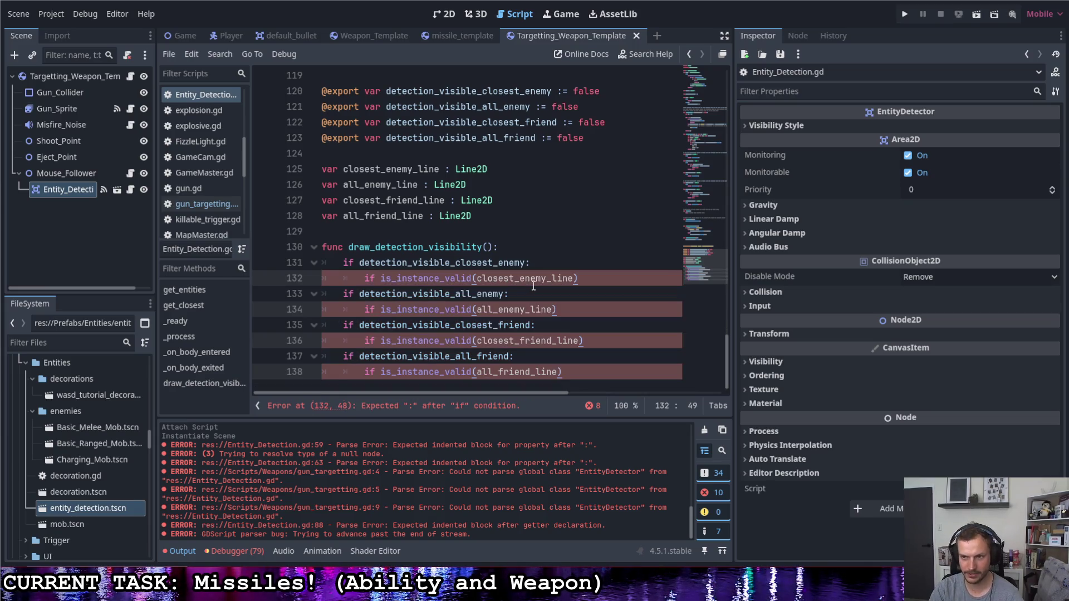
{"action": "type", "text": ":"}
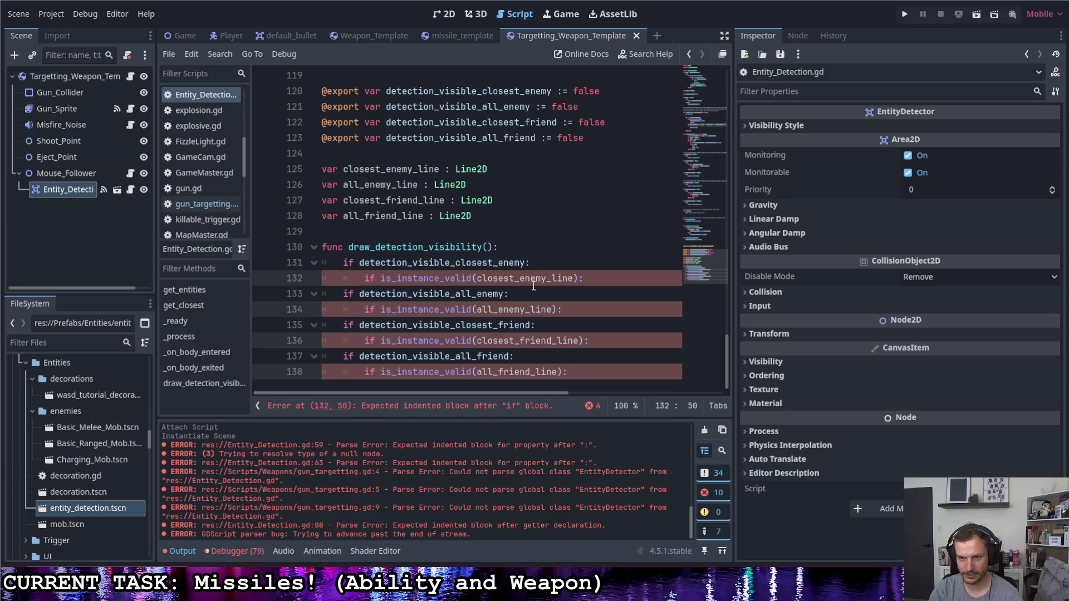
{"action": "key", "text": "Return"}
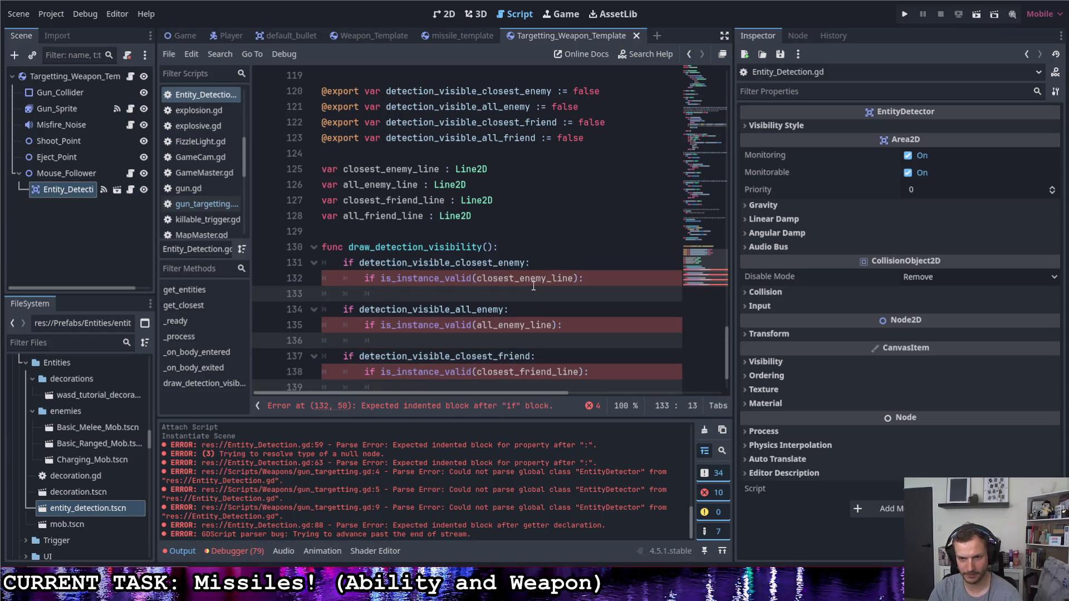
- Negate the four checks to if !is_instance_valid(...)
{"action": "key", "text": "Up"}
{"action": "key", "text": "Left"}
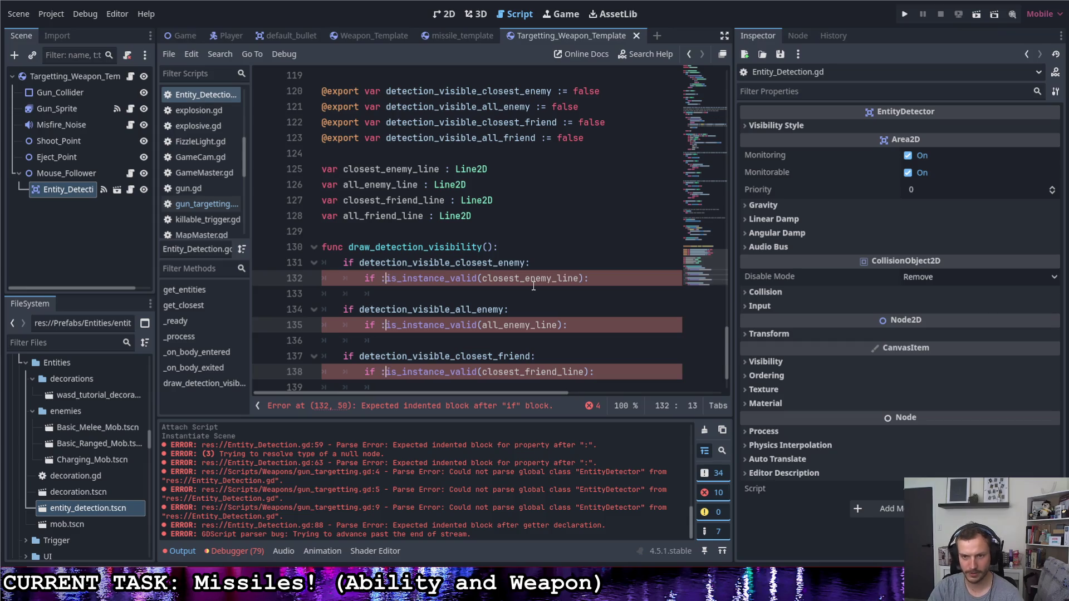
{"action": "type", "text": "!"}
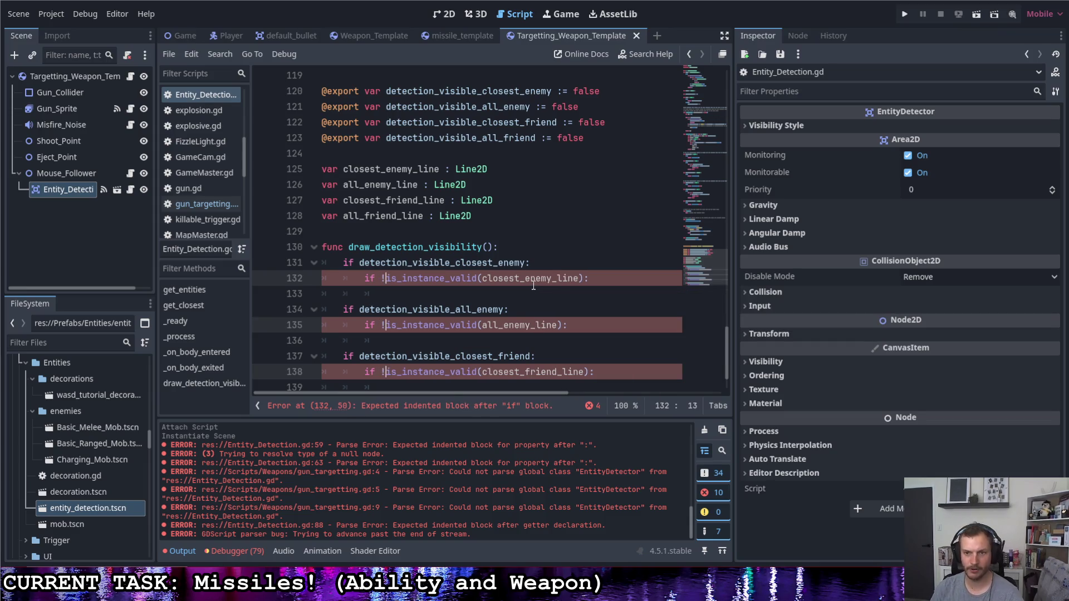
{"action": "scroll", "coordinate": [551, 278], "scroll_direction": "down", "scroll_amount": 2}
{"action": "key", "text": "Down"}
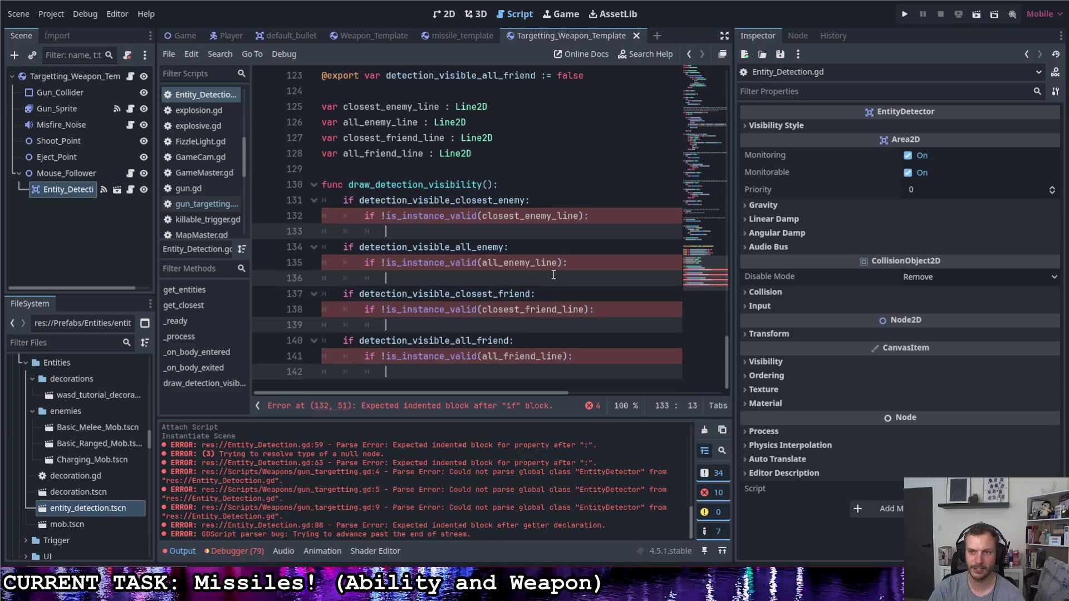
- Copy each checked variable name onto the blank line beneath its check
{"action": "type", "text": "clo"}
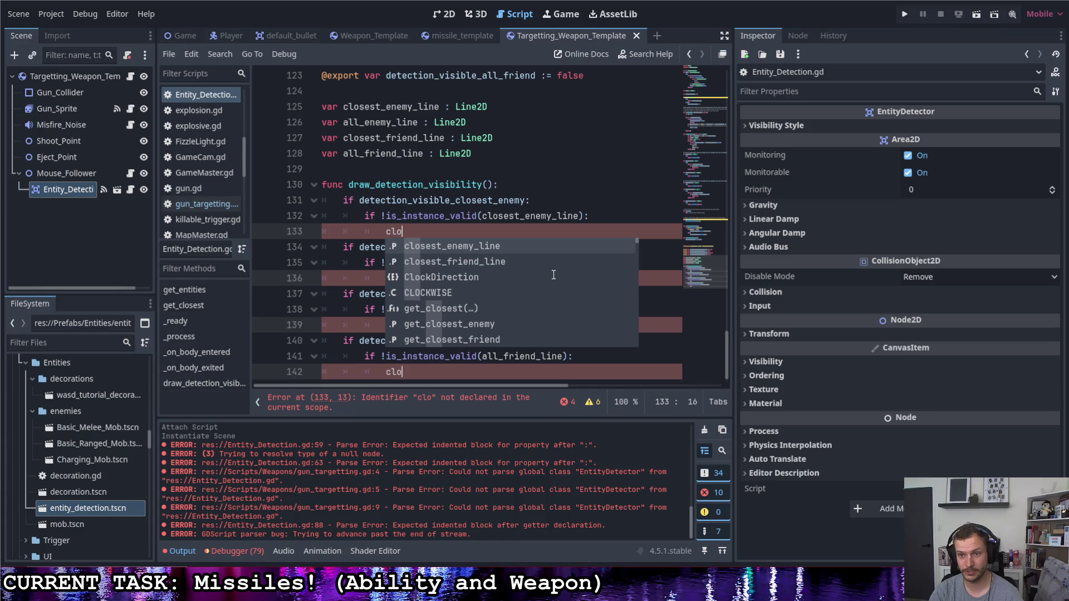
{"action": "key", "text": "BackSpace"}
{"action": "key", "text": "BackSpace"}
{"action": "key", "text": "BackSpace"}
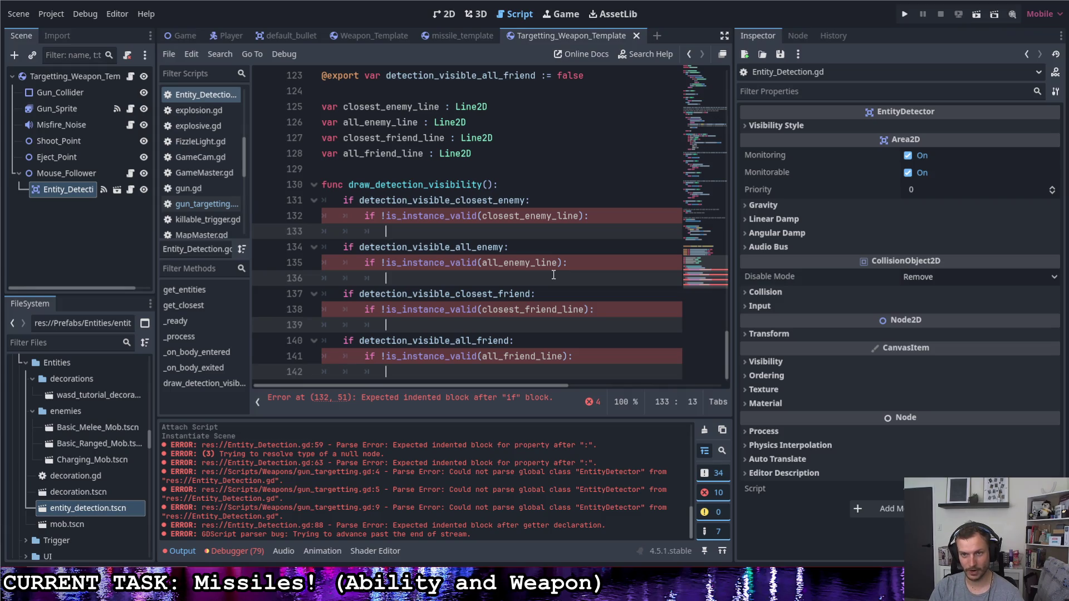
{"action": "key", "text": "Up"}
{"action": "key", "text": "End"}
{"action": "key", "text": "Left"}
{"action": "key", "text": "Left"}
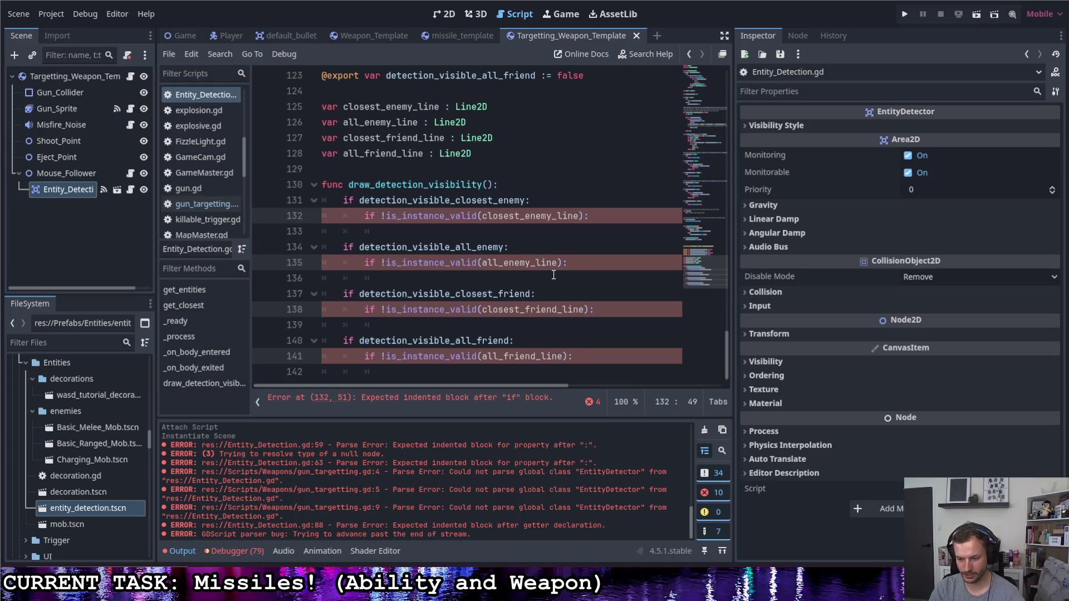
{"action": "key", "text": "shift+Home"}
{"action": "key", "text": "ctrl+shift+Right"}
{"action": "key", "text": "ctrl+shift+Right"}
{"action": "key", "text": "ctrl+shift+Right"}
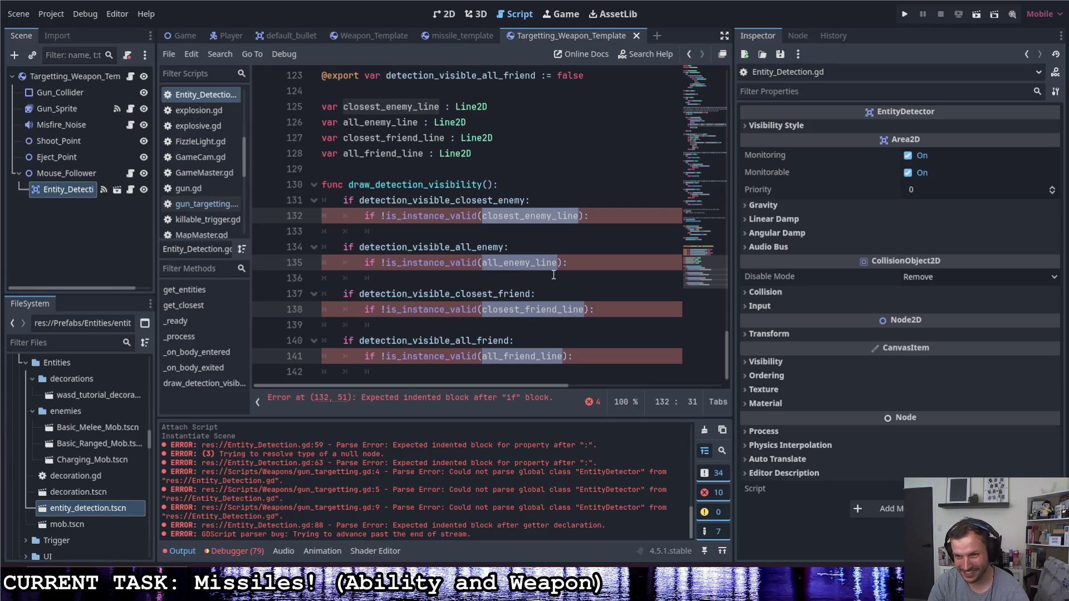
{"action": "key", "text": "ctrl+c"}
{"action": "key", "text": "Down"}
{"action": "key", "text": "ctrl+v"}
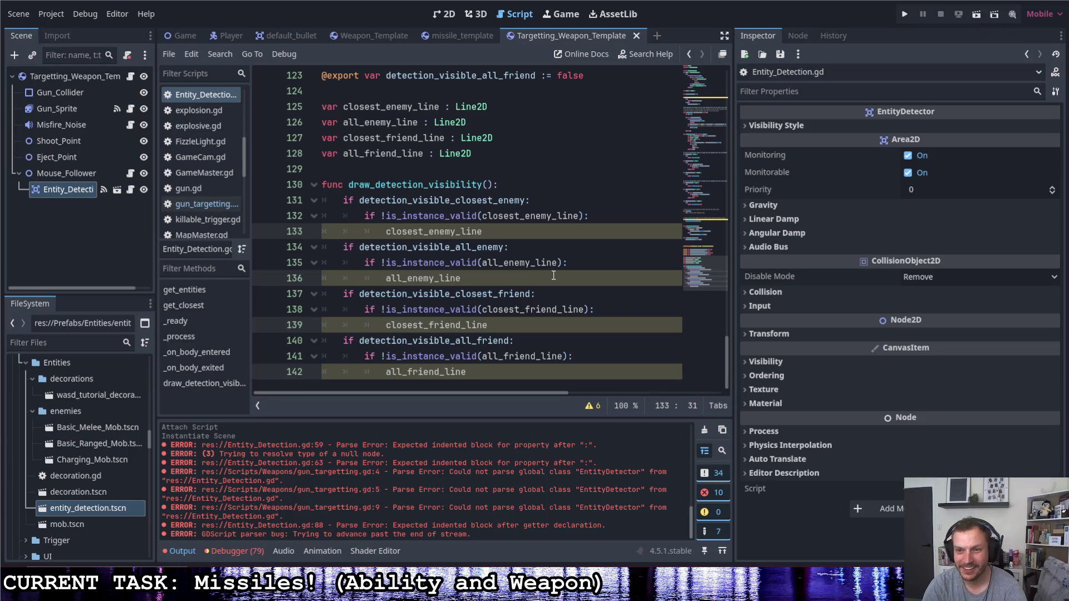
- Assign Line2D.new() to each of the four line variables
{"action": "key", "text": "ctrl+space"}
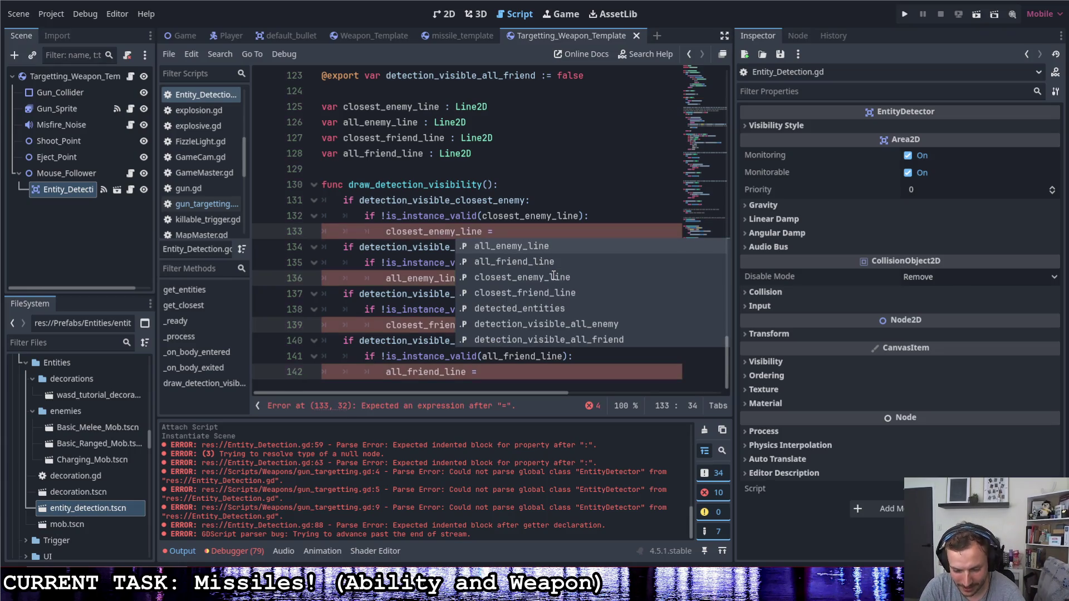
{"action": "type", "text": "Line2"}
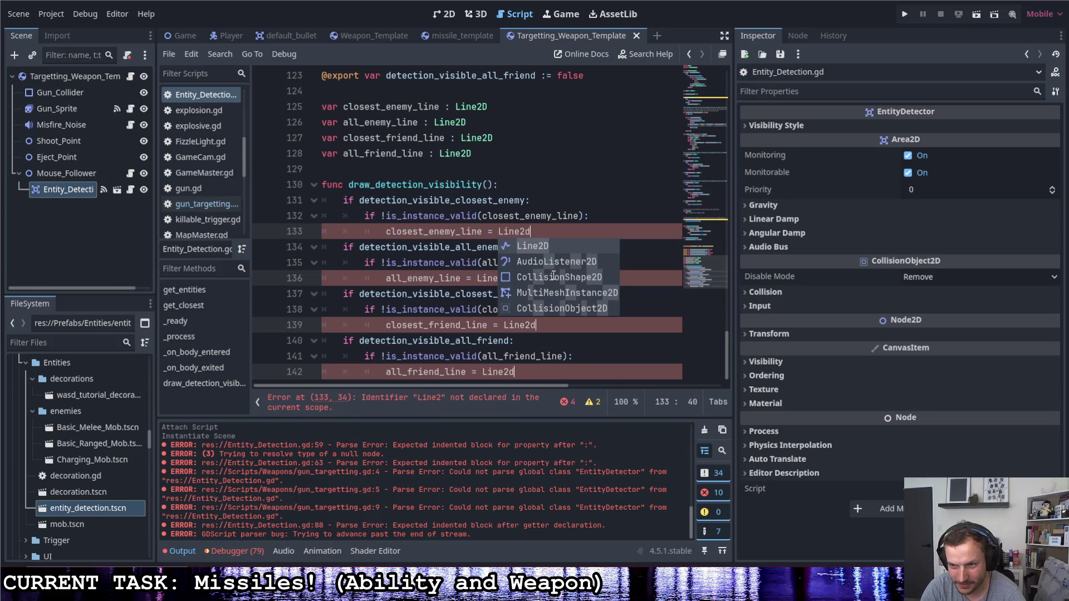
{"action": "key", "text": "Return"}
{"action": "type", "text": ".new"}
{"action": "key", "text": "Return"}
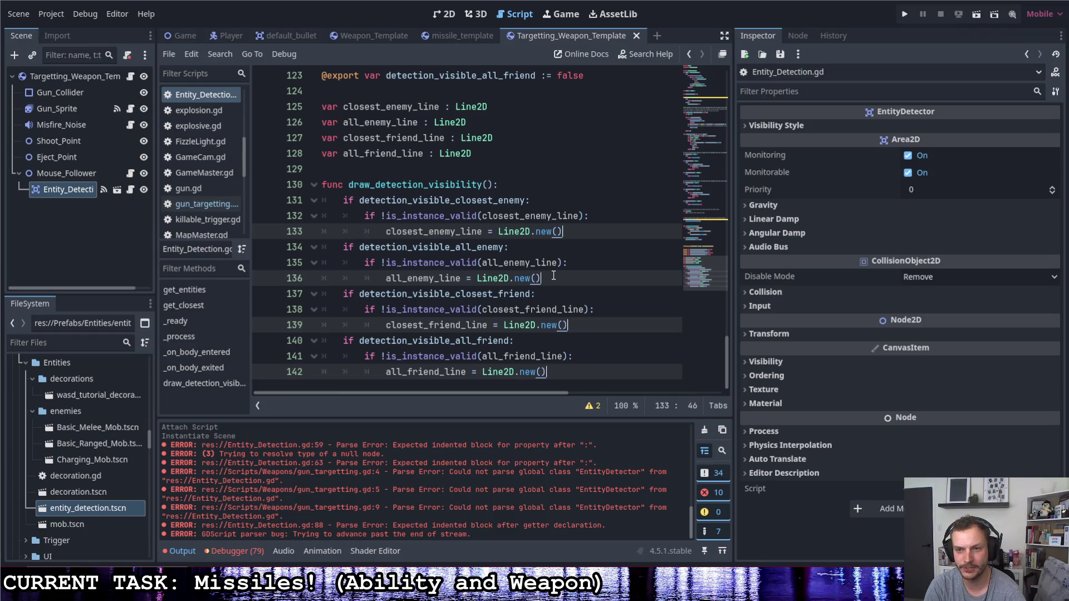
{"action": "key", "text": "Return"}
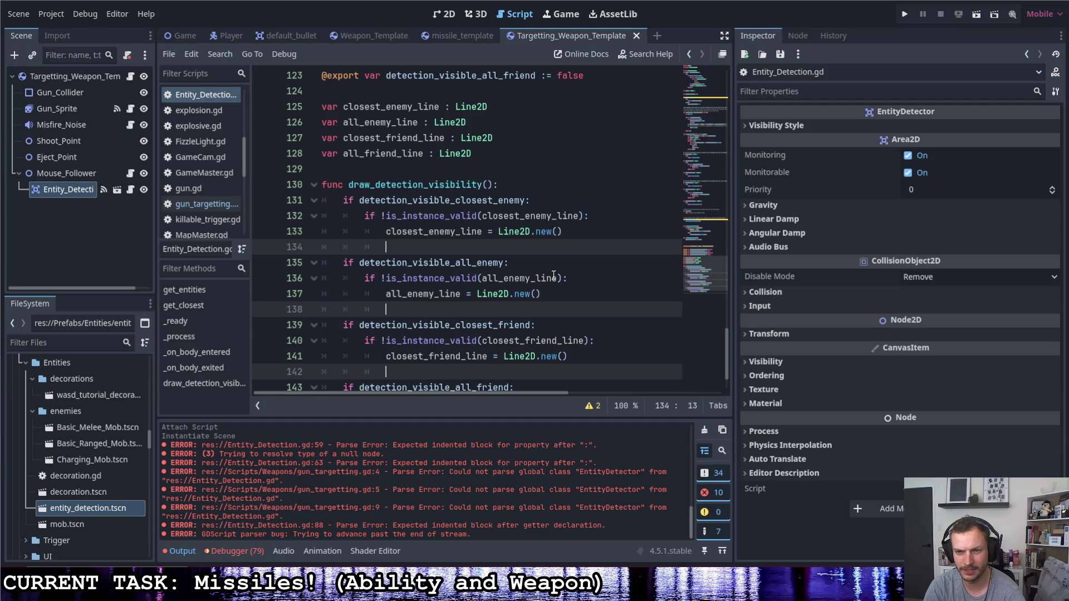
- Add an add_child(<line variable>) call after each Line2D.new() assignment
{"action": "type", "text": "add_cl"}
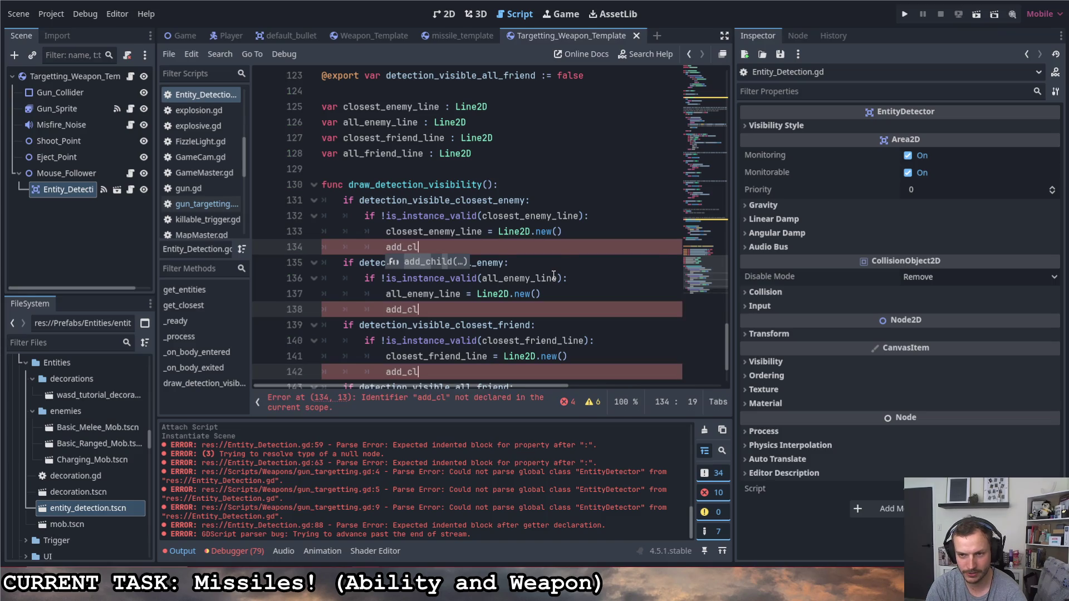
{"action": "key", "text": "Return"}
{"action": "key", "text": "ctrl+v"}
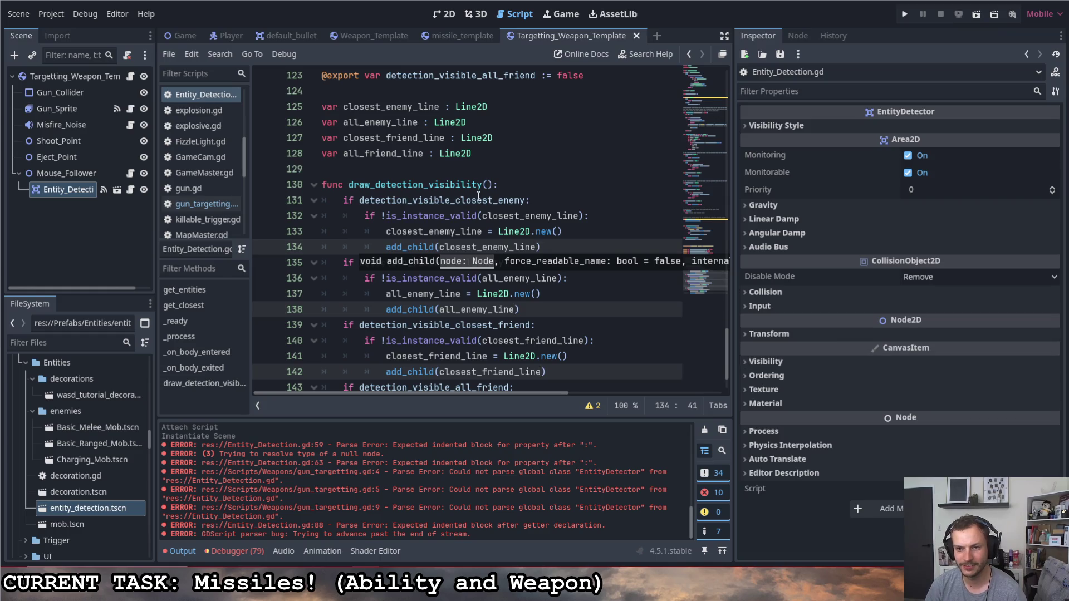
{"action": "scroll", "coordinate": [559, 196], "scroll_direction": "down", "scroll_amount": 2}
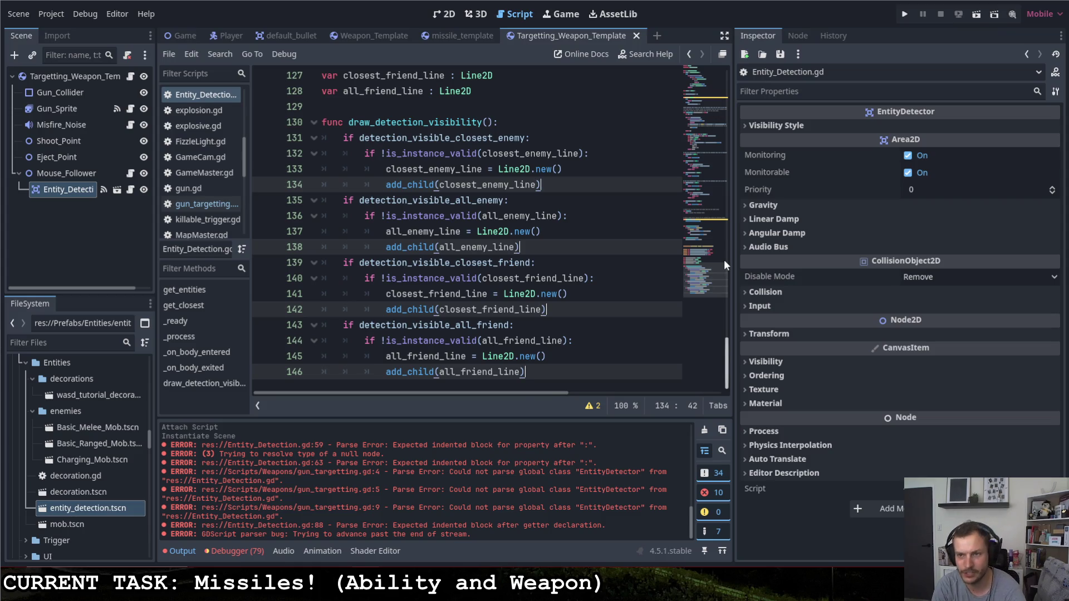
{"action": "key", "text": "Return"}
- Start a <variable>.points line and open a new indented line below each add_child call
{"action": "key", "text": "BackSpace"}
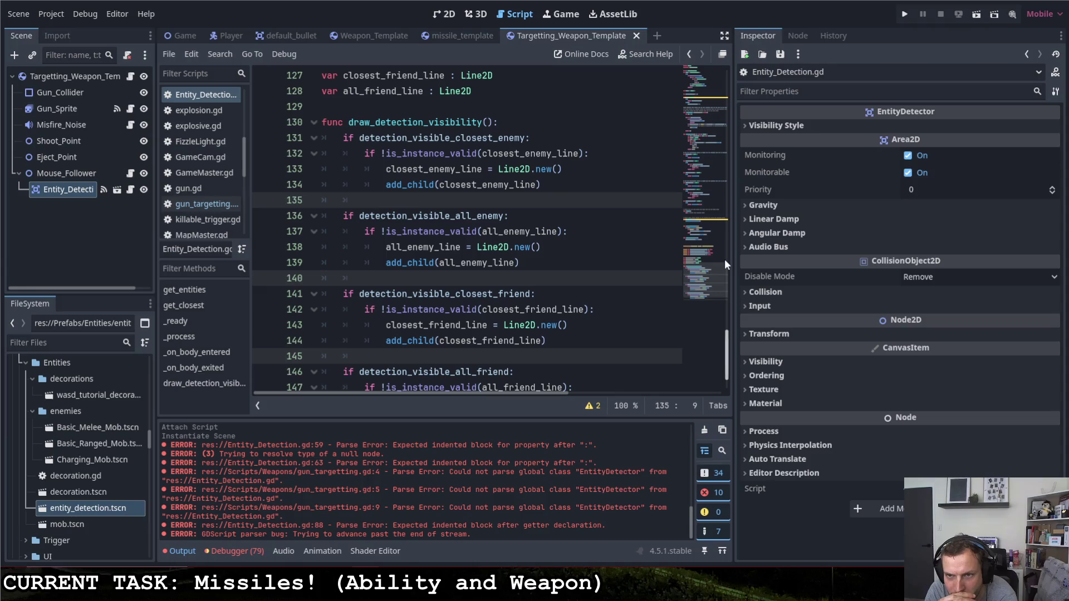
{"action": "type", "text": "clos"}
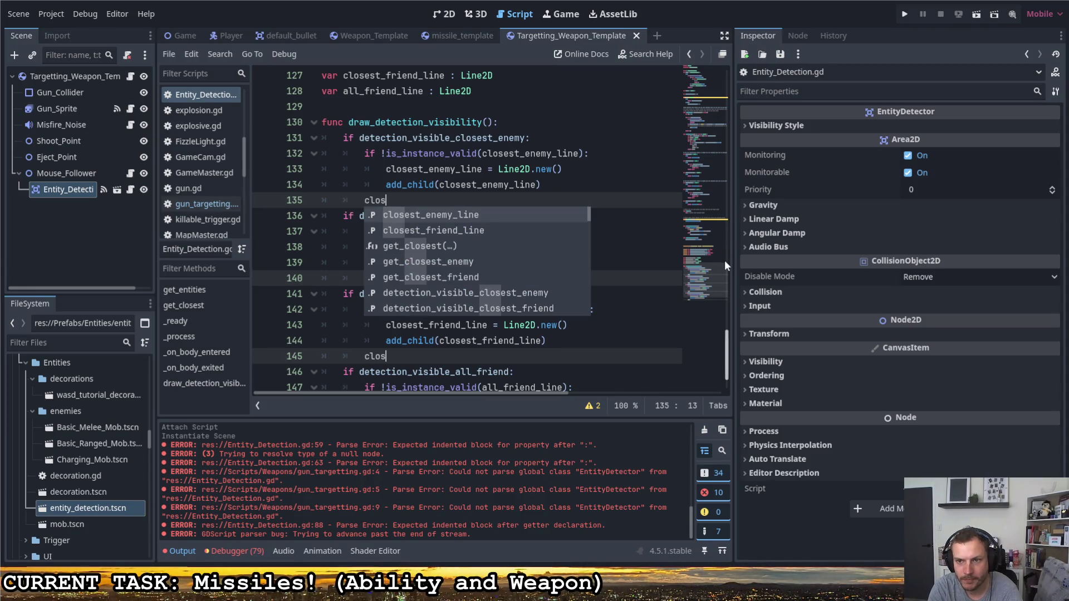
{"action": "key", "text": "BackSpace"}
{"action": "key", "text": "BackSpace"}
{"action": "key", "text": "BackSpace"}
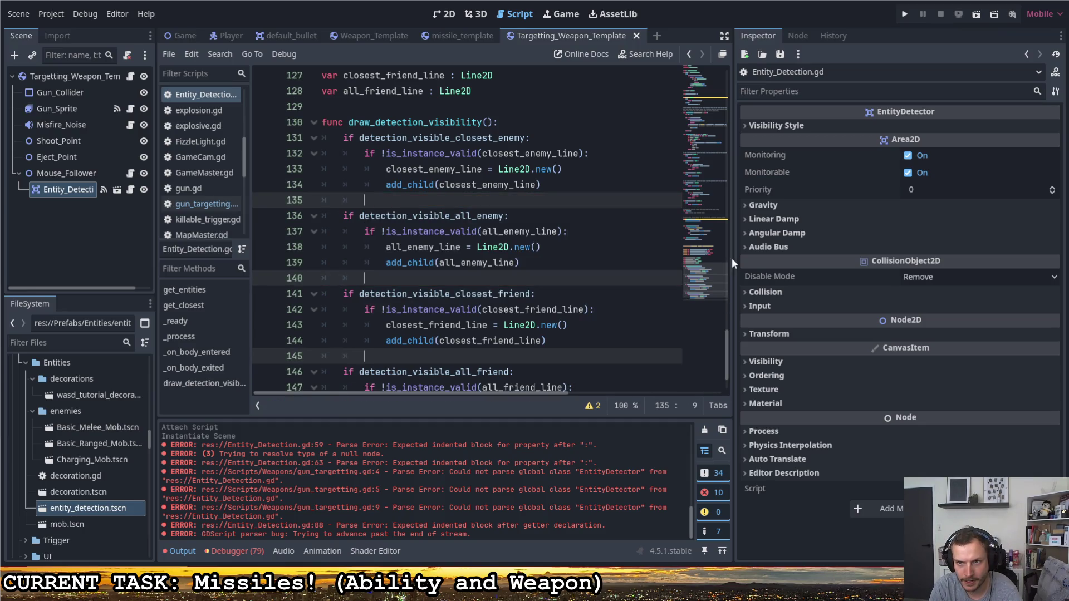
{"action": "key", "text": "ctrl+v"}
{"action": "type", "text": "."}
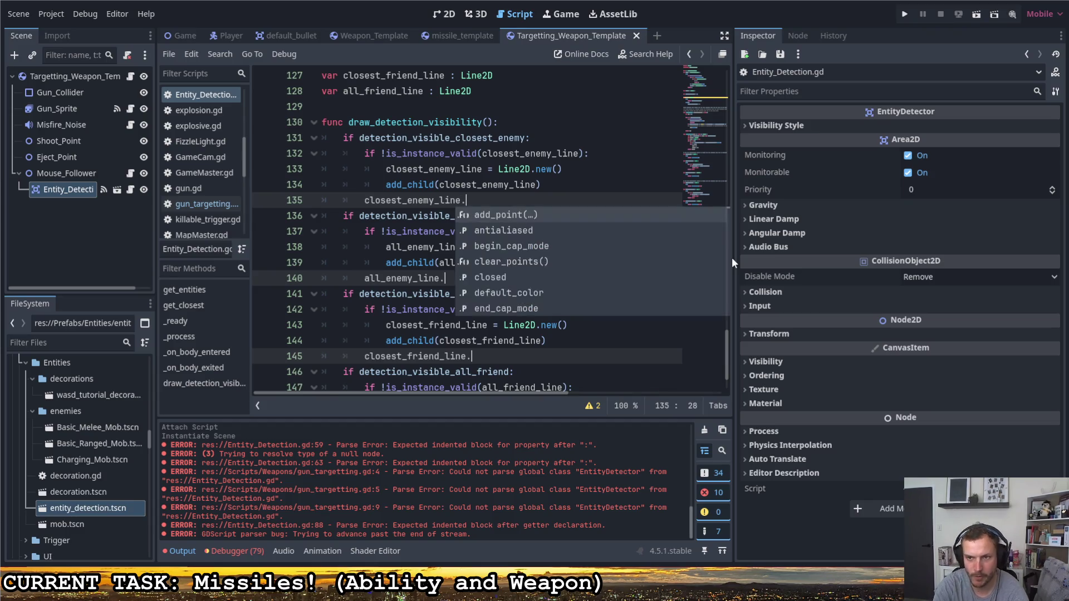
{"action": "type", "text": "points"}
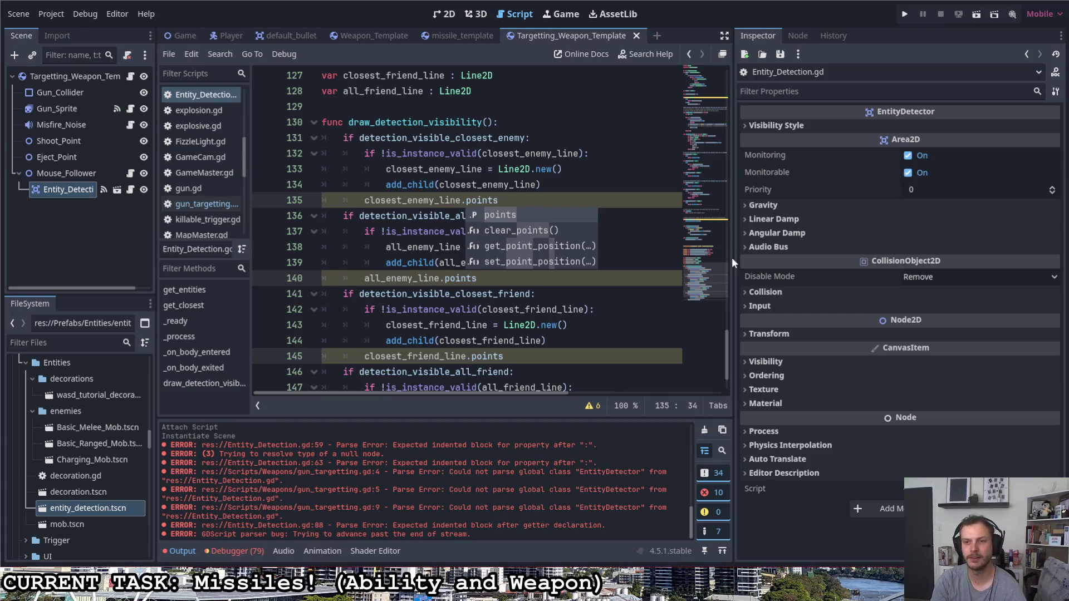
{"action": "key", "text": "Escape"}
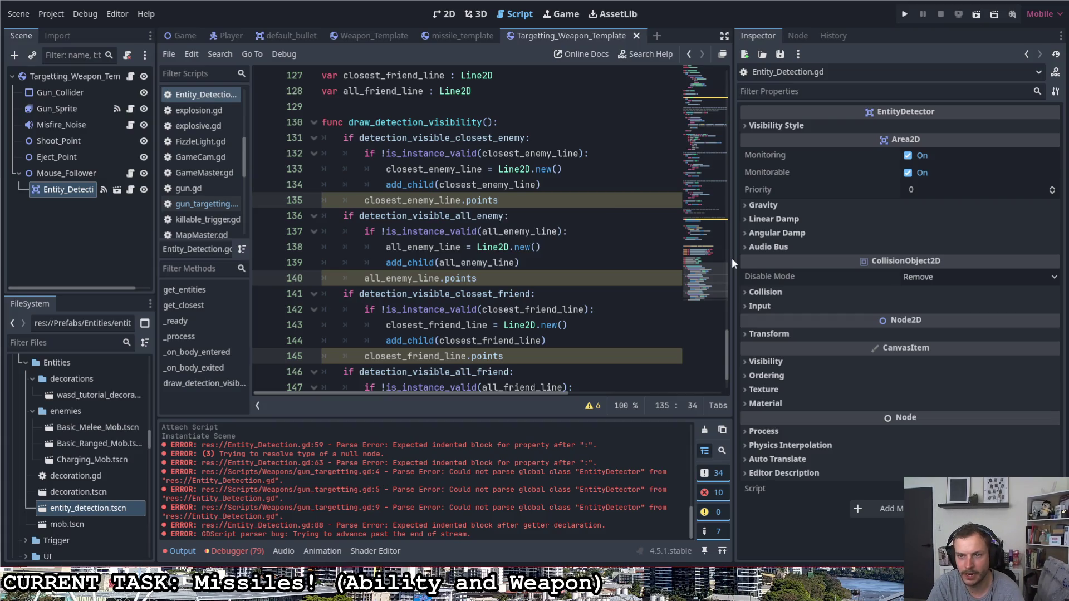
{"action": "key", "text": "Up"}
{"action": "key", "text": "End"}
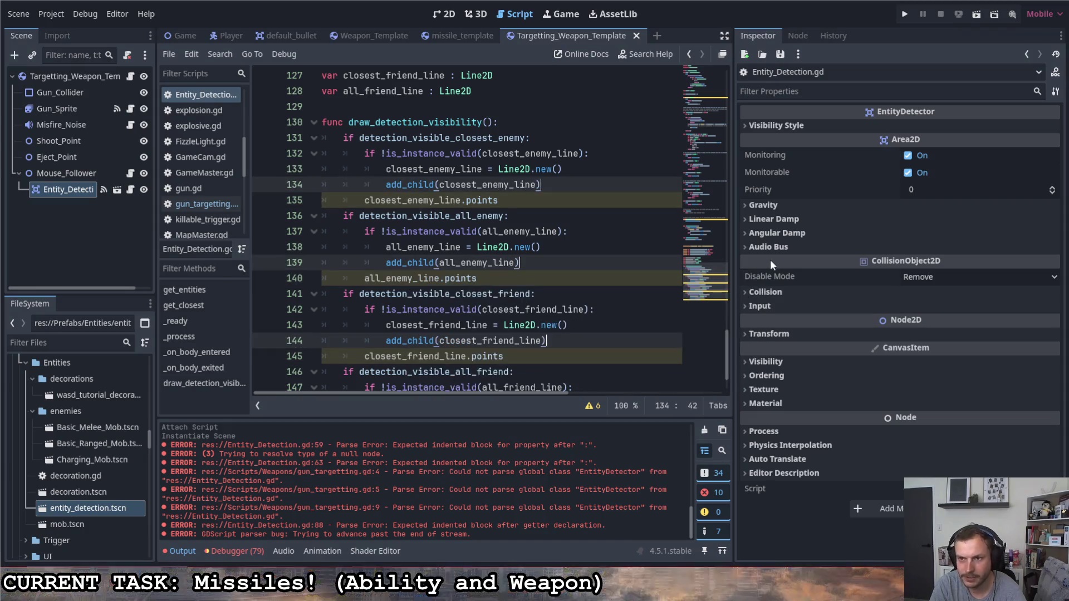
{"action": "key", "text": "Return"}
- Append Vector2.ZERO to each line's points and delete the leftover duplicate lines
{"action": "mouse_move", "coordinate": [770, 261]}
{"action": "key", "text": "ctrl+v"}
{"action": "type", "text": ".points"}
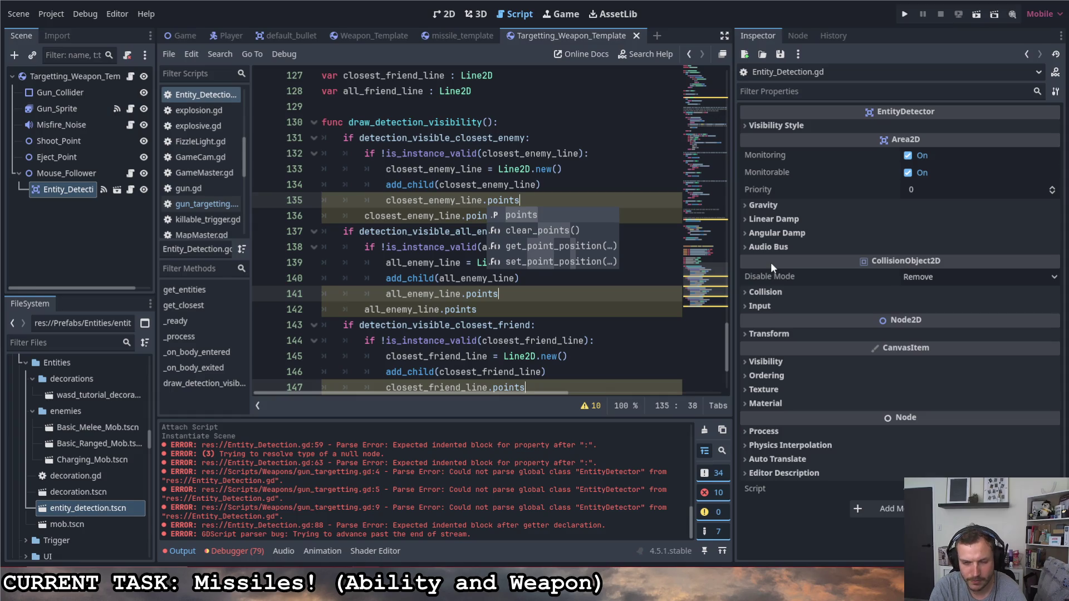
{"action": "type", "text": ".append("}
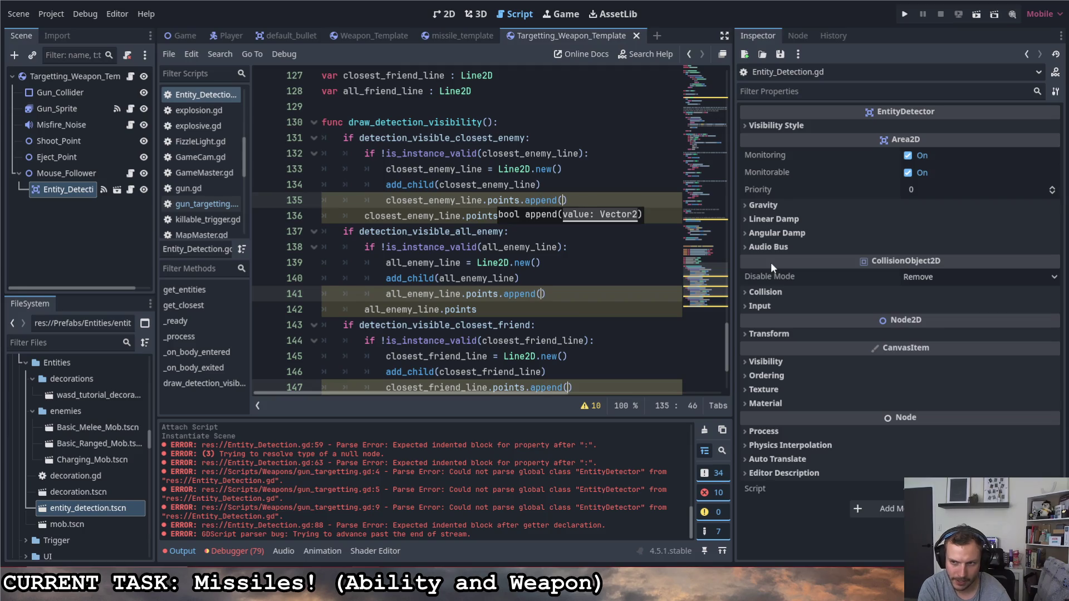
{"action": "type", "text": "Vector2.Z"}
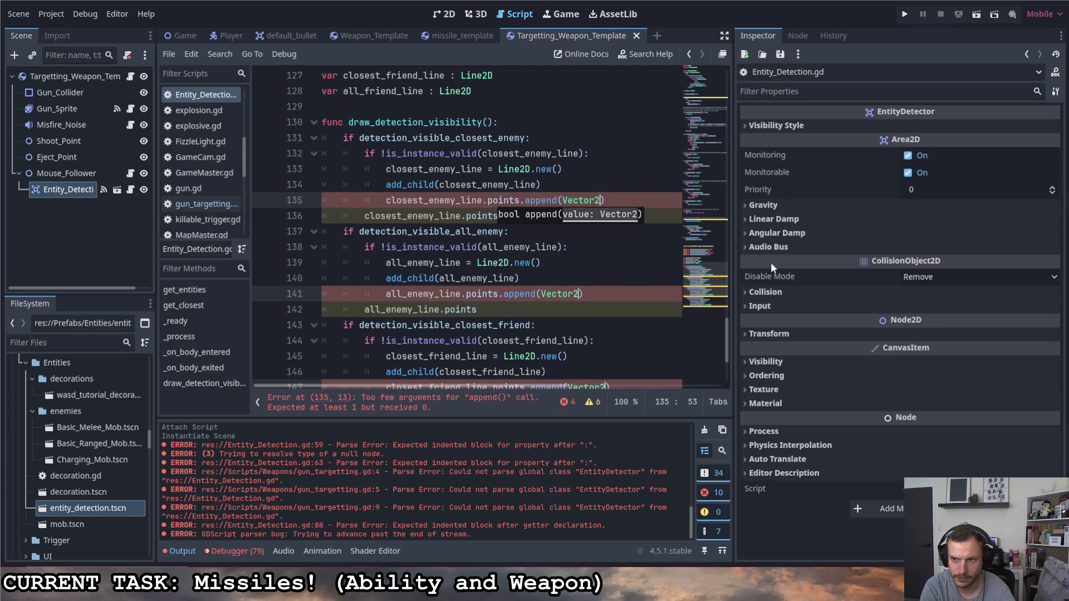
{"action": "key", "text": "Return"}
{"action": "key", "text": "Right"}
{"action": "key", "text": "Down"}
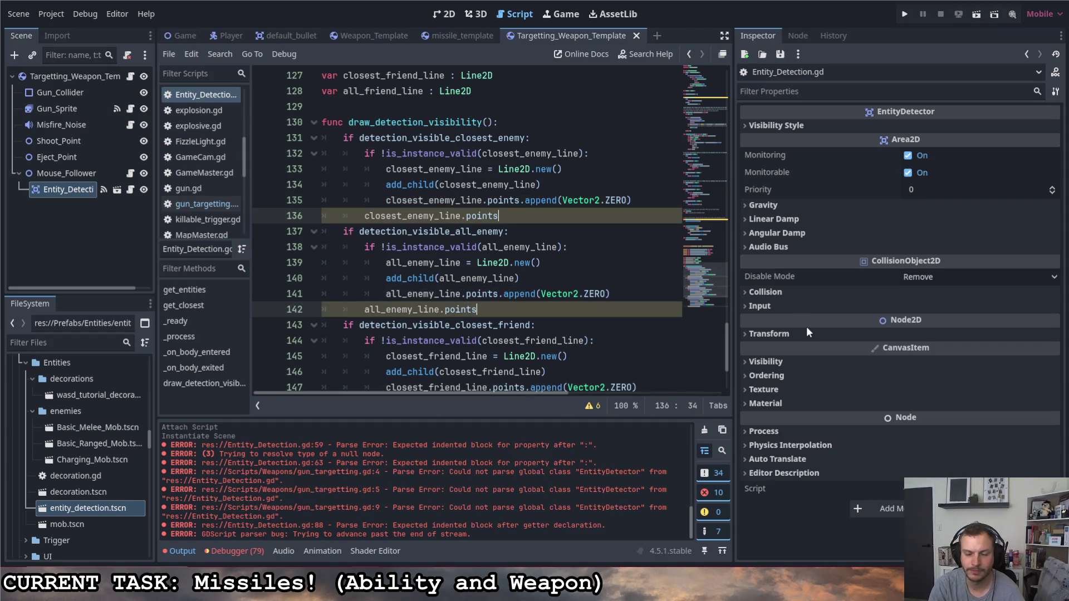
{"action": "key", "text": "BackSpace"}
{"action": "key", "text": "BackSpace"}
{"action": "key", "text": "BackSpace"}
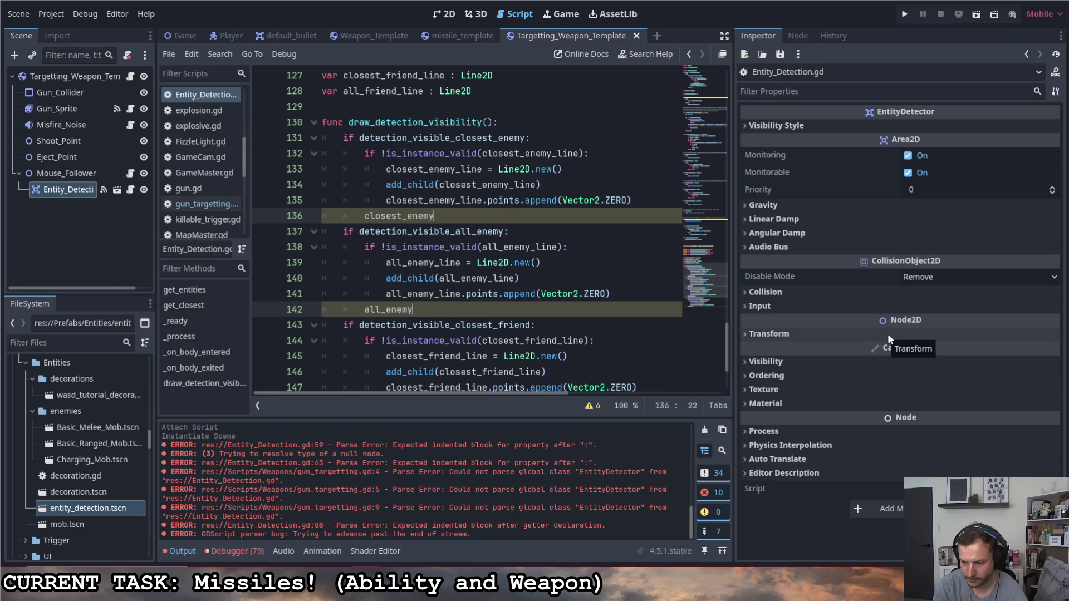
{"action": "key", "text": "ctrl+shift+Left"}
{"action": "key", "text": "BackSpace"}
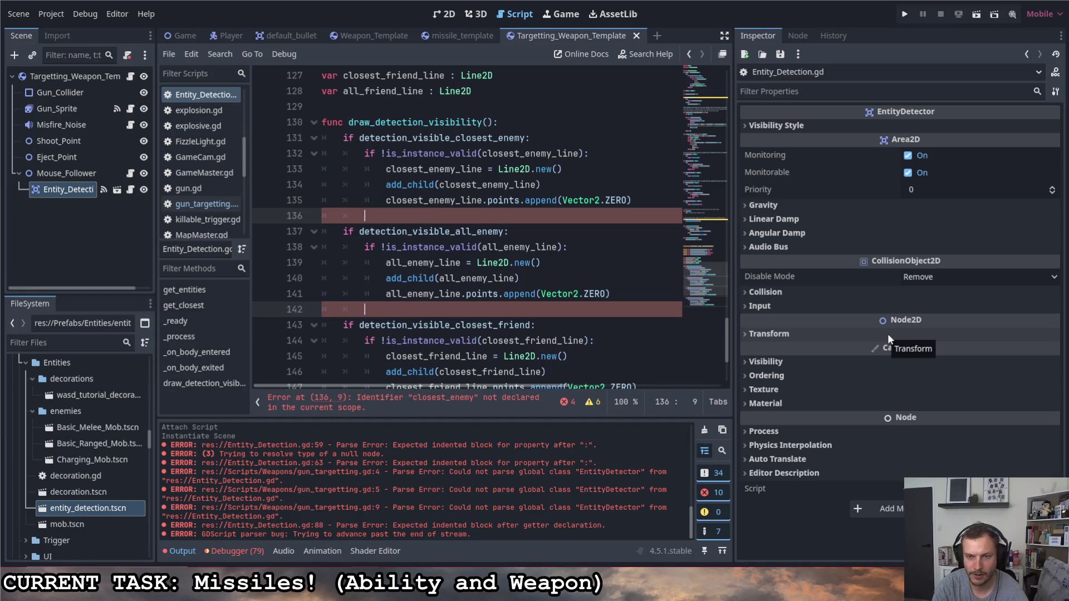
- Insert an empty indented line after each Line2D.new() and before its add_child call
{"action": "scroll", "coordinate": [651, 291], "scroll_direction": "down", "scroll_amount": 3}
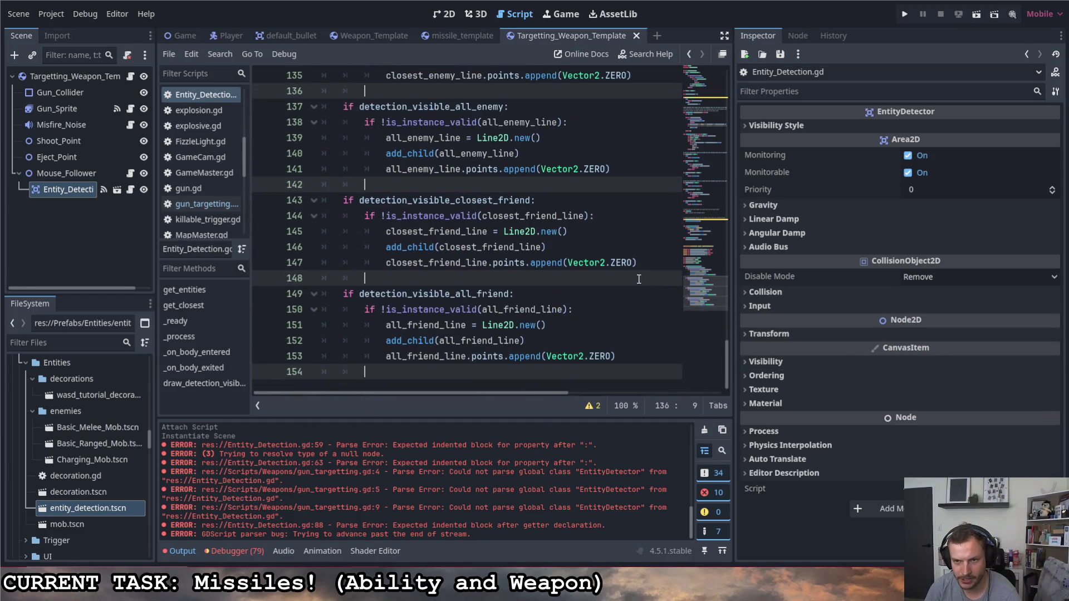
{"action": "scroll", "coordinate": [618, 268], "scroll_direction": "up", "scroll_amount": 3}
{"action": "scroll", "coordinate": [619, 268], "scroll_direction": "down", "scroll_amount": 3}
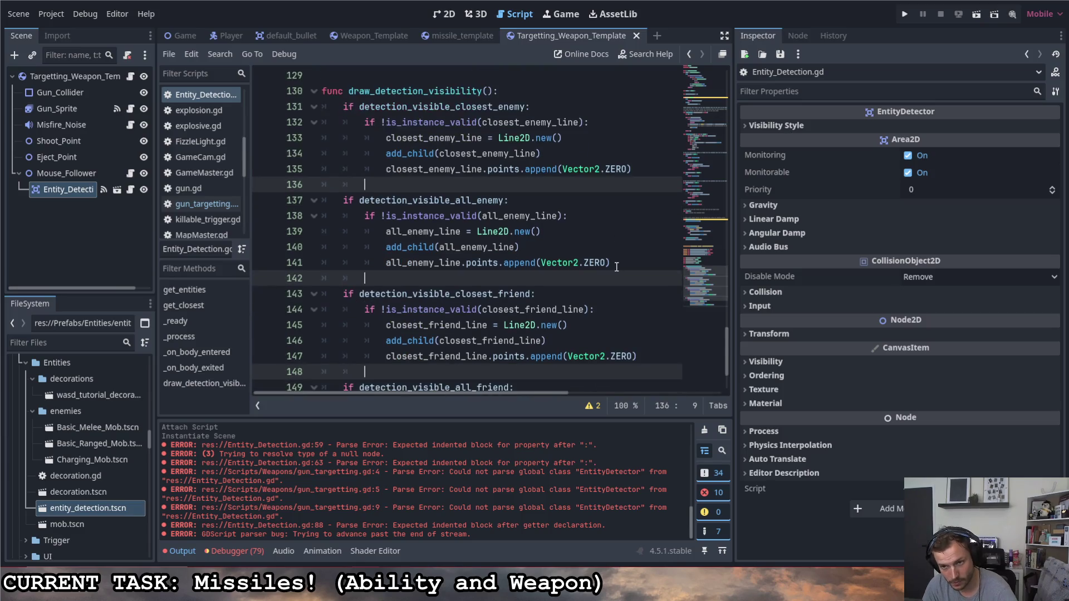
{"action": "scroll", "coordinate": [619, 261], "scroll_direction": "up", "scroll_amount": 1}
{"action": "scroll", "coordinate": [618, 262], "scroll_direction": "up", "scroll_amount": 1}
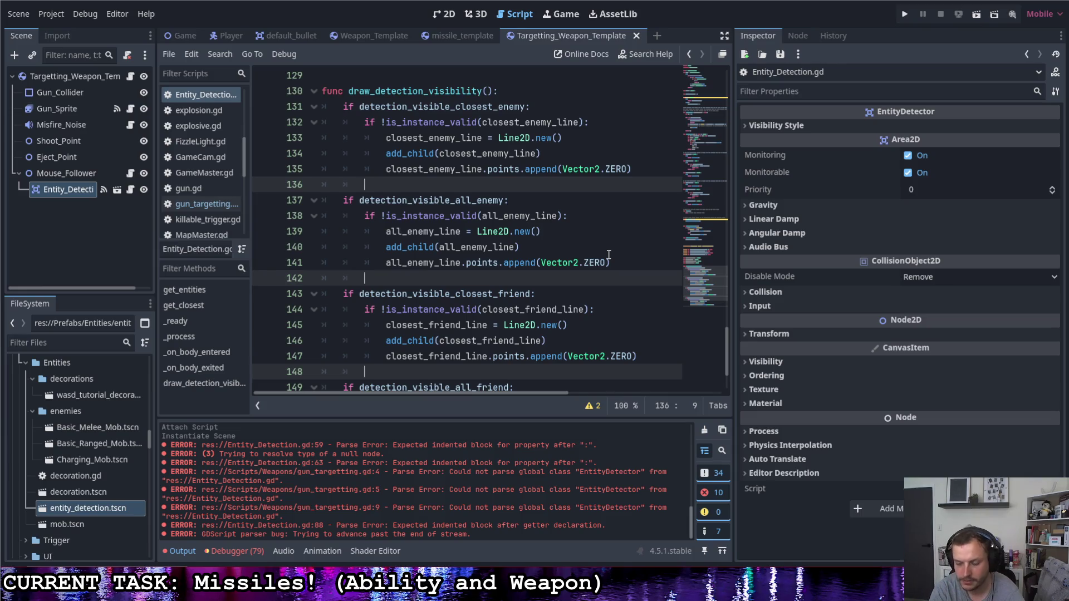
{"action": "key", "text": "Return"}
{"action": "key", "text": "Up"}
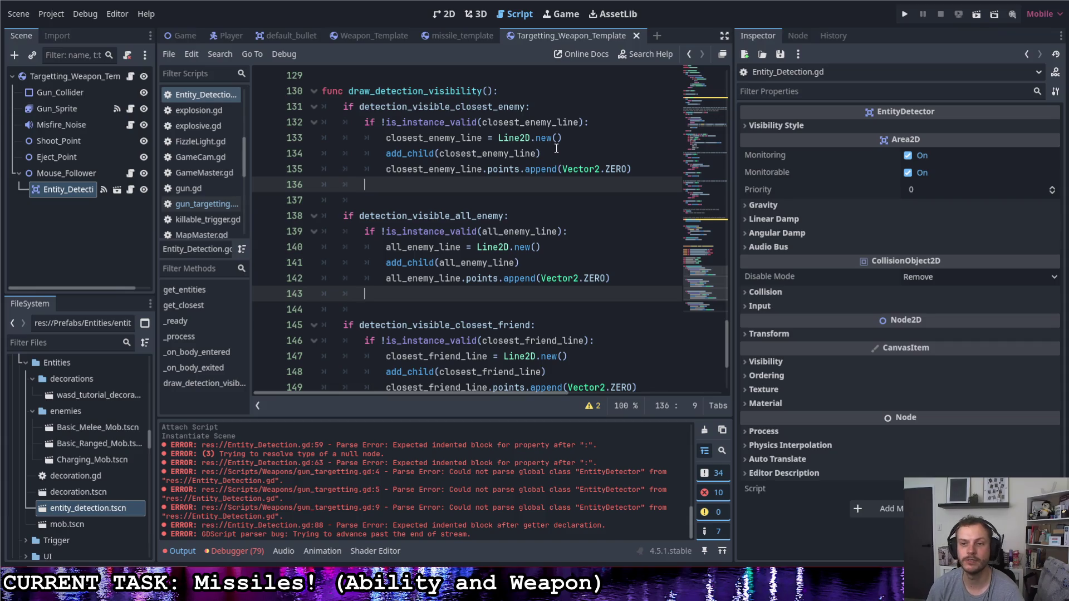
{"action": "key", "text": "Up"}
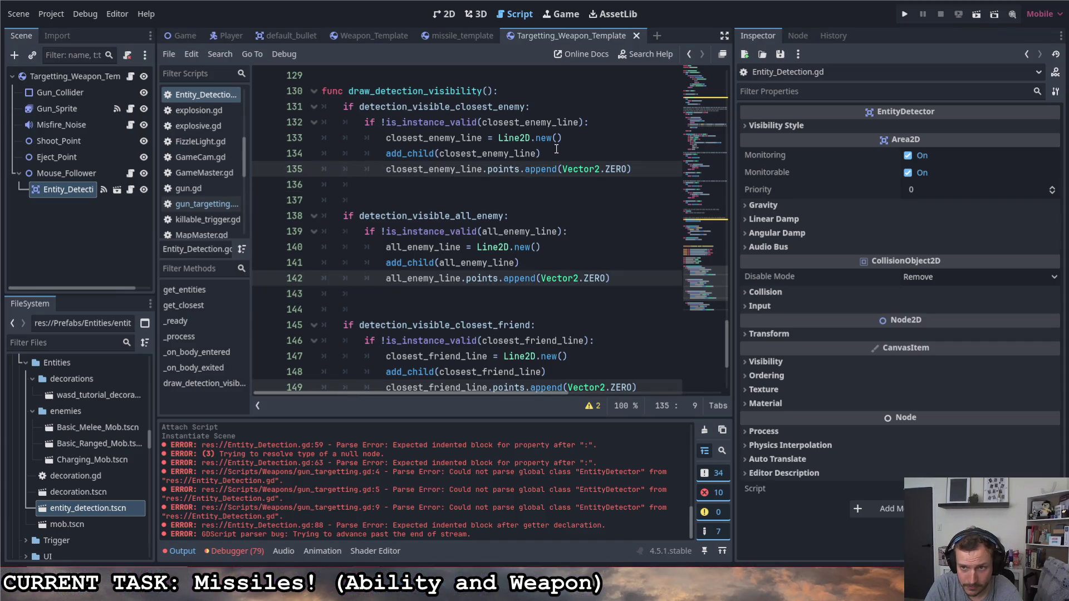
{"action": "key", "text": "Right"}
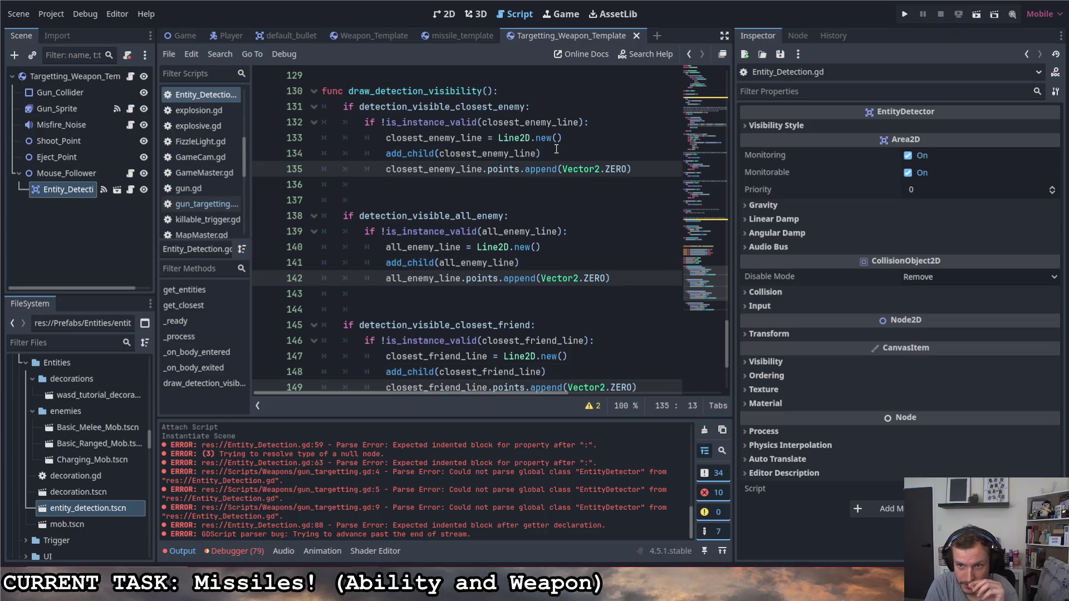
{"action": "key", "text": "Up"}
{"action": "key", "text": "Return"}
{"action": "key", "text": "Up"}
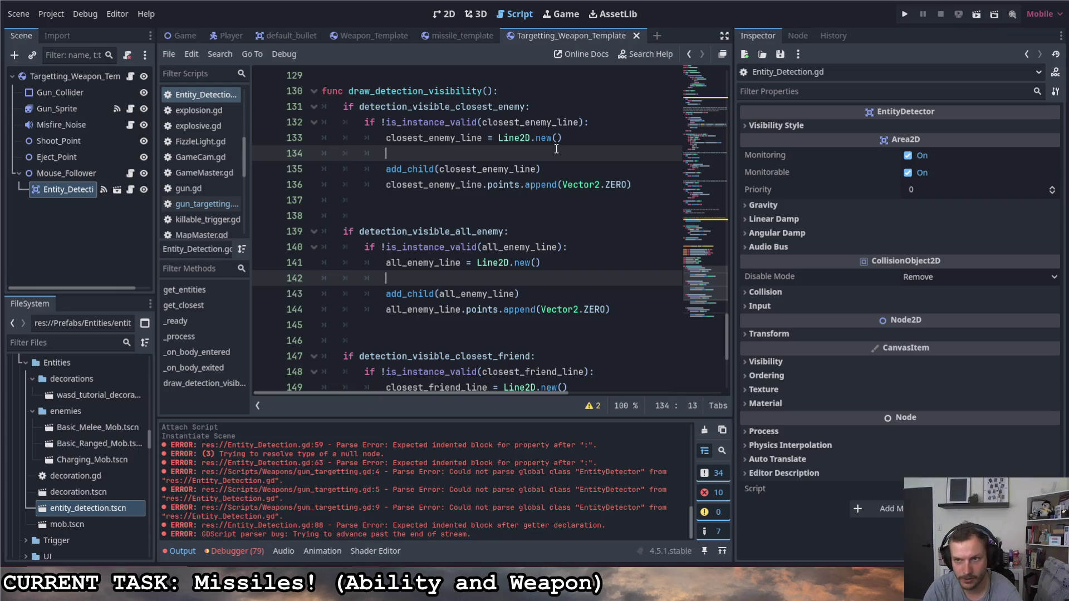
- Type closest_enemy_line. and all_enemy_line. on the new lines to show their member list
{"action": "type", "text": "closest_enemy_line all_enemy_line"}
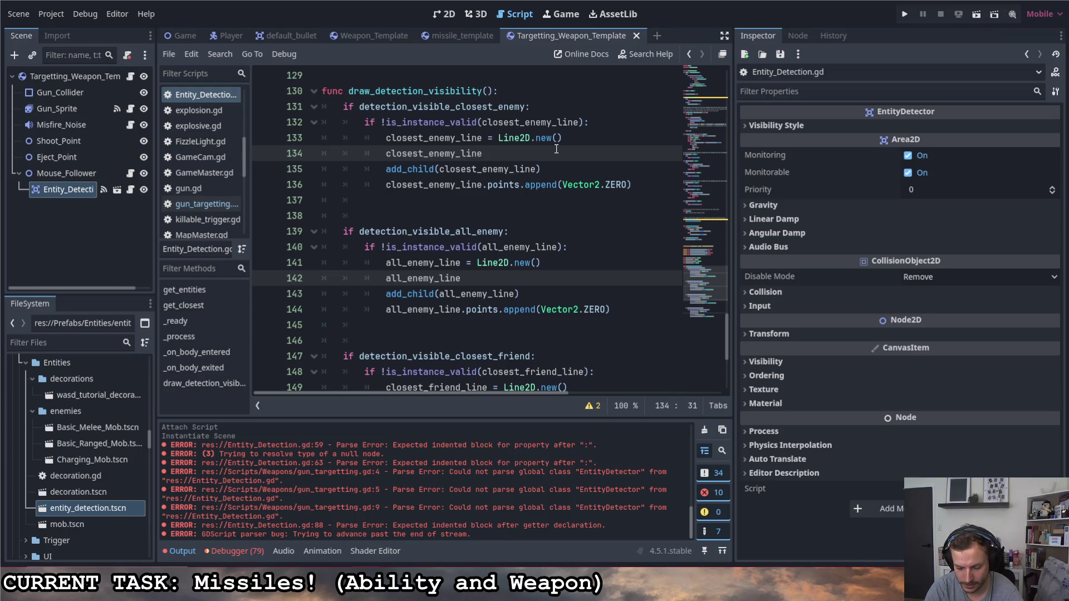
{"action": "type", "text": ".co"}
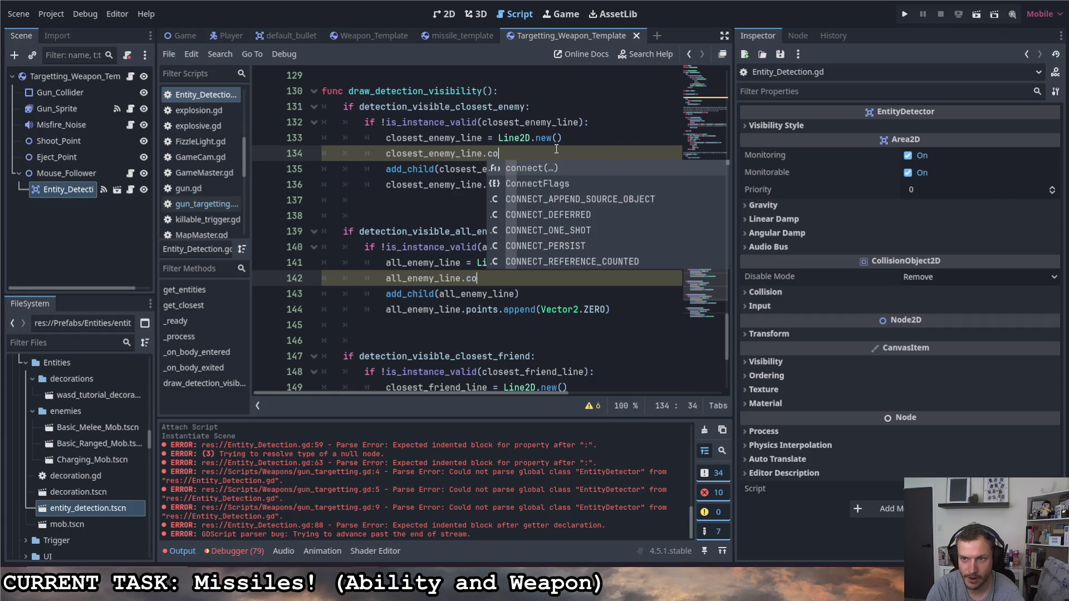
{"action": "key", "text": "BackSpace"}
{"action": "type", "text": "olo"}
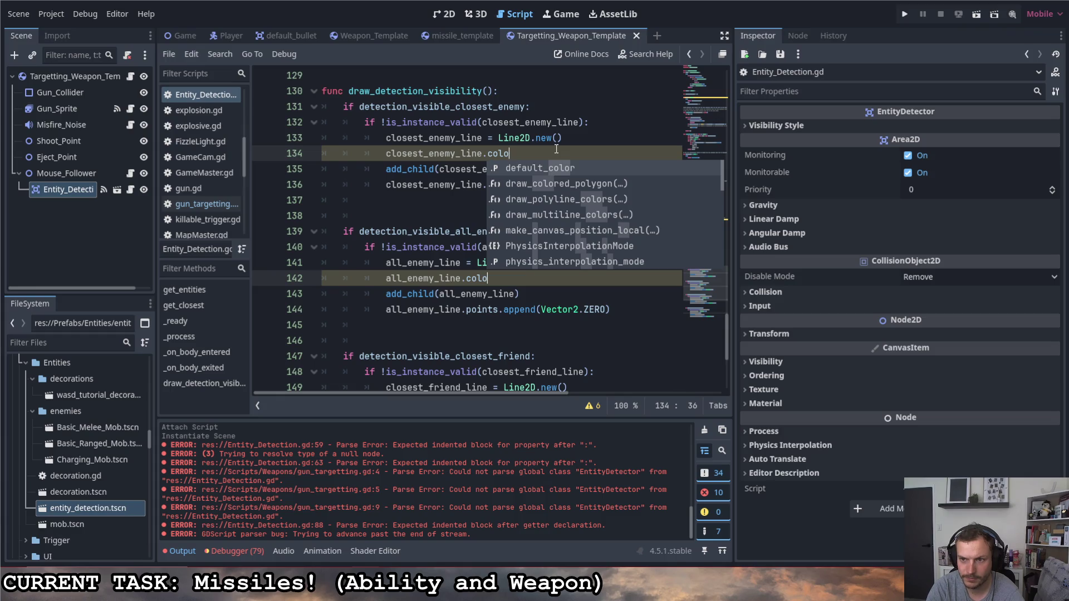
{"action": "key", "text": "BackSpace"}
{"action": "key", "text": "BackSpace"}
{"action": "key", "text": "BackSpace"}
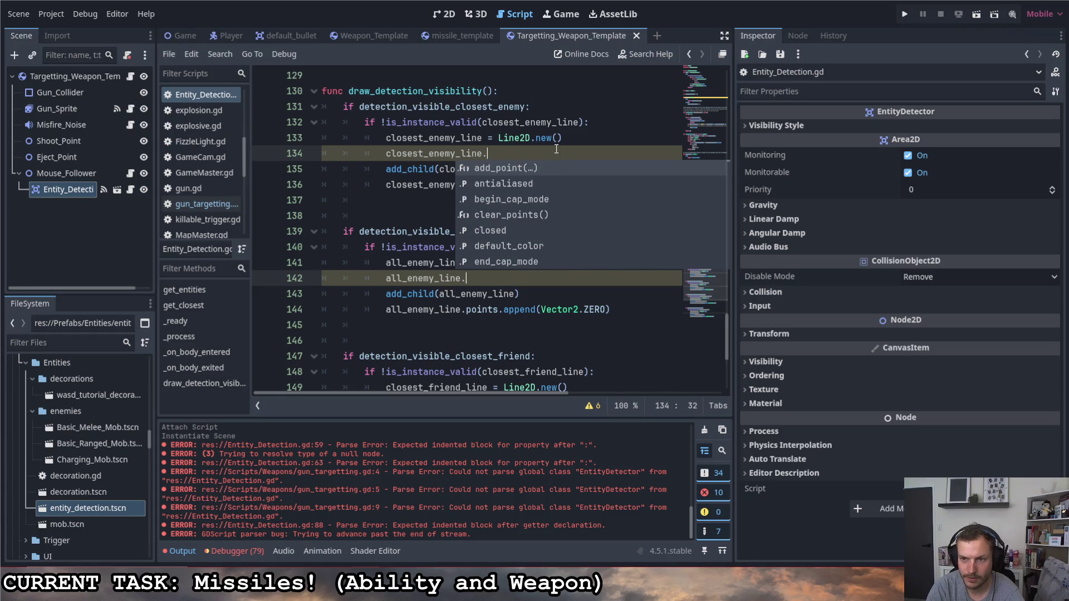
{"action": "key", "text": "BackSpace"}
{"action": "type", "text": "."}
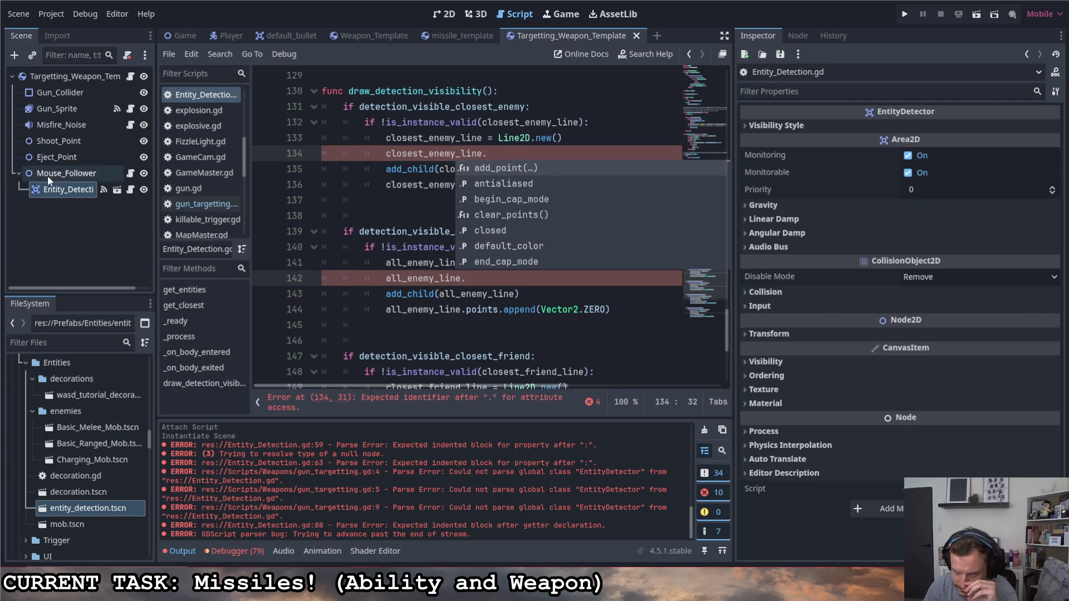
{"action": "left_click", "coordinate": [647, 55]}
{"action": "type", "text": "line2D"}
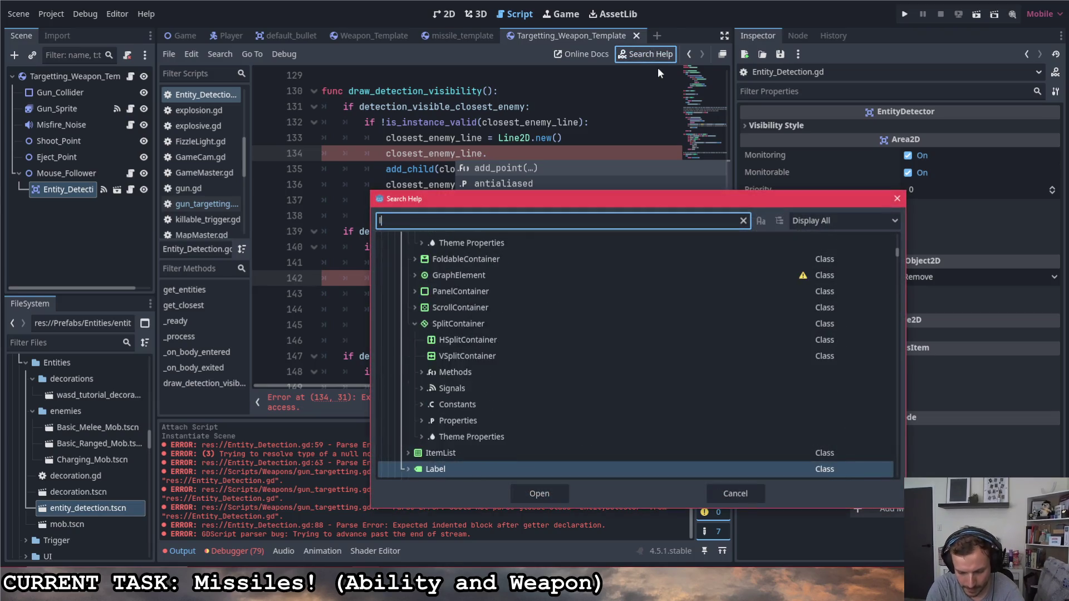
{"action": "double_click", "coordinate": [439, 303]}
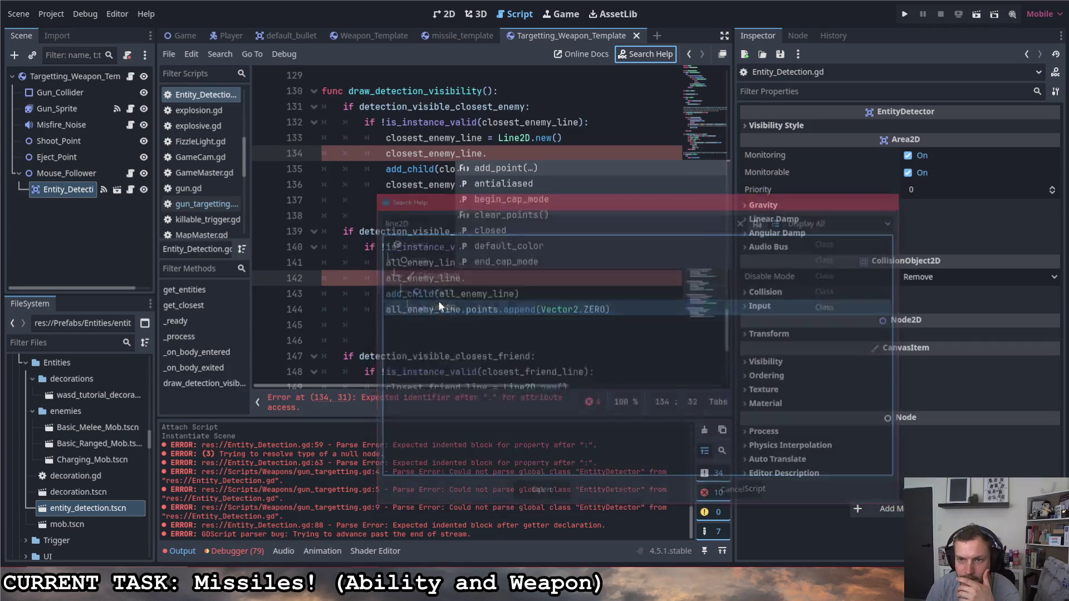
{"action": "scroll", "coordinate": [356, 248], "scroll_direction": "down", "scroll_amount": 5}
{"action": "scroll", "coordinate": [357, 210], "scroll_direction": "down", "scroll_amount": 2}
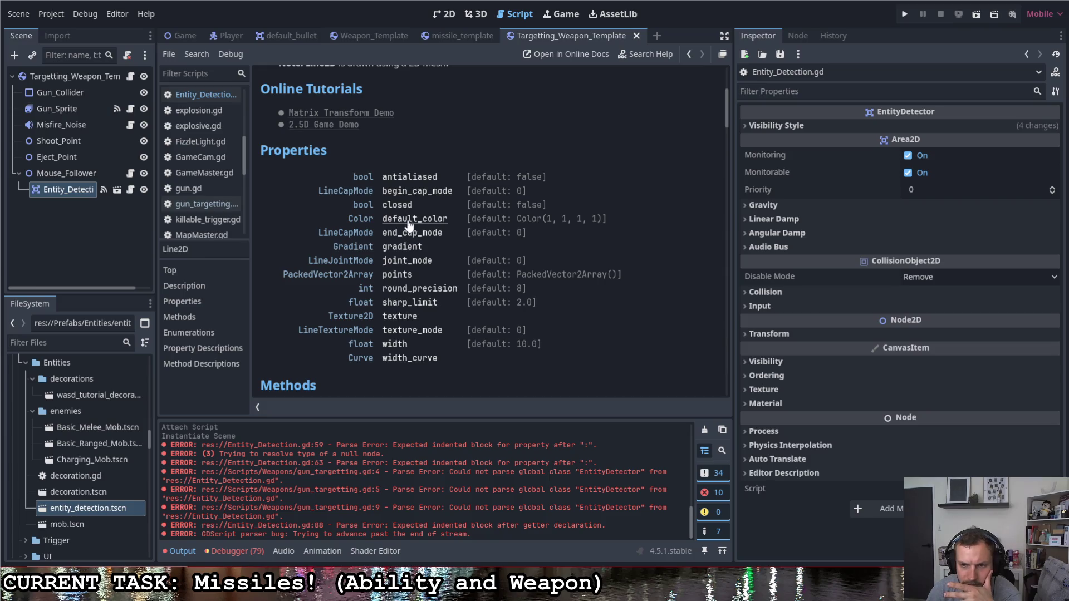
{"action": "scroll", "coordinate": [408, 228], "scroll_direction": "down", "scroll_amount": 6}
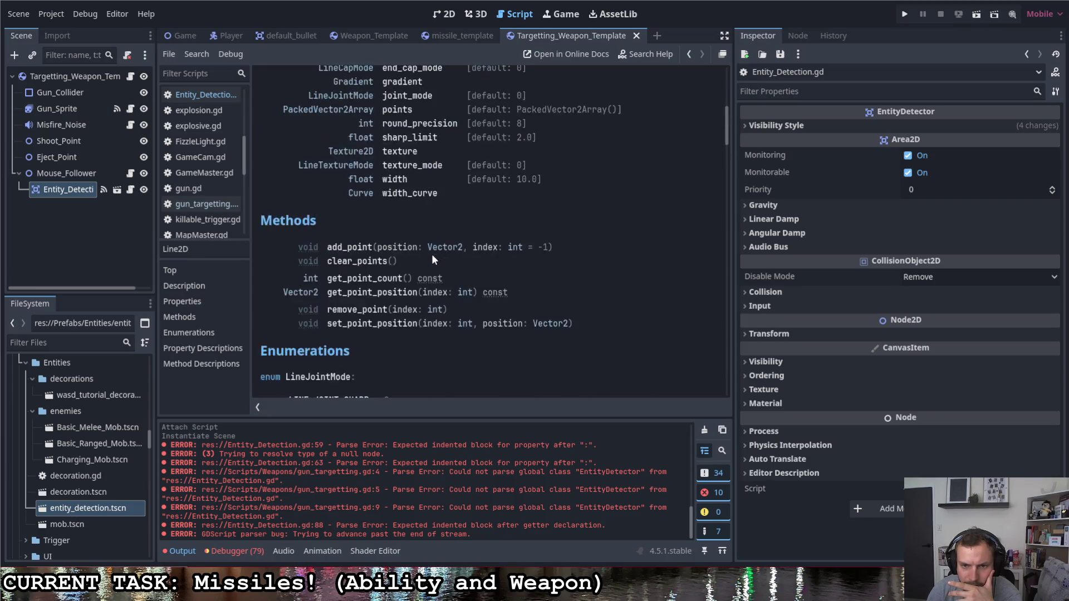
{"action": "scroll", "coordinate": [432, 254], "scroll_direction": "up", "scroll_amount": 3}
{"action": "left_click", "coordinate": [405, 139]}
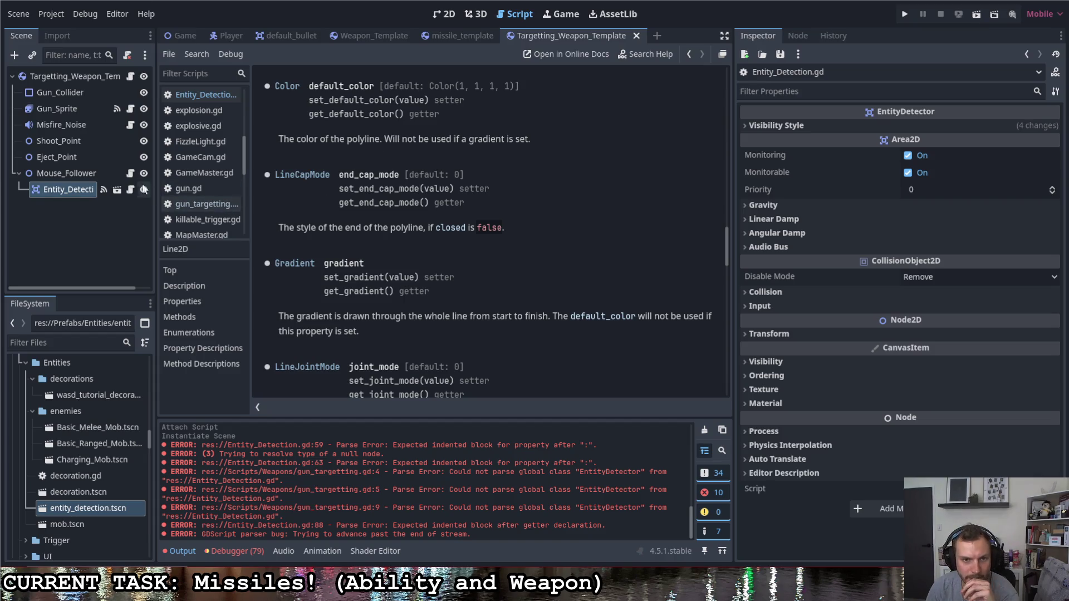
{"action": "left_click", "coordinate": [129, 191]}
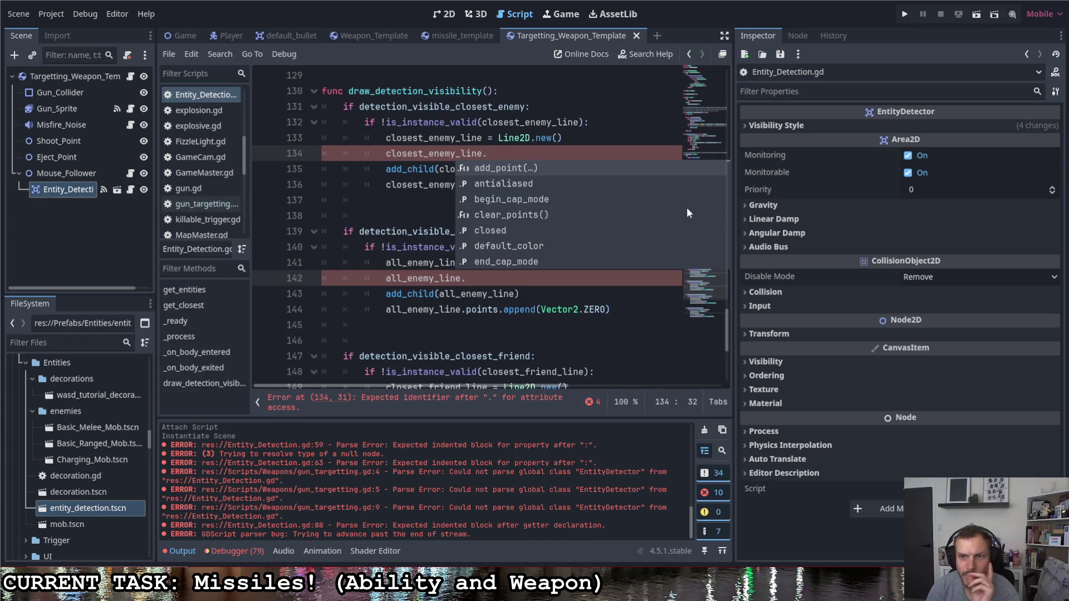
- Write default_color = Color.ALICE_BLUE for closest_enemy_line and all_enemy_line
{"action": "type", "text": "def"}
{"action": "key", "text": "Return"}
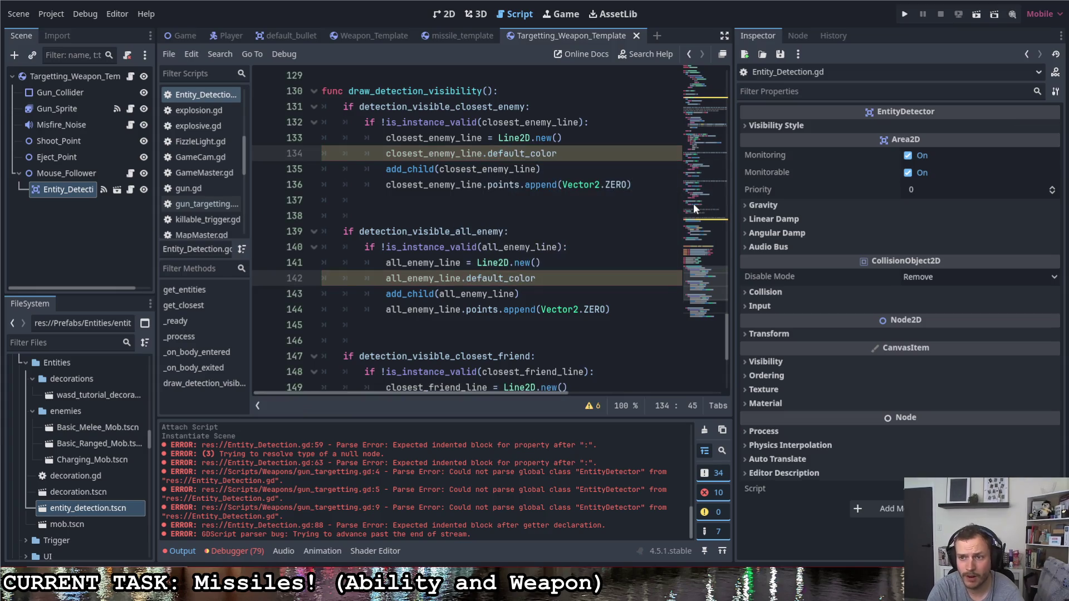
{"action": "type", "text": " = "}
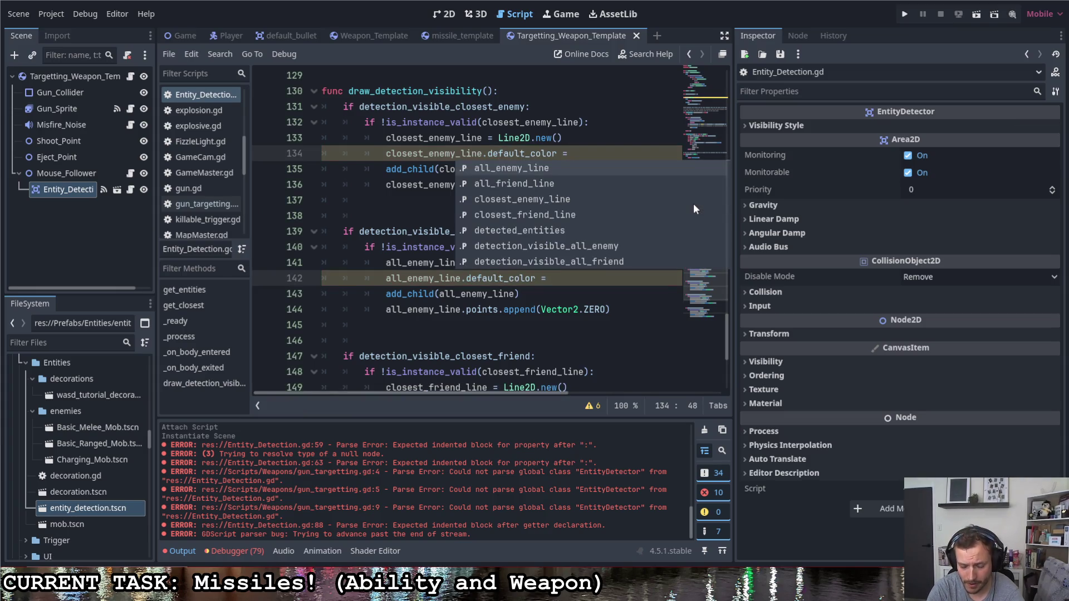
{"action": "type", "text": "COLOR"}
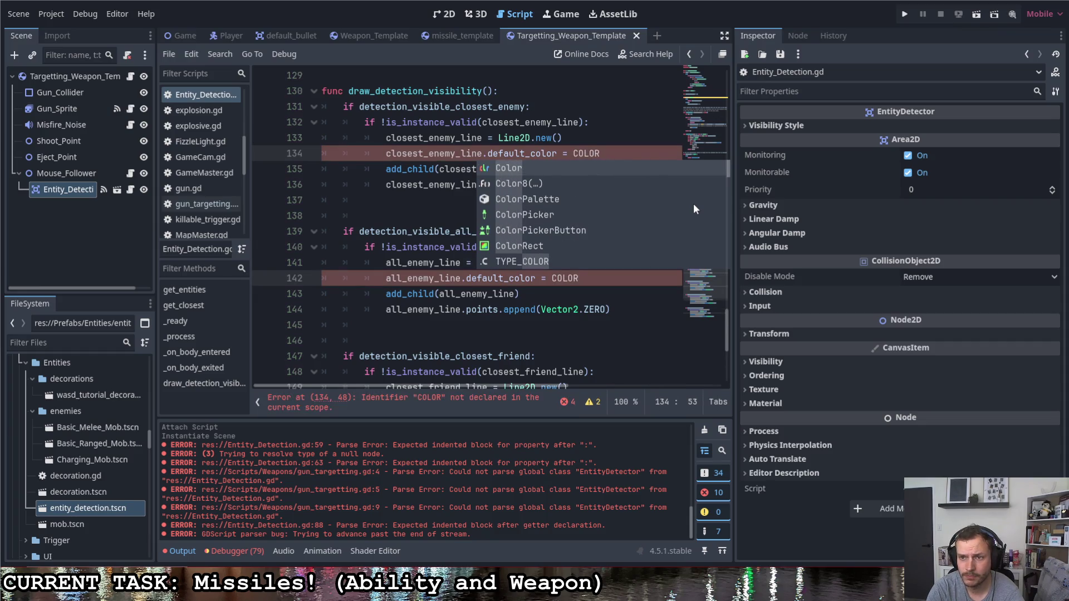
{"action": "key", "text": "Return"}
{"action": "type", "text": "."}
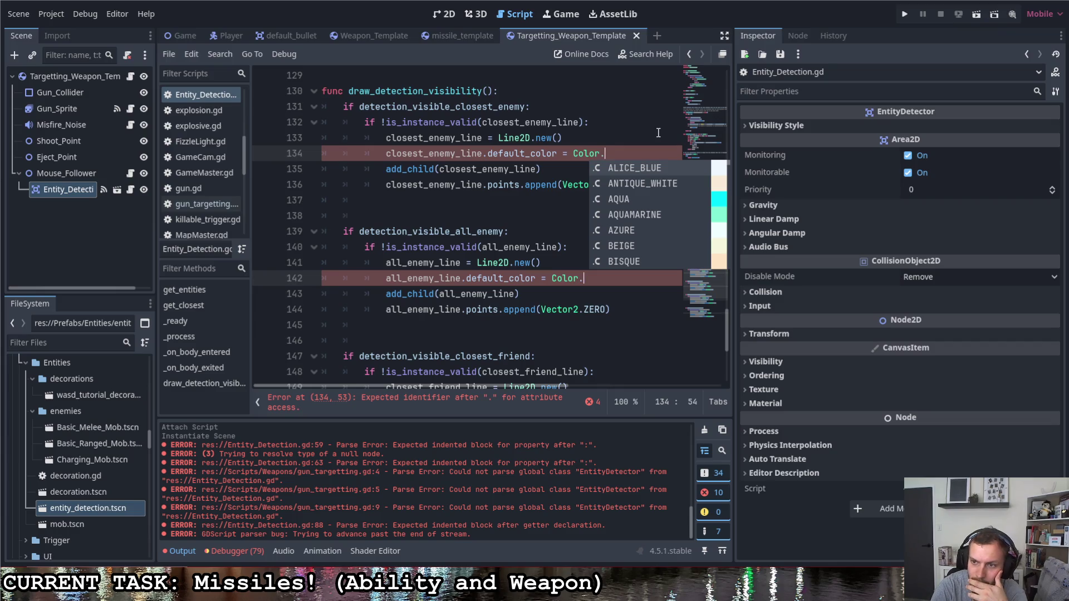
{"action": "key", "text": "Return"}
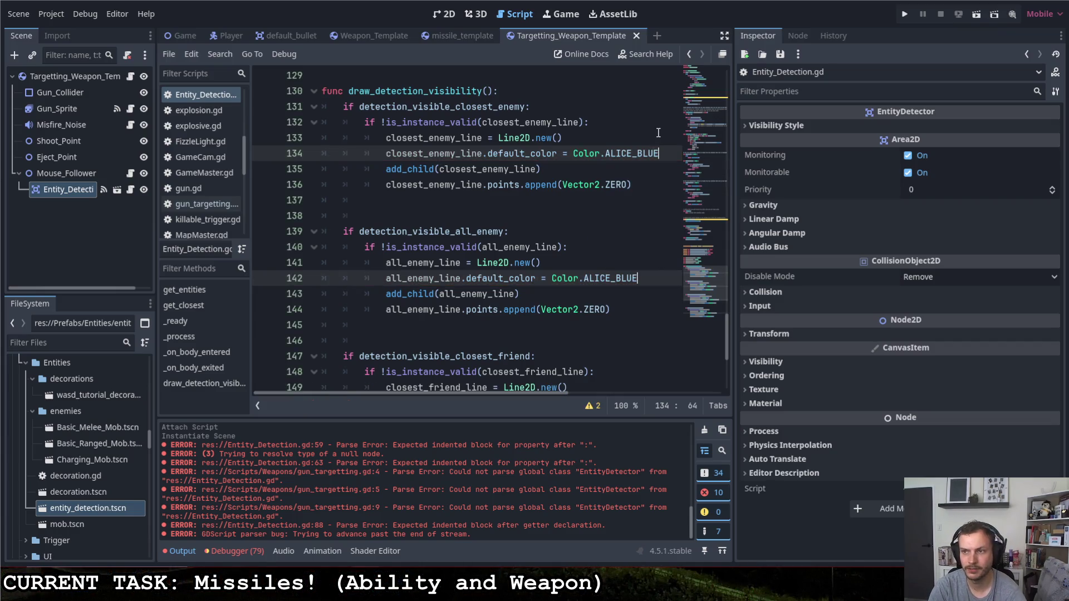
- Add <variable>.width = 3.0 after each Line2D.new() for all four detection lines
{"action": "key", "text": "Up"}
{"action": "key", "text": "Return"}
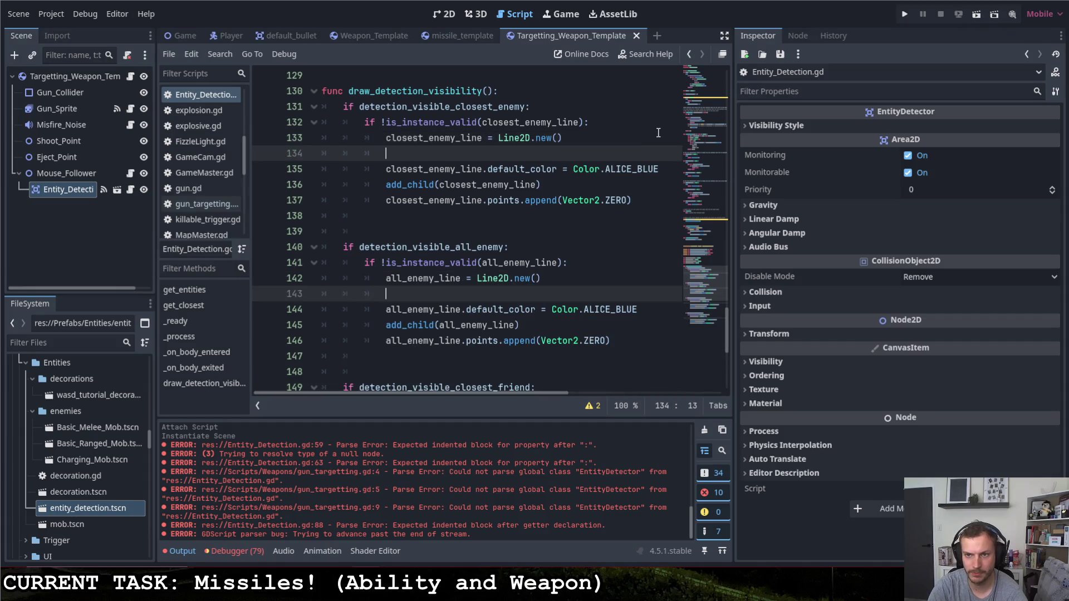
{"action": "type", "text": "closest_enemy_line all_enemy_line"}
{"action": "type", "text": "."}
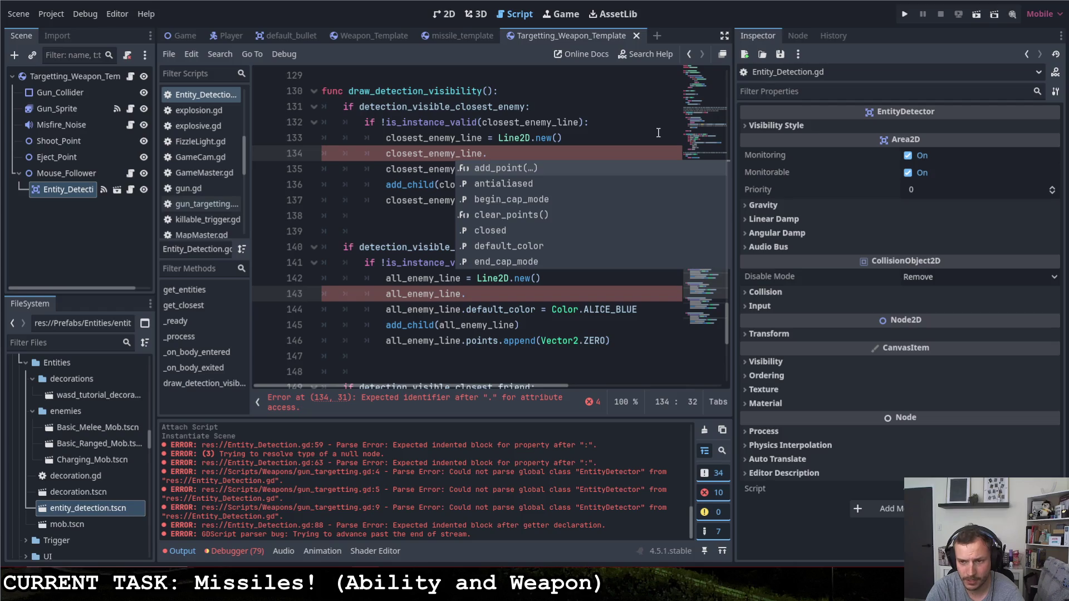
{"action": "type", "text": "w"}
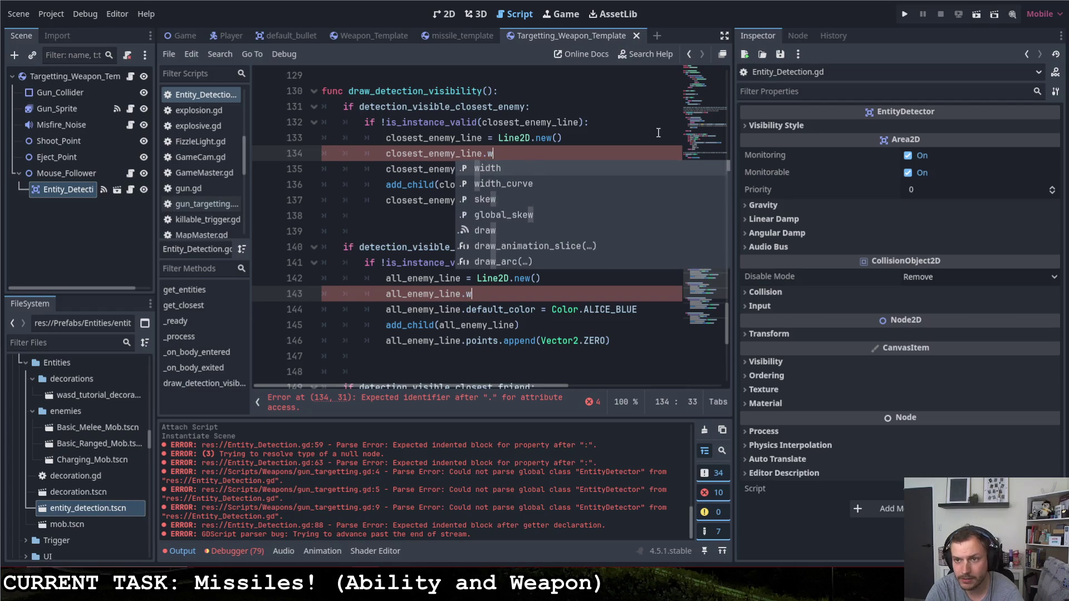
{"action": "type", "text": "idth = "}
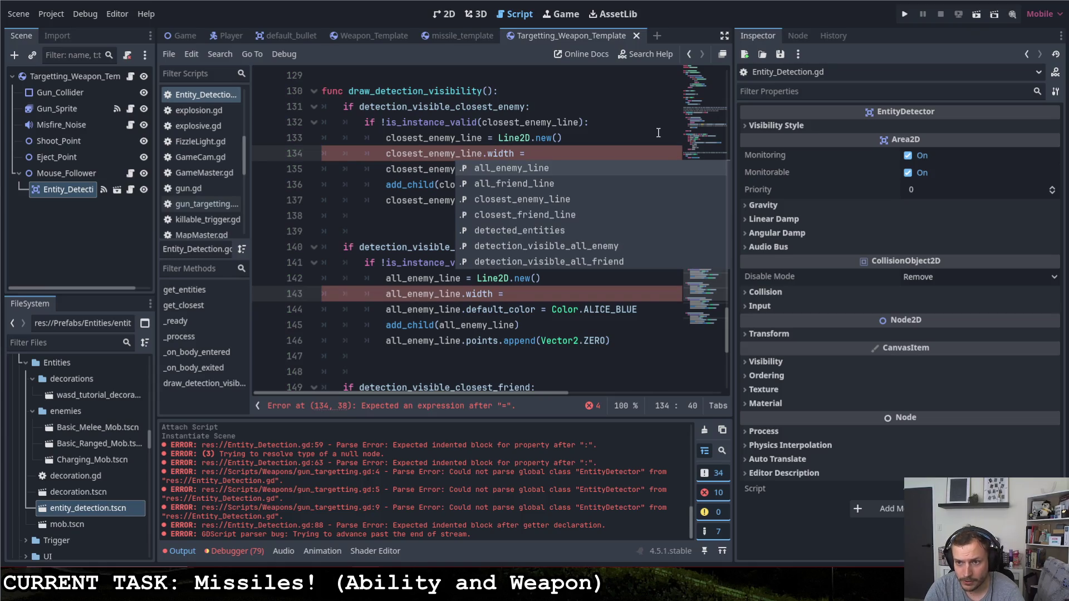
{"action": "type", "text": "3.0"}
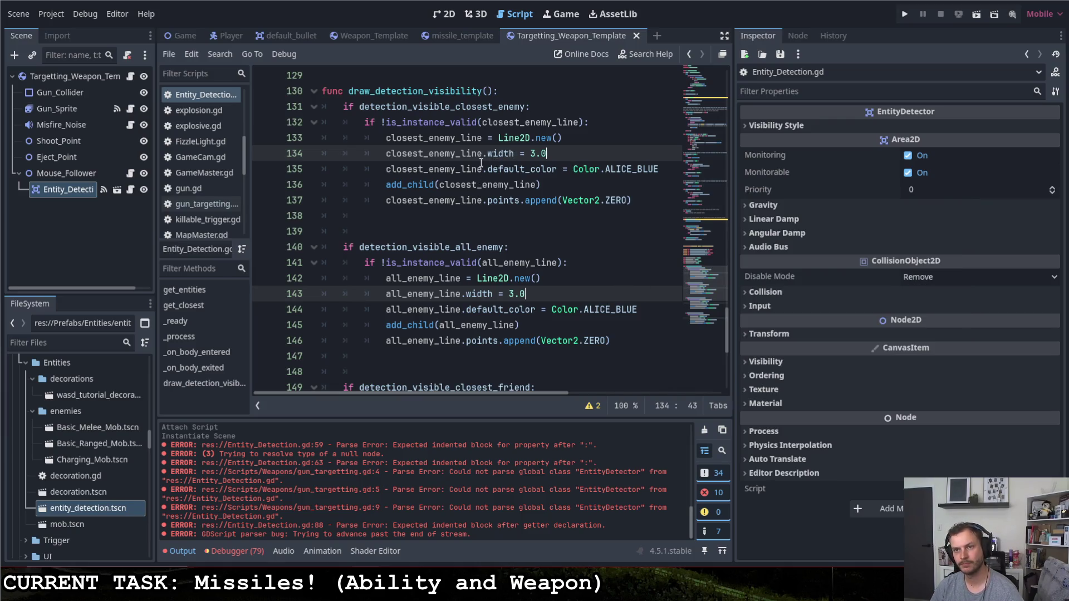
{"action": "scroll", "coordinate": [498, 175], "scroll_direction": "down", "scroll_amount": 6}
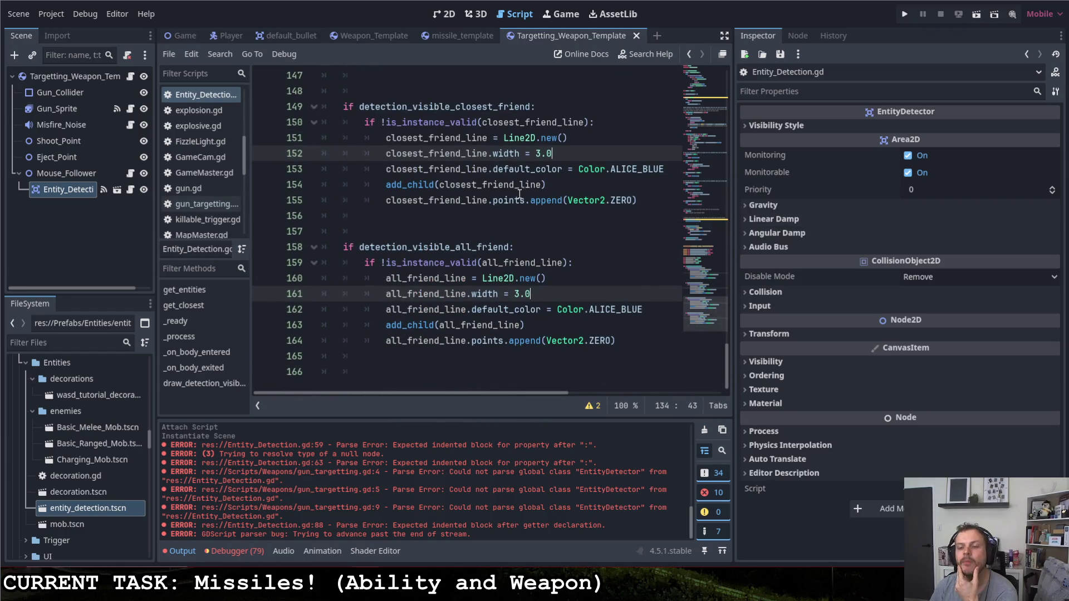
{"action": "scroll", "coordinate": [516, 197], "scroll_direction": "up", "scroll_amount": 6}
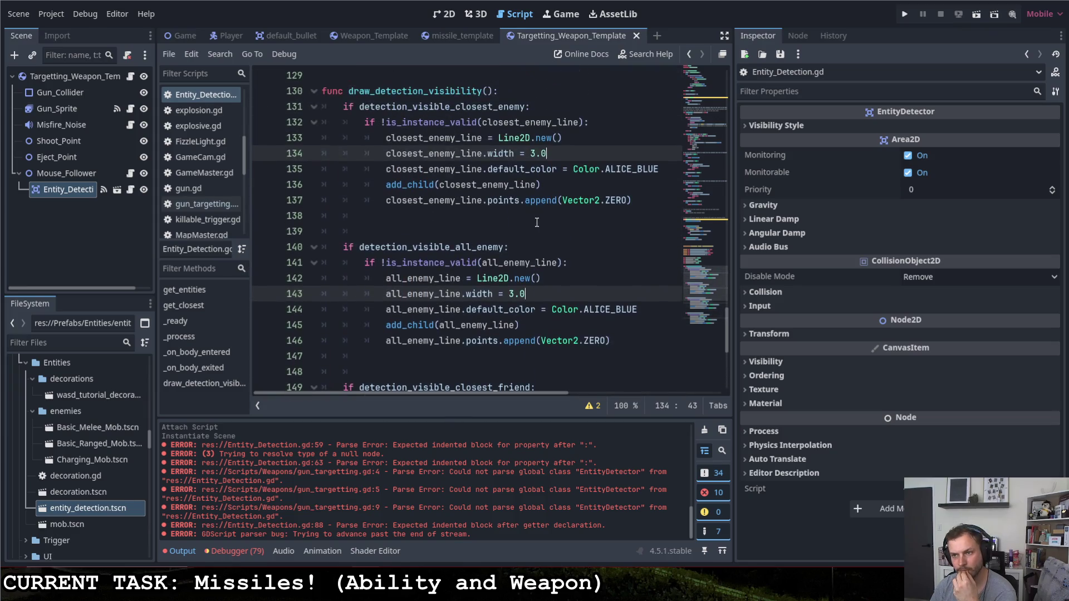
- Set the closest-enemy line width to 5.0 and its colour to Color.FIREBRICK
{"action": "left_click", "coordinate": [547, 155]}
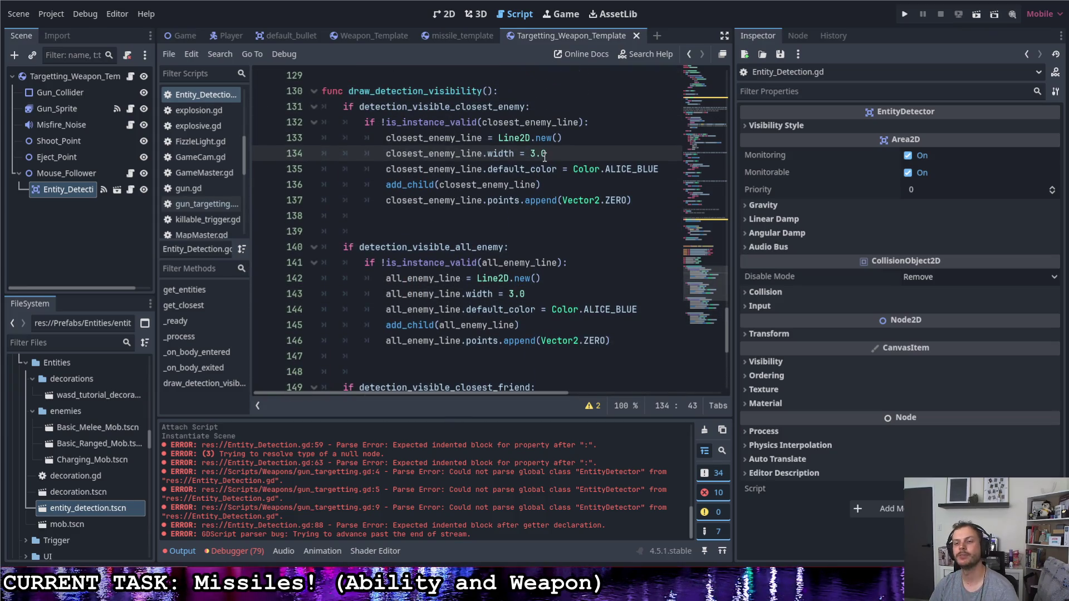
{"action": "left_click", "coordinate": [531, 154]}
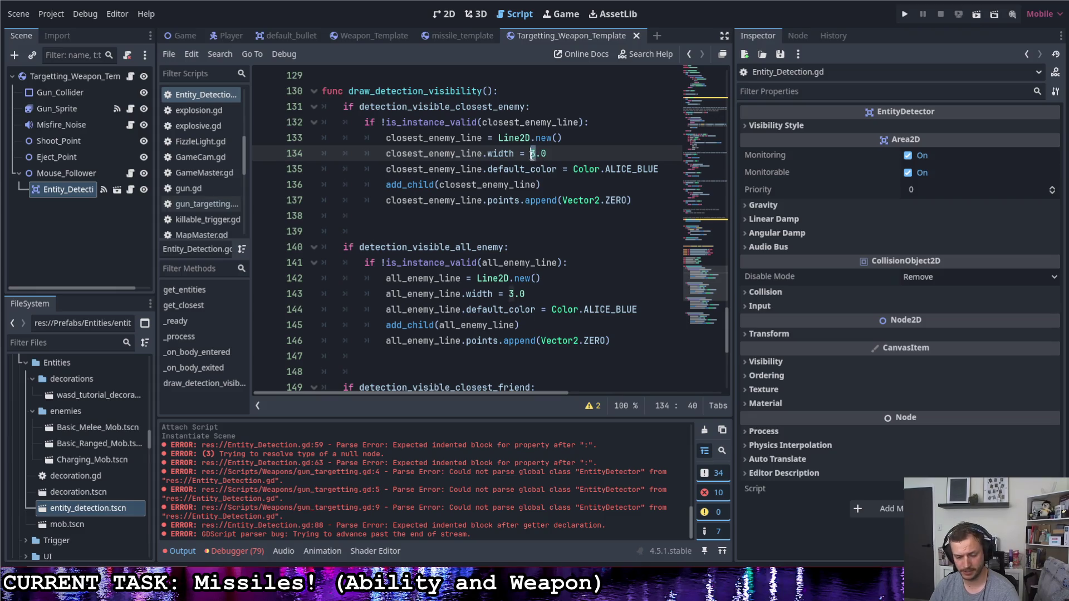
{"action": "type", "text": "5"}
{"action": "left_click_drag", "start_coordinate": [663, 170], "coordinate": [605, 170]}
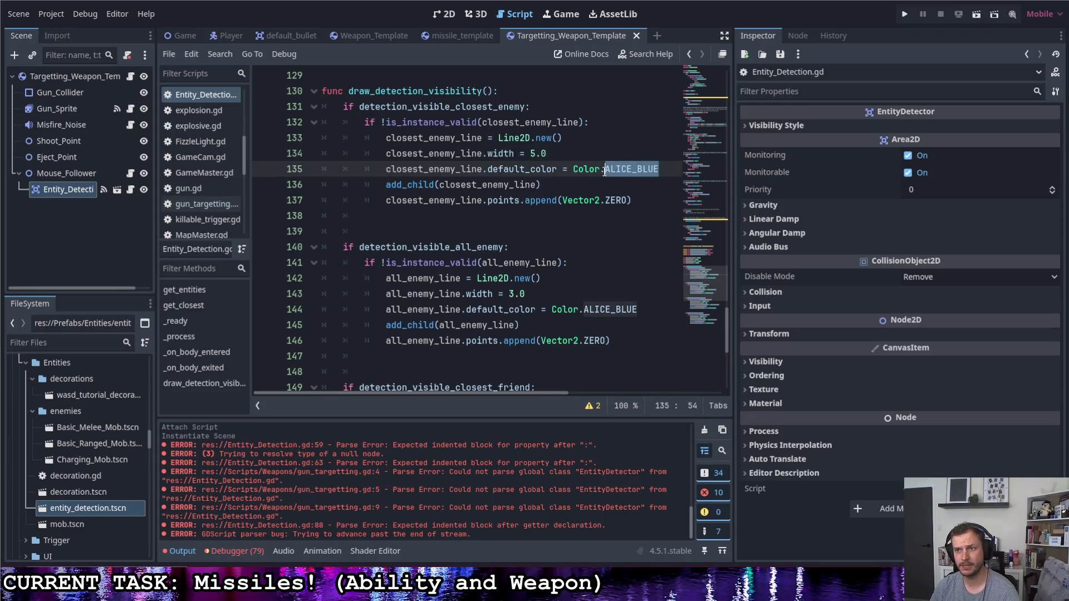
{"action": "key", "text": "BackSpace"}
{"action": "type", "text": "r"}
{"action": "key", "text": "BackSpace"}
{"action": "key", "text": "Down"}
{"action": "key", "text": "Down"}
{"action": "key", "text": "Down"}
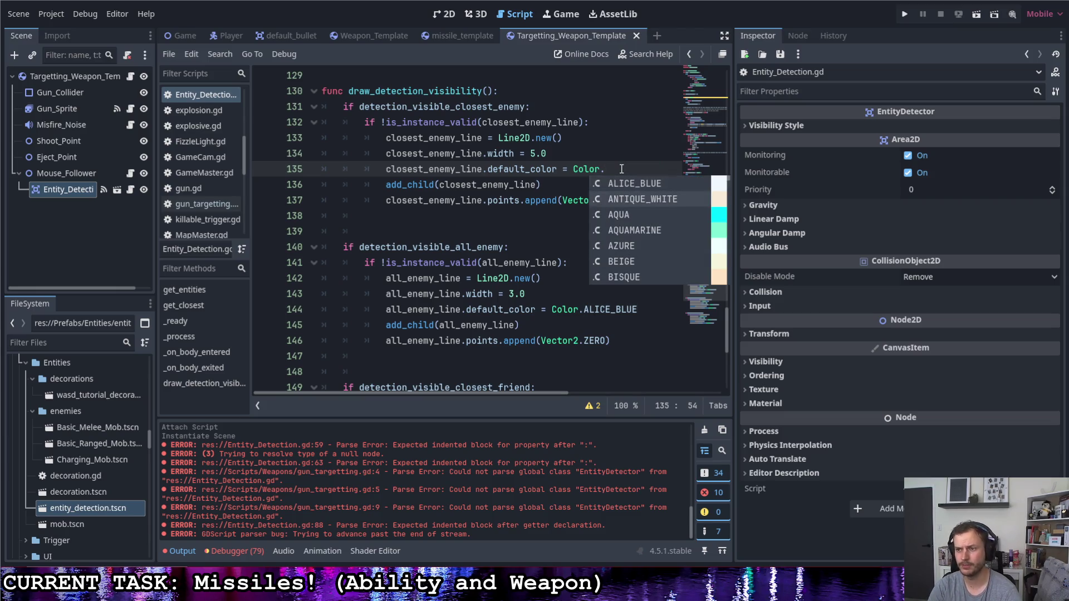
{"action": "key", "text": "Down"}
{"action": "key", "text": "Down"}
{"action": "key", "text": "Down"}
{"action": "key", "text": "Up"}
{"action": "key", "text": "Up"}
{"action": "key", "text": "Up"}
{"action": "key", "text": "Up"}
{"action": "key", "text": "Up"}
{"action": "key", "text": "Up"}
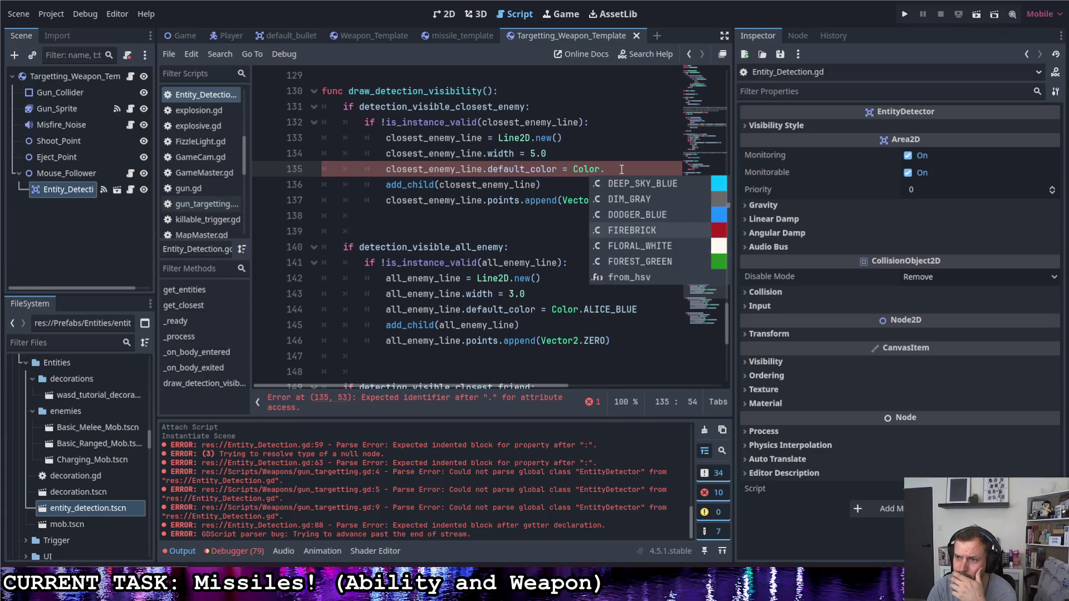
{"action": "key", "text": "Down"}
{"action": "key", "text": "Down"}
{"action": "key", "text": "Down"}
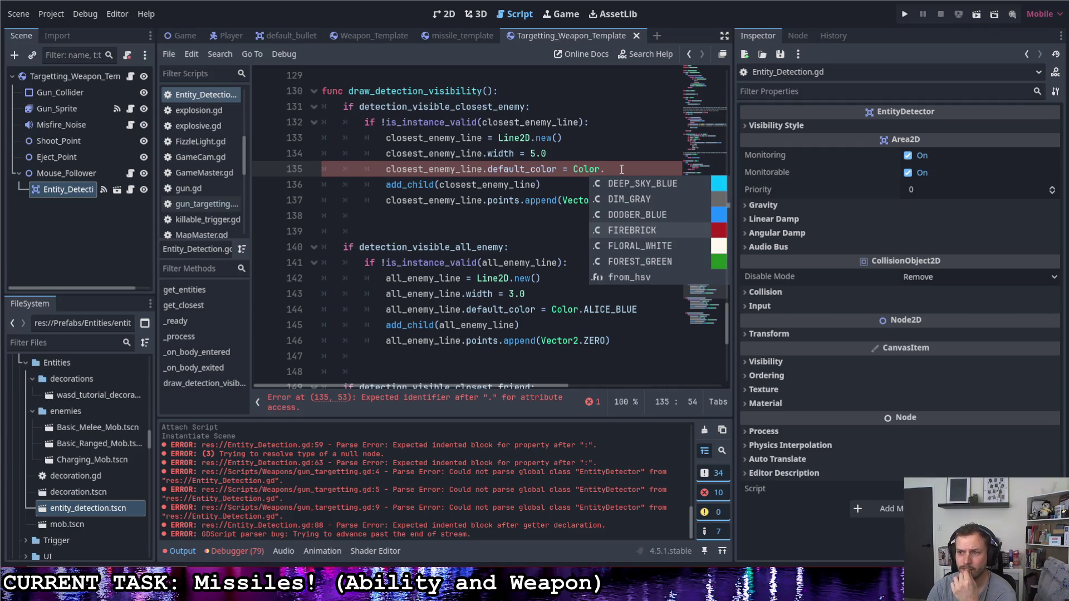
{"action": "key", "text": "Return"}
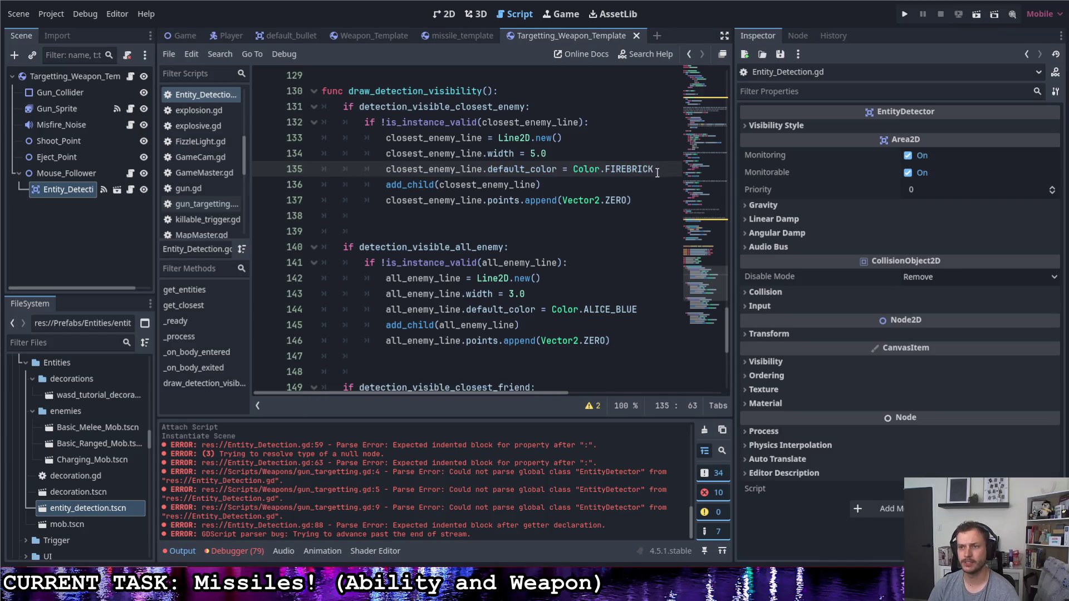
- Copy Color.FIREBRICK over the all-enemy line's ALICE_BLUE colour on line 144
{"action": "left_click_drag", "start_coordinate": [653, 170], "coordinate": [577, 171]}
{"action": "left_click_drag", "start_coordinate": [638, 309], "coordinate": [553, 311]}
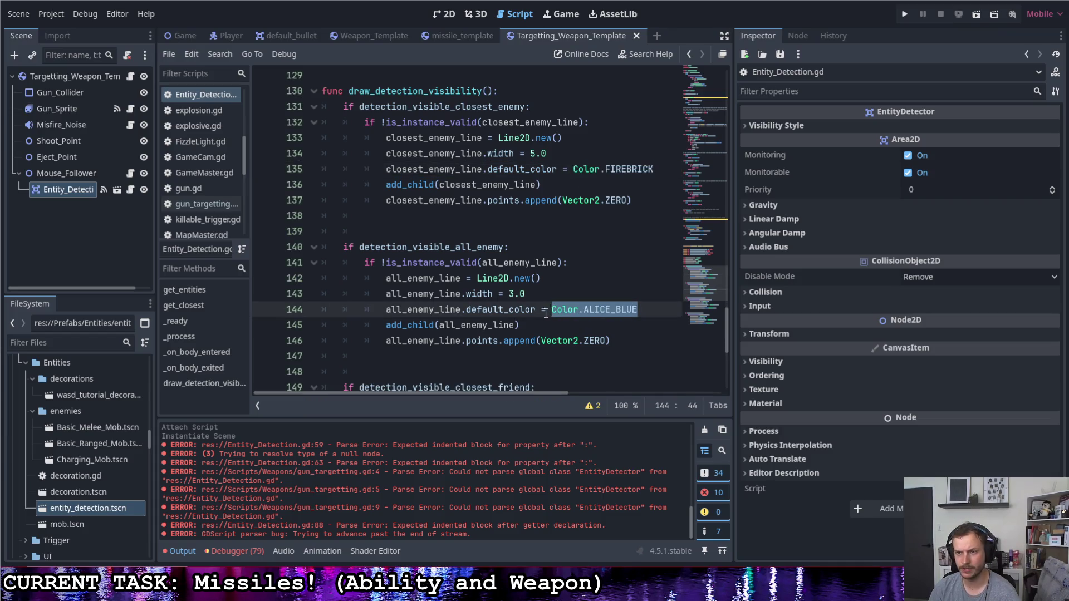
{"action": "type", "text": "Color.FIREBRICK"}
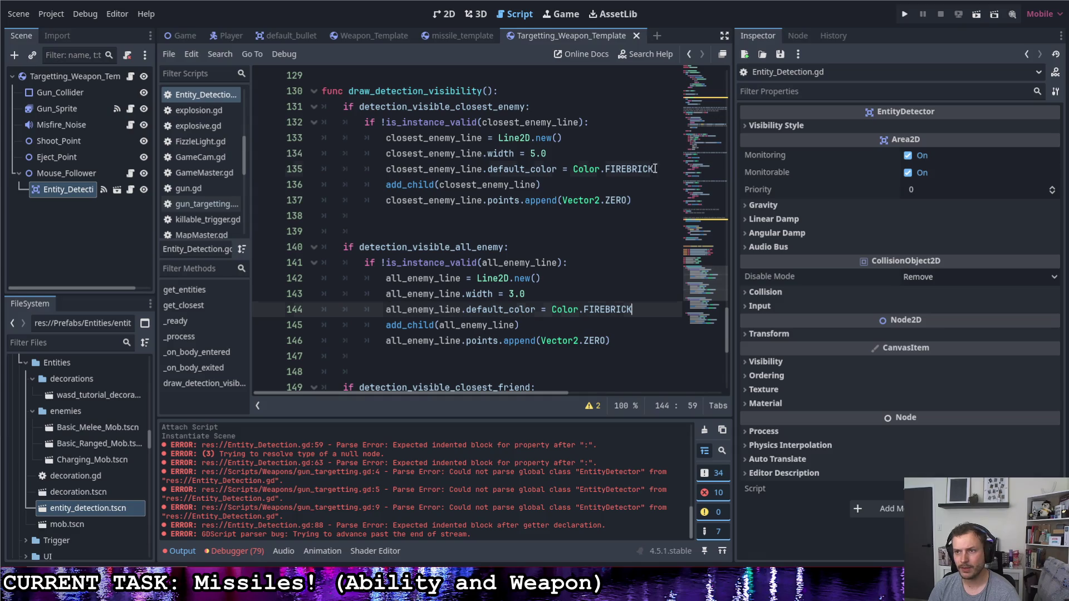
- Change the closest-enemy line colour on line 135 to Color.INDIAN_RED
{"action": "left_click_drag", "start_coordinate": [654, 170], "coordinate": [602, 170]}
{"action": "type", "text": "."}
{"action": "key", "text": "Down"}
{"action": "key", "text": "Down"}
{"action": "key", "text": "Down"}
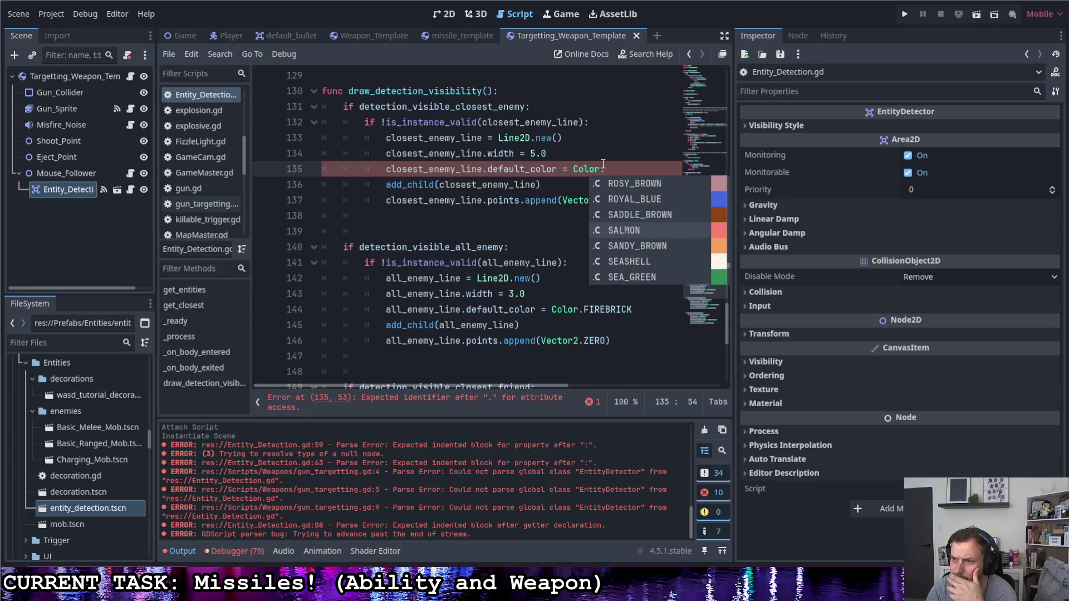
{"action": "key", "text": "Down"}
{"action": "key", "text": "Down"}
{"action": "key", "text": "Down"}
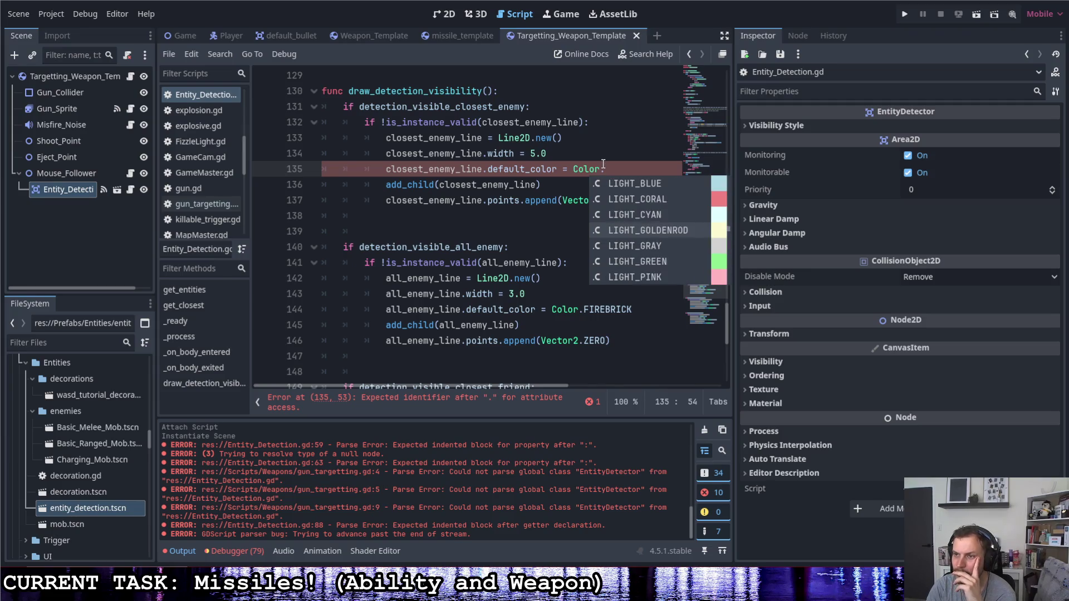
{"action": "key", "text": "Up"}
{"action": "key", "text": "Up"}
{"action": "key", "text": "Up"}
{"action": "key", "text": "Up"}
{"action": "key", "text": "Up"}
{"action": "key", "text": "Up"}
{"action": "key", "text": "Down"}
{"action": "key", "text": "Down"}
{"action": "key", "text": "Down"}
{"action": "key", "text": "Return"}
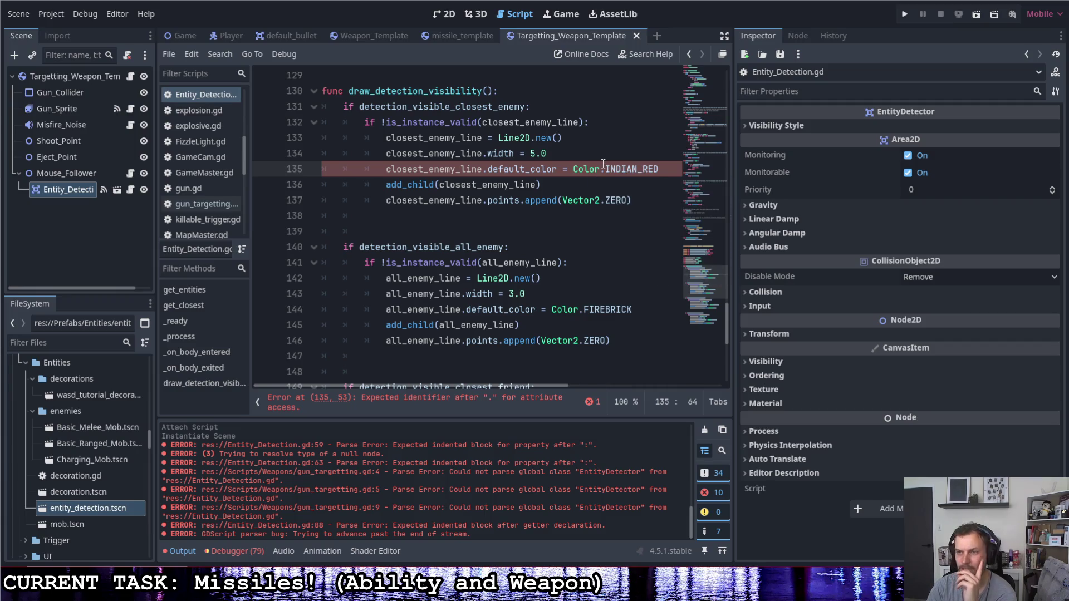
{"action": "scroll", "coordinate": [613, 218], "scroll_direction": "down", "scroll_amount": 3}
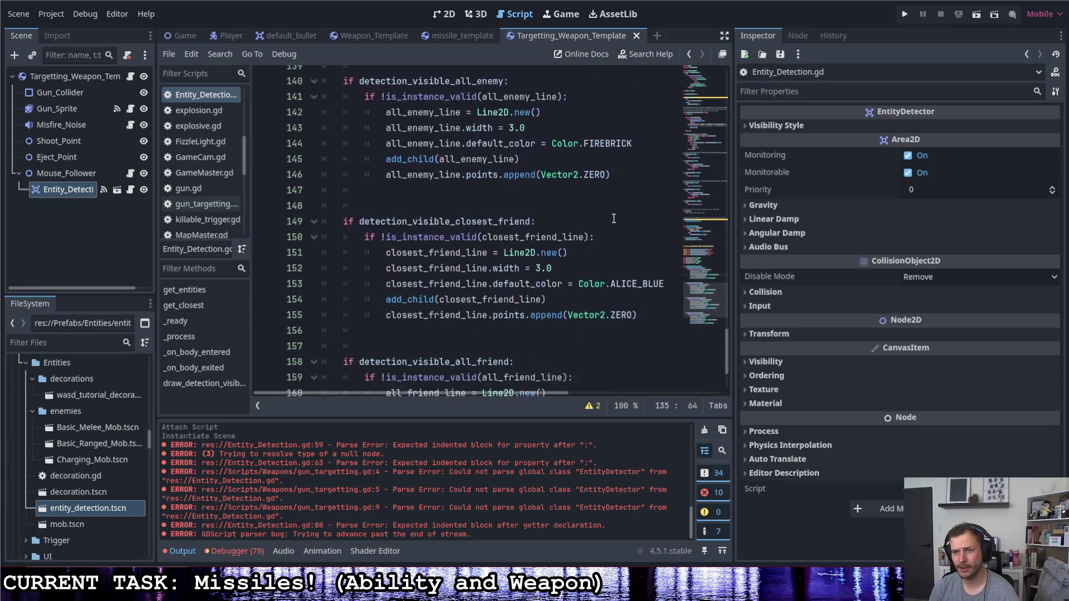
- Replace the closest-friend line's ALICE_BLUE colour with Color.PALE_TURQUOISE
{"action": "double_click", "coordinate": [624, 263]}
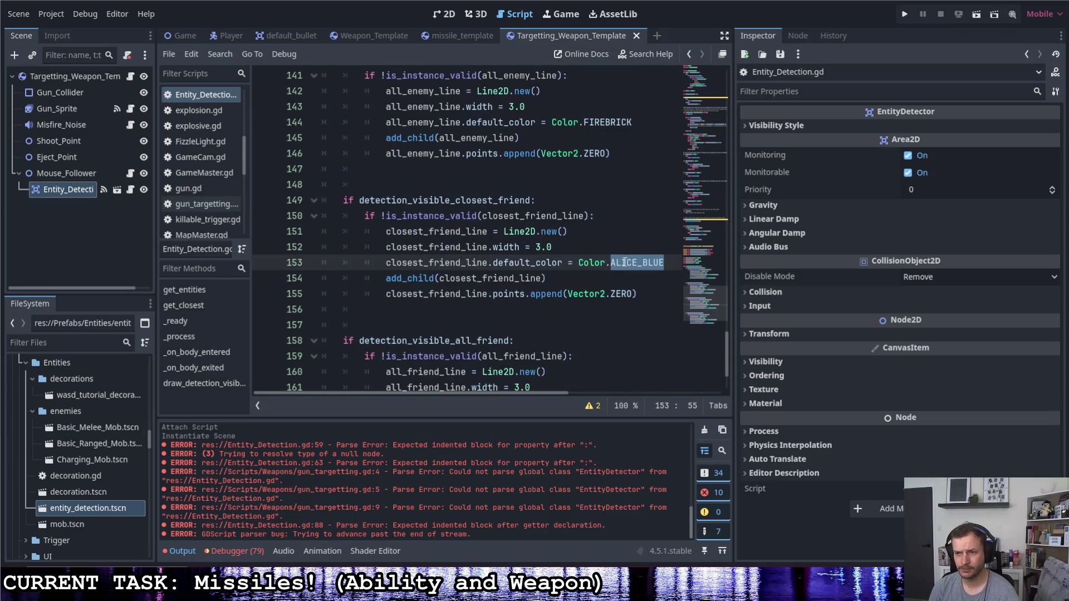
{"action": "key", "text": "BackSpace"}
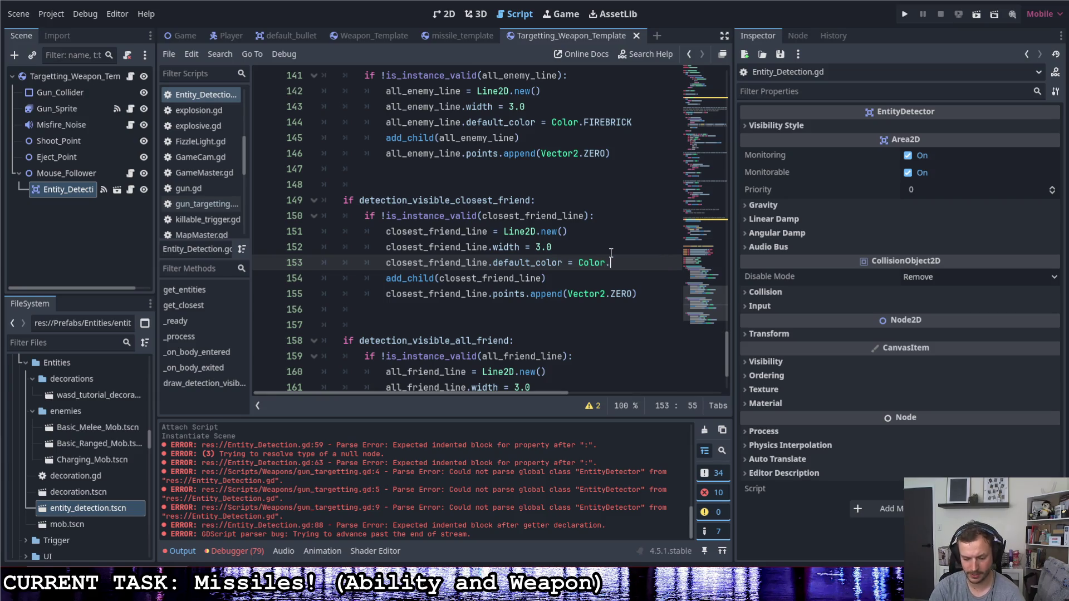
{"action": "type", "text": "Al"}
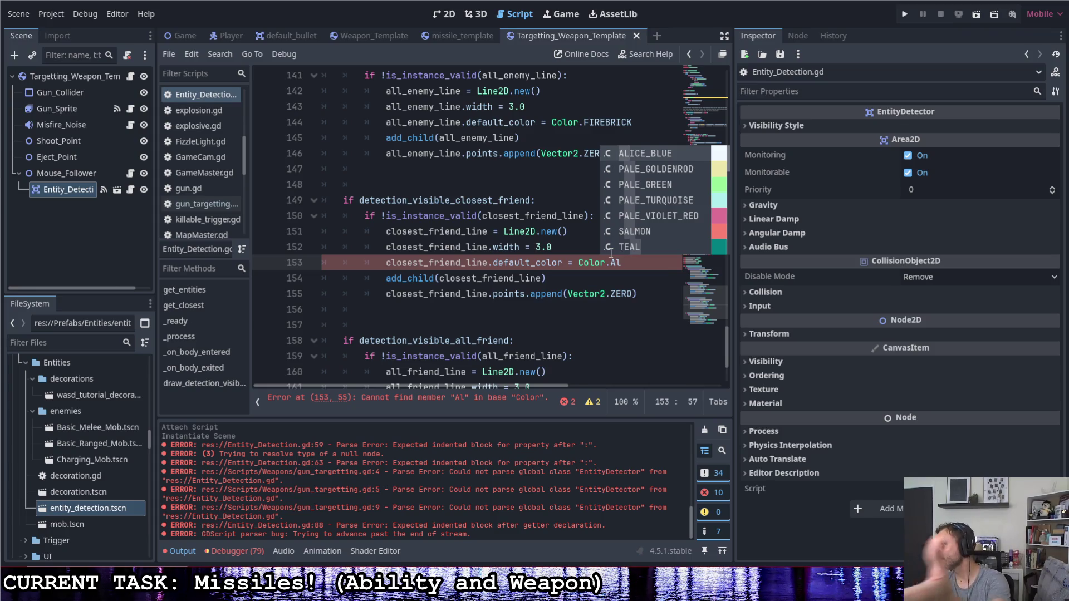
{"action": "key", "text": "Down"}
{"action": "key", "text": "Down"}
{"action": "key", "text": "Down"}
{"action": "key", "text": "Return"}
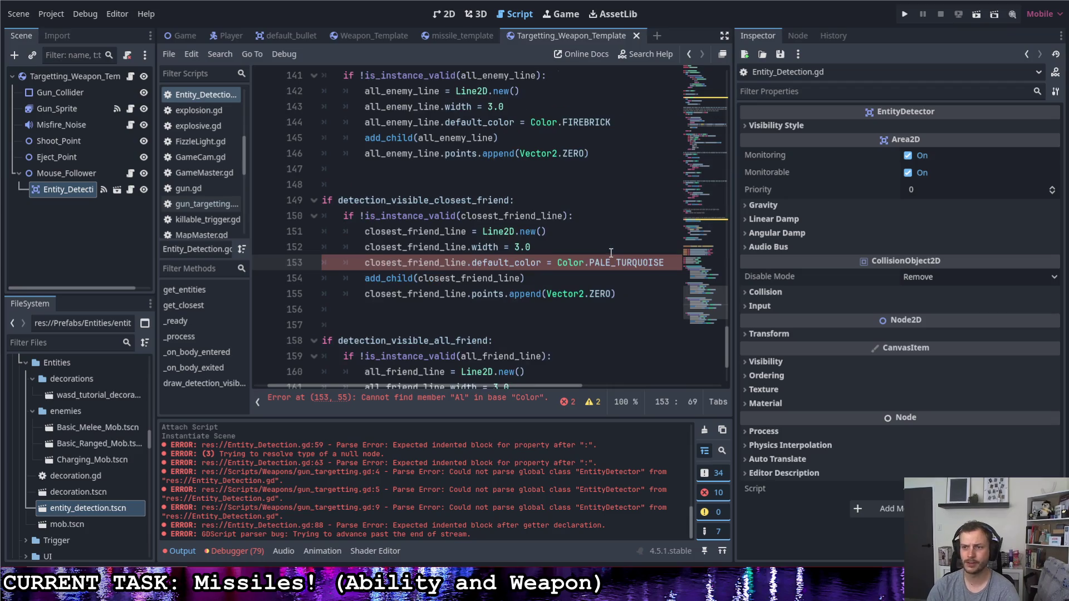
- Copy Color.PALE_TURQUOISE onto the all-friend line's colour
{"action": "scroll", "coordinate": [671, 169], "scroll_direction": "down", "scroll_amount": 2}
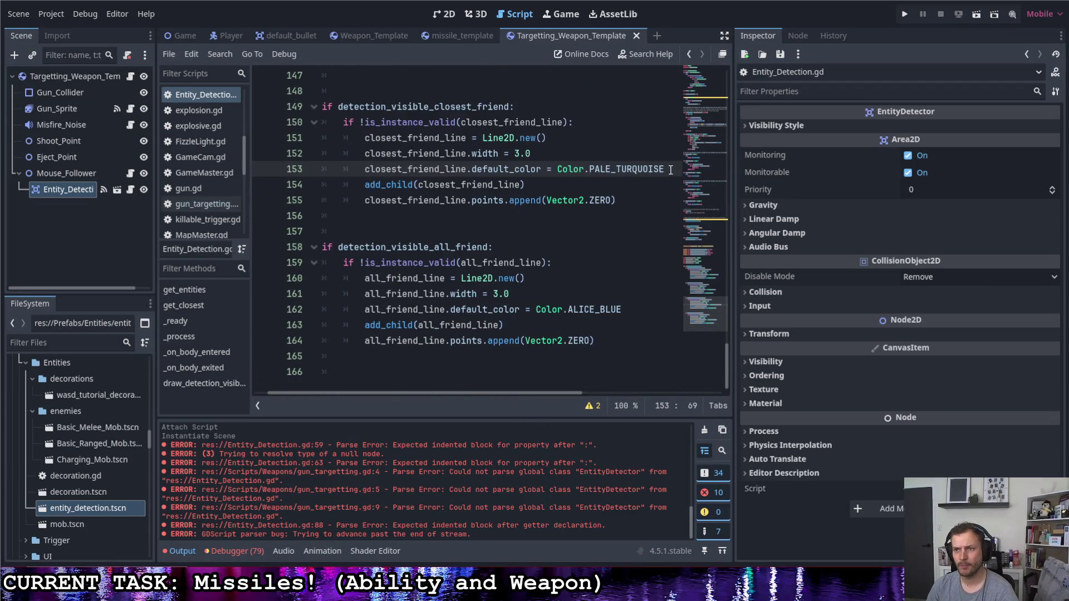
{"action": "key", "text": "ctrl+shift+Left"}
{"action": "key", "text": "ctrl+shift+Left"}
{"action": "key", "text": "ctrl+c"}
{"action": "key", "text": "Down"}
{"action": "key", "text": "Down"}
{"action": "key", "text": "Down"}
{"action": "key", "text": "ctrl+shift+Left"}
{"action": "key", "text": "ctrl+shift+Left"}
{"action": "key", "text": "ctrl+v"}
- Change the closest-friend line colour on line 153 to Color.AQUA
{"action": "left_click_drag", "start_coordinate": [668, 169], "coordinate": [591, 167]}
{"action": "key", "text": "BackSpace"}
{"action": "key", "text": "Escape"}
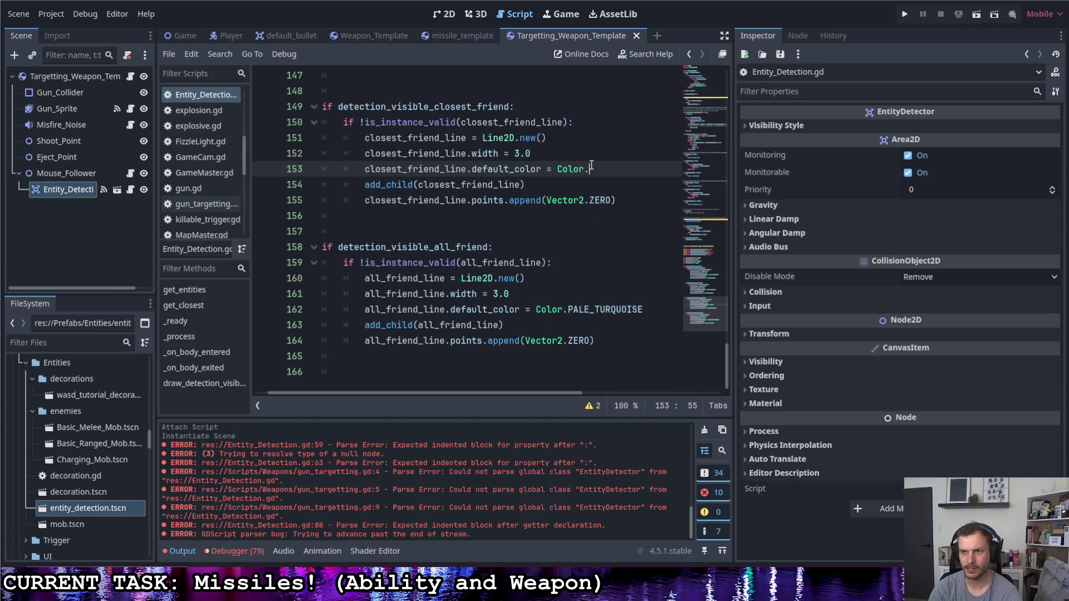
{"action": "key", "text": "ctrl+space"}
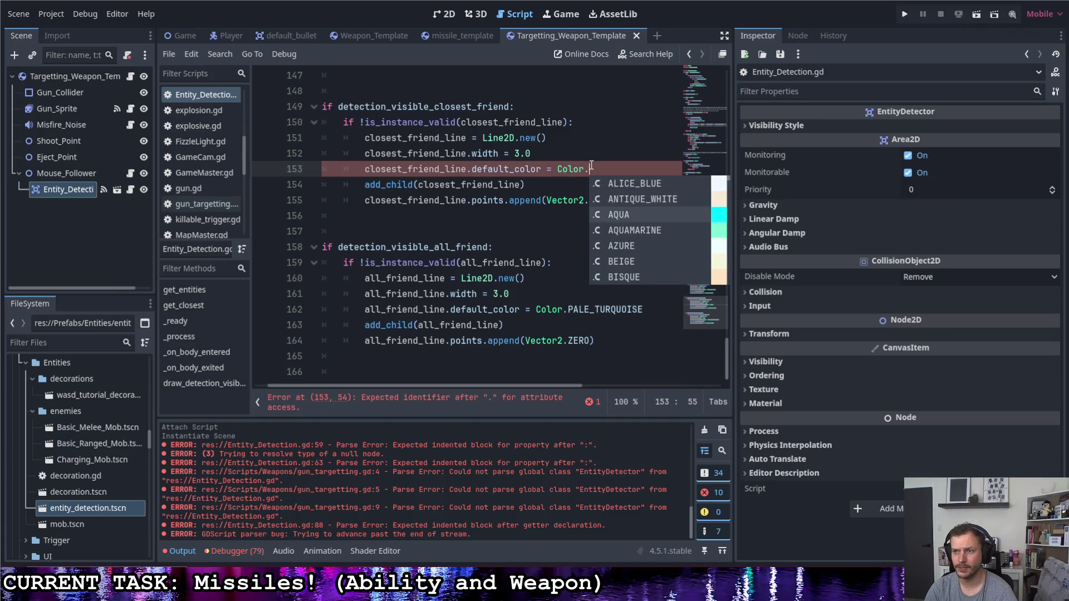
{"action": "key", "text": "Return"}
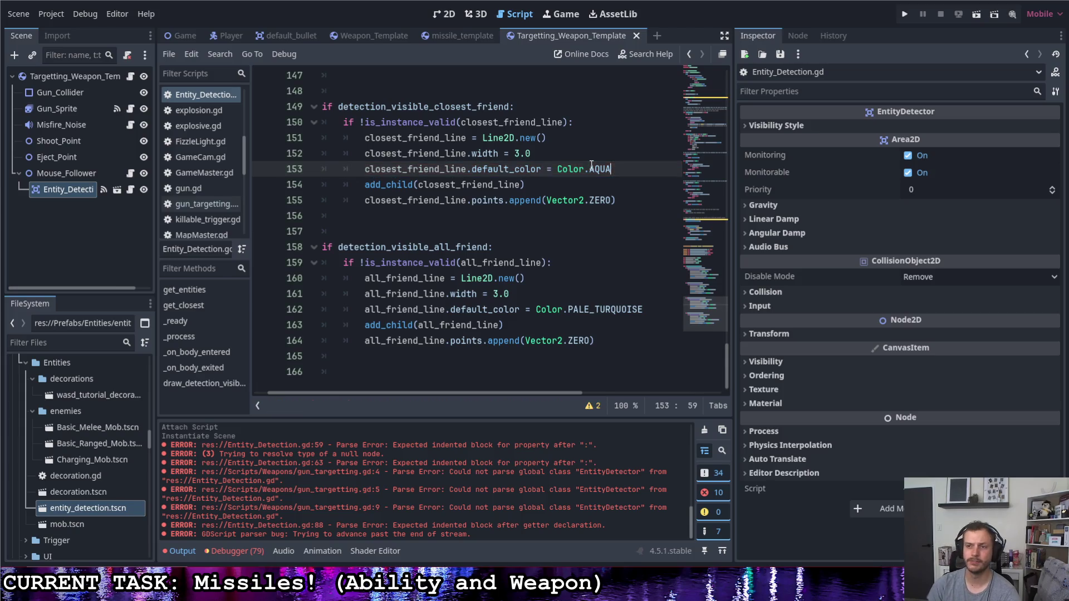
- Set the closest-friend line width from 3 to 5.0
{"action": "left_click_drag", "start_coordinate": [522, 152], "coordinate": [515, 152]}
{"action": "type", "text": "5"}
{"action": "left_click", "coordinate": [555, 158]}
{"action": "scroll", "coordinate": [557, 227], "scroll_direction": "up", "scroll_amount": 1}
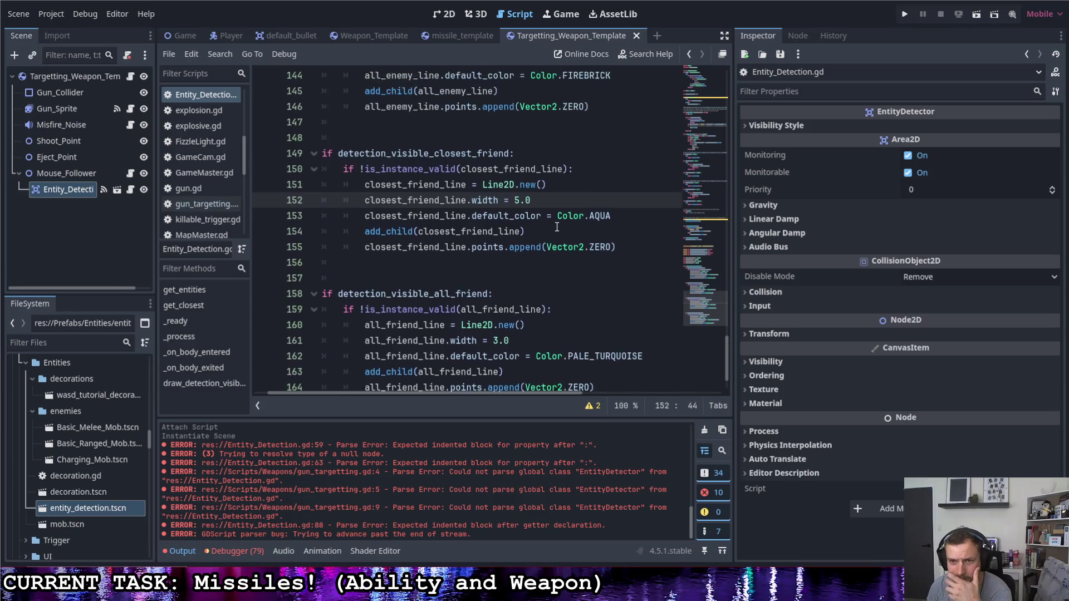
{"action": "scroll", "coordinate": [557, 227], "scroll_direction": "up", "scroll_amount": 7}
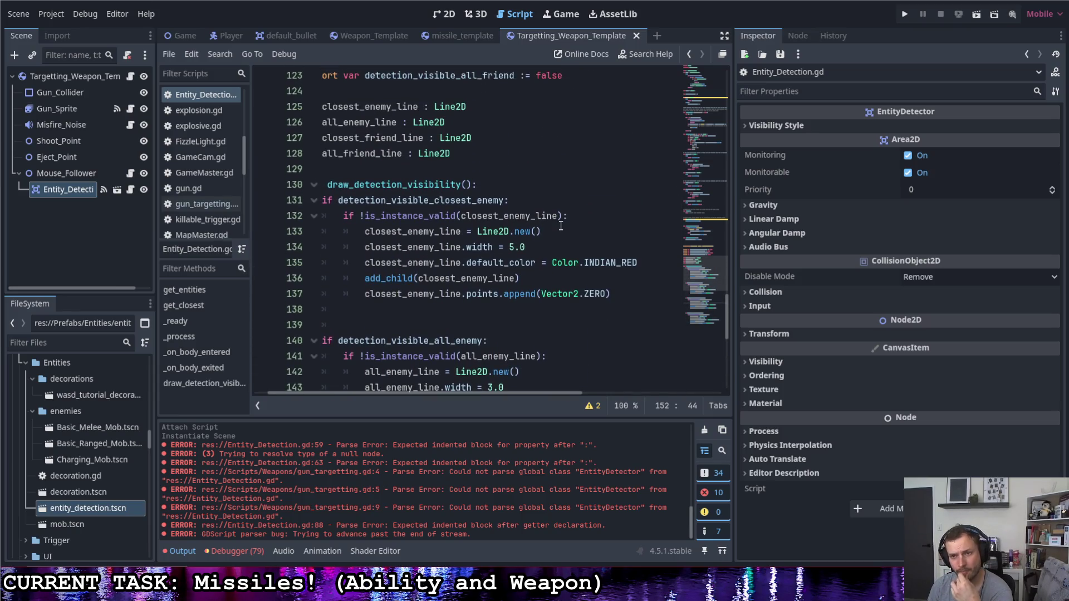
- Review the closest-enemy and all-enemy Line2D blocks around lines 136–138
{"action": "scroll", "coordinate": [545, 218], "scroll_direction": "down", "scroll_amount": 1}
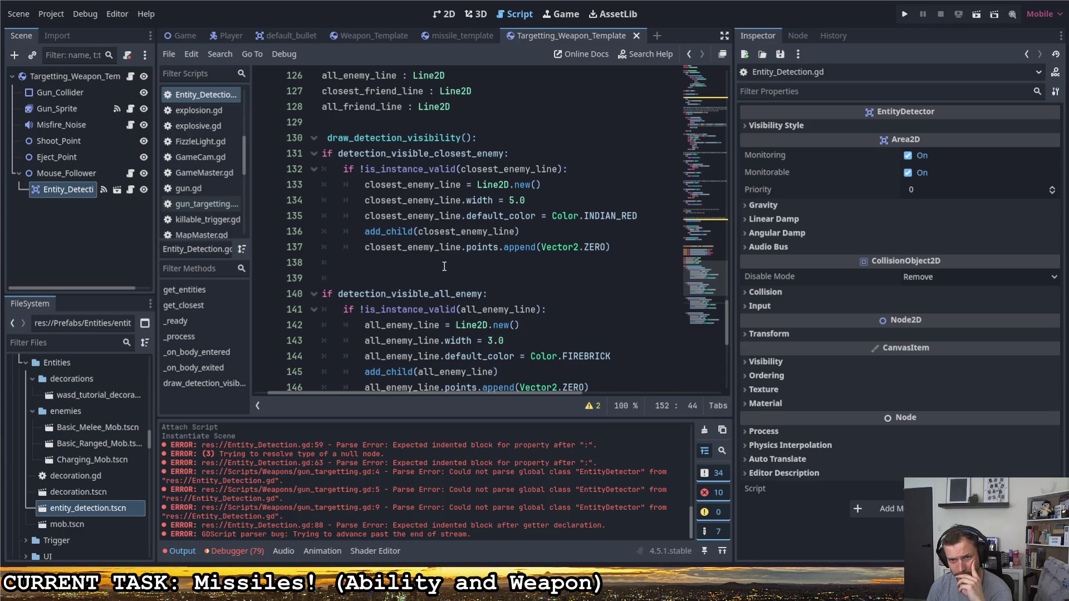
{"action": "left_click", "coordinate": [444, 265]}
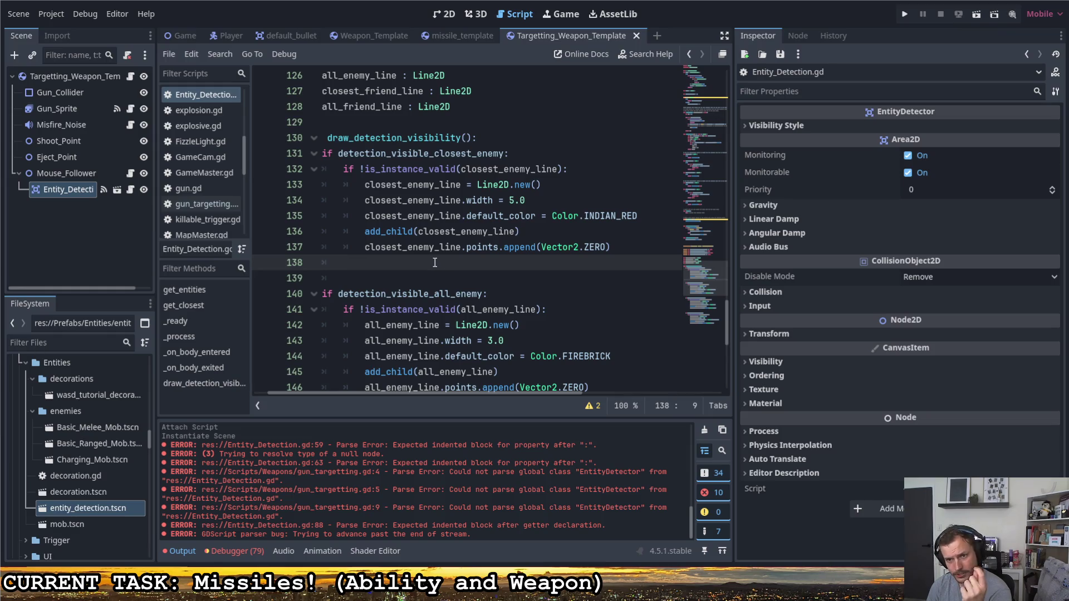
{"action": "scroll", "coordinate": [433, 262], "scroll_direction": "up", "scroll_amount": 2}
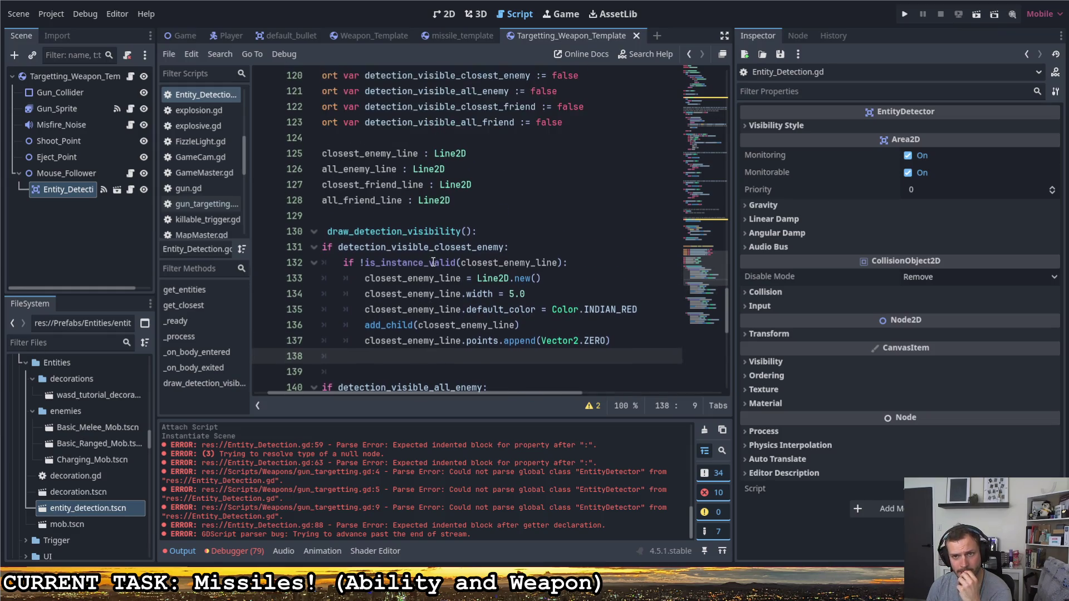
{"action": "scroll", "coordinate": [433, 262], "scroll_direction": "up", "scroll_amount": 5}
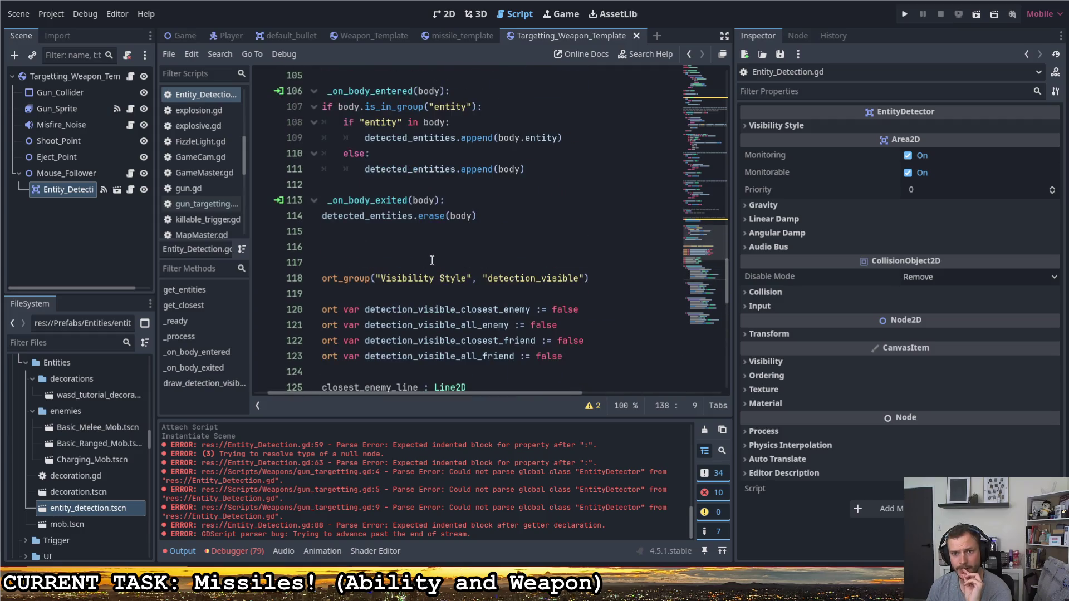
{"action": "scroll", "coordinate": [431, 260], "scroll_direction": "down", "scroll_amount": 7}
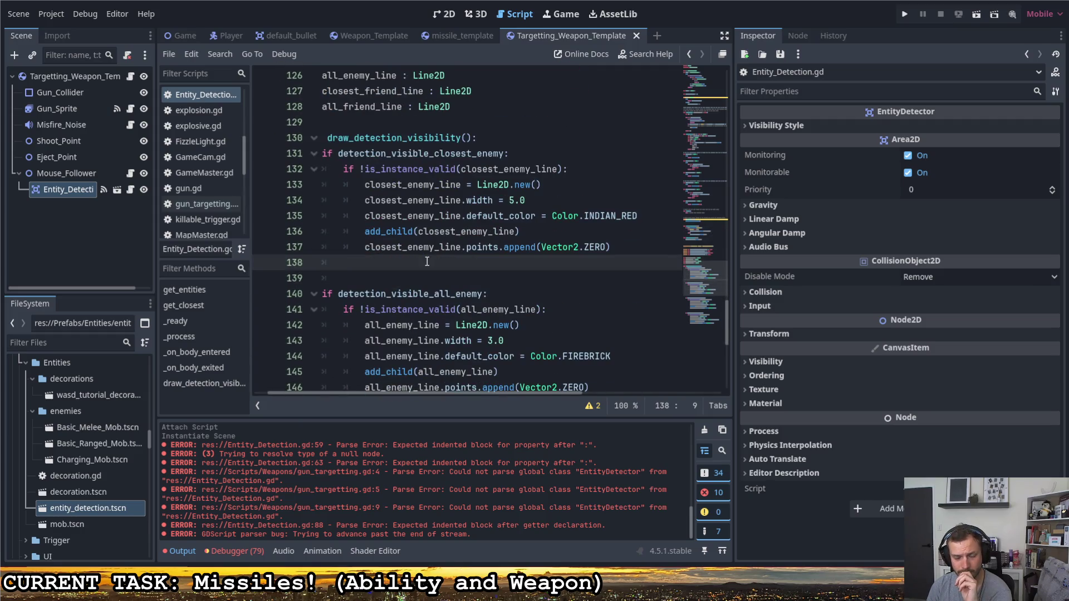
{"action": "scroll", "coordinate": [426, 261], "scroll_direction": "up", "scroll_amount": 1}
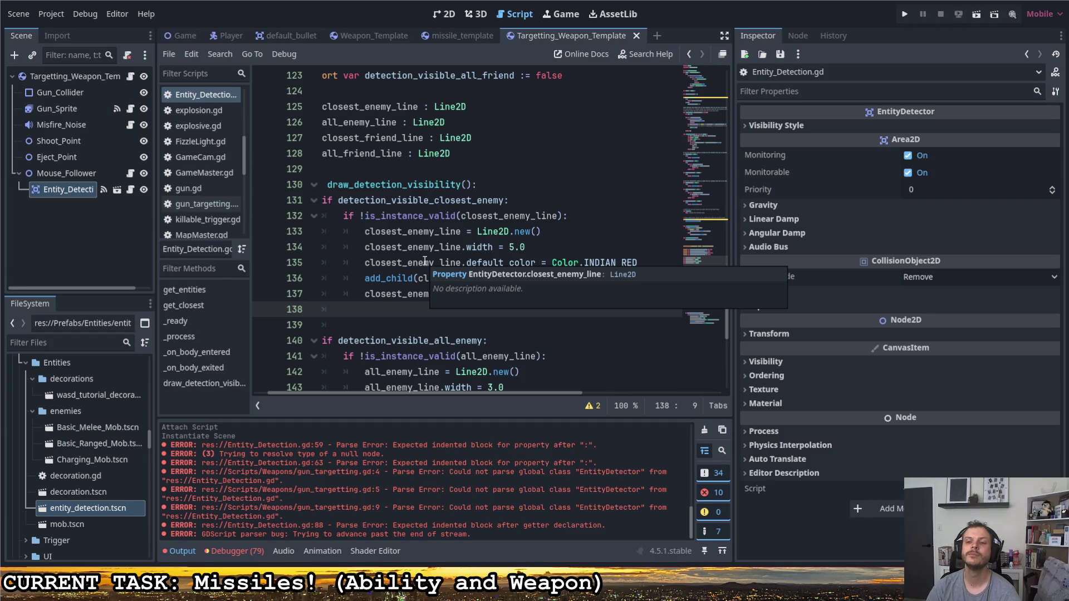
{"action": "left_click", "coordinate": [423, 233]}
{"action": "left_click", "coordinate": [601, 281]}
{"action": "left_click", "coordinate": [606, 296]}
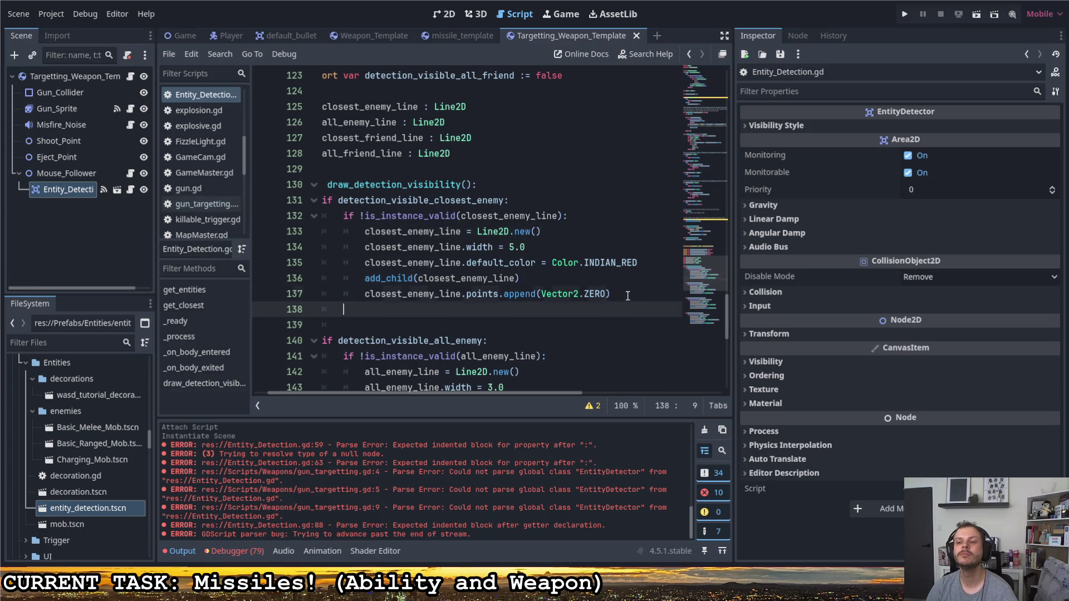
- Collapse and re-expand the draw_detection_visibility function
{"action": "left_click", "coordinate": [537, 309]}
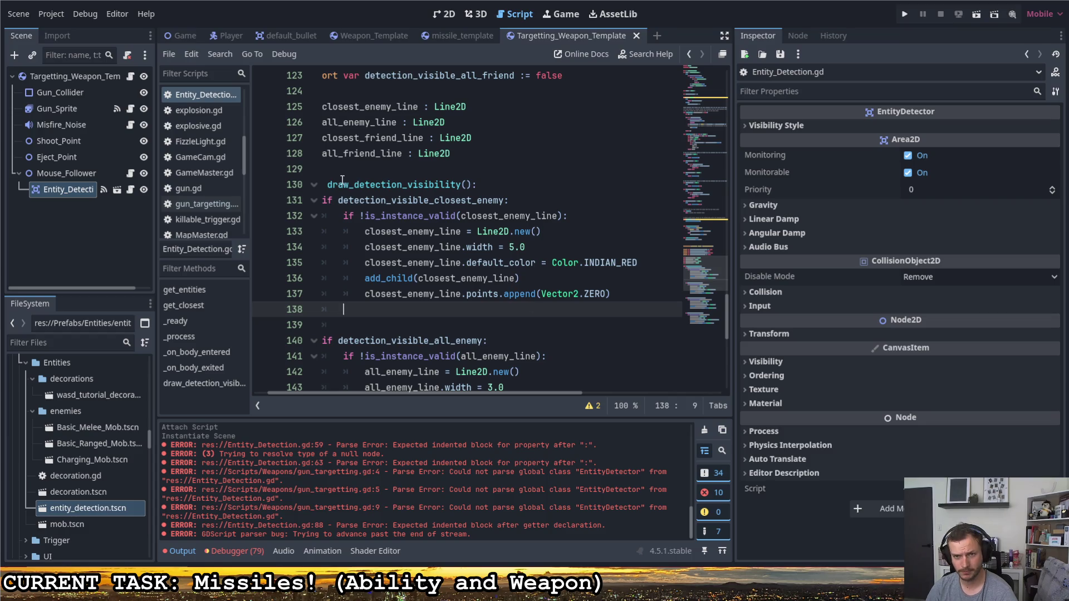
{"action": "left_click", "coordinate": [323, 188]}
{"action": "left_click", "coordinate": [315, 184]}
{"action": "left_click", "coordinate": [314, 184]}
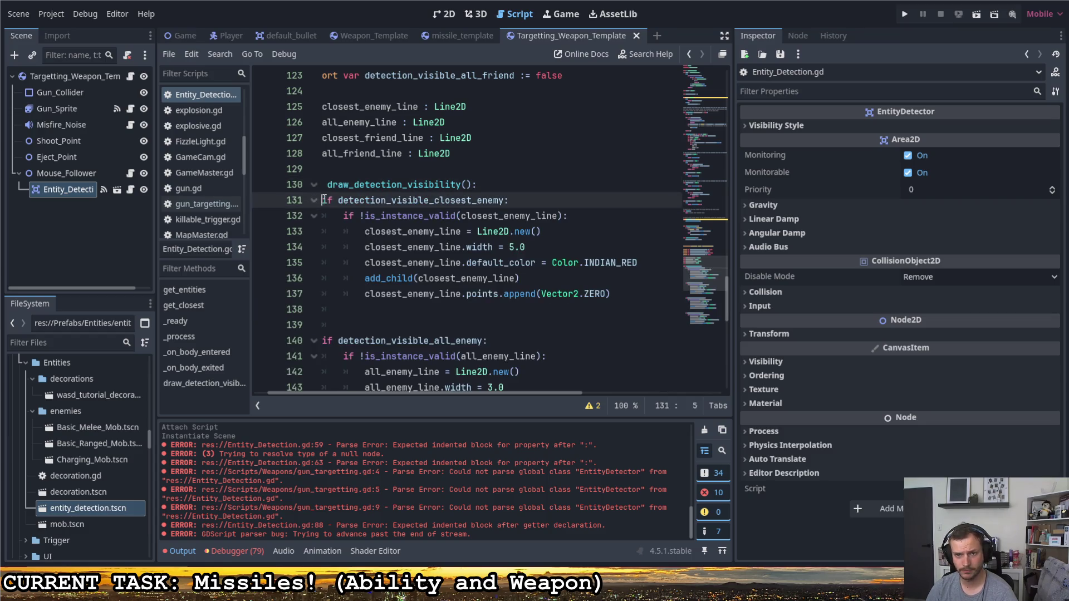
- Unindent lines 130–167 of draw_detection_visibility by one level
{"action": "left_click_drag", "start_coordinate": [323, 188], "coordinate": [558, 503]}
{"action": "scroll", "coordinate": [466, 270], "scroll_direction": "up", "scroll_amount": 8}
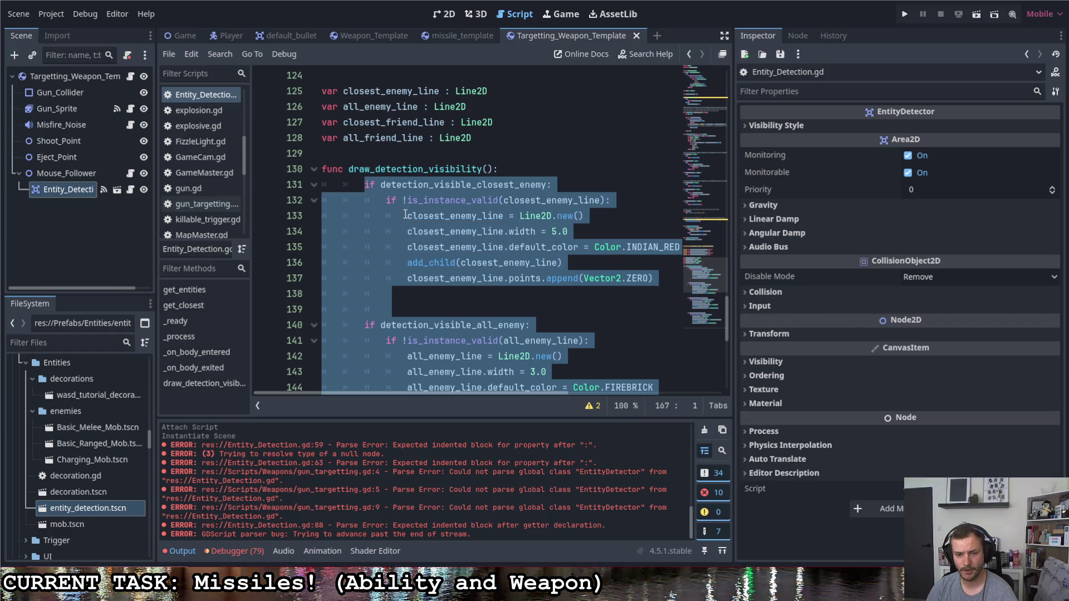
{"action": "key", "text": "shift+Tab"}
{"action": "left_click", "coordinate": [452, 217]}
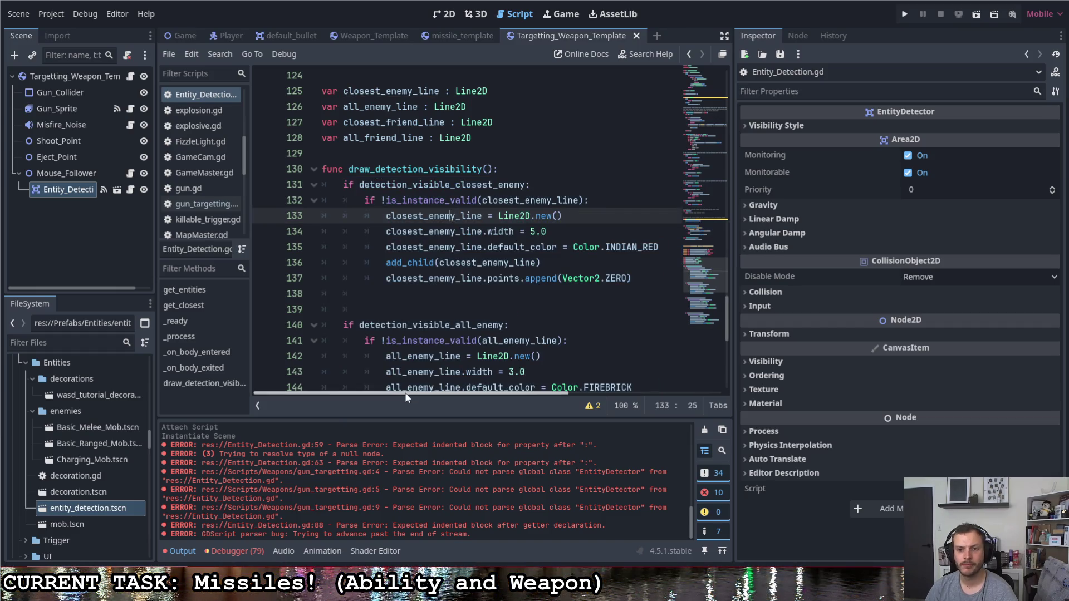
{"action": "scroll", "coordinate": [419, 269], "scroll_direction": "down", "scroll_amount": 1}
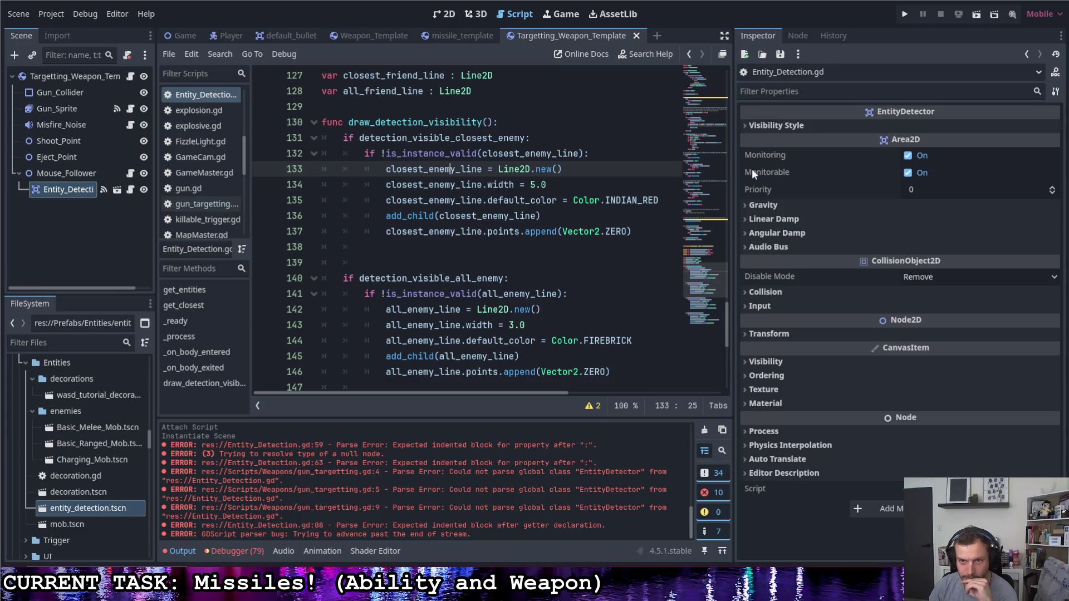
{"action": "left_click", "coordinate": [554, 249]}
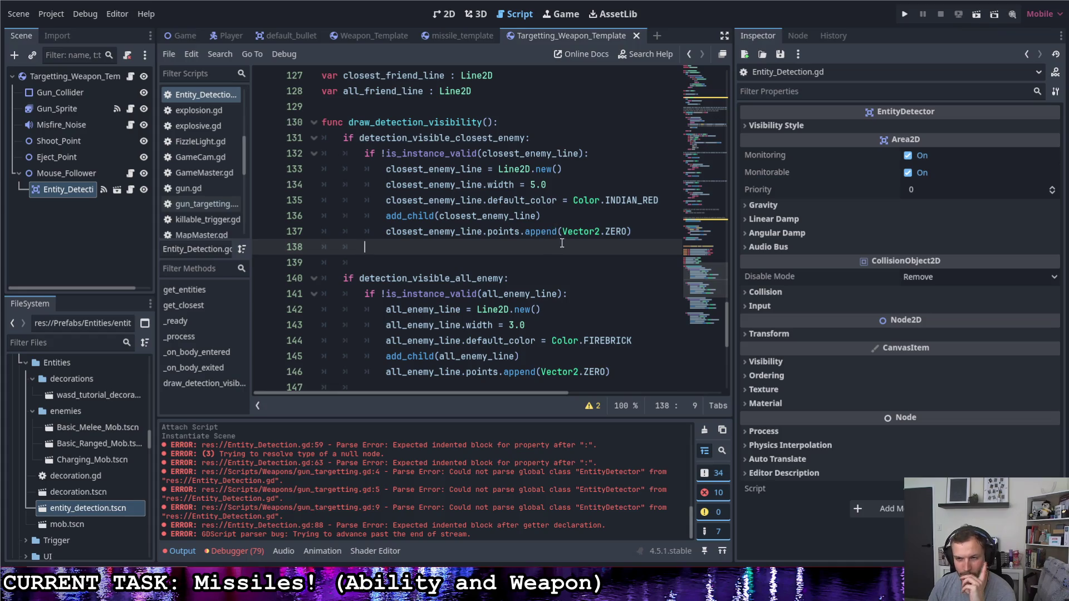
{"action": "scroll", "coordinate": [557, 245], "scroll_direction": "down", "scroll_amount": 7}
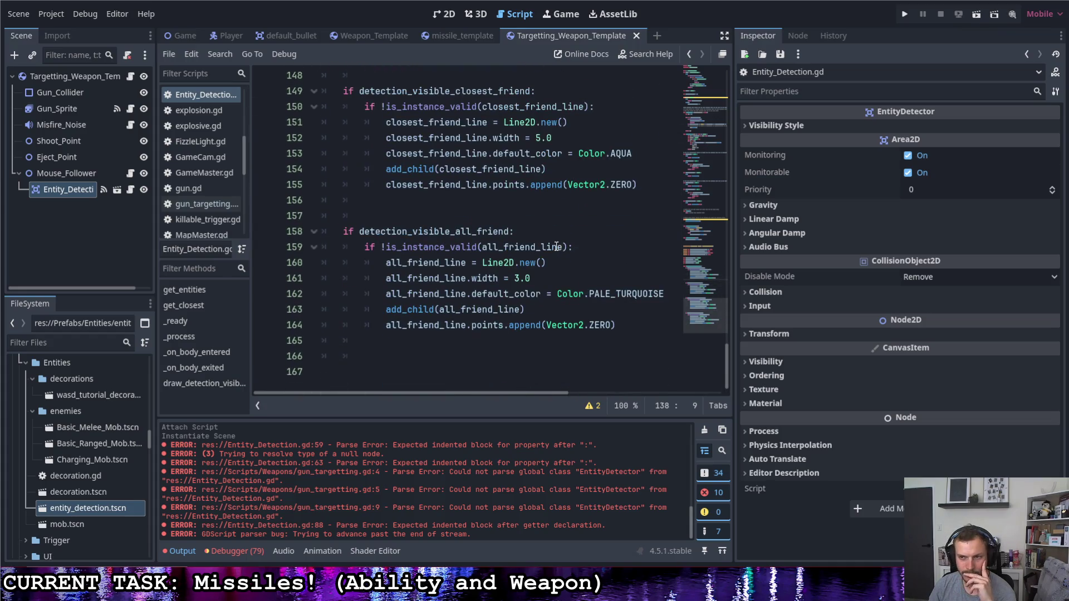
{"action": "scroll", "coordinate": [548, 242], "scroll_direction": "up", "scroll_amount": 1}
{"action": "scroll", "coordinate": [549, 243], "scroll_direction": "up", "scroll_amount": 6}
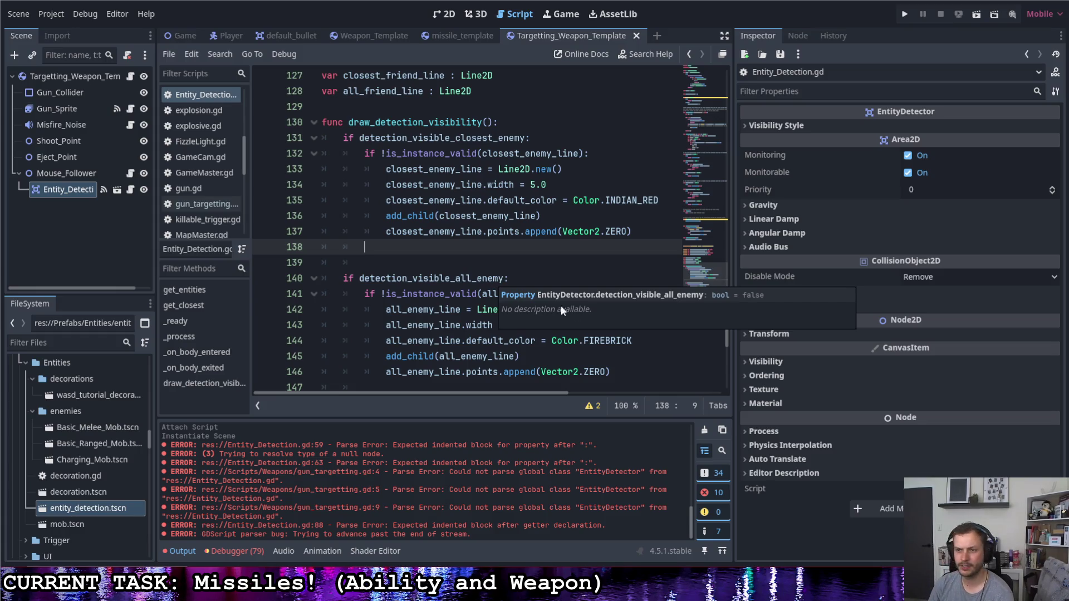
{"action": "left_click_drag", "start_coordinate": [343, 138], "coordinate": [407, 138]}
- Delete both points.append(Vector2.ZERO) lines, leaving blank lines after the enemy blocks
{"action": "scroll", "coordinate": [488, 177], "scroll_direction": "down", "scroll_amount": 4}
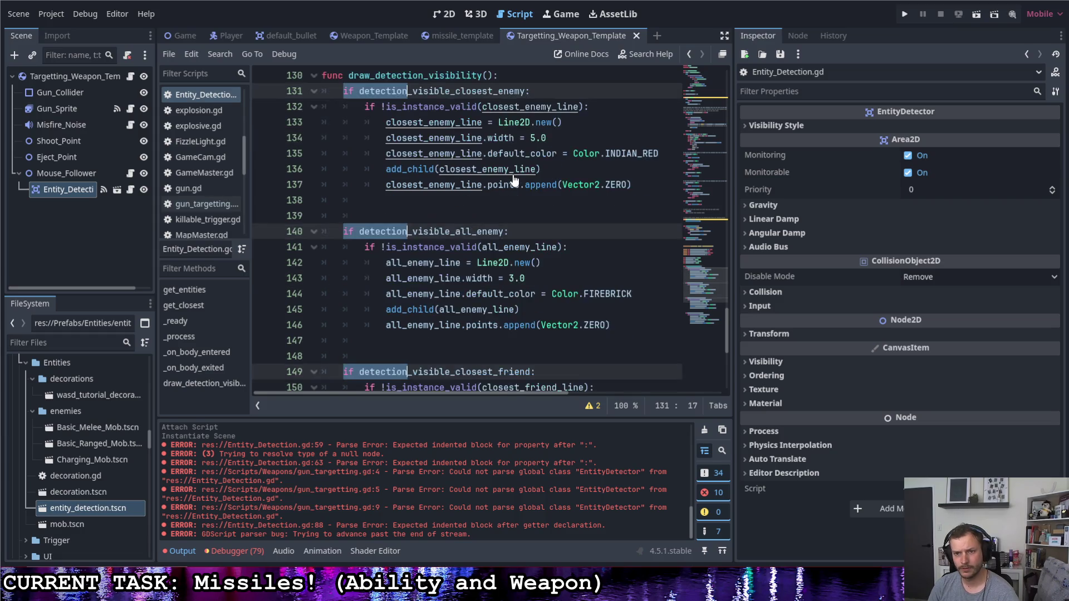
{"action": "key", "text": "Down"}
{"action": "key", "text": "Down"}
{"action": "key", "text": "Down"}
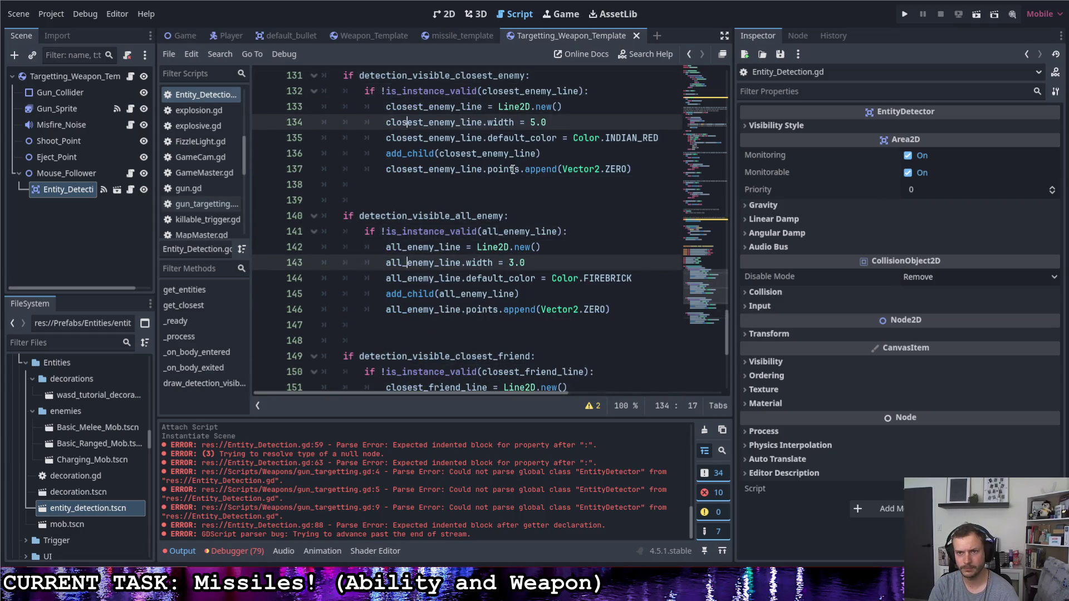
{"action": "key", "text": "End"}
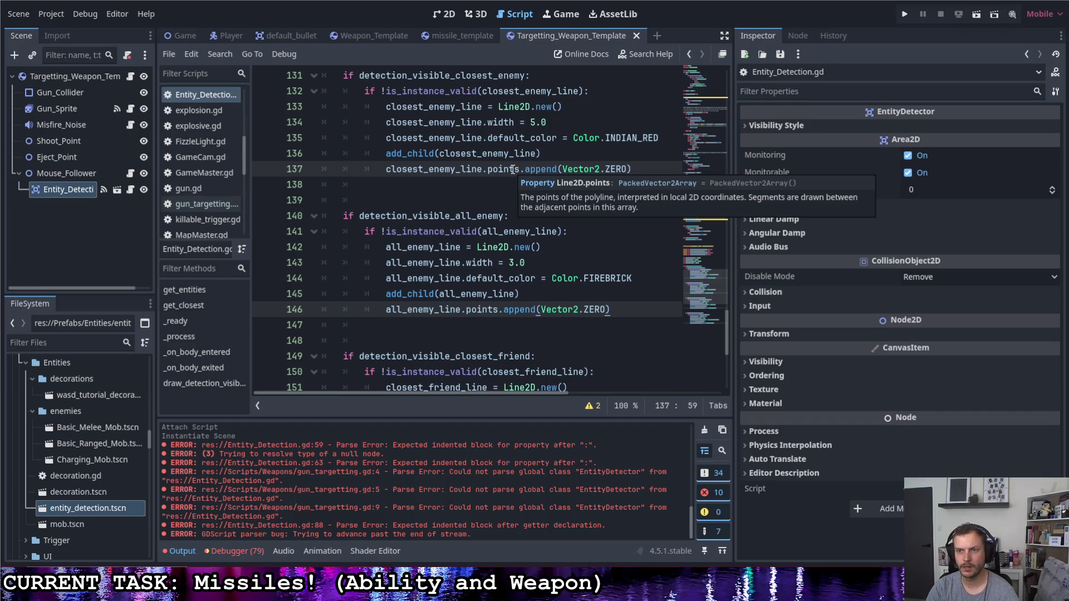
{"action": "key", "text": "BackSpace"}
{"action": "key", "text": "BackSpace"}
{"action": "key", "text": "BackSpace"}
{"action": "key", "text": "BackSpace"}
{"action": "key", "text": "BackSpace"}
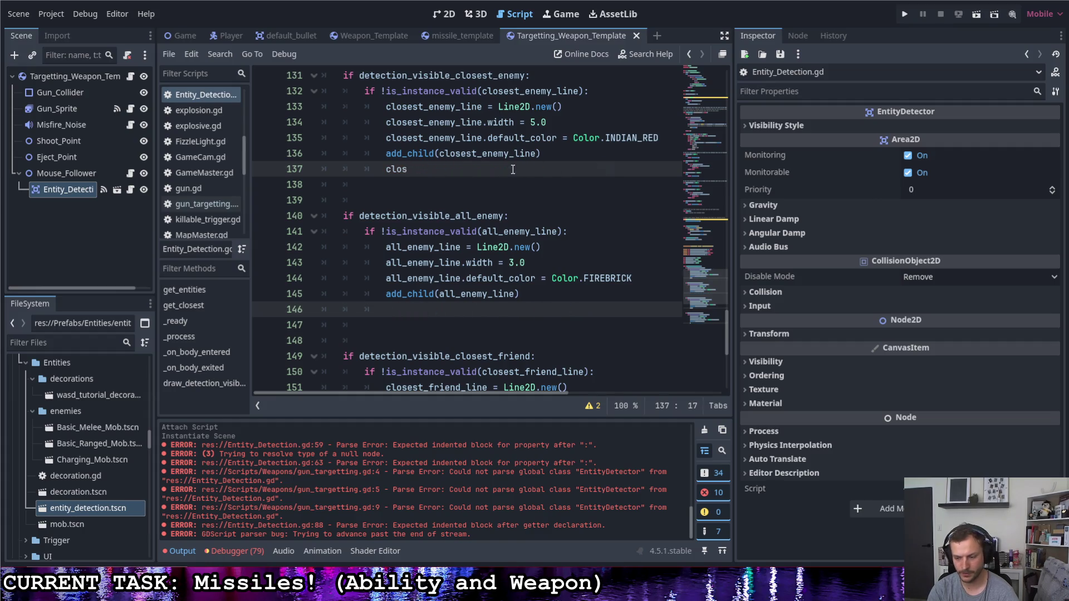
{"action": "scroll", "coordinate": [553, 288], "scroll_direction": "down", "scroll_amount": 3}
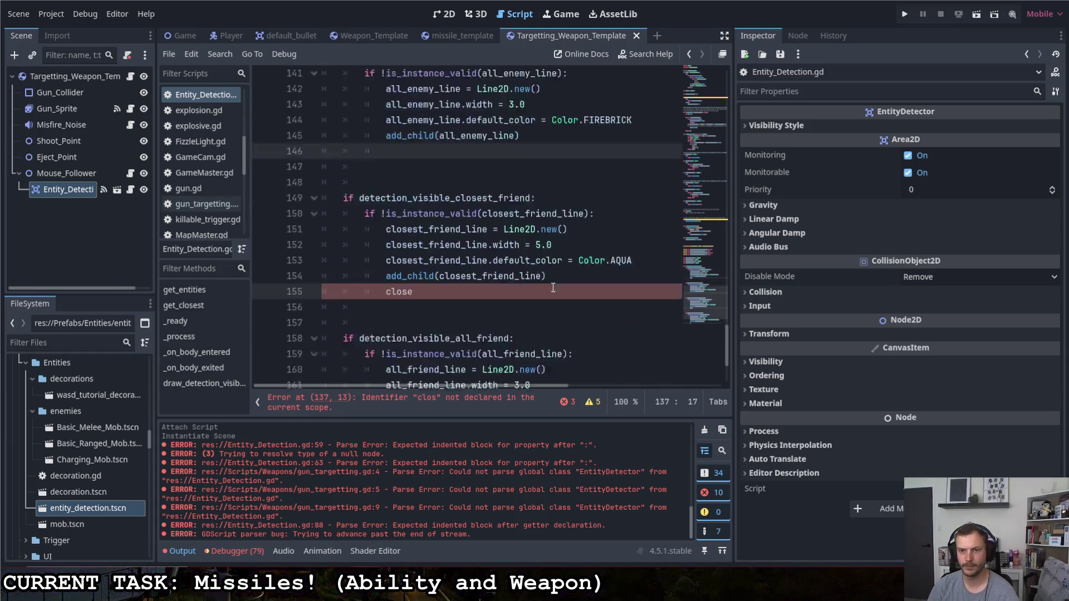
{"action": "scroll", "coordinate": [553, 288], "scroll_direction": "down", "scroll_amount": 3}
{"action": "scroll", "coordinate": [556, 285], "scroll_direction": "up", "scroll_amount": 6}
{"action": "key", "text": "ctrl+z"}
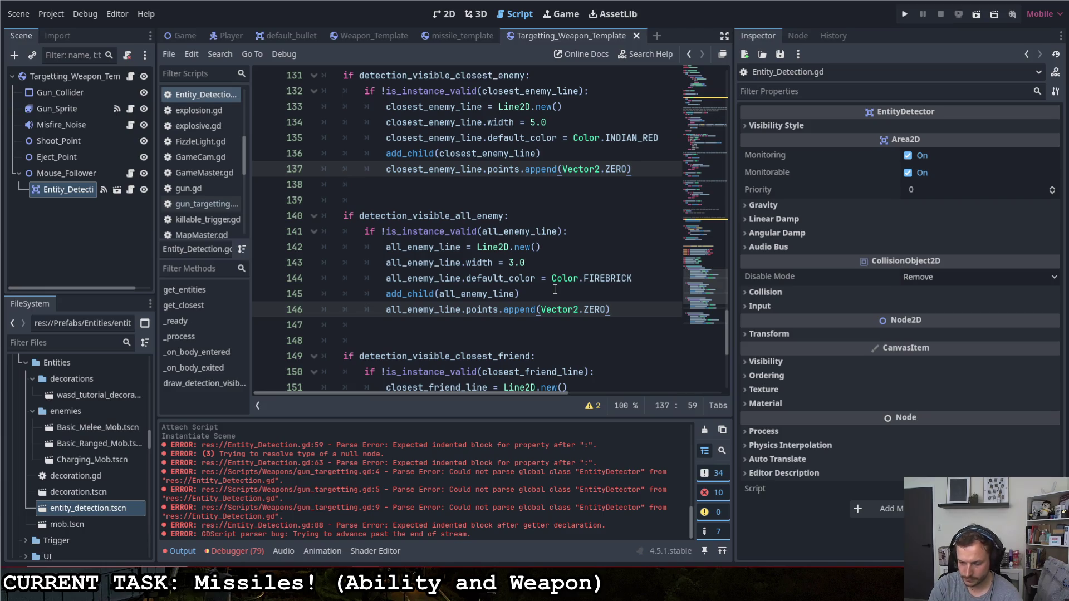
{"action": "key", "text": "shift+Home"}
{"action": "key", "text": "BackSpace"}
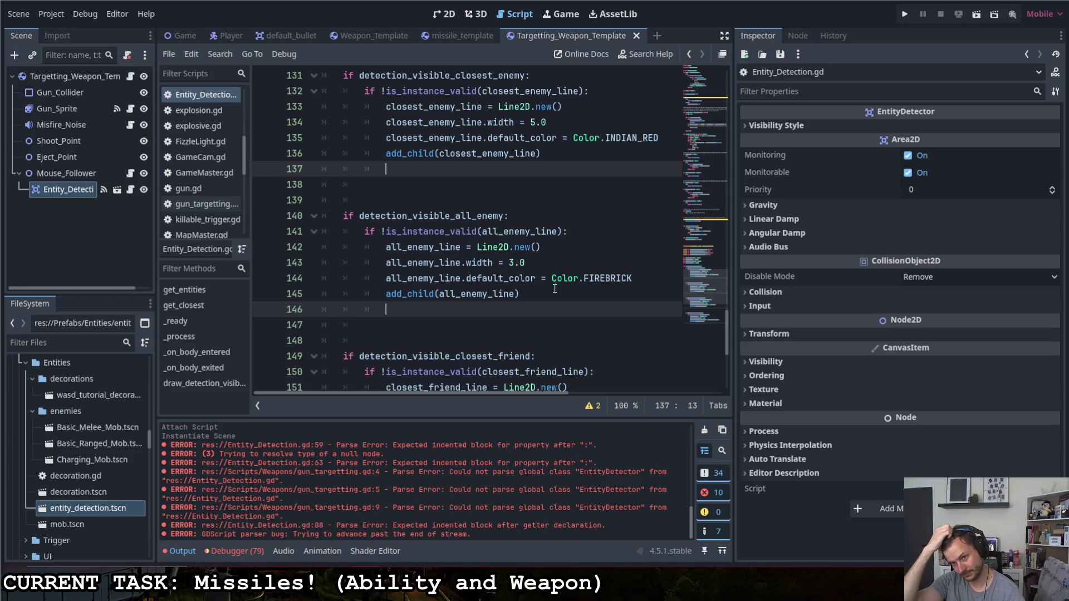
{"action": "key", "text": "BackSpace"}
{"action": "key", "text": "Return"}
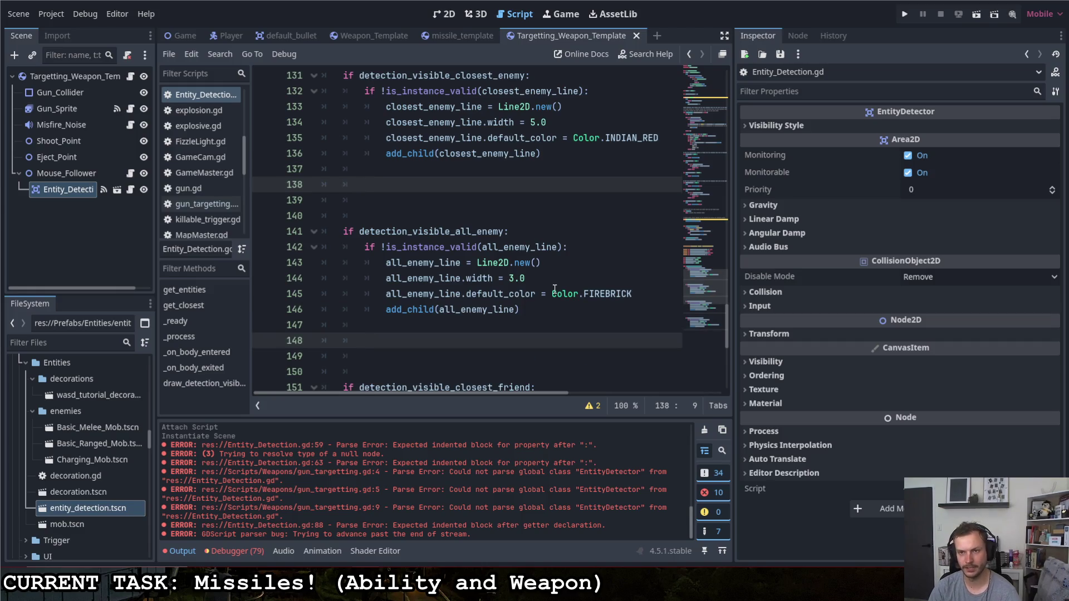
- Copy the closest_enemy_line and all_enemy_line names from their Line2D.new() lines
{"action": "key", "text": "Up"}
{"action": "key", "text": "Up"}
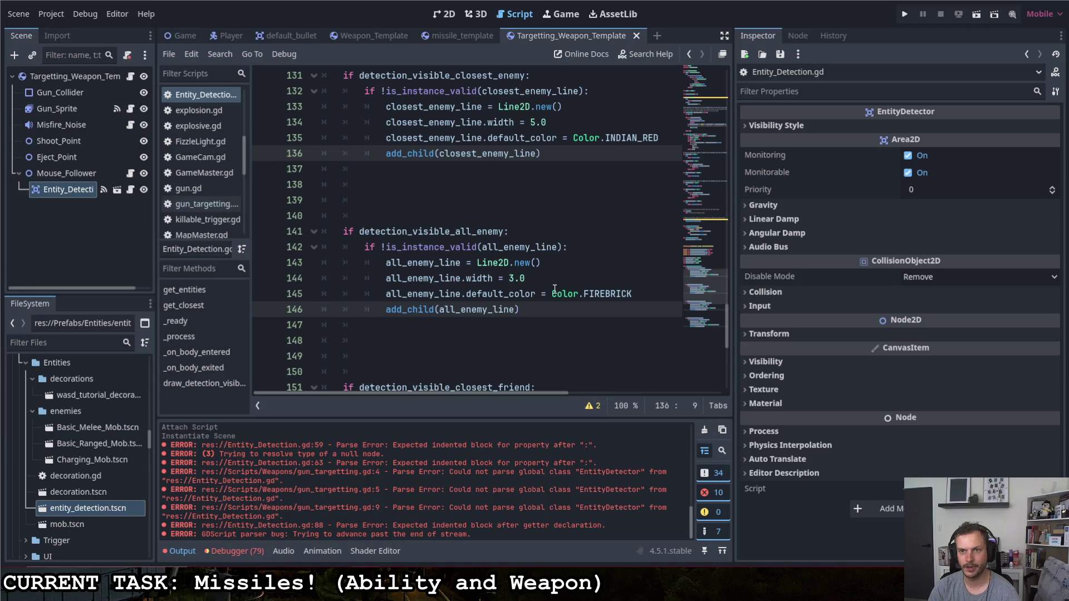
{"action": "key", "text": "Up"}
{"action": "key", "text": "Up"}
{"action": "key", "text": "Up"}
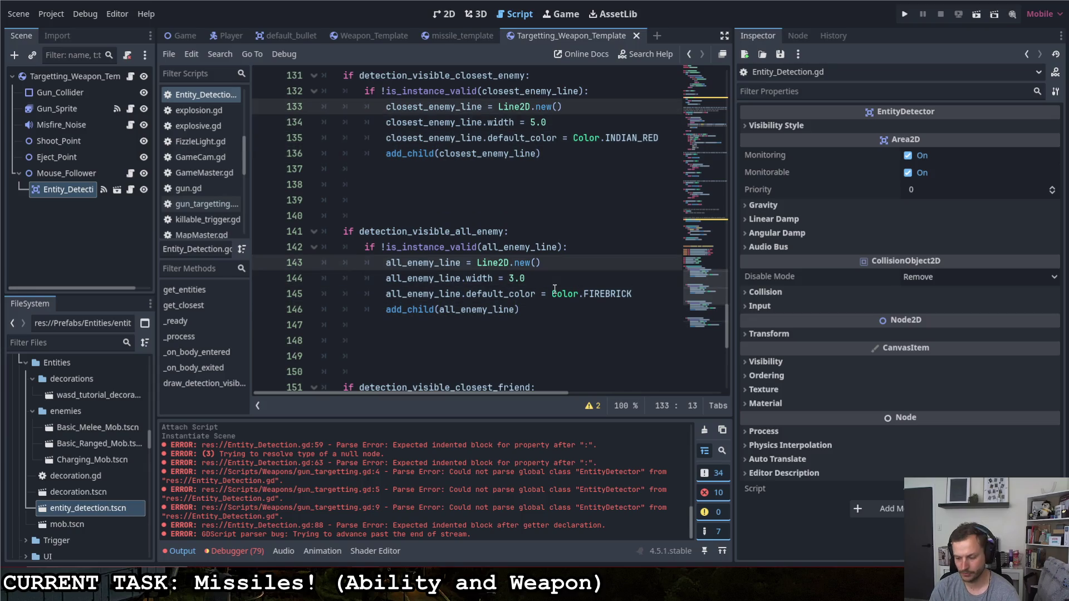
{"action": "key", "text": "shift+End"}
{"action": "key", "text": "ctrl+shift+Left"}
{"action": "key", "text": "ctrl+shift+Left"}
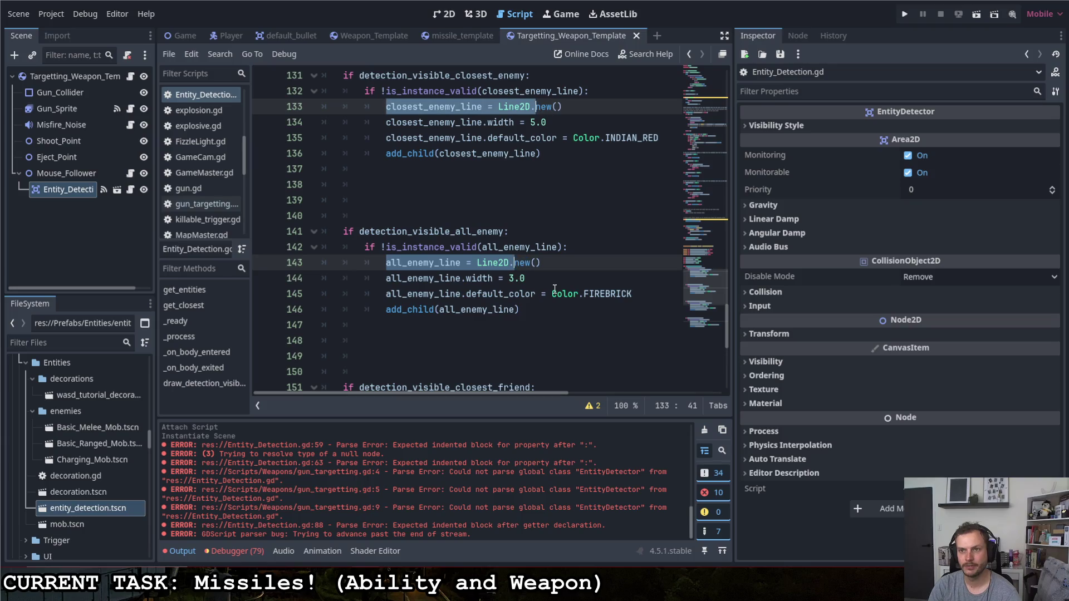
{"action": "key", "text": "shift+Left"}
{"action": "key", "text": "shift+Left"}
{"action": "key", "text": "shift+Left"}
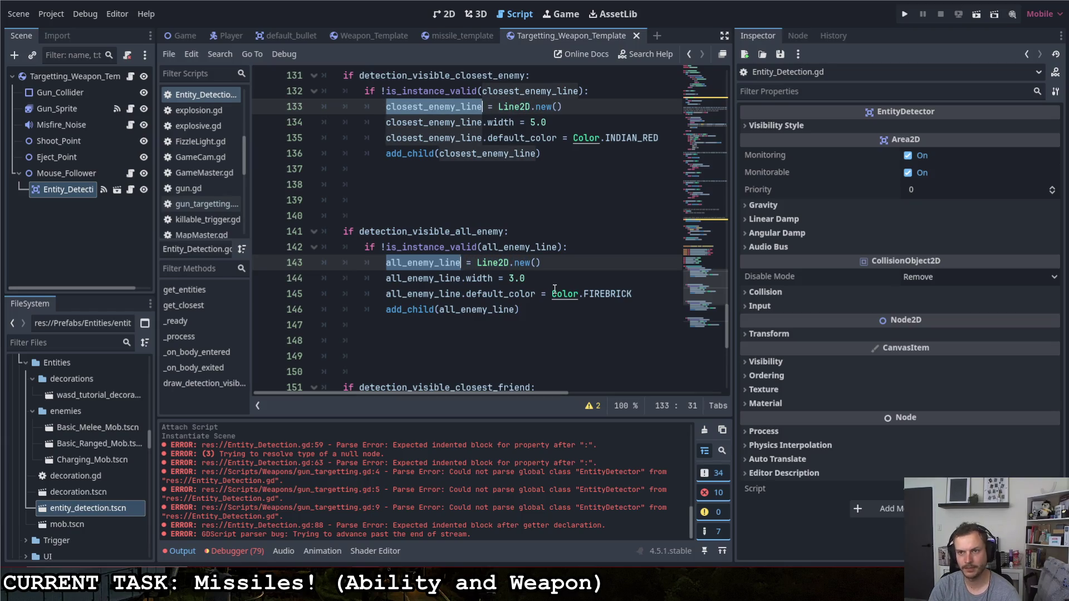
{"action": "key", "text": "Down"}
{"action": "key", "text": "Down"}
{"action": "key", "text": "Down"}
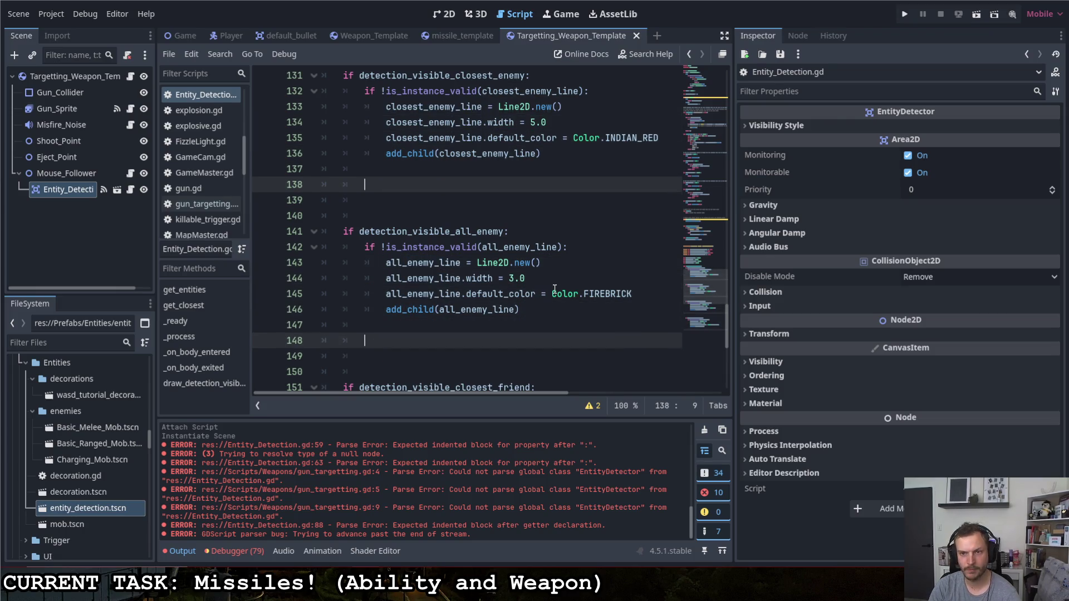
- Add clear_points() then points.append(Vector2.ZERO) for both enemy lines using multiple carets
{"action": "type", "text": "closest_enemy_line all_enemy_line"}
{"action": "type", "text": ".cle"}
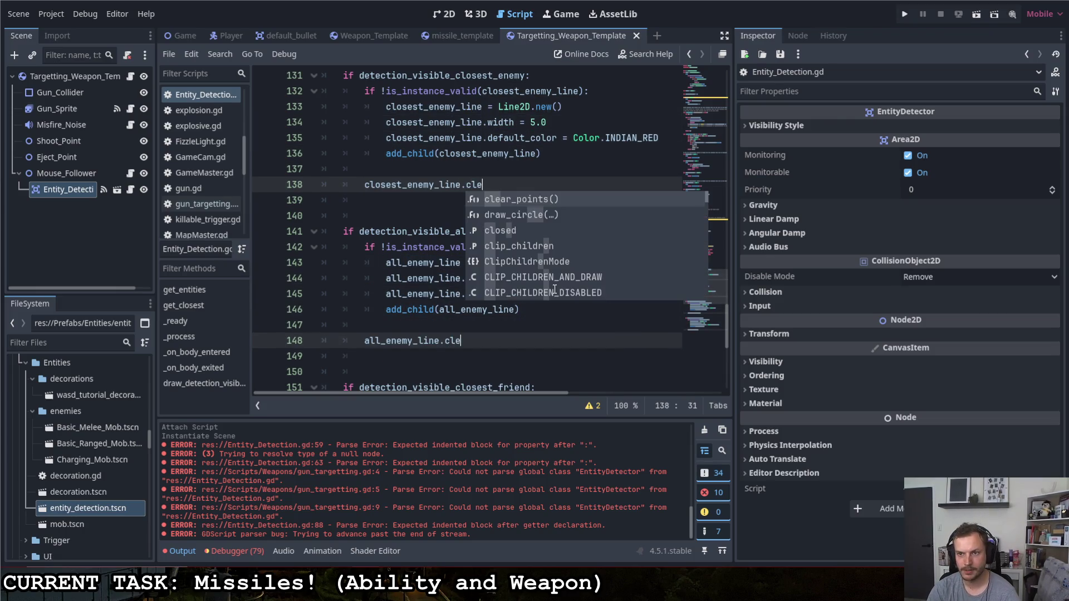
{"action": "key", "text": "Return"}
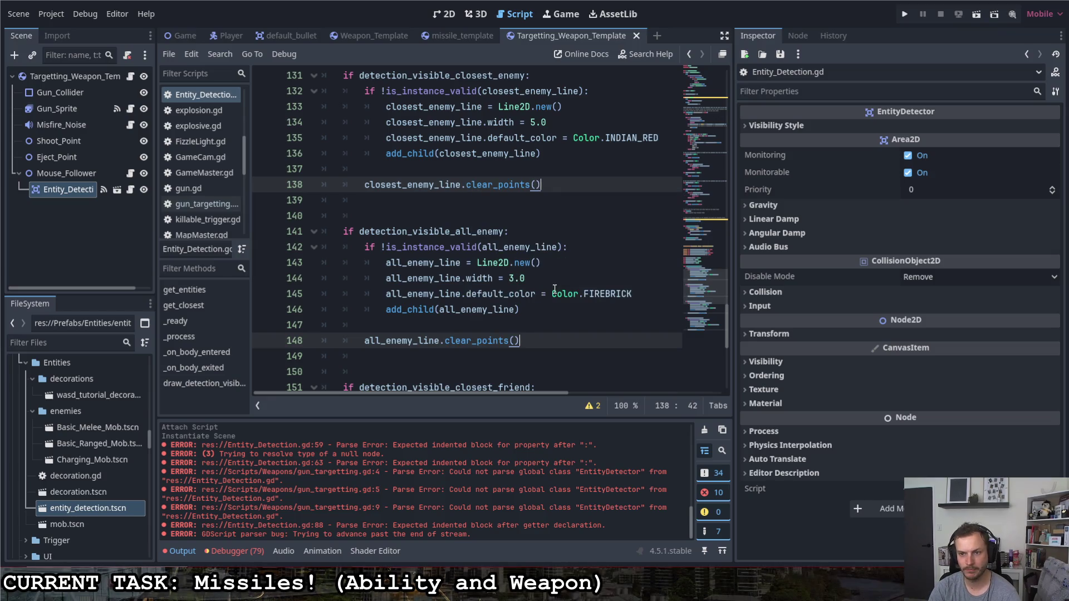
{"action": "key", "text": "Return"}
{"action": "type", "text": "closest_enemy_line all_enemy_line"}
{"action": "type", "text": ".points.app"}
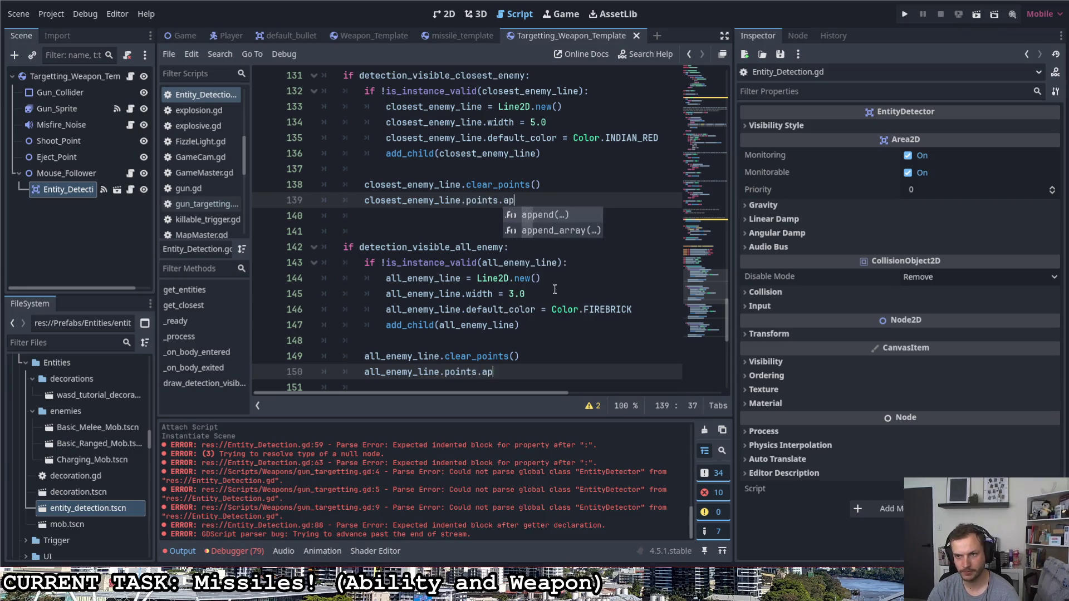
{"action": "key", "text": "Return"}
{"action": "type", "text": "Vect"}
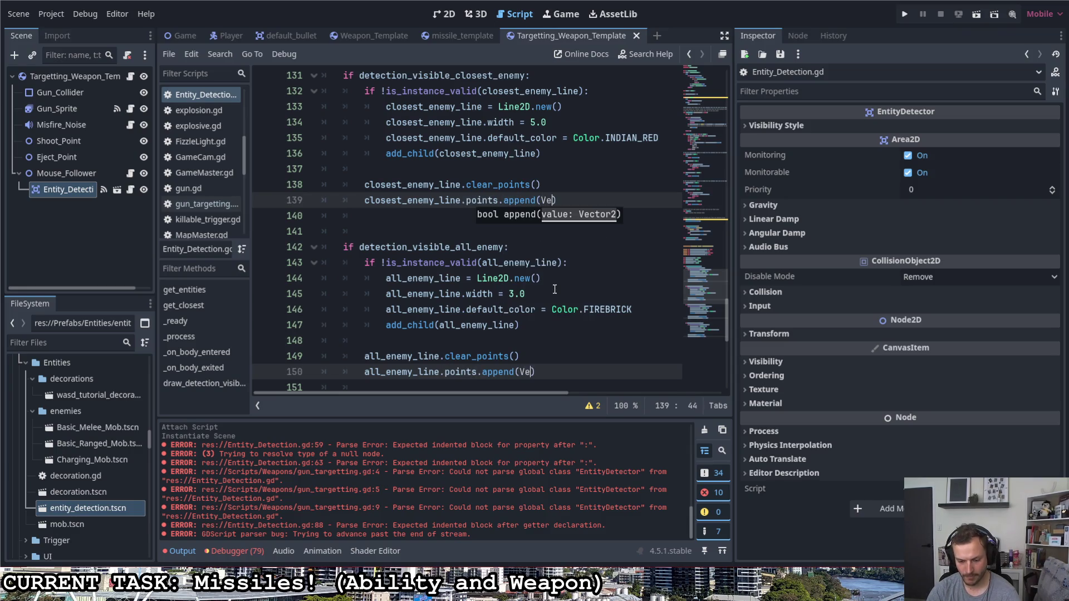
{"action": "type", "text": "or2.ZERO"}
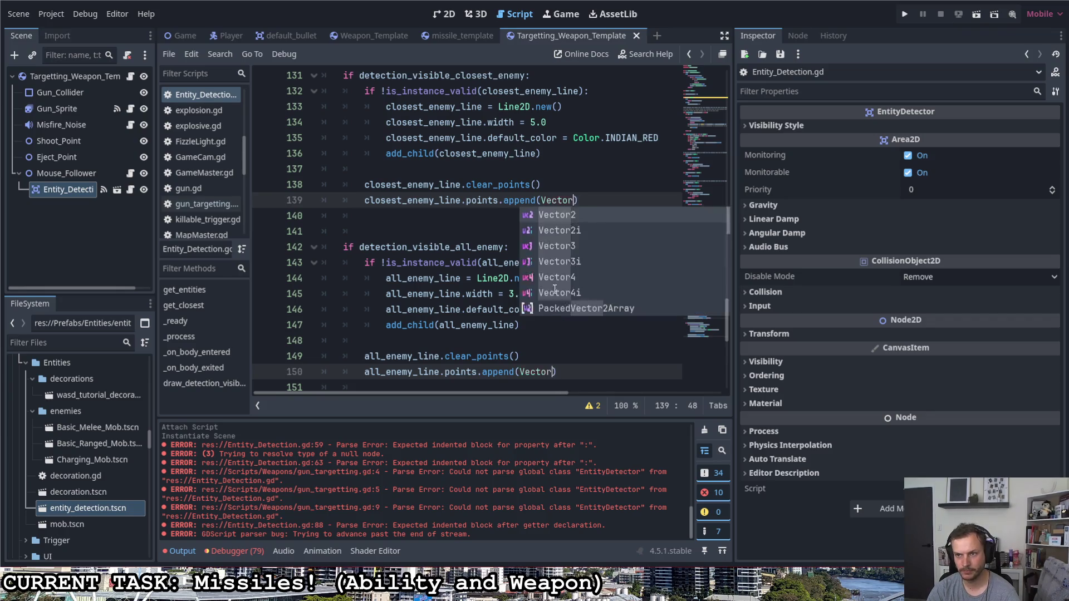
{"action": "key", "text": "End"}
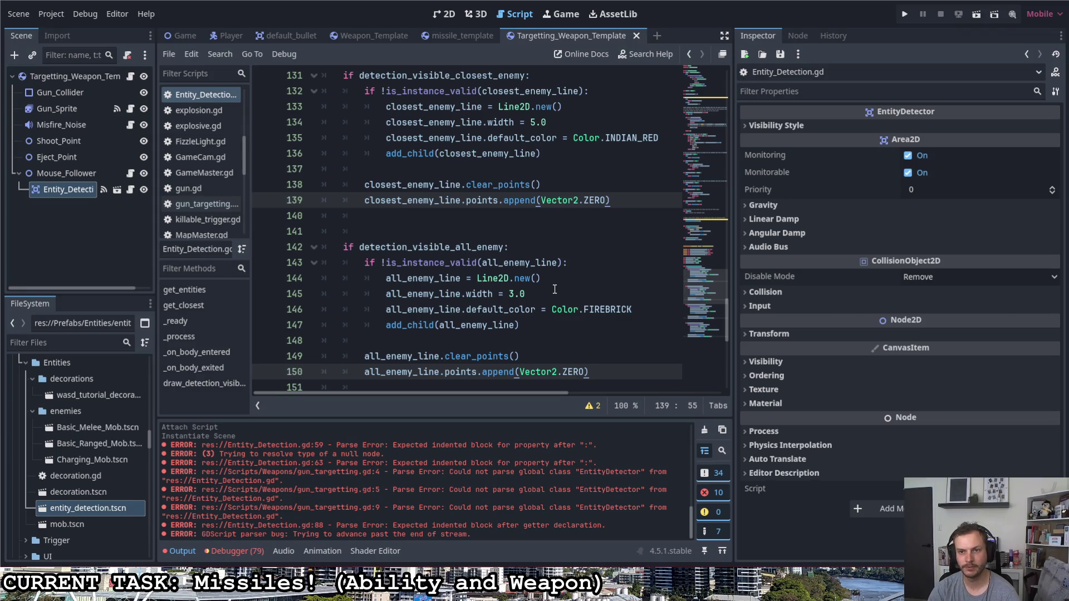
{"action": "key", "text": "Return"}
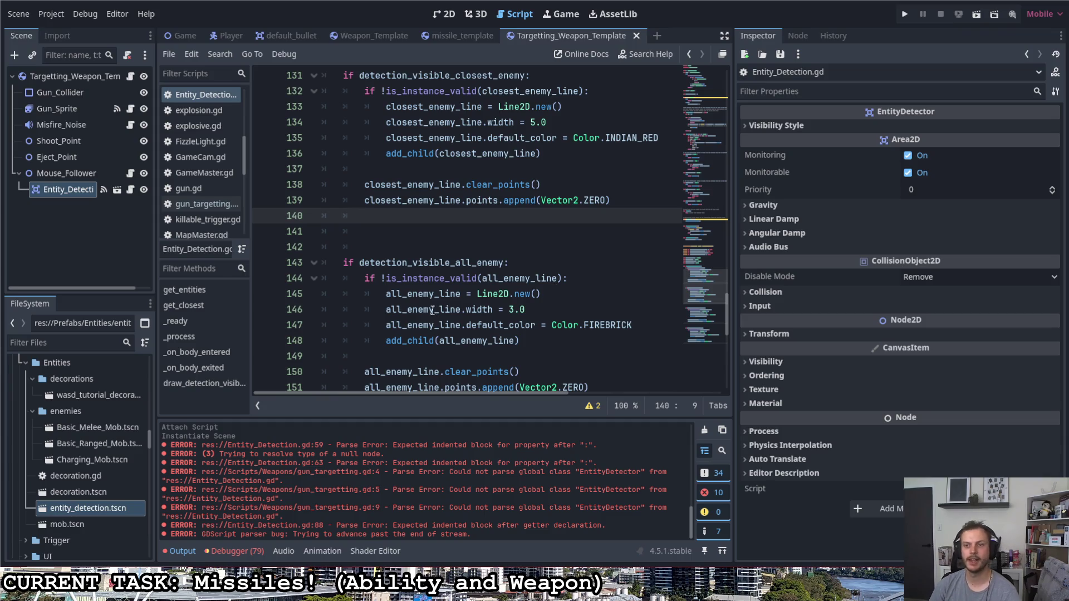
- Look over the enemy line code, selecting closest_enemy on line 139
{"action": "scroll", "coordinate": [432, 311], "scroll_direction": "down", "scroll_amount": 5}
{"action": "scroll", "coordinate": [456, 307], "scroll_direction": "up", "scroll_amount": 7}
{"action": "scroll", "coordinate": [456, 306], "scroll_direction": "up", "scroll_amount": 1}
{"action": "scroll", "coordinate": [456, 307], "scroll_direction": "down", "scroll_amount": 2}
{"action": "mouse_move", "coordinate": [366, 248]}
{"action": "left_mouse_down"}
{"action": "mouse_move", "coordinate": [440, 247]}
{"action": "mouse_move", "coordinate": [409, 247]}
{"action": "left_mouse_up"}
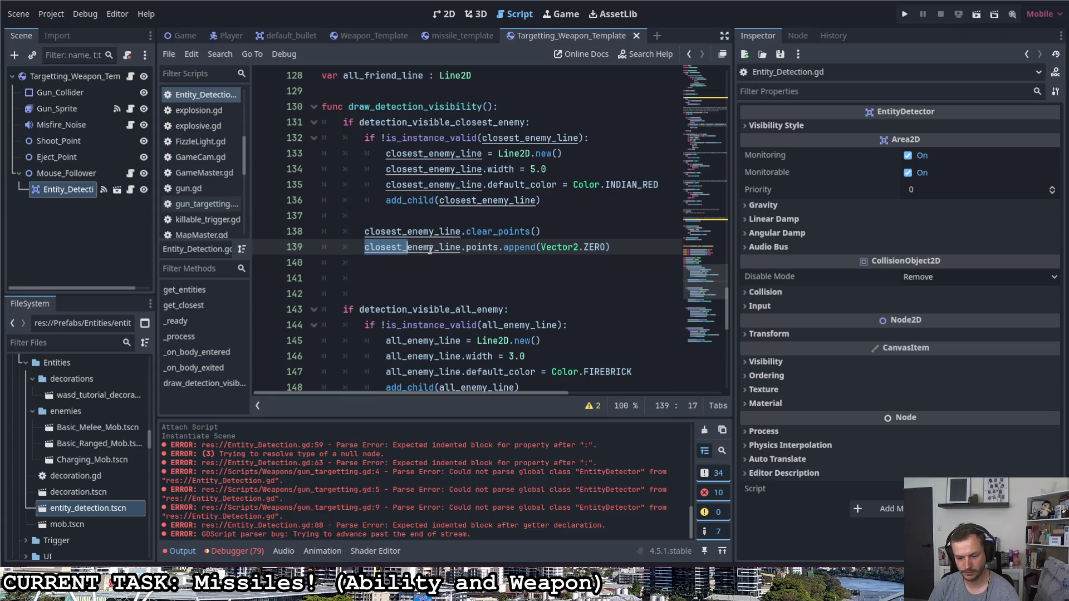
{"action": "scroll", "coordinate": [428, 249], "scroll_direction": "down", "scroll_amount": 3}
{"action": "left_click", "coordinate": [430, 250]}
{"action": "scroll", "coordinate": [428, 248], "scroll_direction": "up", "scroll_amount": 4}
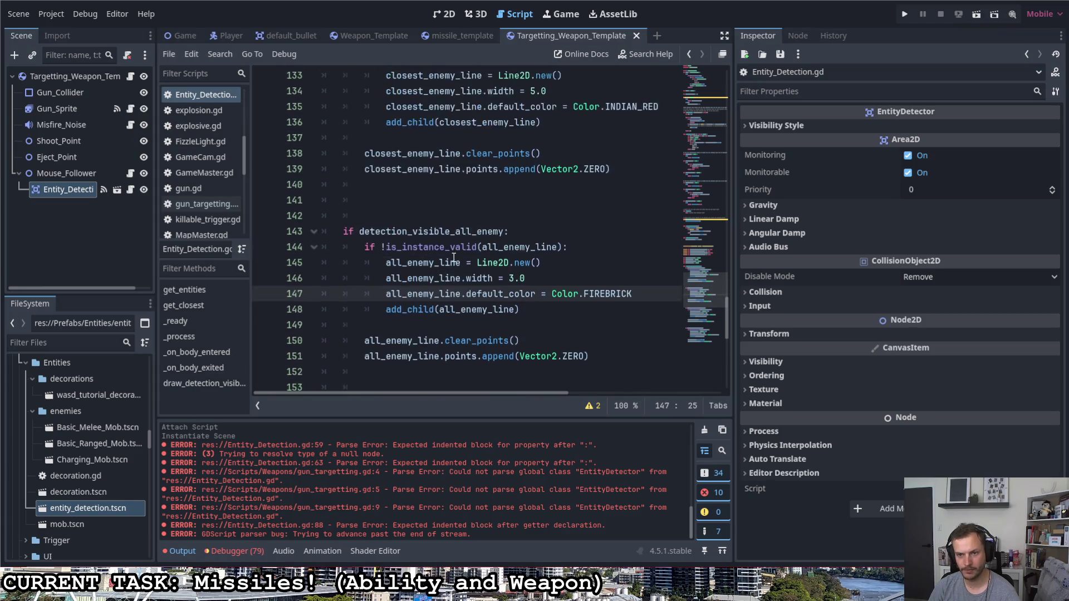
{"action": "scroll", "coordinate": [425, 241], "scroll_direction": "down", "scroll_amount": 1}
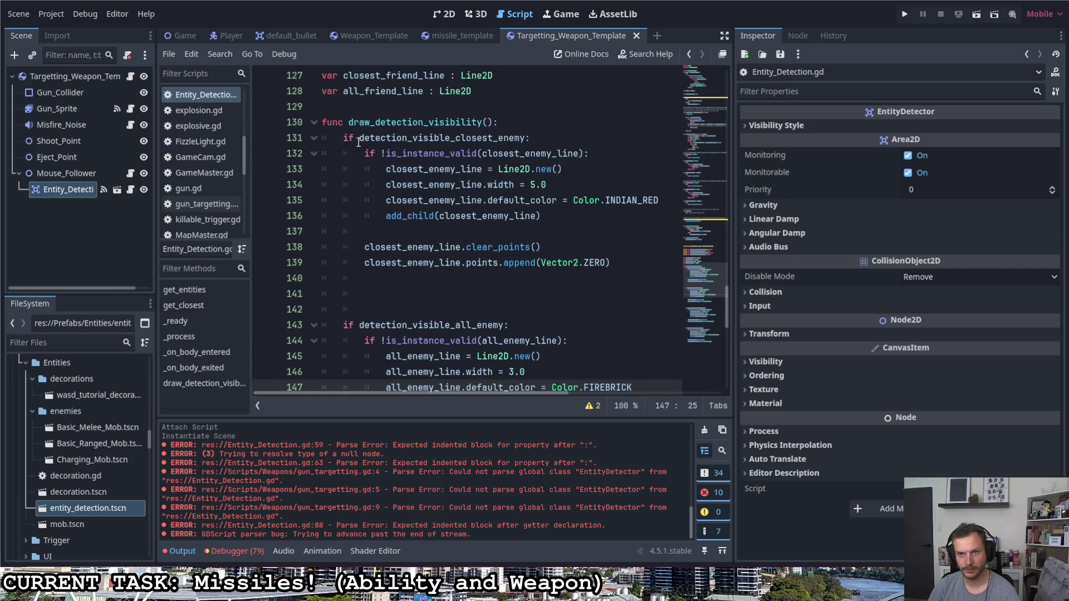
{"action": "left_click_drag", "start_coordinate": [359, 138], "coordinate": [492, 140]}
{"action": "scroll", "coordinate": [534, 185], "scroll_direction": "down", "scroll_amount": 3}
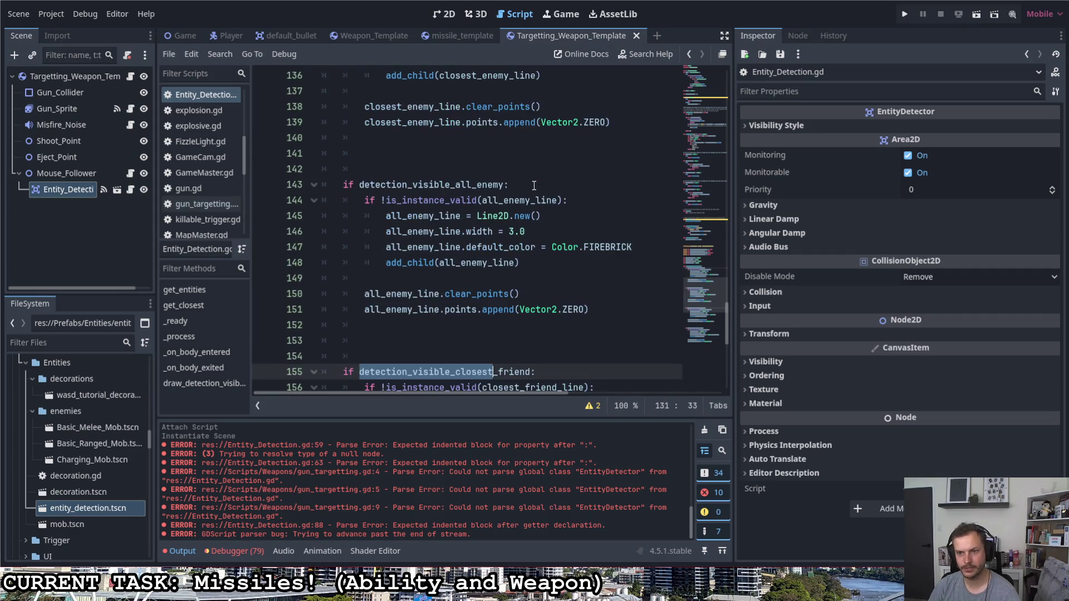
{"action": "scroll", "coordinate": [533, 186], "scroll_direction": "up", "scroll_amount": 3}
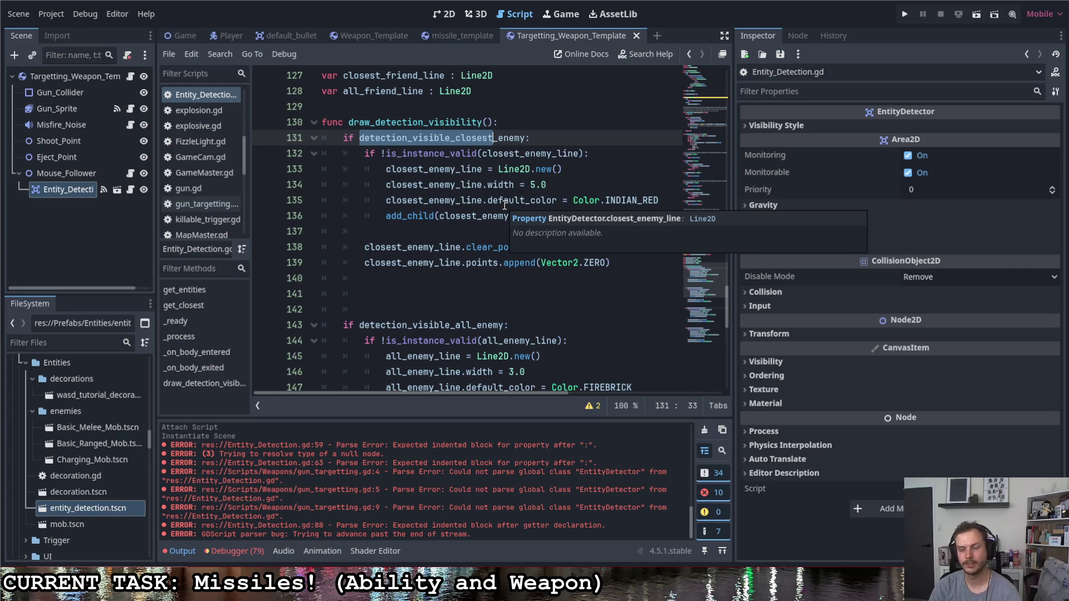
- Copy closest_enemy_line from line 139 and paste it on a new line 140
{"action": "key", "text": "Down"}
{"action": "key", "text": "Down"}
{"action": "key", "text": "Down"}
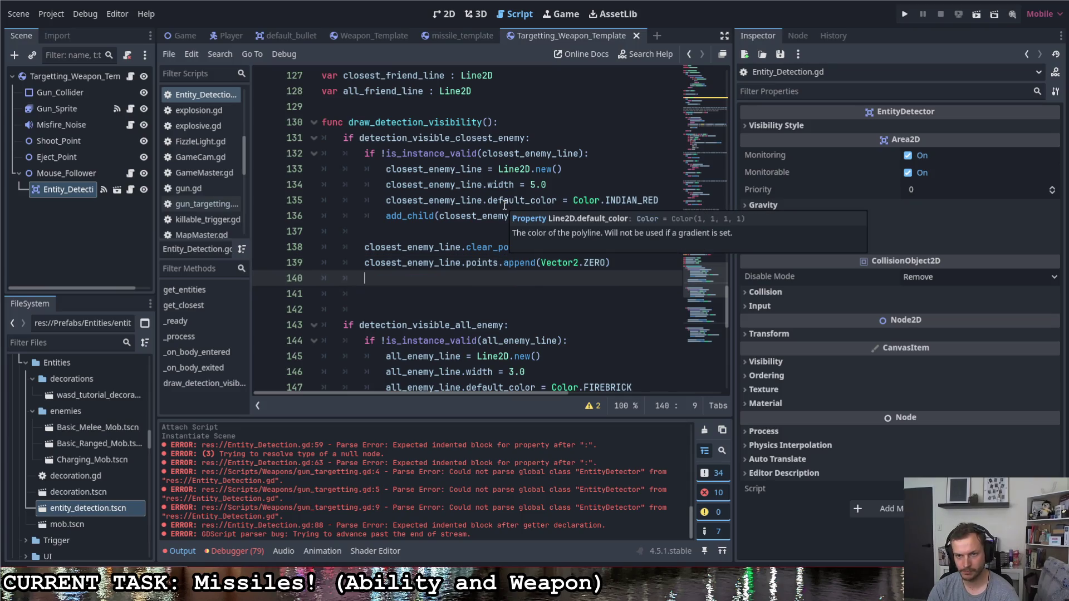
{"action": "key", "text": "Up"}
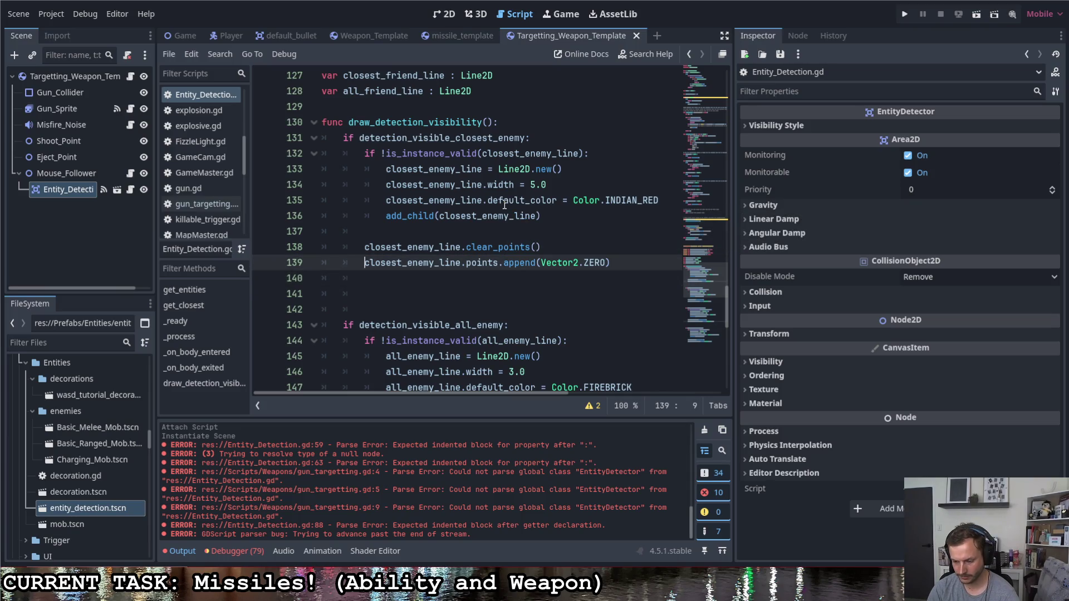
{"action": "key", "text": "shift+End"}
{"action": "key", "text": "ctrl+shift+Left"}
{"action": "key", "text": "ctrl+shift+Left"}
{"action": "key", "text": "ctrl+shift+Left"}
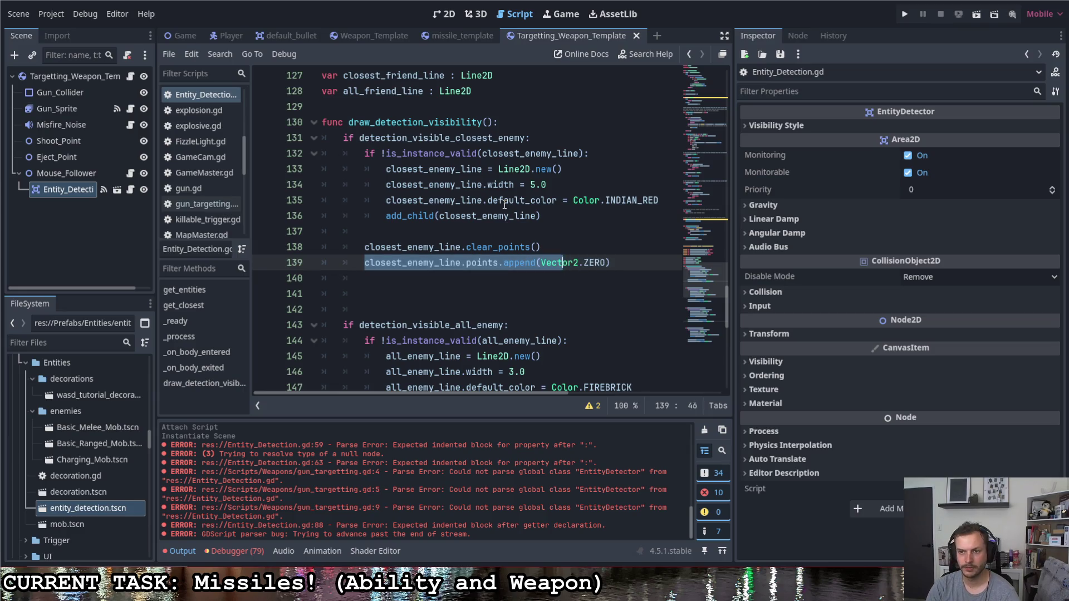
{"action": "key", "text": "ctrl+shift+Left"}
{"action": "key", "text": "ctrl+shift+Left"}
{"action": "key", "text": "ctrl+shift+Left"}
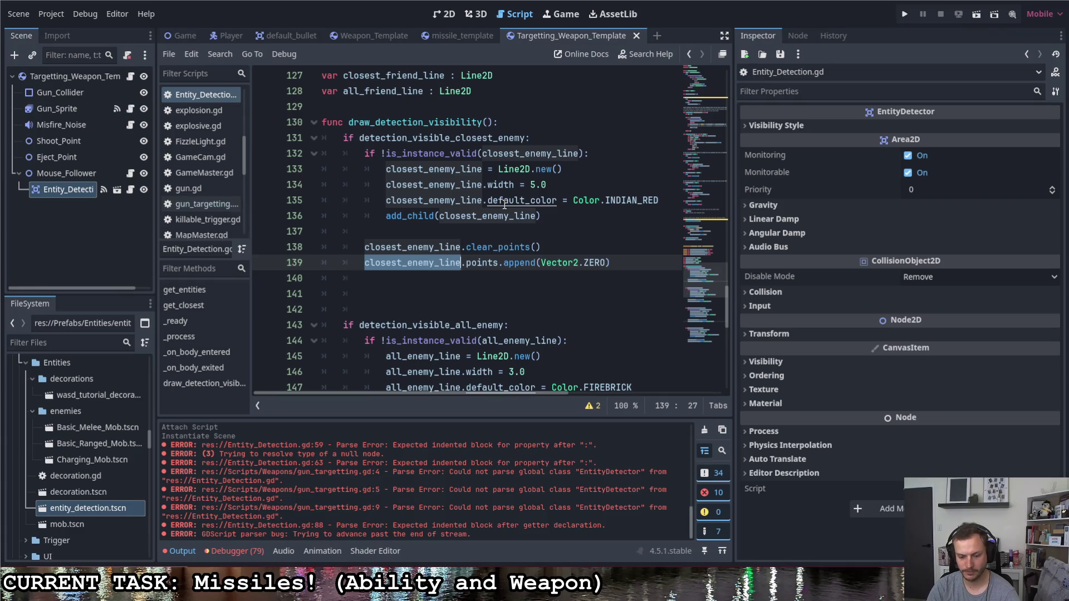
{"action": "key", "text": "ctrl+c"}
{"action": "key", "text": "End"}
{"action": "key", "text": "Return"}
{"action": "key", "text": "ctrl+v"}
- Complete line 140 as closest_enemy_line.points.append(get_closest_enemy)
{"action": "type", "text": "."}
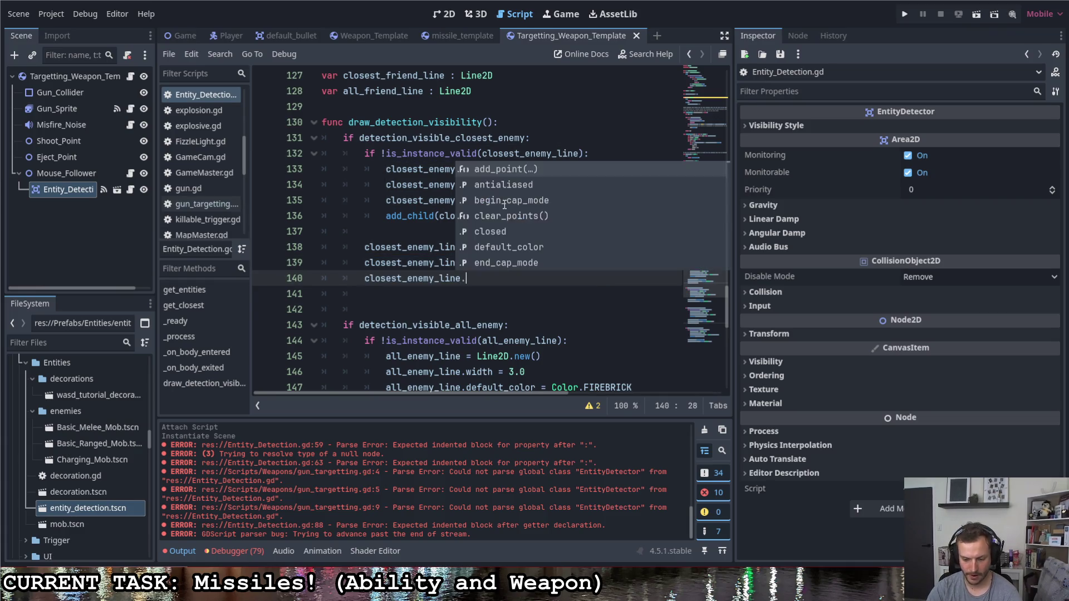
{"action": "type", "text": "points.appe"}
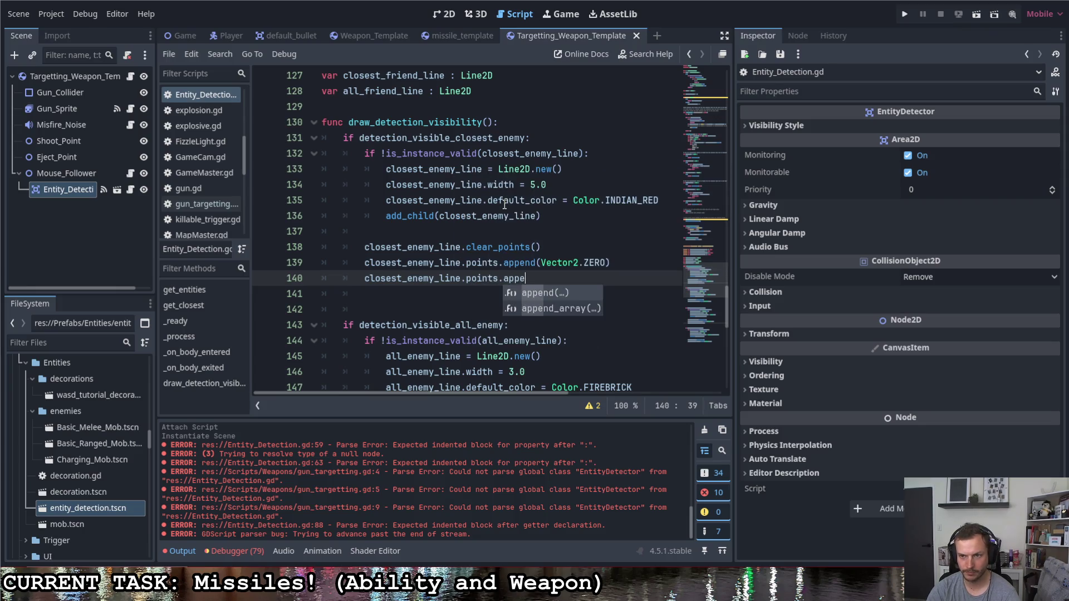
{"action": "type", "text": "nd()"}
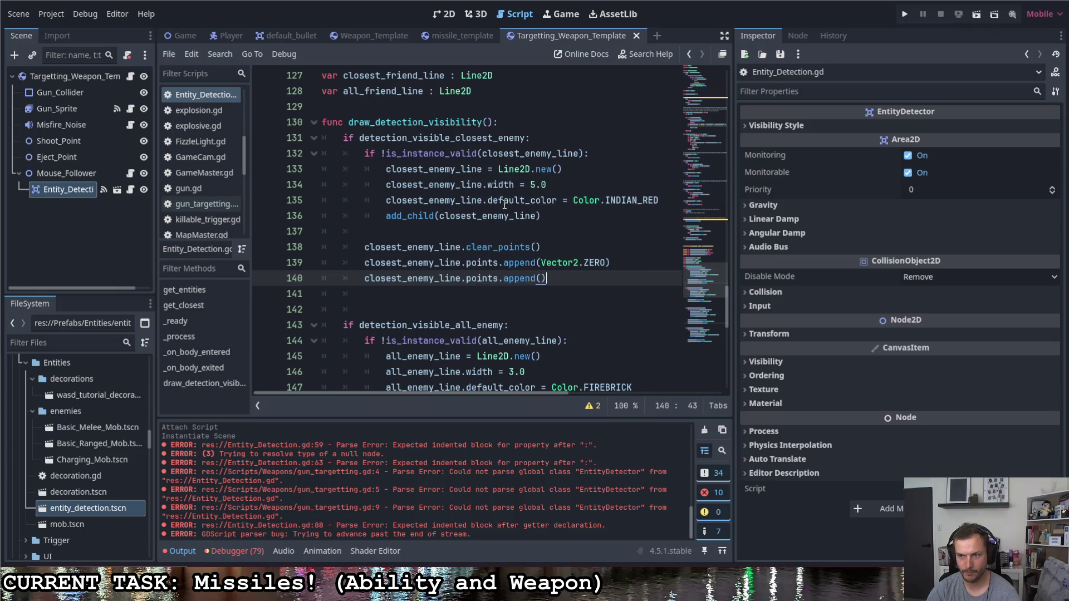
{"action": "key", "text": "Left"}
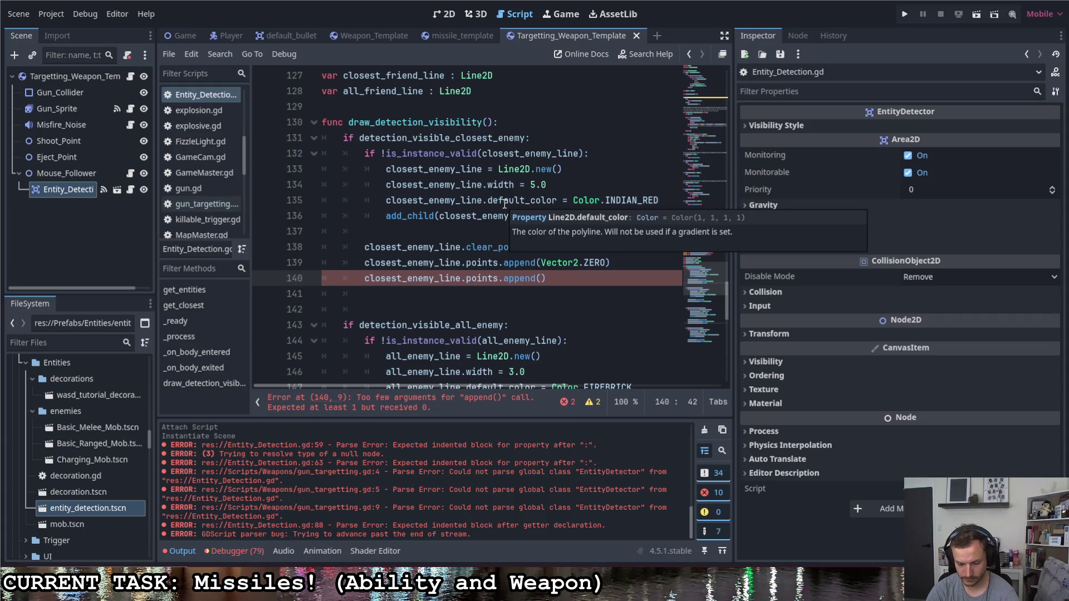
{"action": "type", "text": "get_"}
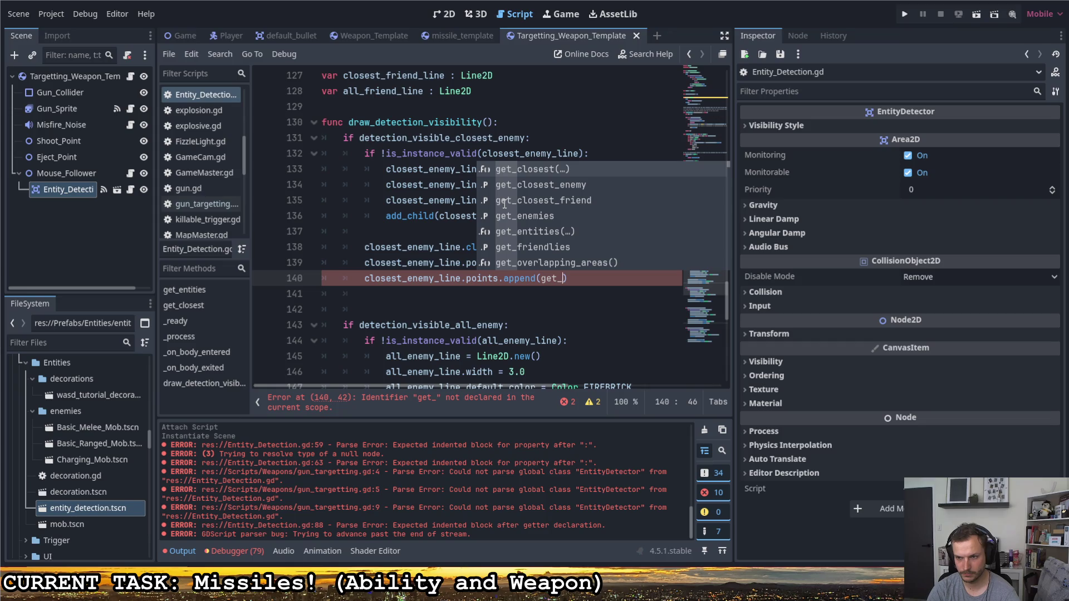
{"action": "type", "text": "closest_enemy_line"}
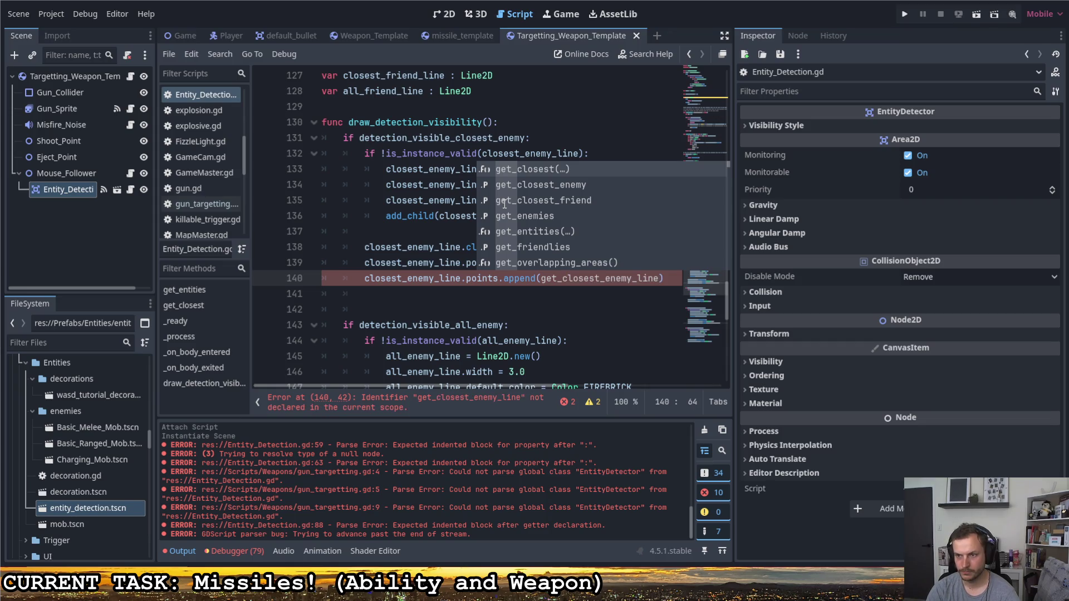
{"action": "key", "text": "BackSpace"}
{"action": "key", "text": "BackSpace"}
{"action": "key", "text": "BackSpace"}
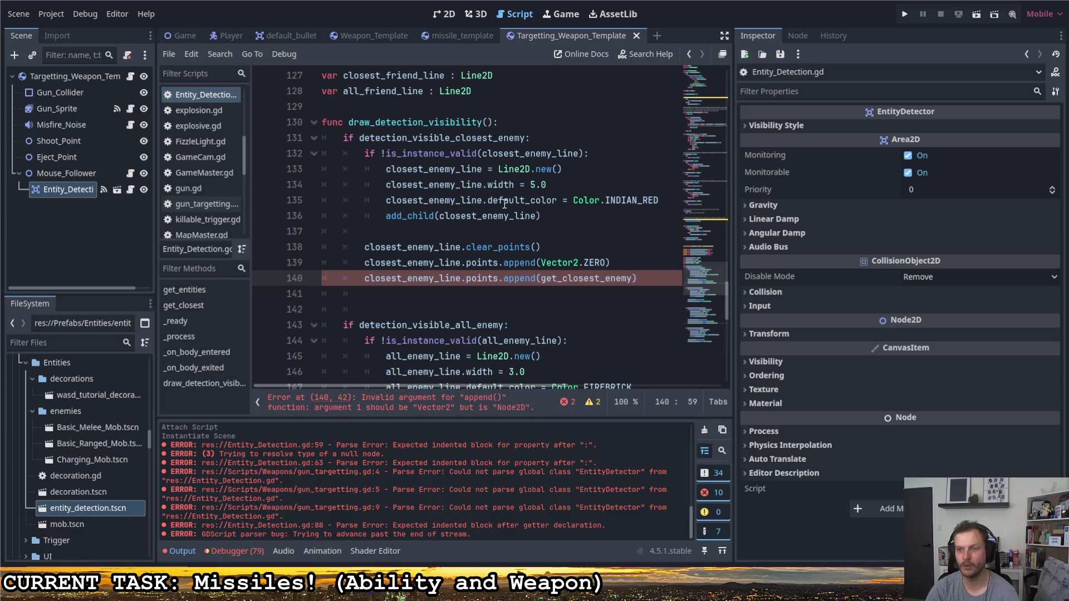
{"action": "scroll", "coordinate": [610, 259], "scroll_direction": "down", "scroll_amount": 9}
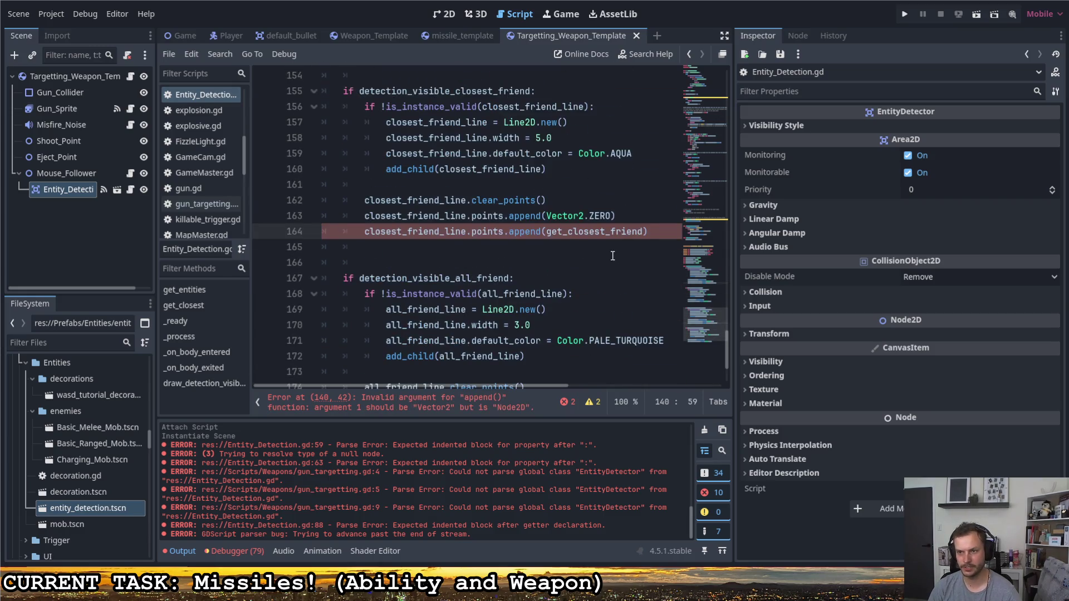
{"action": "scroll", "coordinate": [612, 253], "scroll_direction": "up", "scroll_amount": 6}
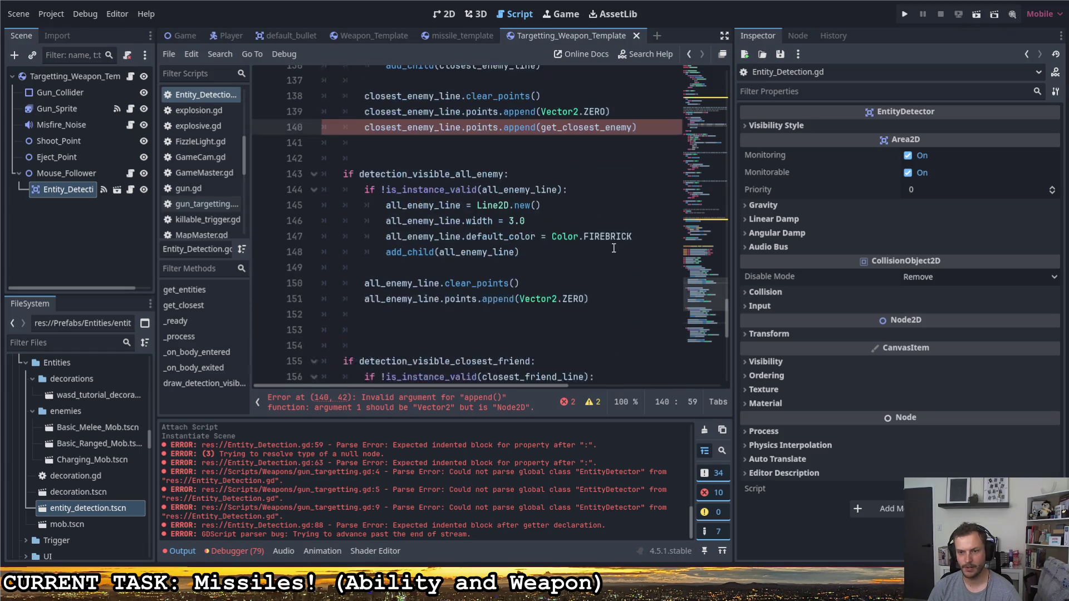
{"action": "scroll", "coordinate": [608, 249], "scroll_direction": "up", "scroll_amount": 2}
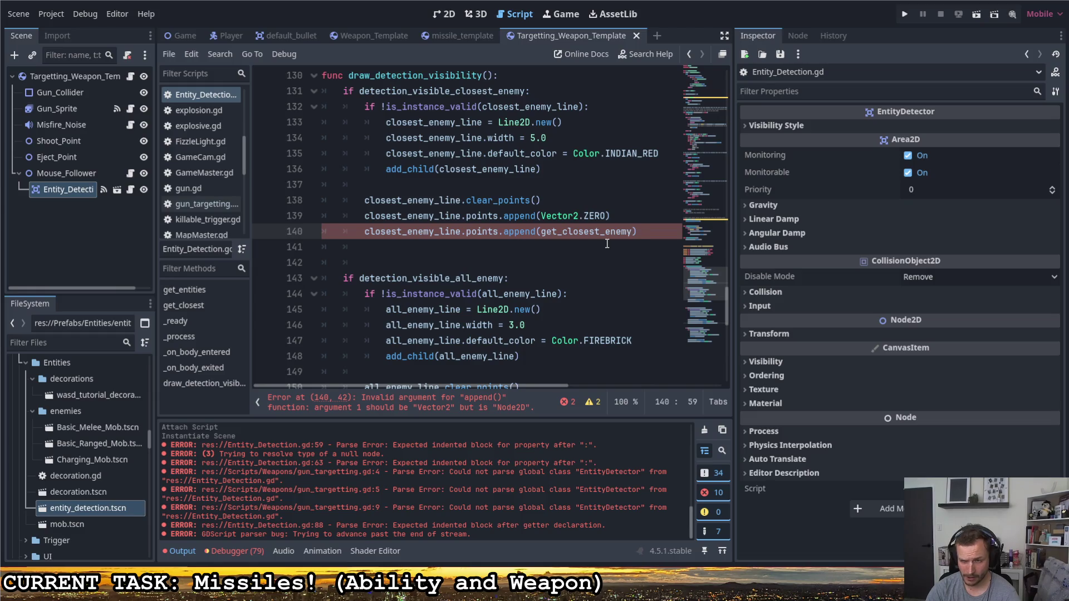
- Change the appended point to to_local(get_closest_enemy.global_position)
{"action": "type", "text": ".glo"}
{"action": "key", "text": "Return"}
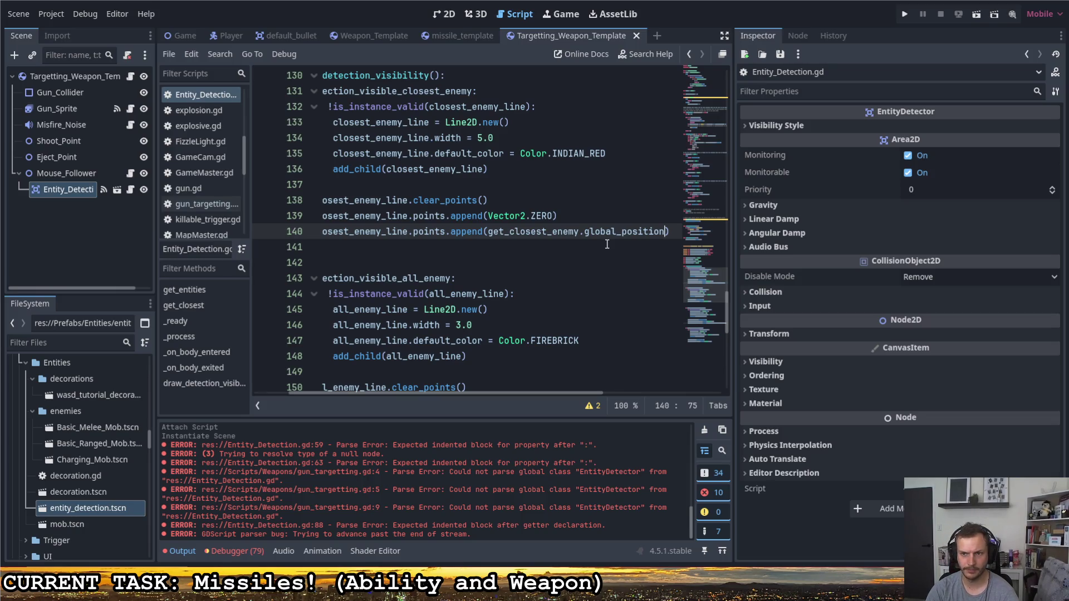
{"action": "key", "text": "End"}
{"action": "key", "text": "Left"}
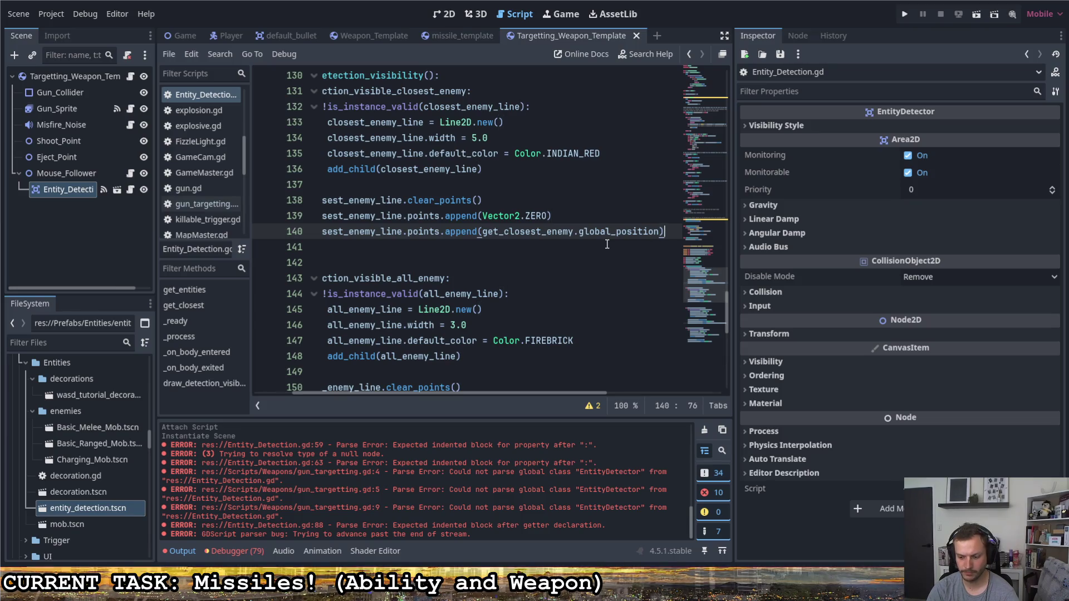
{"action": "key", "text": "Home"}
{"action": "key", "text": "Right"}
{"action": "key", "text": "Right"}
{"action": "key", "text": "Right"}
{"action": "key", "text": "Right"}
{"action": "key", "text": "Right"}
{"action": "key", "text": "Right"}
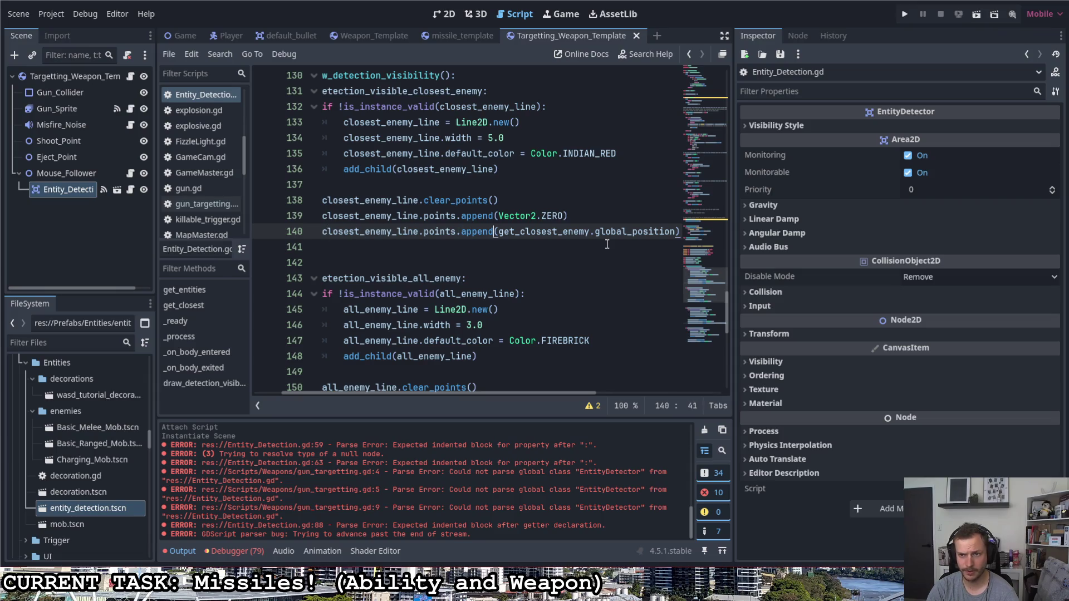
{"action": "type", "text": "to_lo"}
{"action": "type", "text": "cal("}
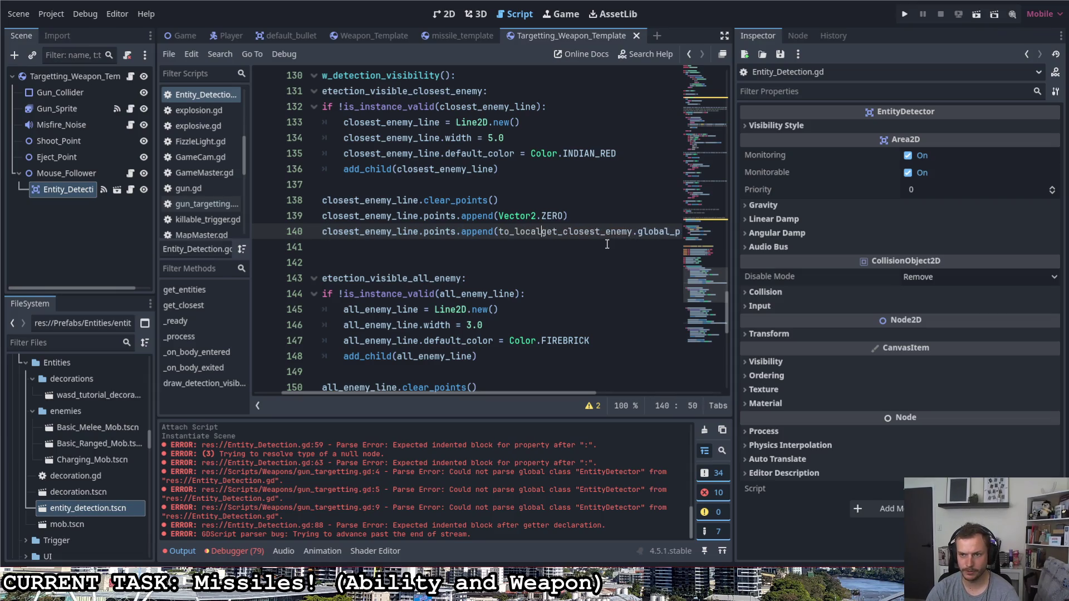
{"action": "key", "text": "Right"}
{"action": "key", "text": "Right"}
{"action": "key", "text": "Right"}
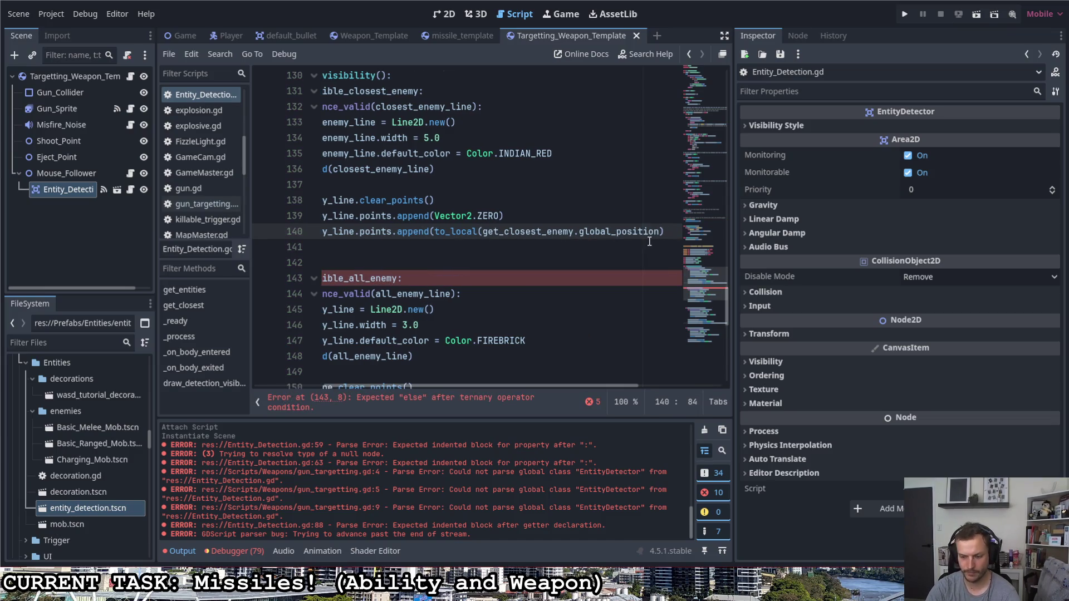
{"action": "type", "text": ")"}
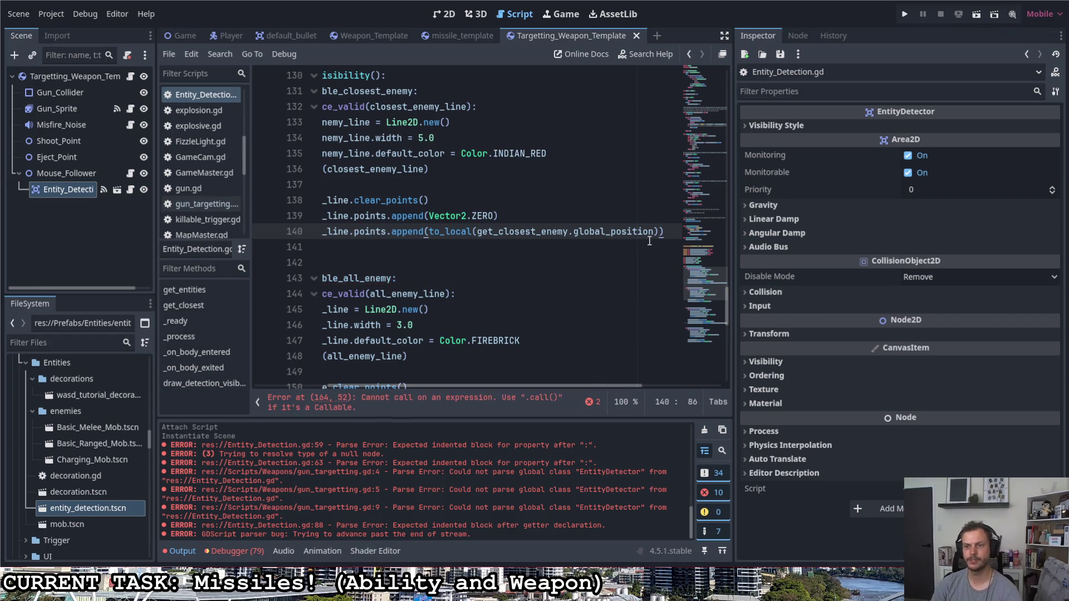
{"action": "left_click_drag", "start_coordinate": [549, 388], "coordinate": [476, 384]}
{"action": "scroll", "coordinate": [513, 343], "scroll_direction": "down", "scroll_amount": 2}
{"action": "scroll", "coordinate": [512, 343], "scroll_direction": "down", "scroll_amount": 7}
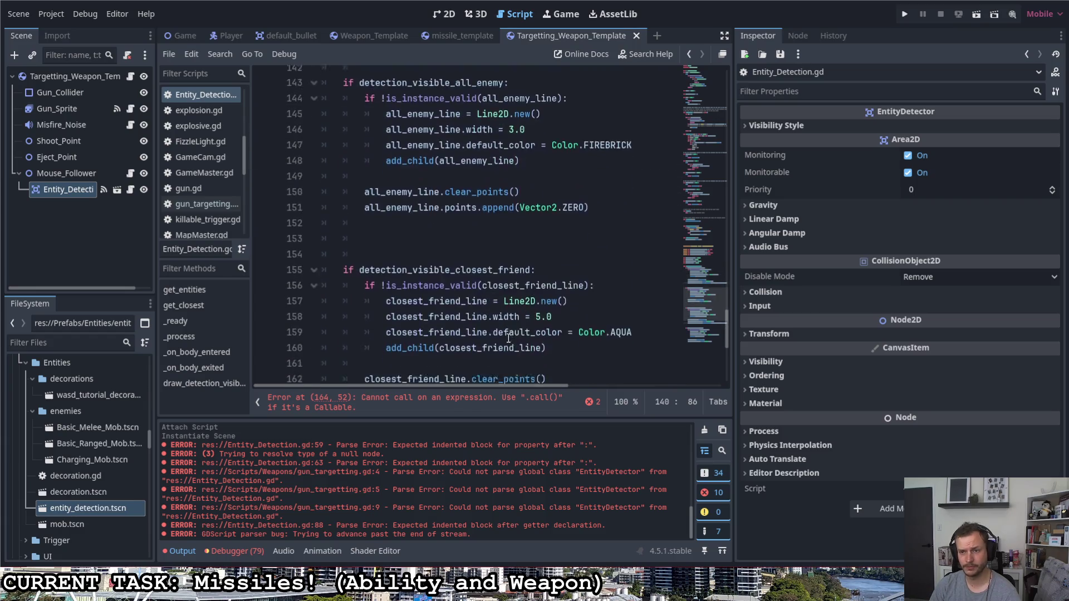
{"action": "scroll", "coordinate": [512, 343], "scroll_direction": "up", "scroll_amount": 1}
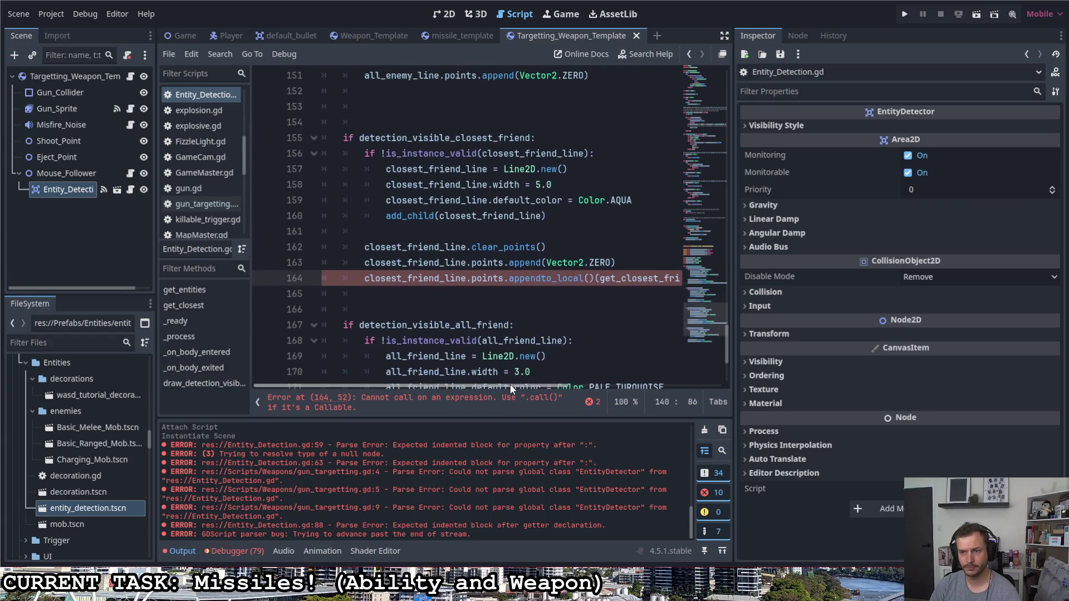
{"action": "left_click", "coordinate": [517, 399]}
{"action": "left_click_drag", "start_coordinate": [525, 278], "coordinate": [474, 278]}
{"action": "type", "text": "("}
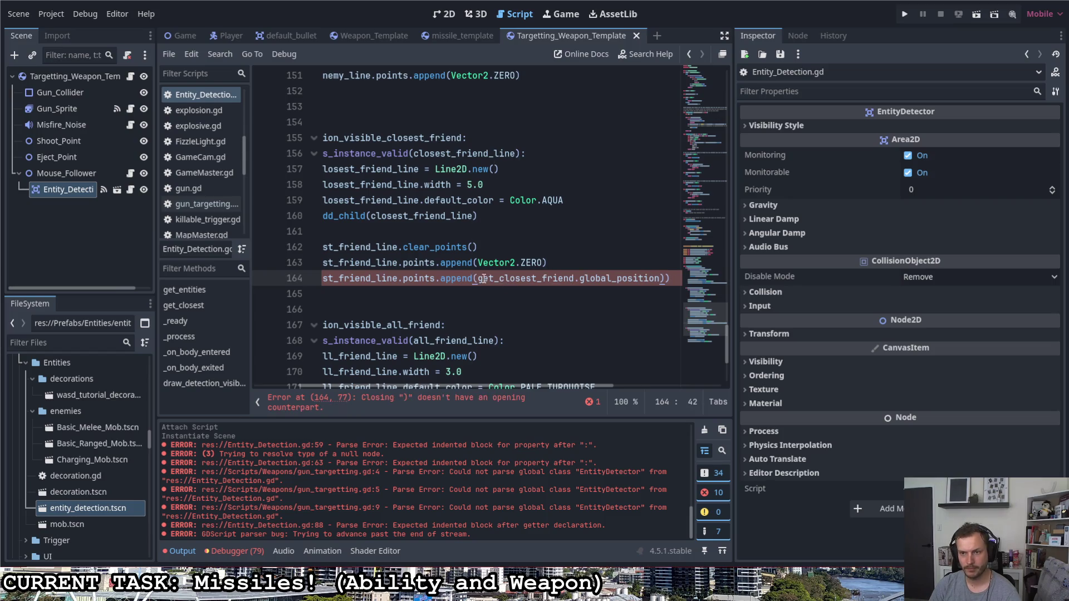
{"action": "key", "text": "Delete"}
{"action": "key", "text": "Delete"}
{"action": "type", "text": "to_local("}
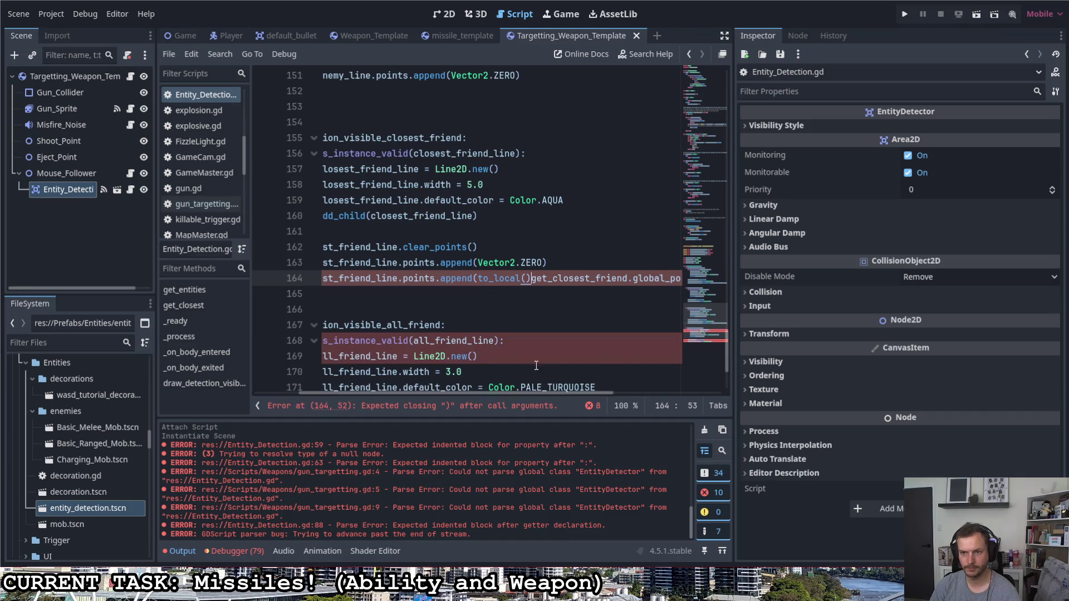
{"action": "key", "text": "BackSpace"}
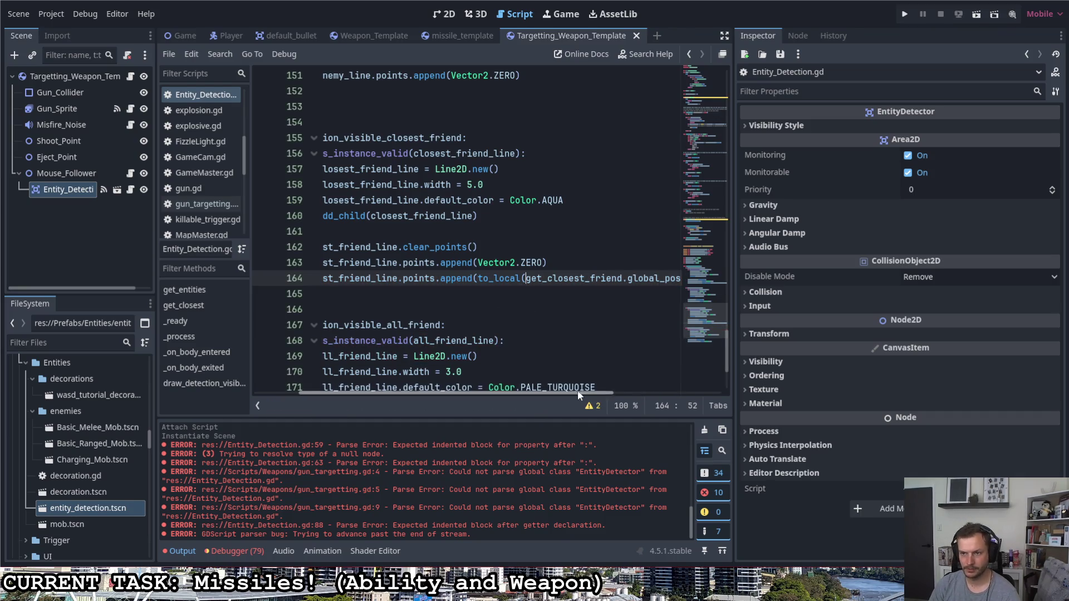
{"action": "key", "text": "End"}
{"action": "type", "text": ")"}
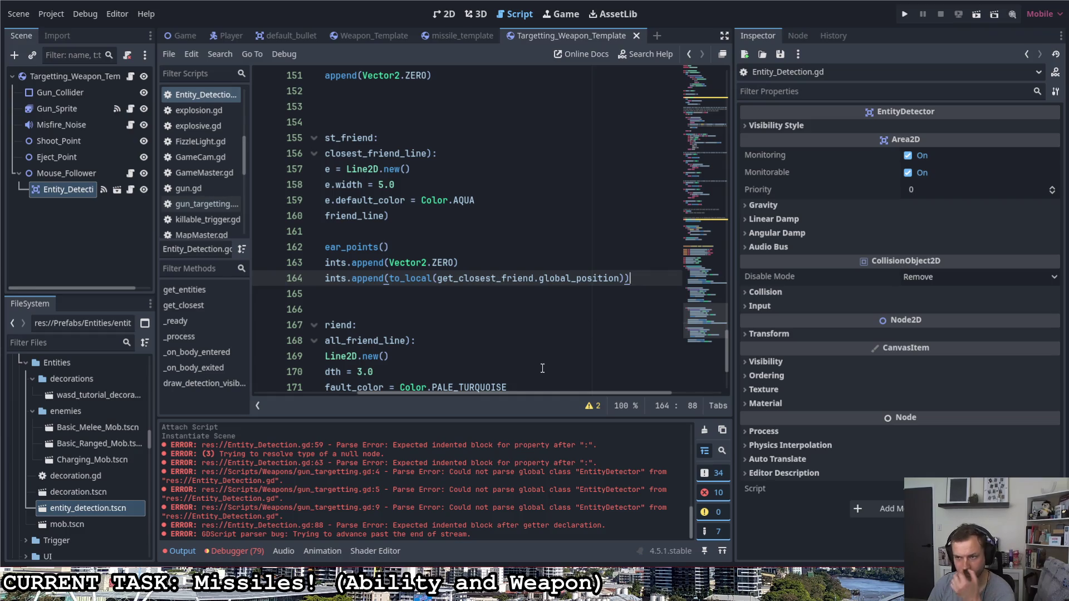
{"action": "left_click_drag", "start_coordinate": [735, 269], "coordinate": [876, 269]}
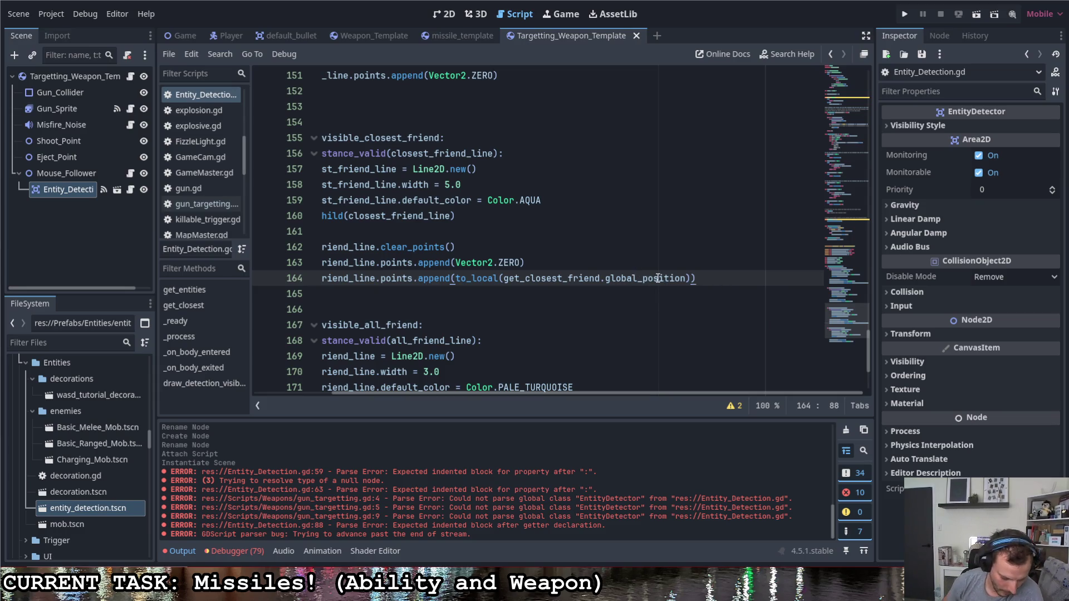
- Write the detection_visible_closest_friend and detection_visible_all_friend Line2D blocks with their points
{"action": "mouse_move", "coordinate": [658, 278]}
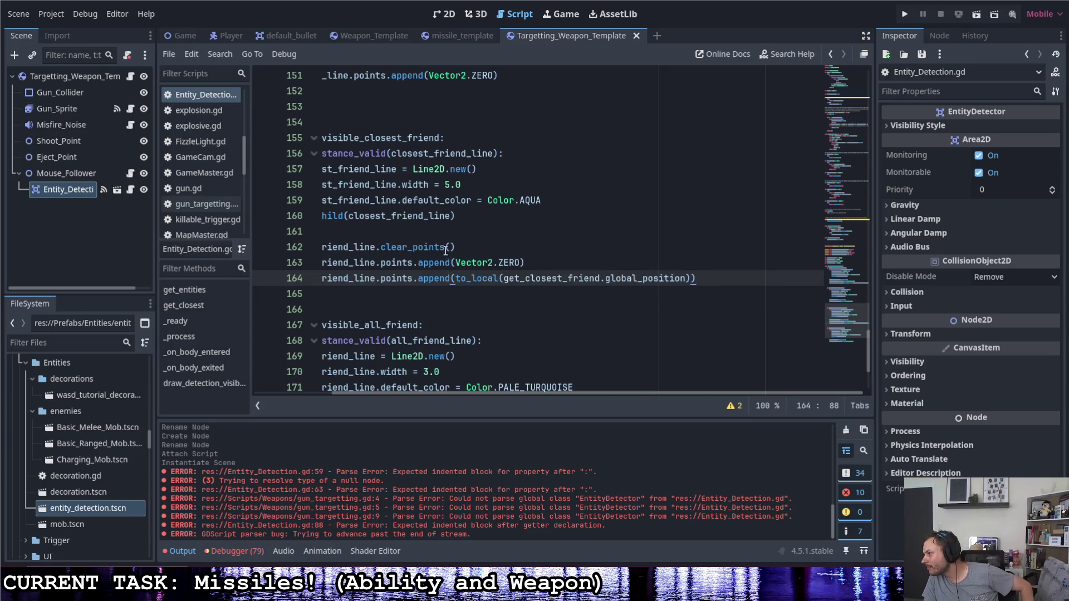
{"action": "scroll", "coordinate": [515, 372], "scroll_direction": "left", "scroll_amount": 3}
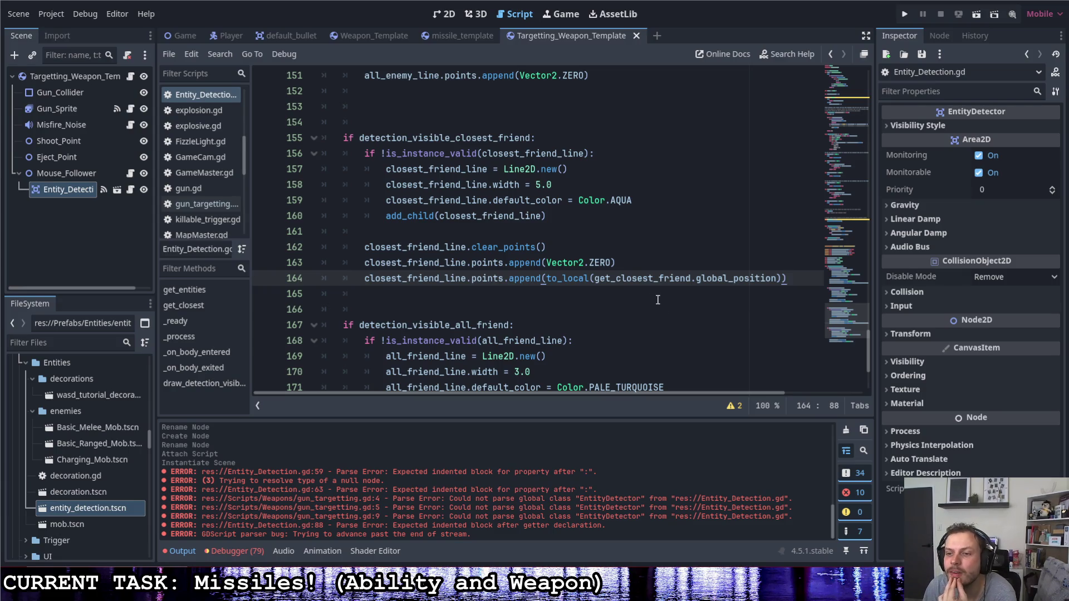
{"action": "scroll", "coordinate": [650, 296], "scroll_direction": "down", "scroll_amount": 2}
{"action": "scroll", "coordinate": [649, 296], "scroll_direction": "down", "scroll_amount": 1}
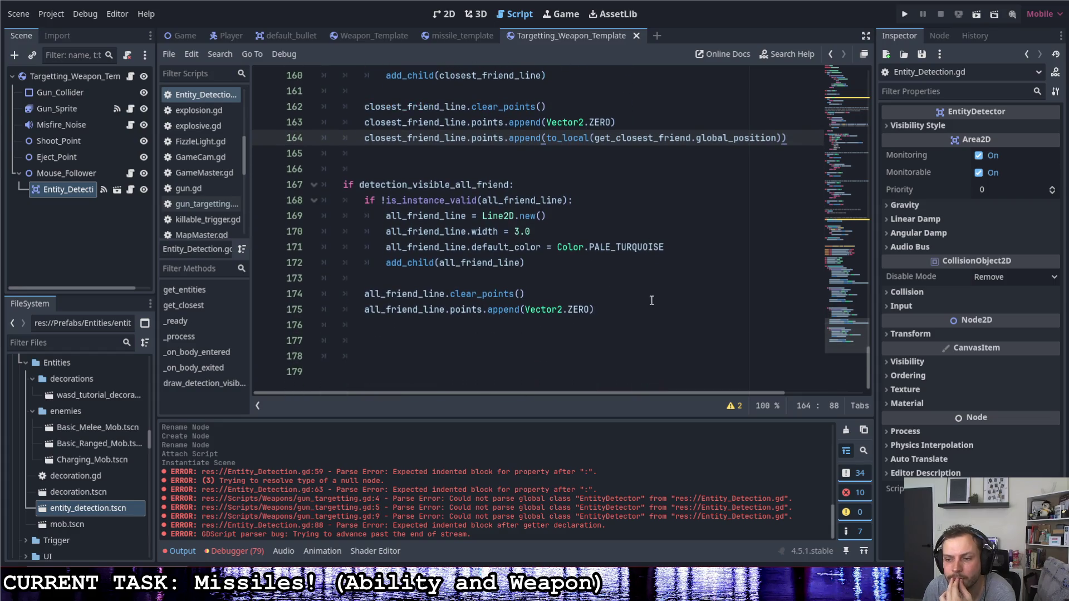
{"action": "scroll", "coordinate": [623, 317], "scroll_direction": "up", "scroll_amount": 8}
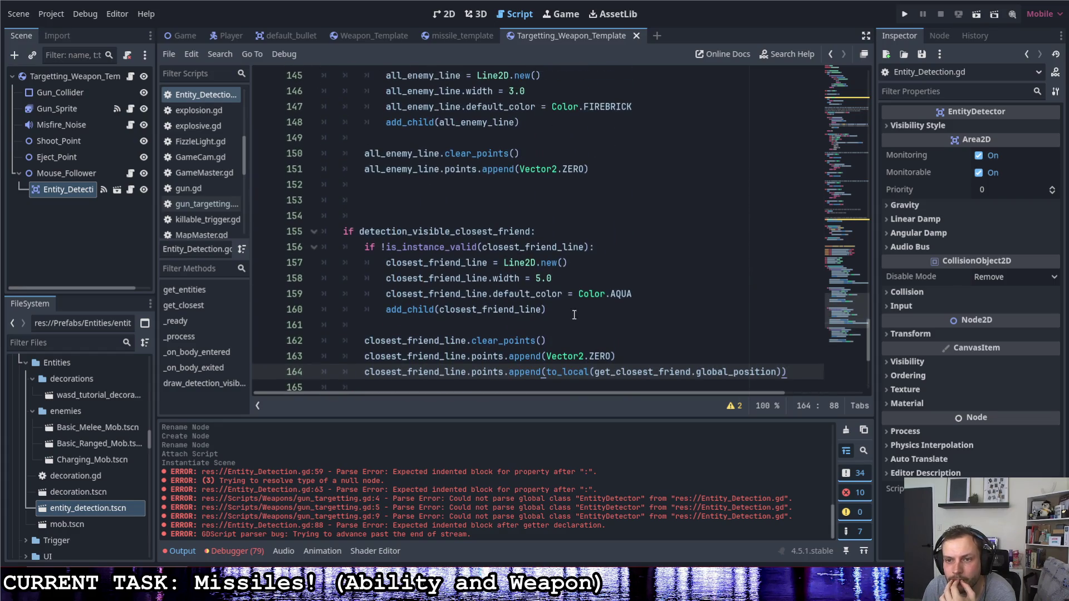
{"action": "left_click_drag", "start_coordinate": [359, 185], "coordinate": [472, 186]}
{"action": "key", "text": "ctrl+d"}
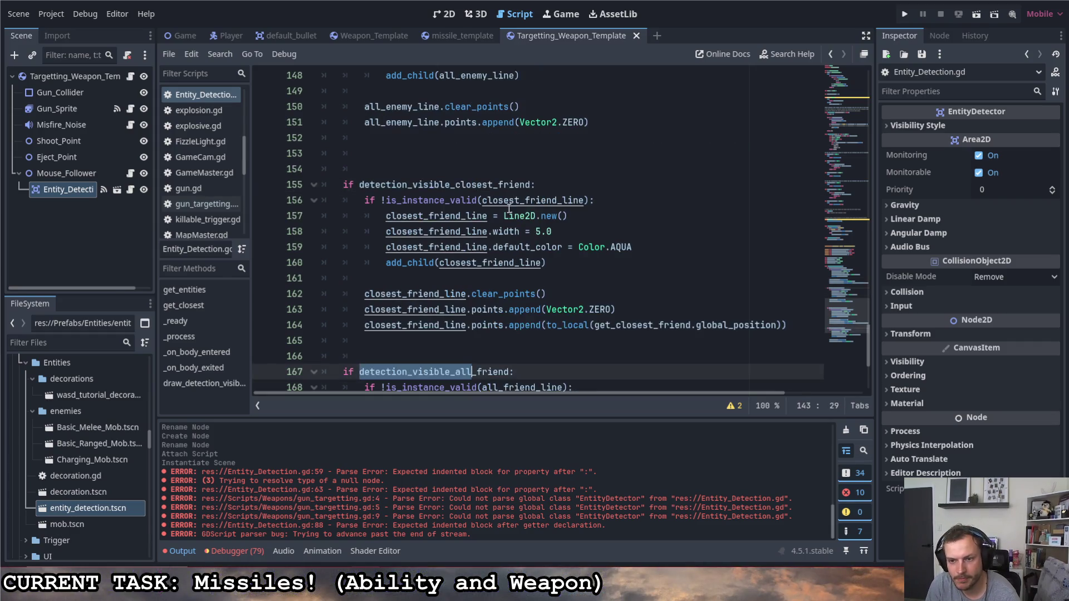
{"action": "scroll", "coordinate": [564, 265], "scroll_direction": "up", "scroll_amount": 7}
{"action": "scroll", "coordinate": [642, 284], "scroll_direction": "down", "scroll_amount": 2}
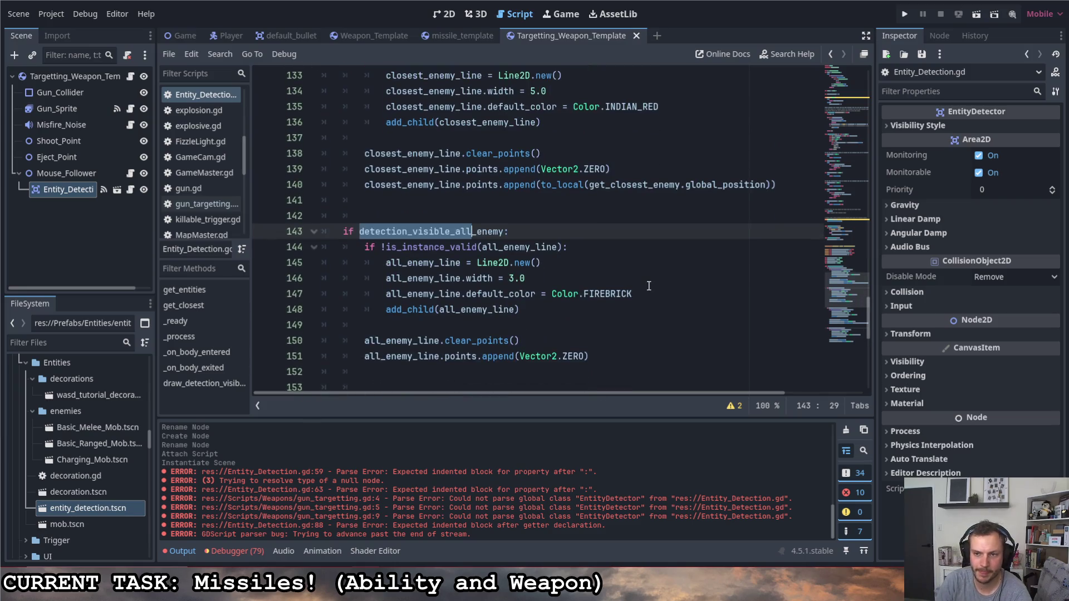
{"action": "key", "text": "Down"}
{"action": "key", "text": "Down"}
{"action": "key", "text": "Down"}
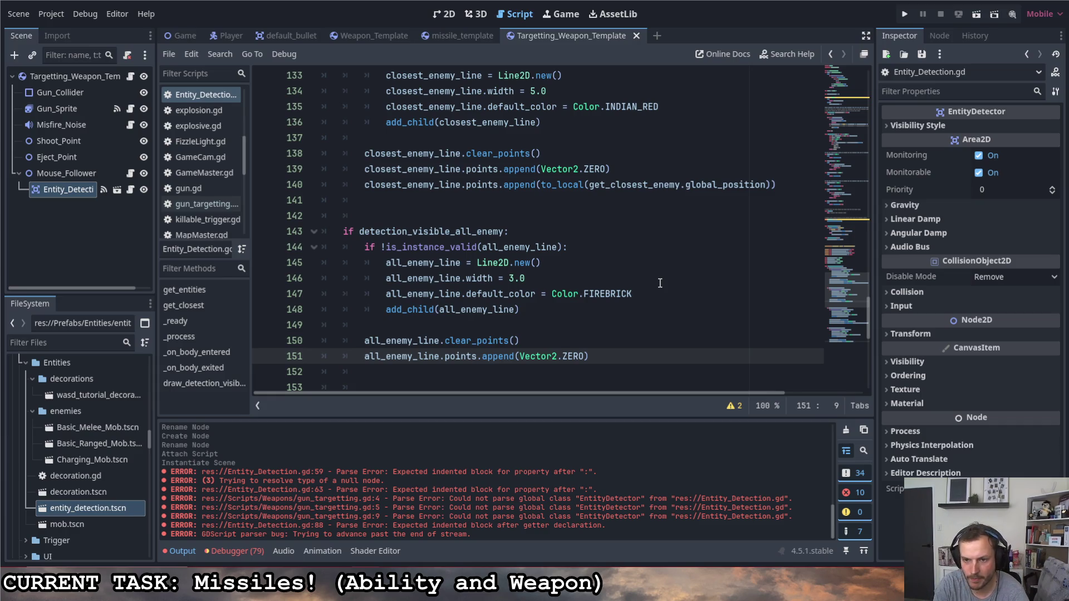
{"action": "key", "text": "shift+End"}
{"action": "key", "text": "shift+Left"}
{"action": "key", "text": "shift+Left"}
{"action": "key", "text": "shift+Left"}
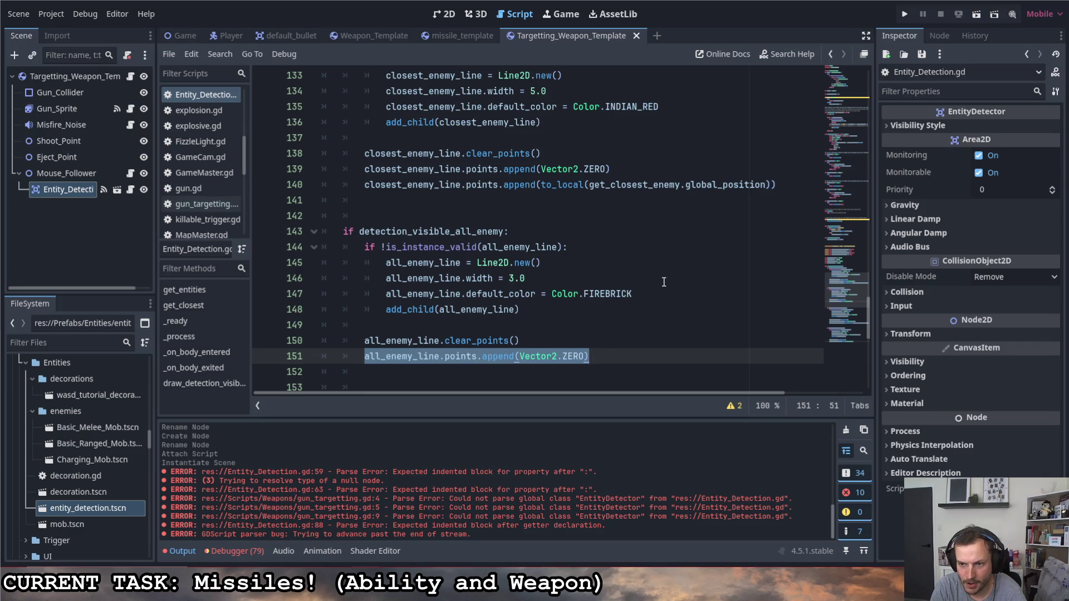
{"action": "key", "text": "shift+Left"}
{"action": "key", "text": "shift+Left"}
{"action": "key", "text": "shift+Left"}
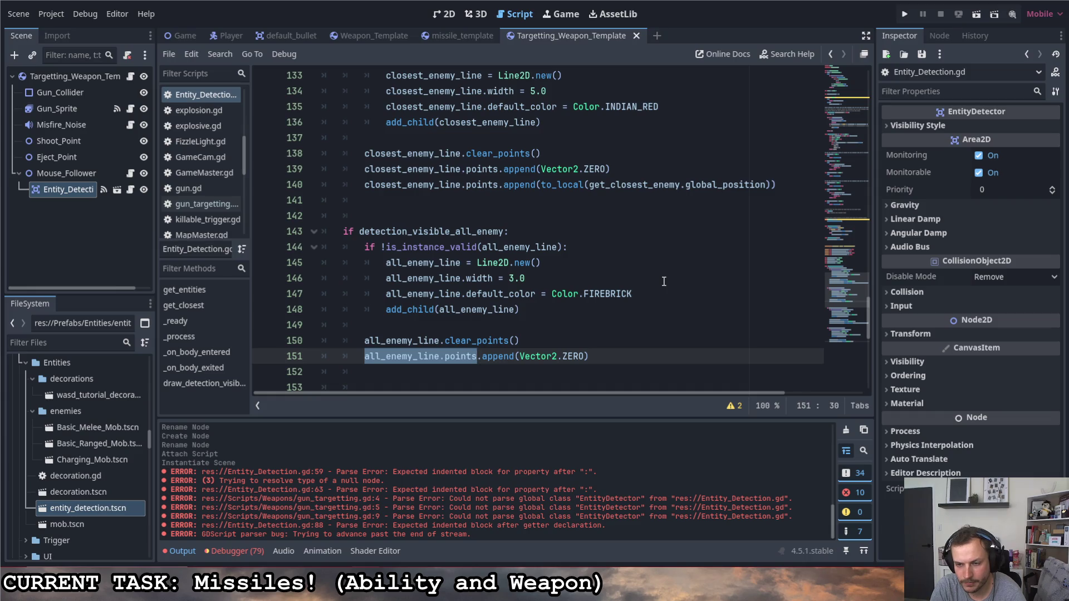
{"action": "key", "text": "Down"}
- Begin the enemy loop header as 'for each in get_'
{"action": "type", "text": "for e in"}
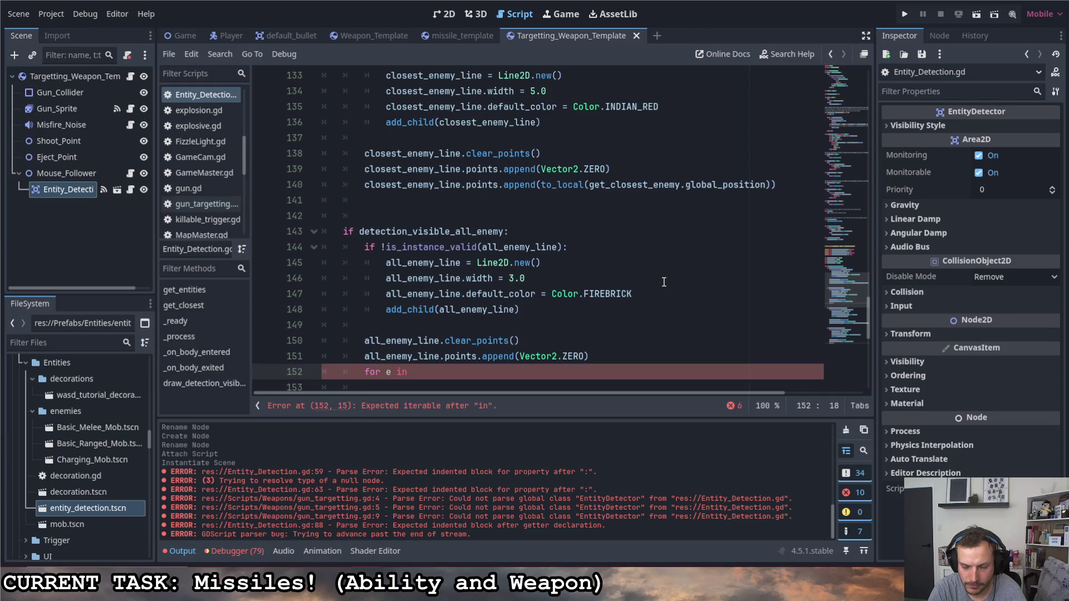
{"action": "key", "text": "BackSpace"}
{"action": "key", "text": "BackSpace"}
{"action": "key", "text": "BackSpace"}
{"action": "key", "text": "BackSpace"}
{"action": "type", "text": "ach in "}
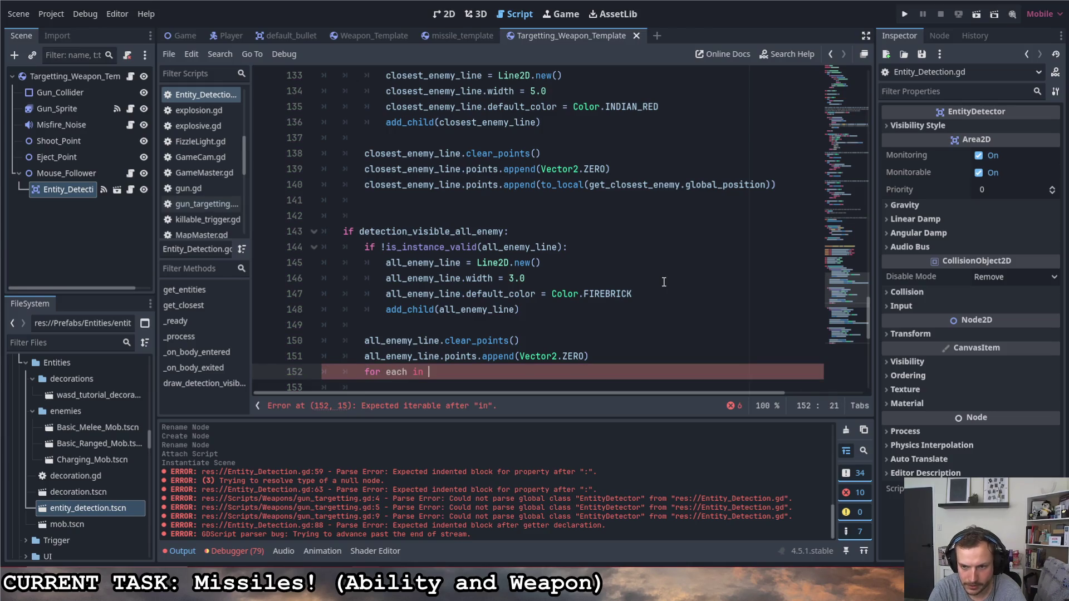
{"action": "type", "text": "all"}
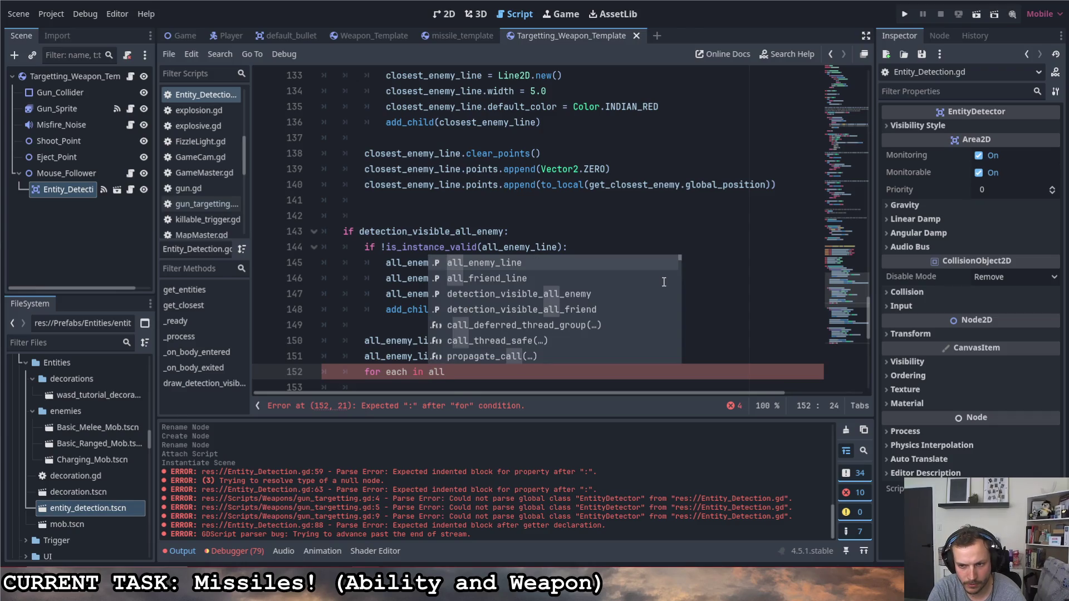
{"action": "key", "text": "BackSpace"}
{"action": "key", "text": "BackSpace"}
{"action": "key", "text": "BackSpace"}
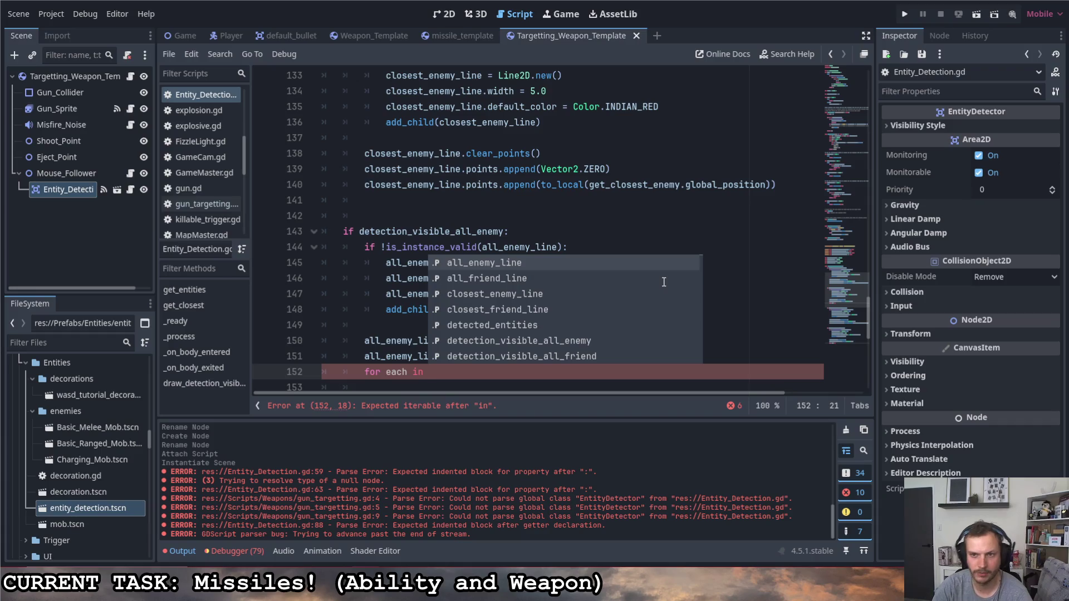
{"action": "type", "text": "get_"}
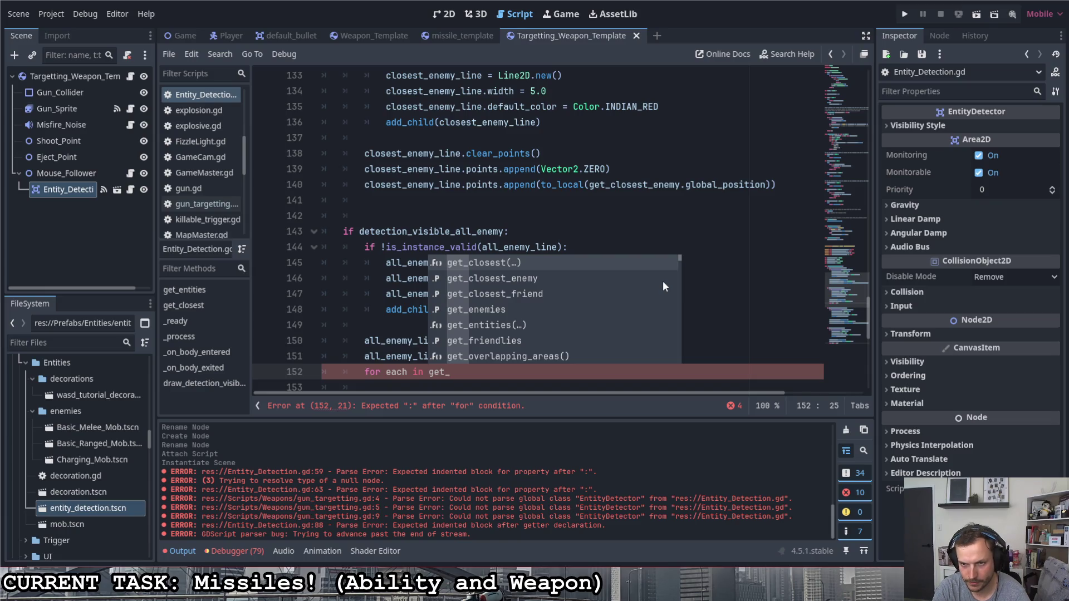
{"action": "scroll", "coordinate": [662, 286], "scroll_direction": "down", "scroll_amount": 2}
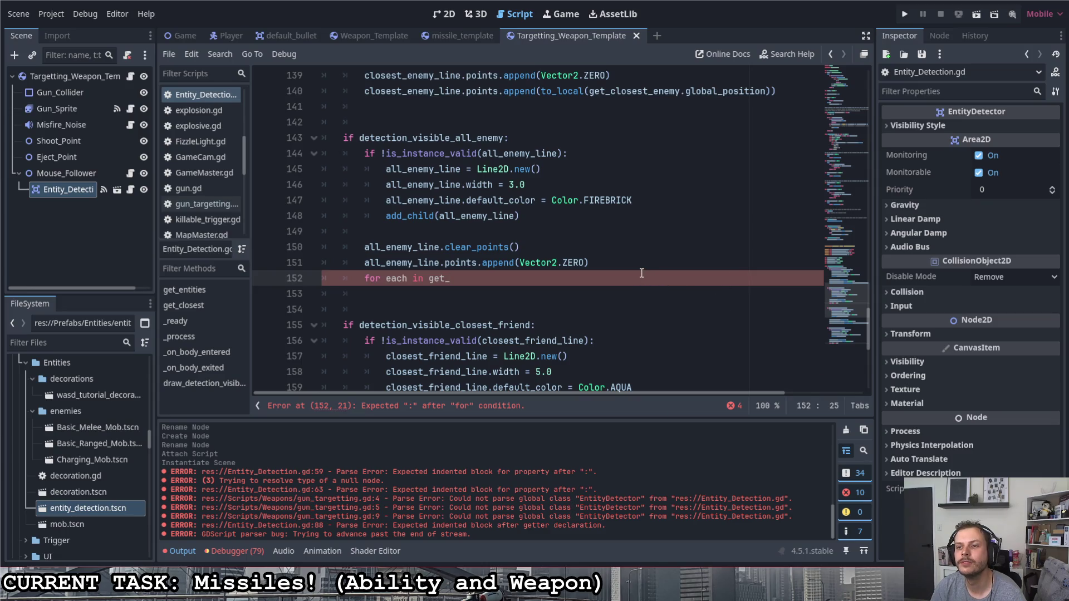
{"action": "scroll", "coordinate": [638, 273], "scroll_direction": "down", "scroll_amount": 7}
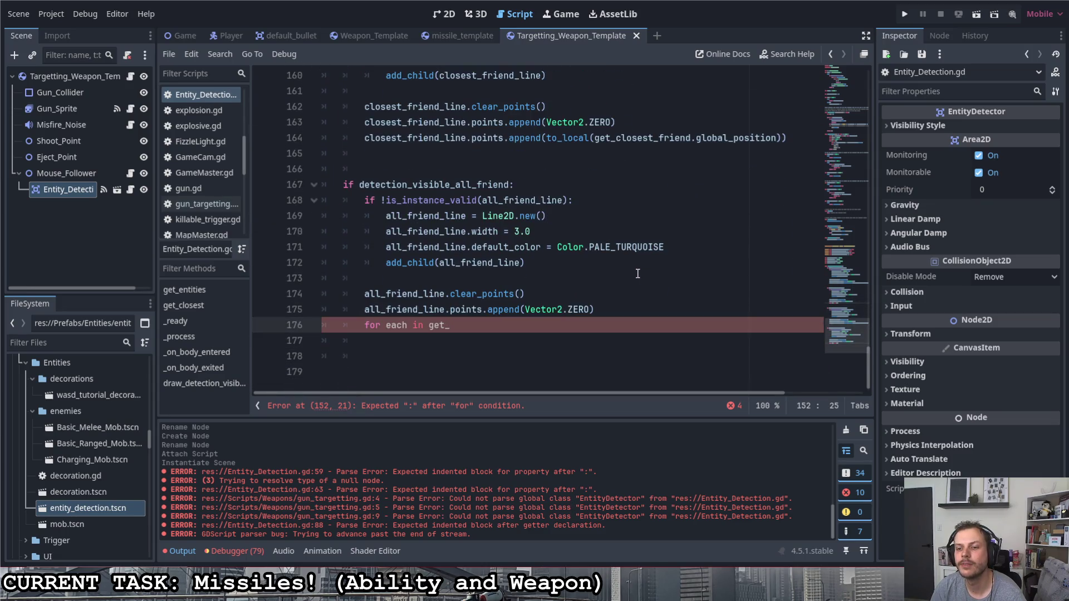
{"action": "scroll", "coordinate": [638, 274], "scroll_direction": "up", "scroll_amount": 5}
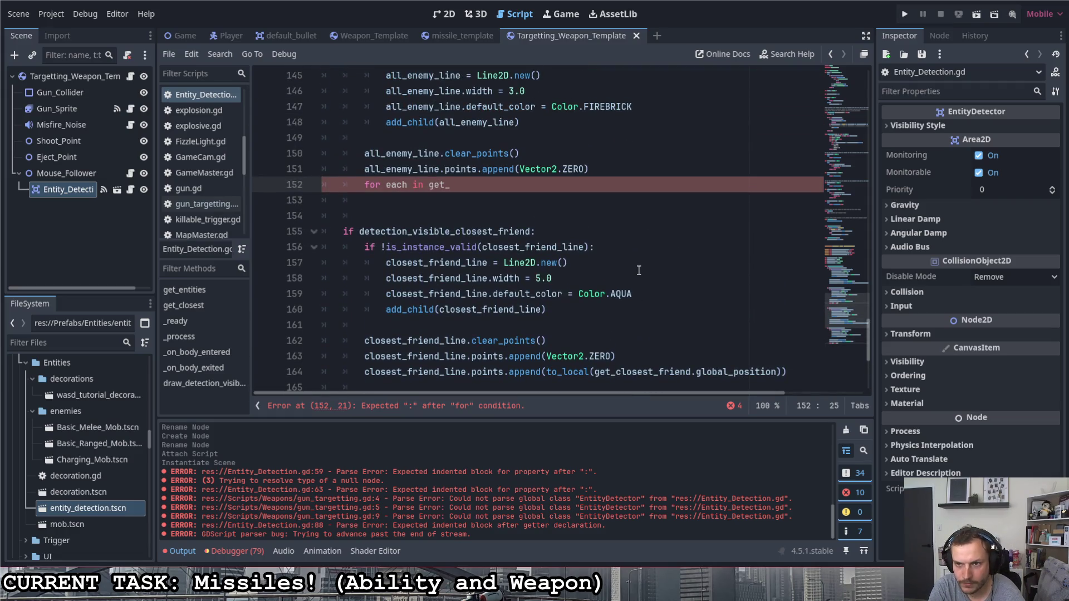
- Complete the enemy loop header as 'for each in get_enemys:' with an indented body line
{"action": "type", "text": "all_enemy_line.points"}
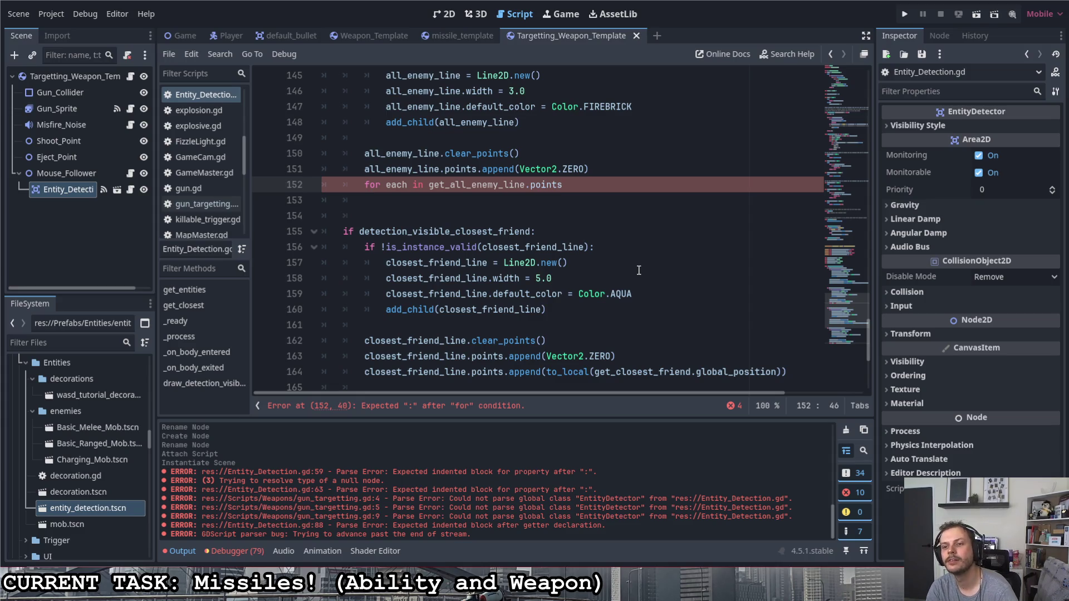
{"action": "key", "text": "BackSpace"}
{"action": "key", "text": "BackSpace"}
{"action": "key", "text": "BackSpace"}
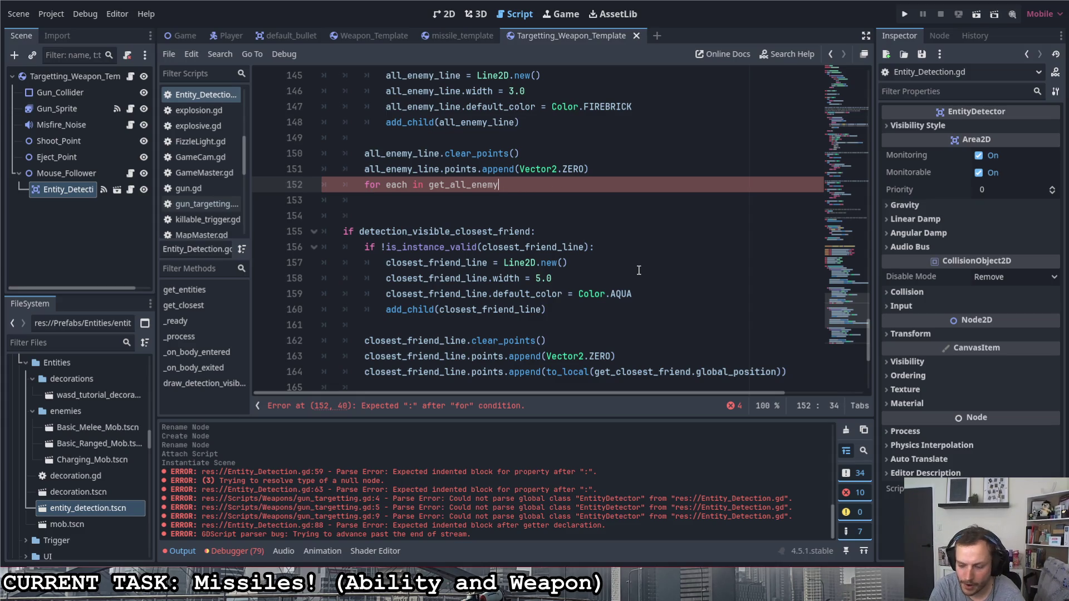
{"action": "key", "text": "Left"}
{"action": "key", "text": "Left"}
{"action": "key", "text": "Left"}
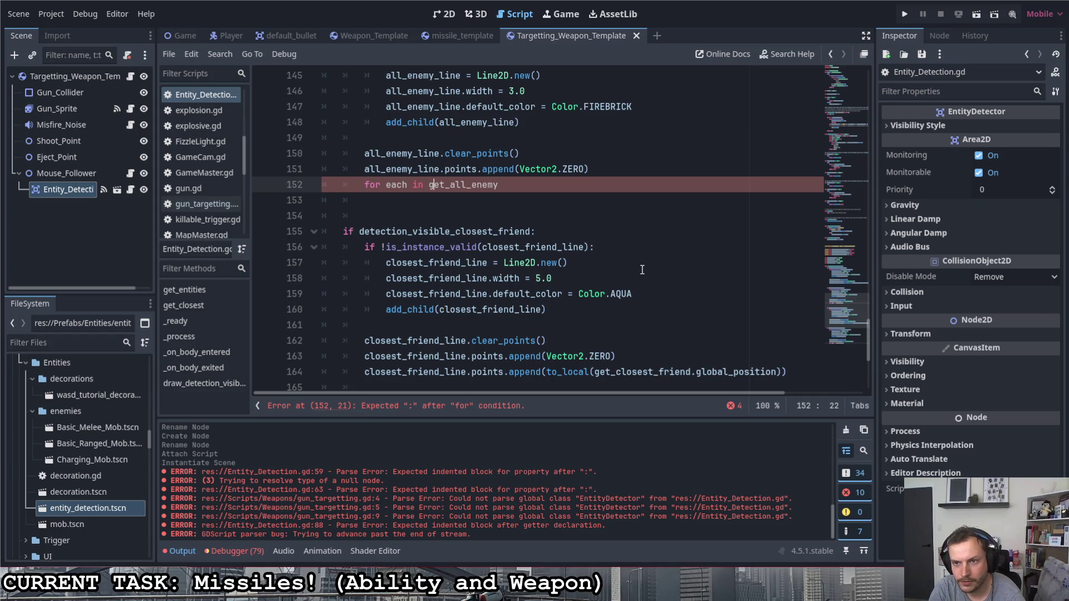
{"action": "key", "text": "Right"}
{"action": "key", "text": "Delete"}
{"action": "key", "text": "Delete"}
{"action": "key", "text": "Delete"}
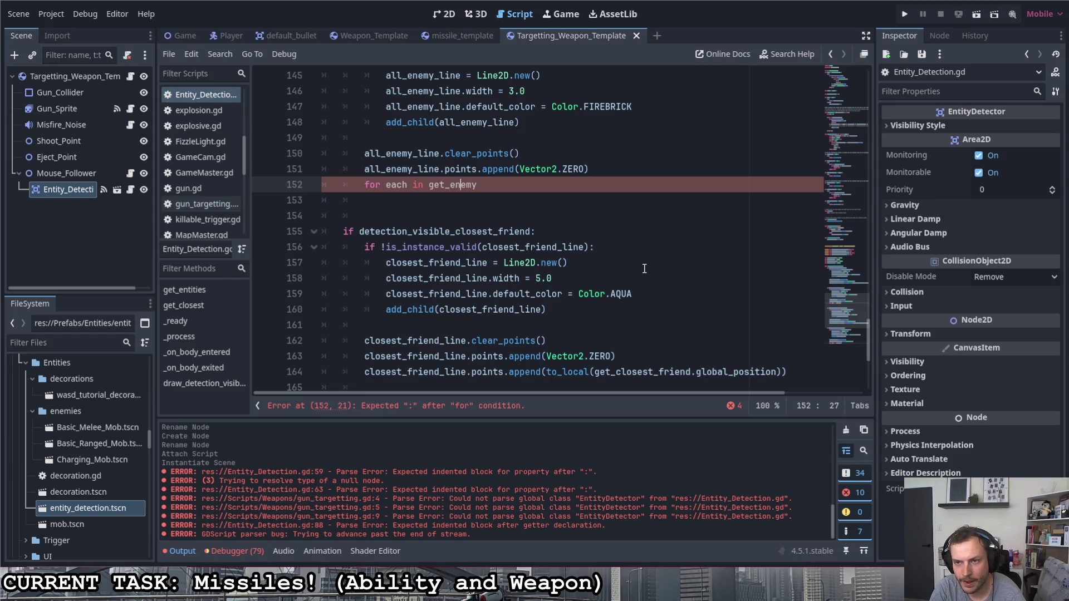
{"action": "key", "text": "Down"}
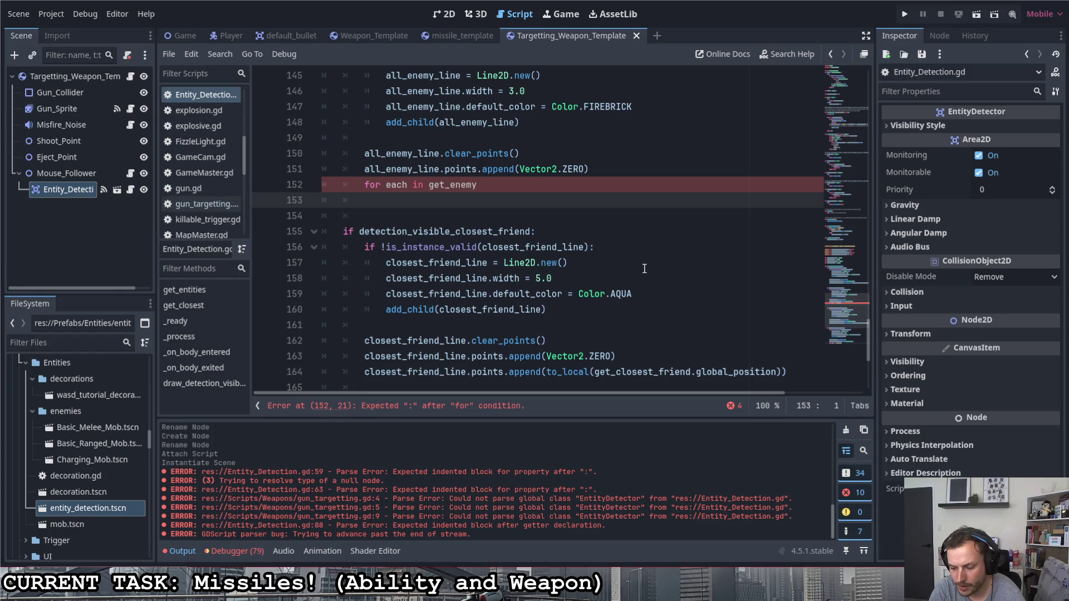
{"action": "key", "text": "Left"}
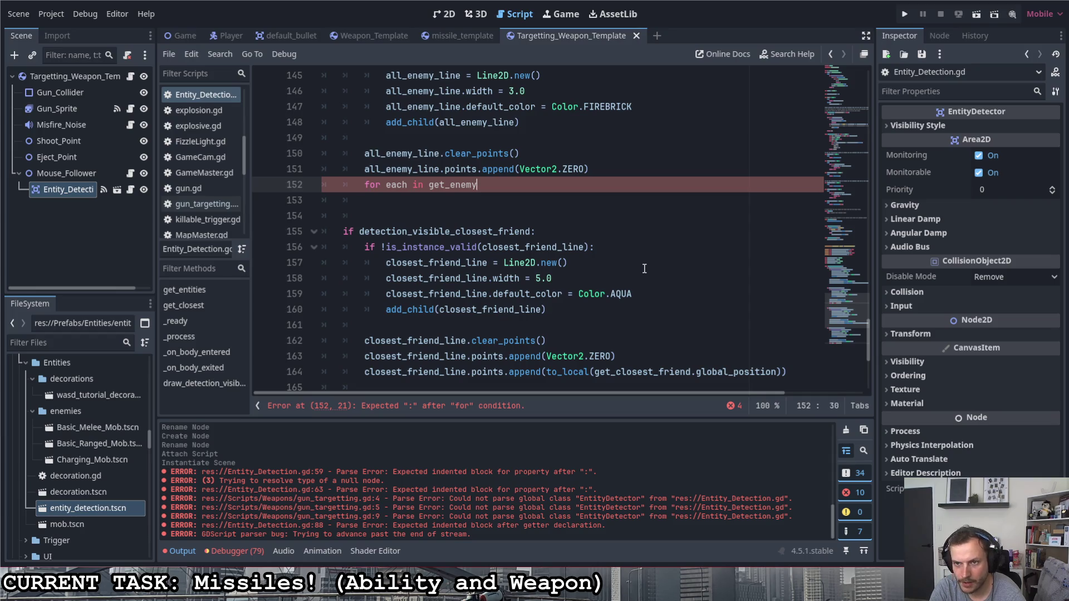
{"action": "scroll", "coordinate": [645, 268], "scroll_direction": "down", "scroll_amount": 5}
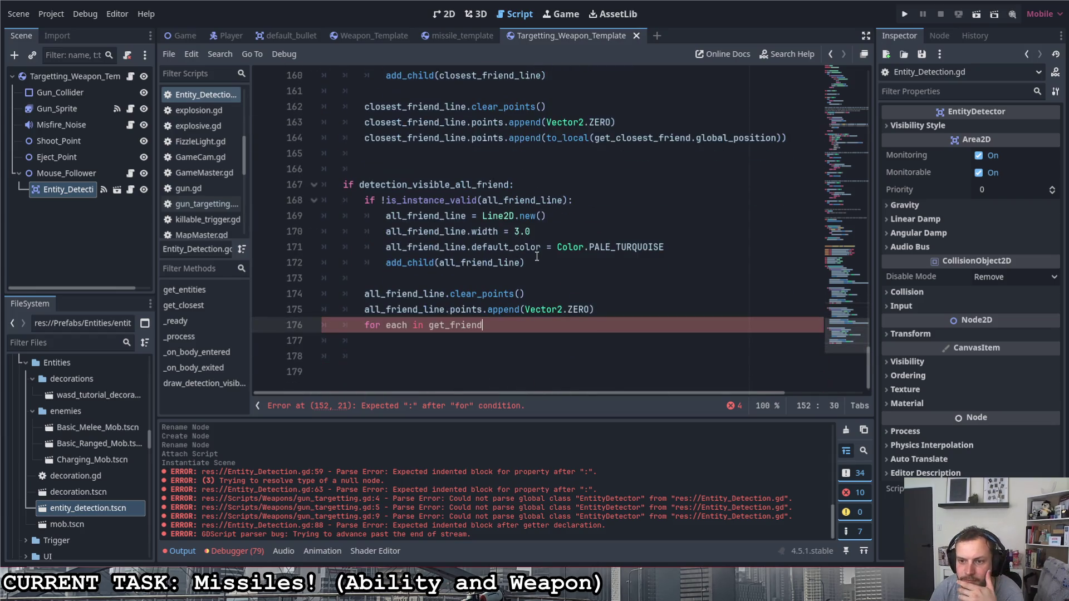
{"action": "scroll", "coordinate": [538, 252], "scroll_direction": "up", "scroll_amount": 1}
{"action": "scroll", "coordinate": [538, 253], "scroll_direction": "up", "scroll_amount": 3}
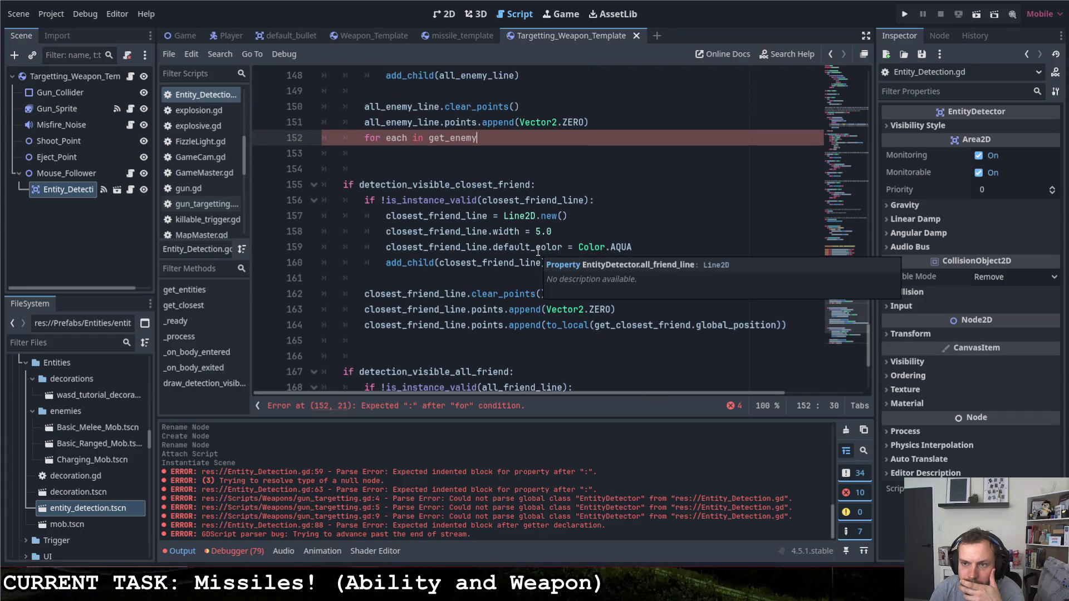
{"action": "type", "text": "s"}
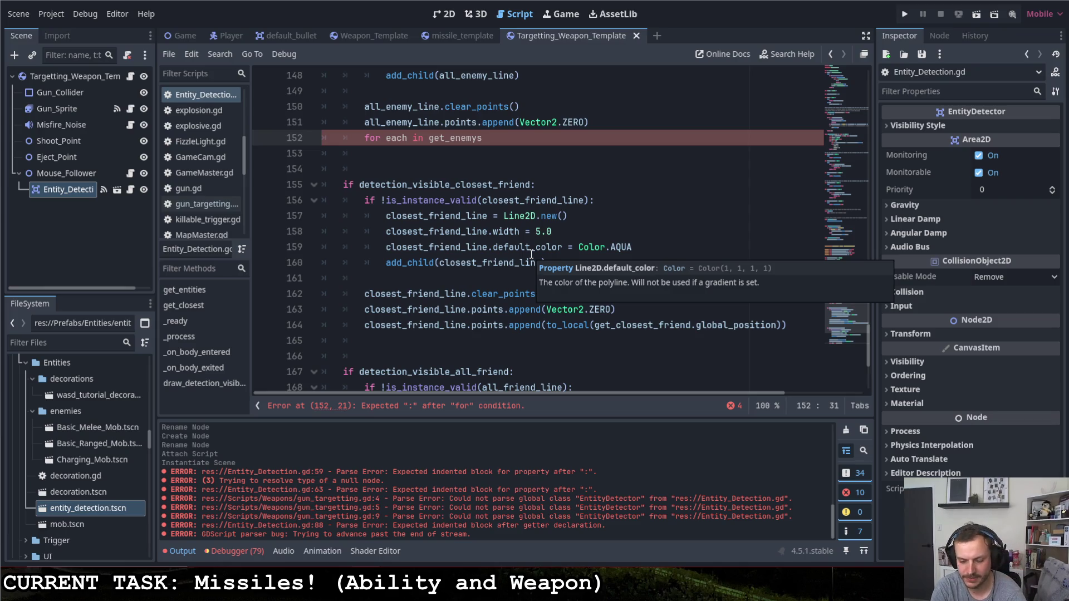
{"action": "type", "text": ":"}
{"action": "key", "text": "Return"}
- Correct the call to get_enemies and add an indented body line under the get_friends loop
{"action": "left_click", "coordinate": [475, 139]}
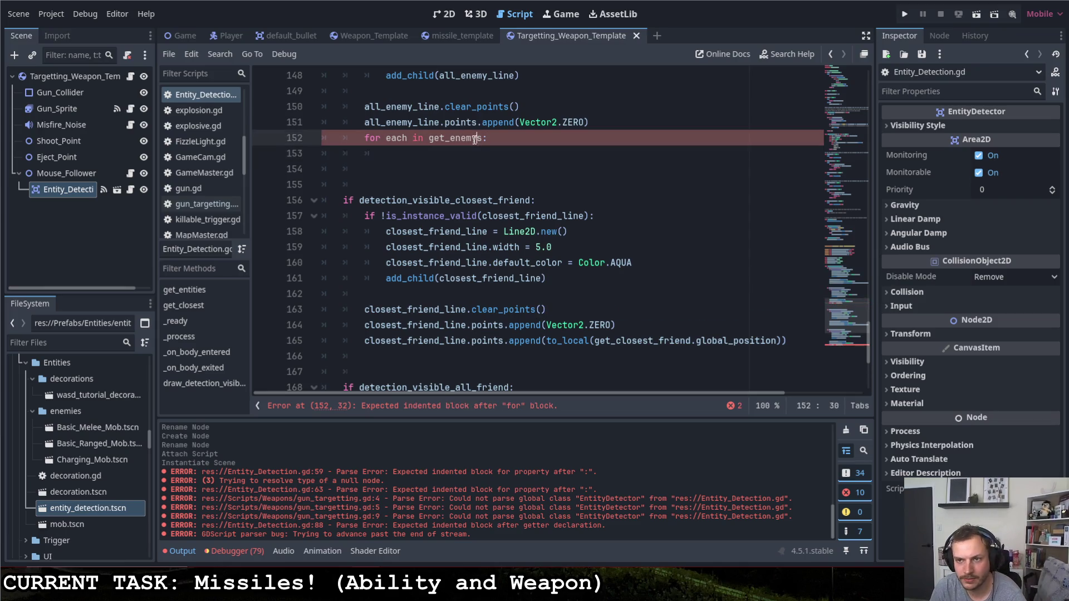
{"action": "key", "text": "BackSpace"}
{"action": "type", "text": "ie"}
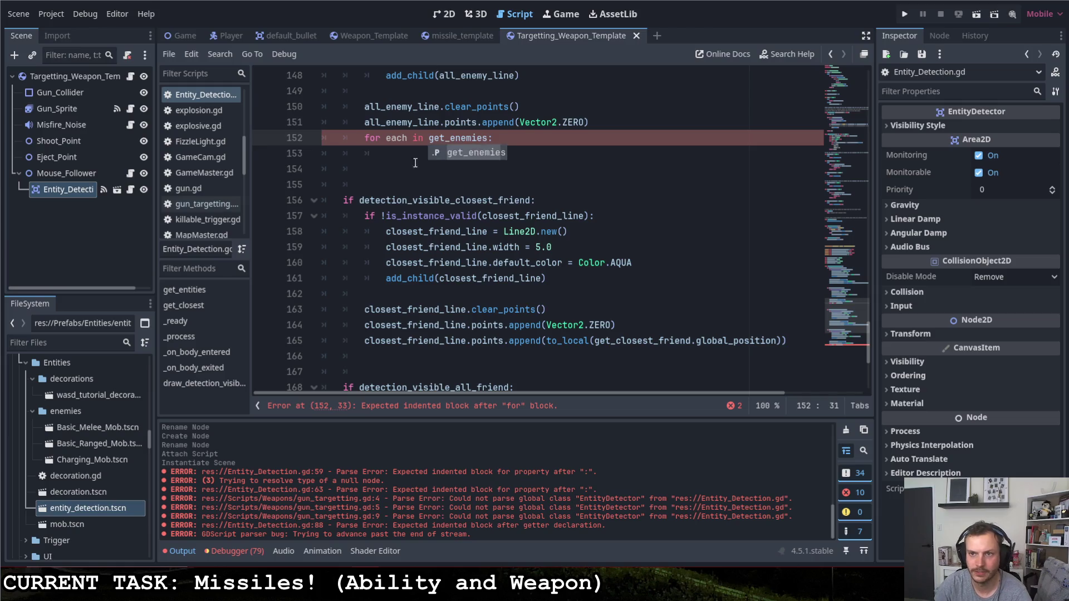
{"action": "scroll", "coordinate": [453, 223], "scroll_direction": "down", "scroll_amount": 5}
{"action": "left_click", "coordinate": [488, 310]}
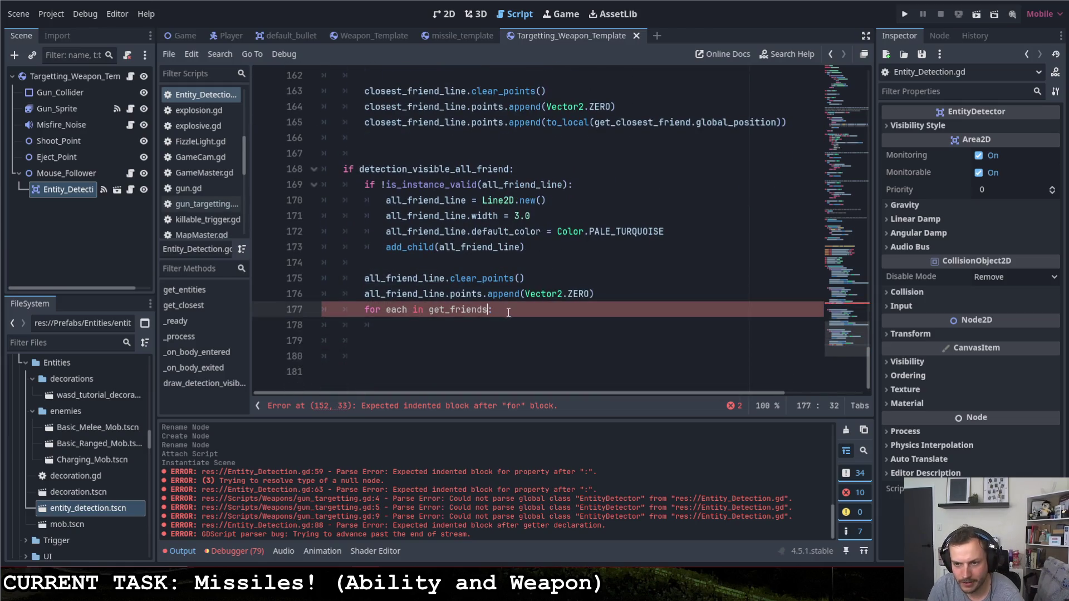
{"action": "left_click", "coordinate": [503, 310]}
{"action": "key", "text": "Return"}
{"action": "scroll", "coordinate": [500, 305], "scroll_direction": "up", "scroll_amount": 5}
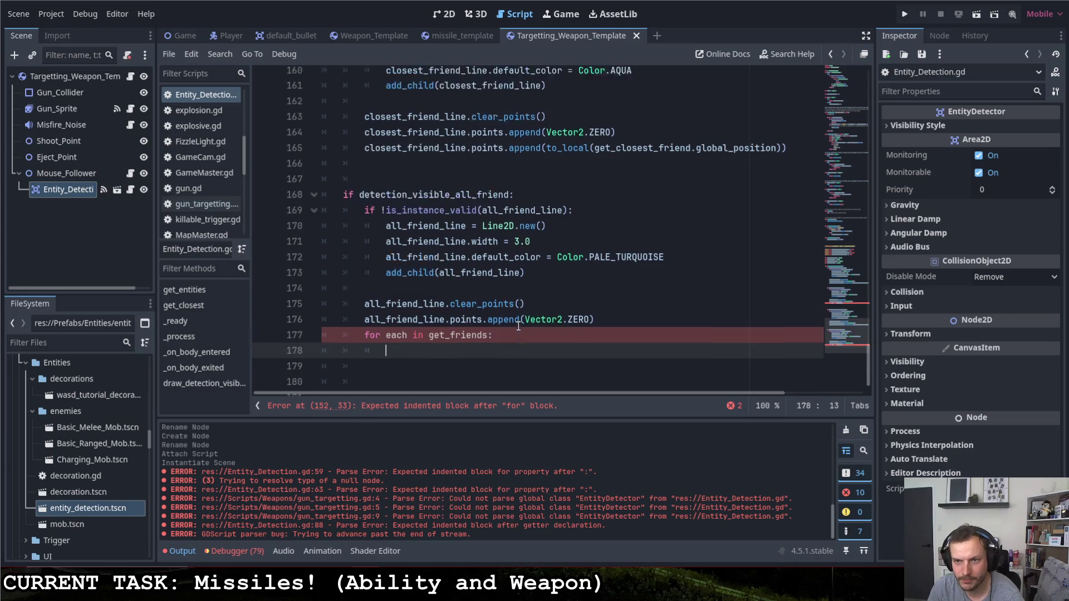
{"action": "scroll", "coordinate": [498, 301], "scroll_direction": "up", "scroll_amount": 2}
{"action": "left_click_drag", "start_coordinate": [366, 249], "coordinate": [428, 248]}
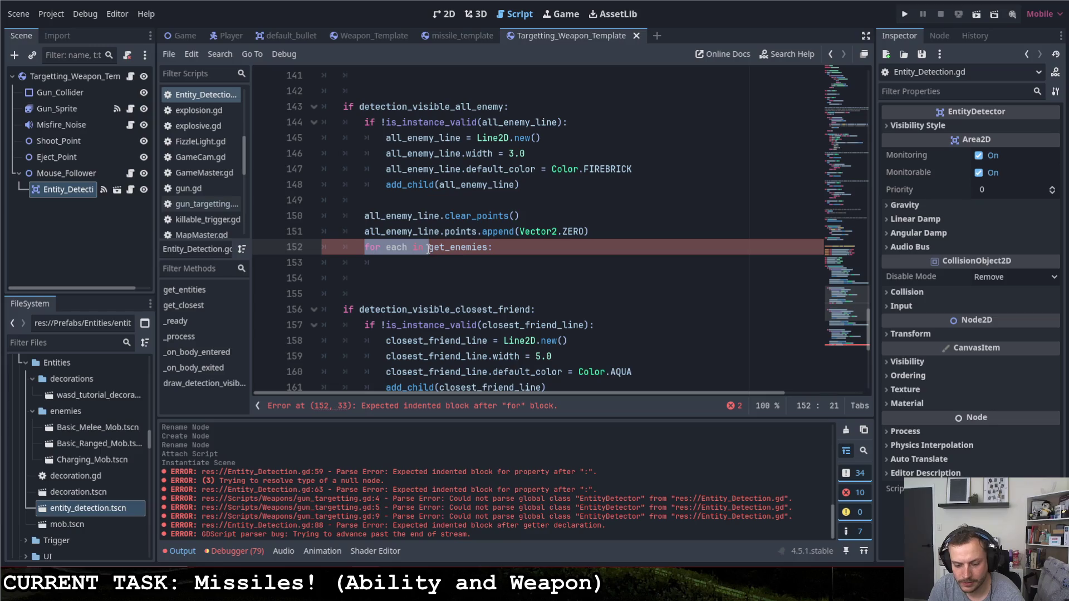
{"action": "scroll", "coordinate": [464, 260], "scroll_direction": "down", "scroll_amount": 5}
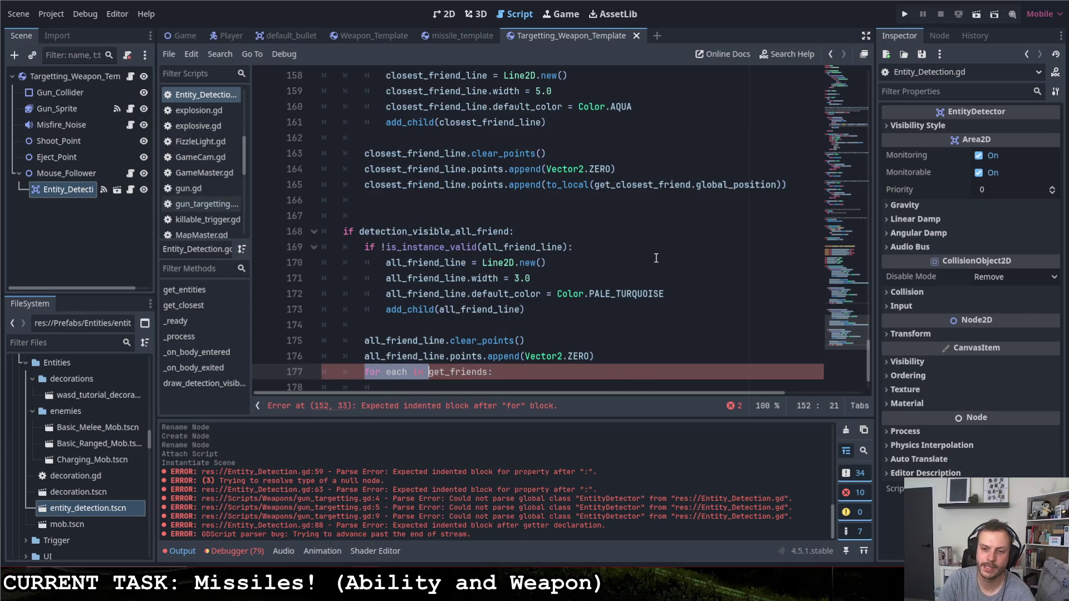
{"action": "key", "text": "Down"}
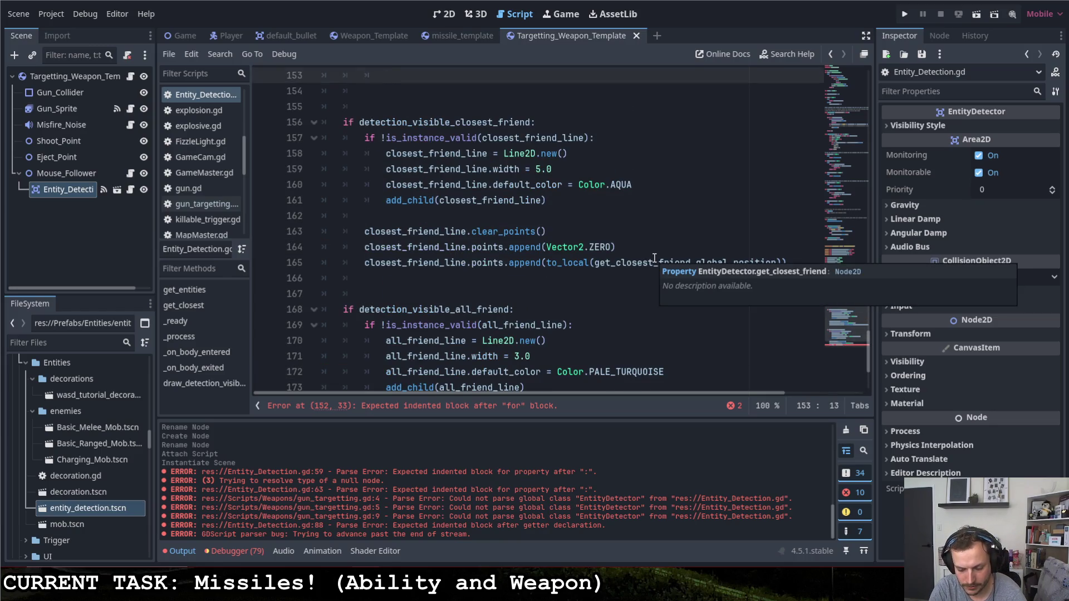
{"action": "key", "text": "Up"}
{"action": "key", "text": "Up"}
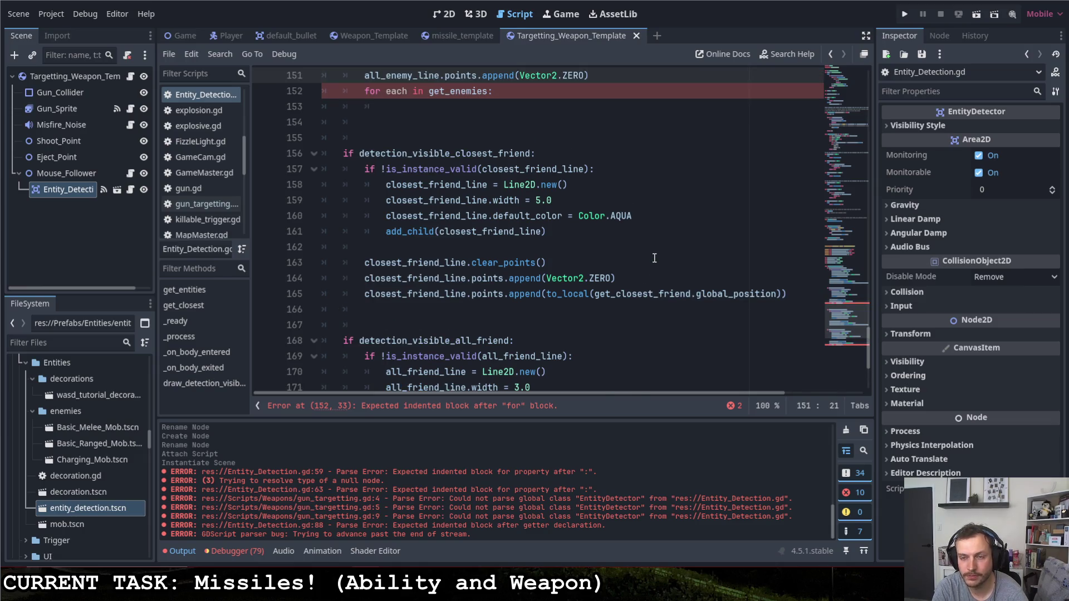
- Copy 'all_enemy_line.points' from line 151 and paste it into the enemy loop body
{"action": "key", "text": "Home"}
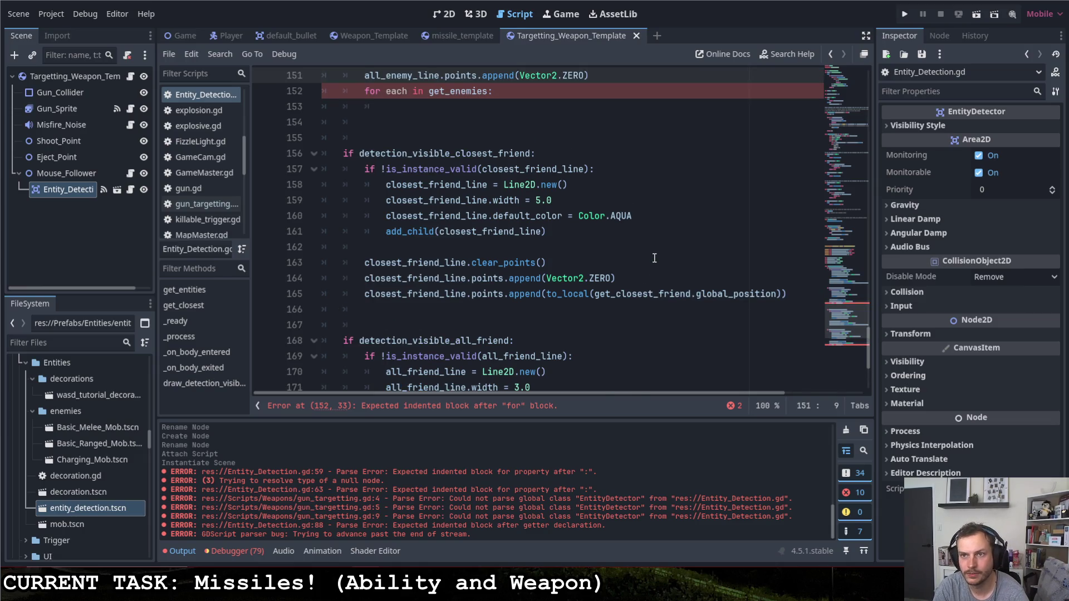
{"action": "key", "text": "shift+End"}
{"action": "key", "text": "shift+Left"}
{"action": "key", "text": "shift+Left"}
{"action": "key", "text": "shift+Left"}
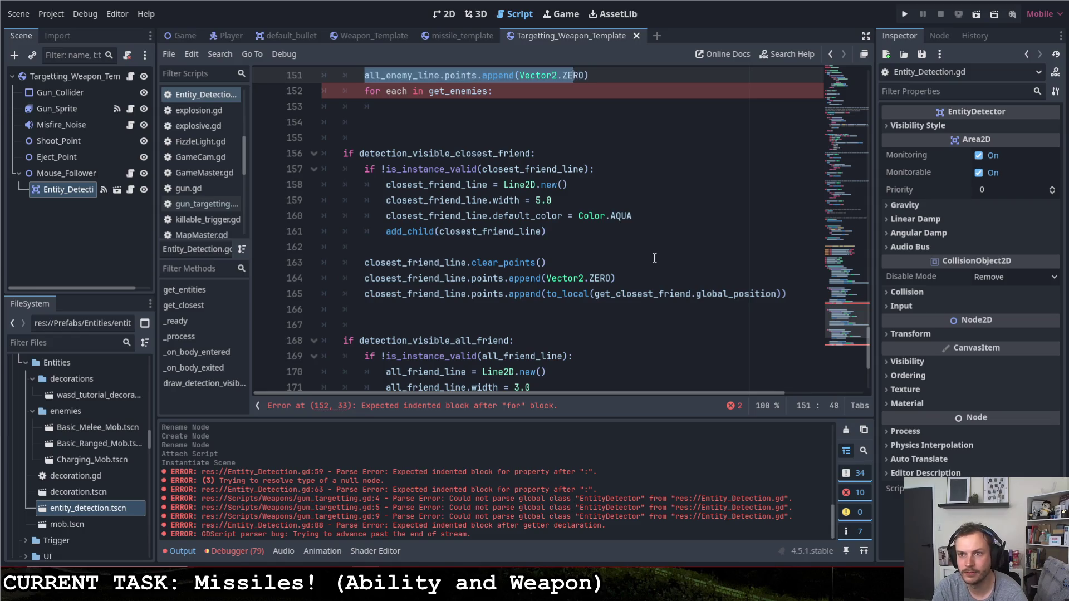
{"action": "key", "text": "shift+Left"}
{"action": "key", "text": "shift+Left"}
{"action": "key", "text": "shift+Left"}
{"action": "key", "text": "ctrl+c"}
{"action": "key", "text": "Down"}
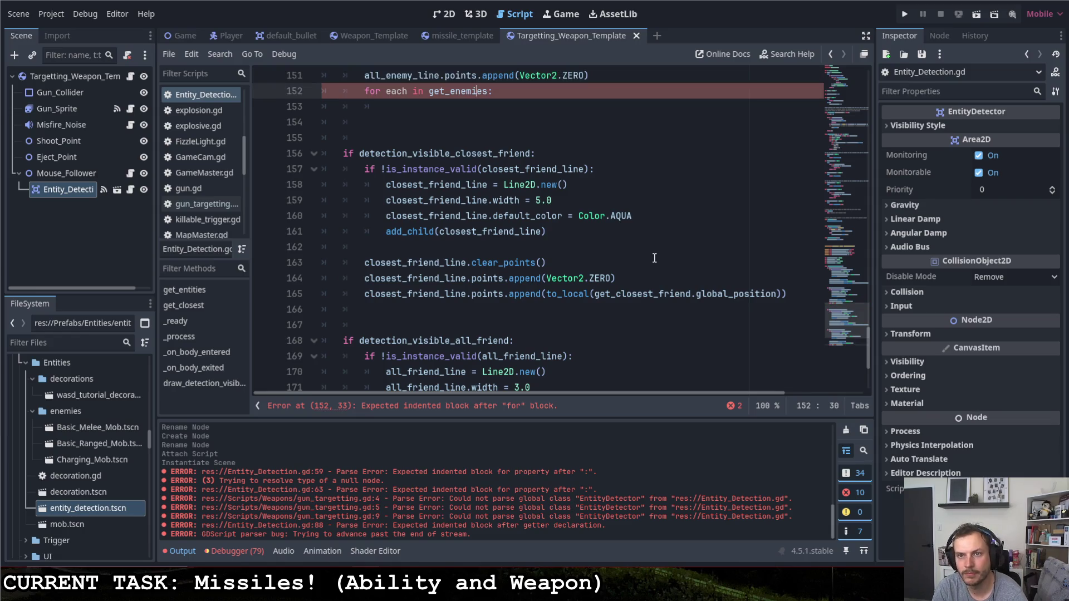
{"action": "key", "text": "Return"}
{"action": "key", "text": "ctrl+v"}
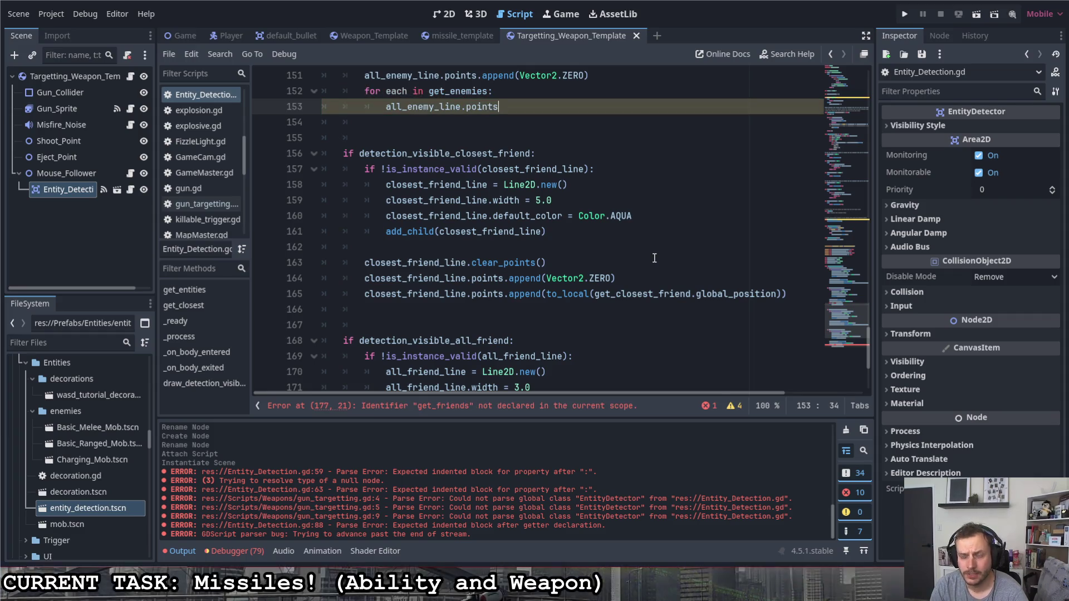
- Append to_local(each.global_position), then Vector2.ZERO, to all_enemy_line.points in the loop
{"action": "type", "text": ".appen"}
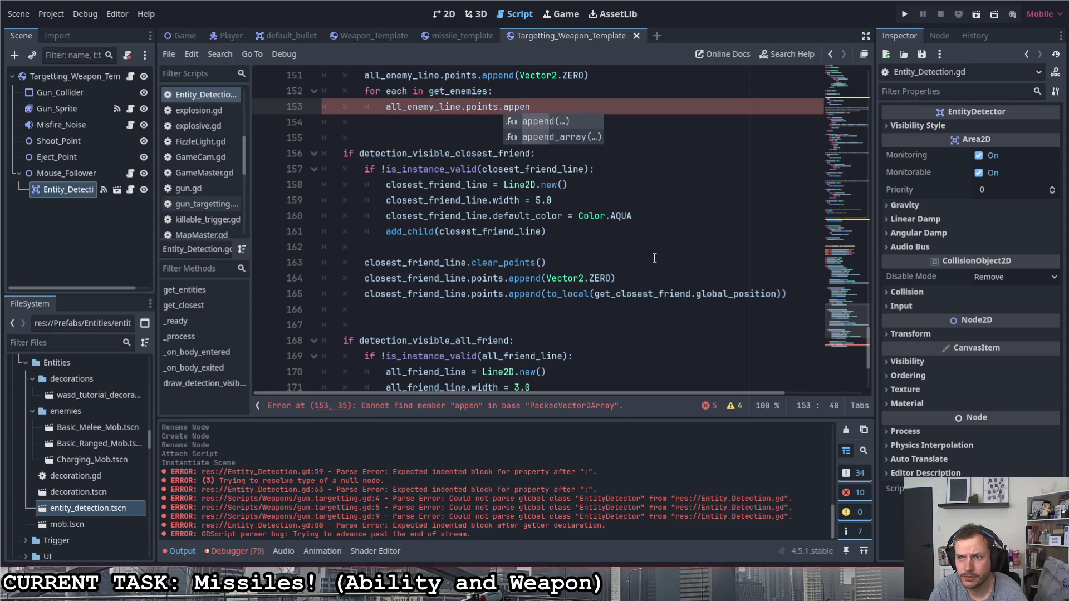
{"action": "type", "text": "d("}
{"action": "key", "text": "Return"}
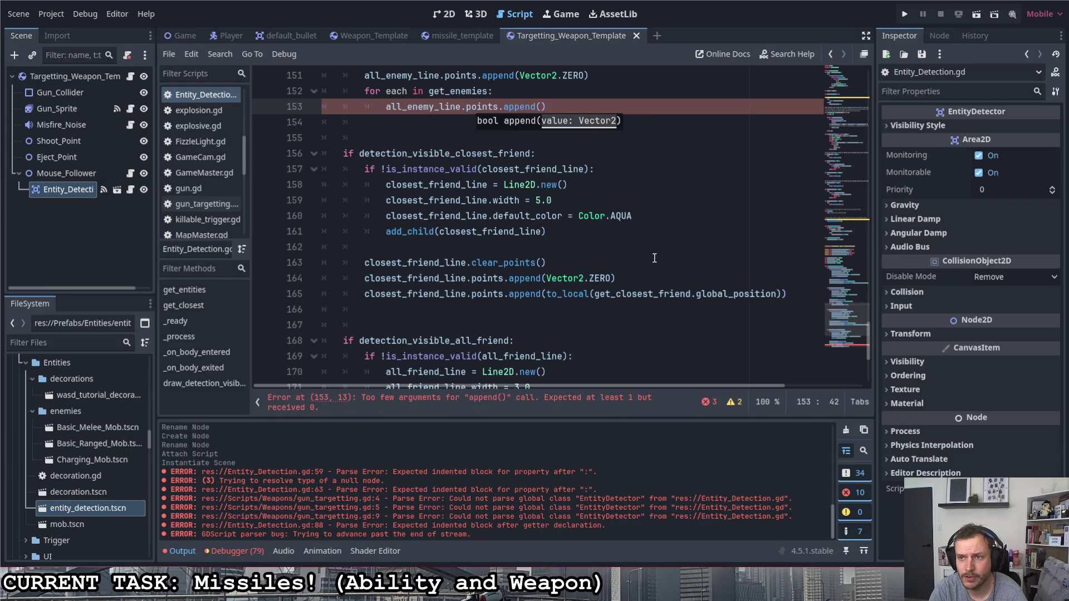
{"action": "type", "text": "each"}
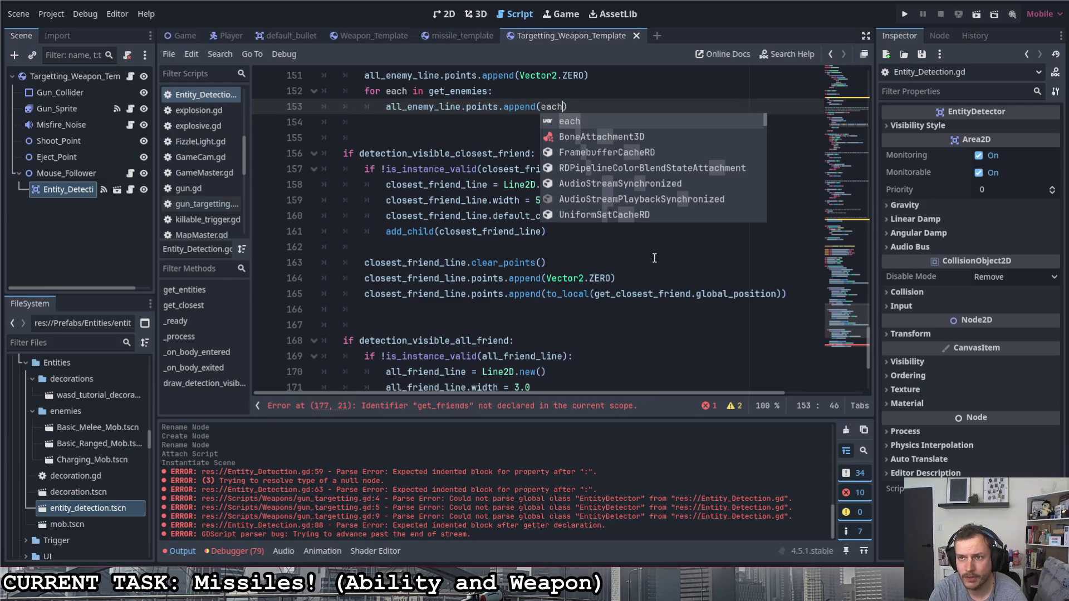
{"action": "key", "text": "BackSpace"}
{"action": "key", "text": "BackSpace"}
{"action": "key", "text": "BackSpace"}
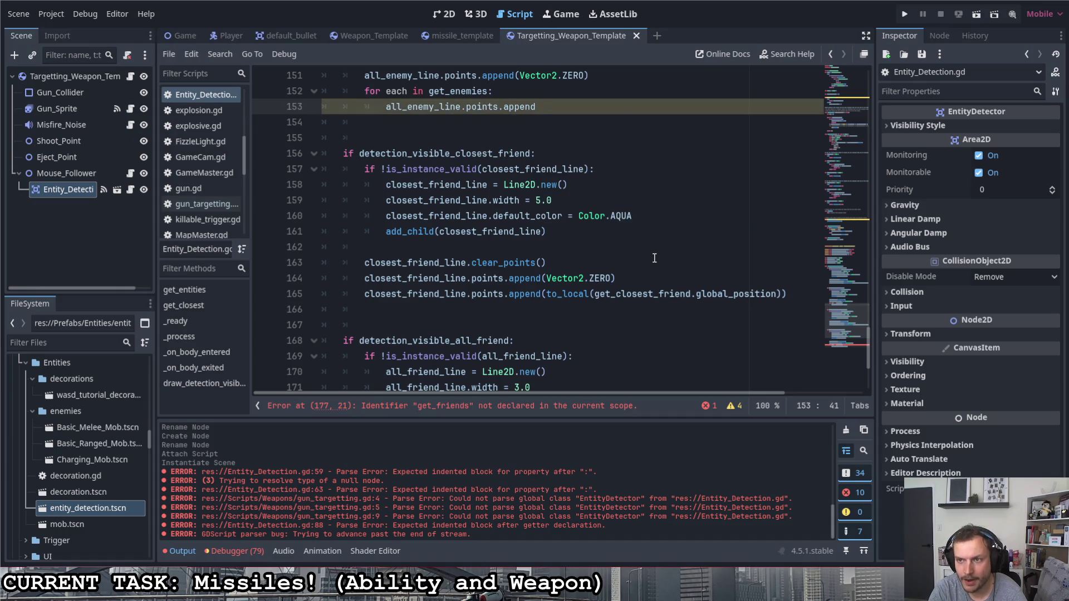
{"action": "type", "text": "(to"}
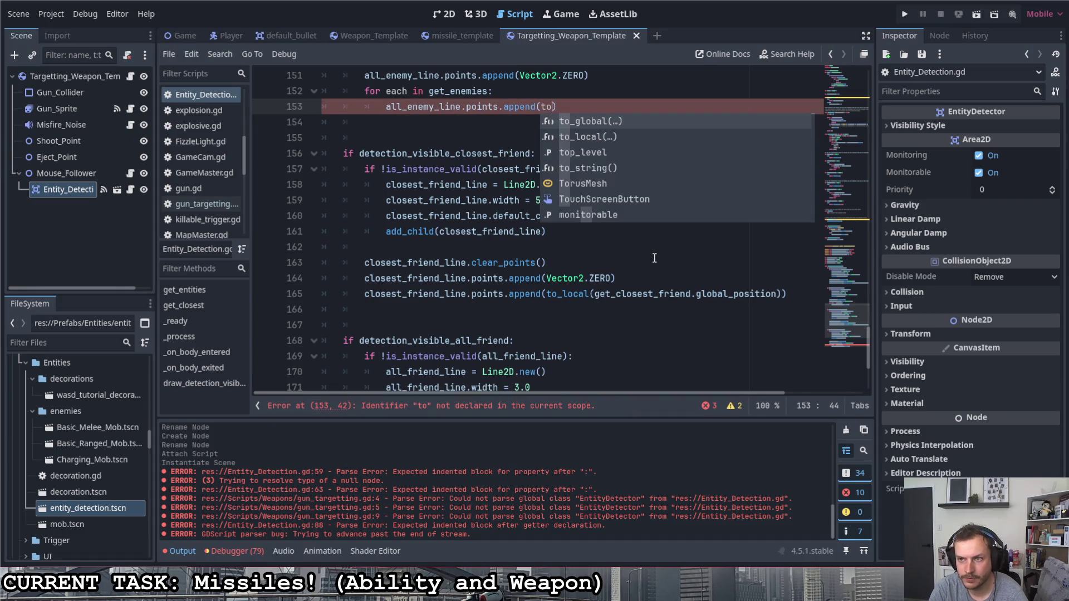
{"action": "key", "text": "Down"}
{"action": "key", "text": "Return"}
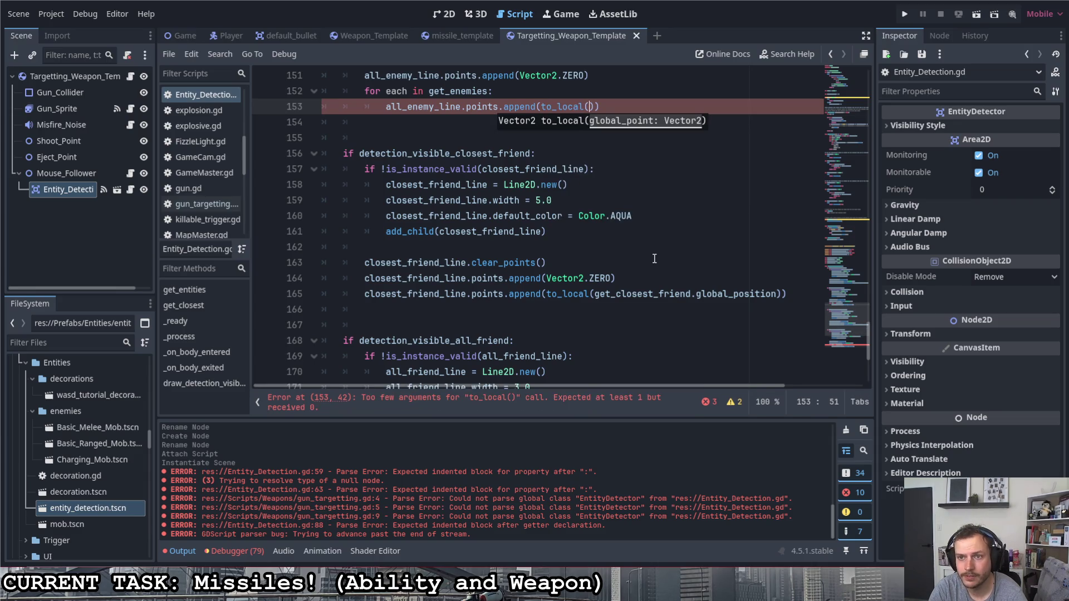
{"action": "type", "text": "each."}
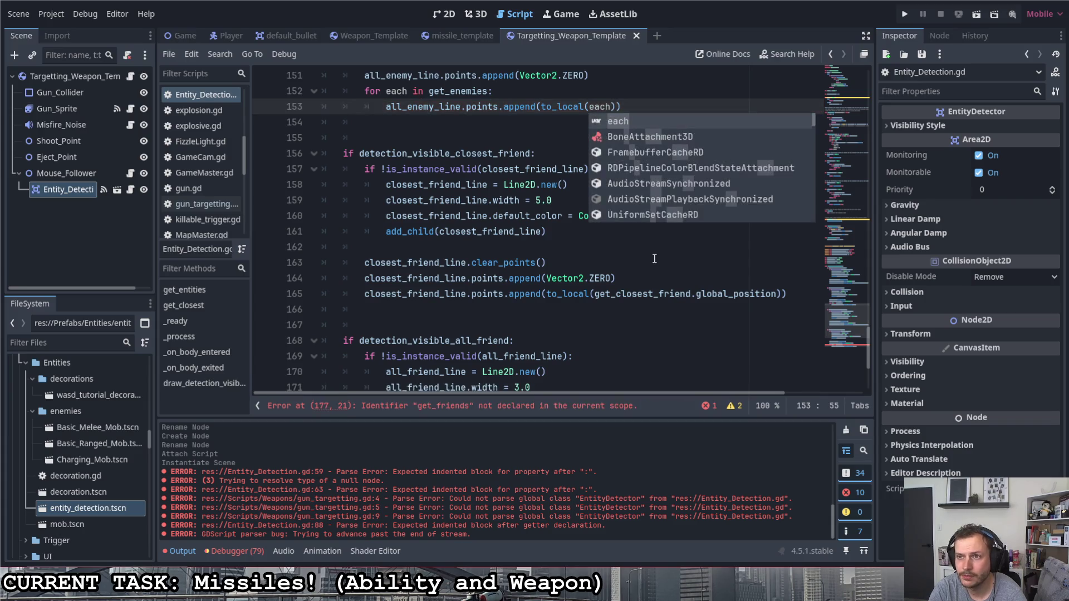
{"action": "type", "text": "global"}
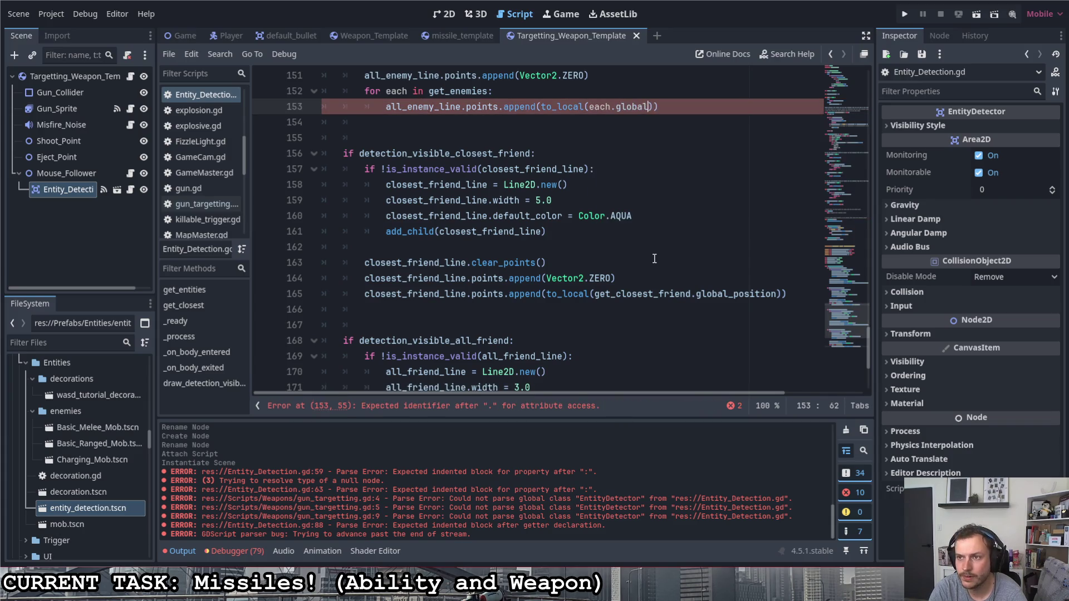
{"action": "type", "text": "_position"}
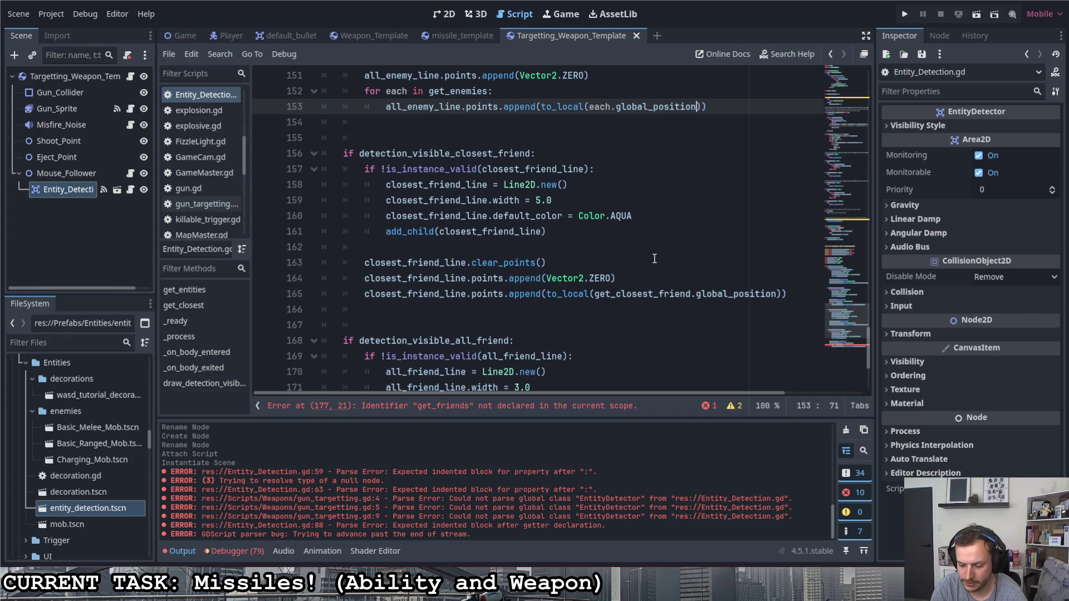
{"action": "key", "text": "Return"}
{"action": "type", "text": "all_enemy_line.points.append("}
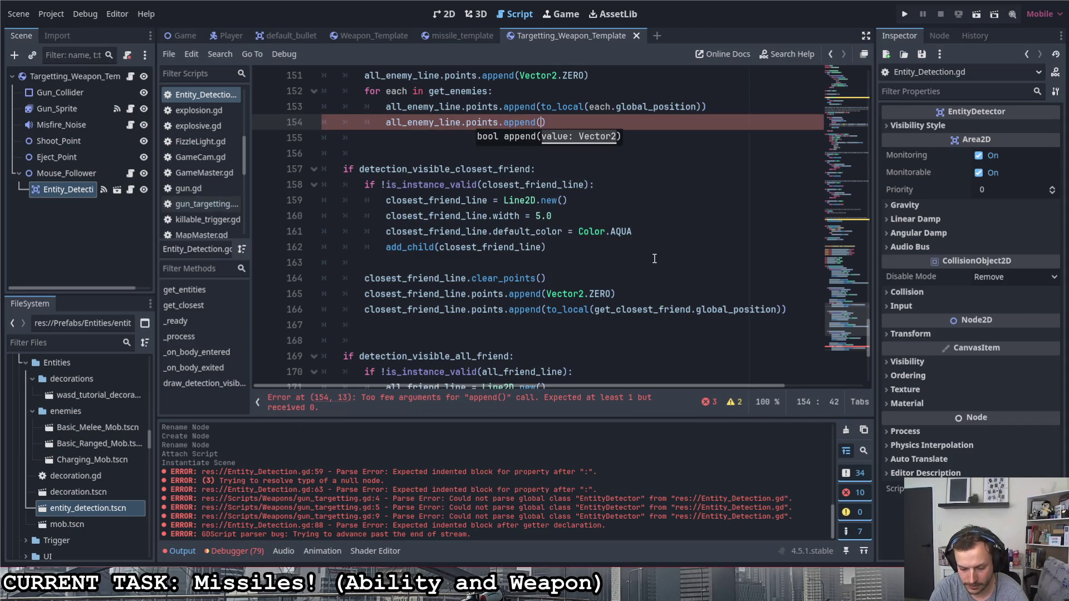
{"action": "type", "text": "Vector2.ze"}
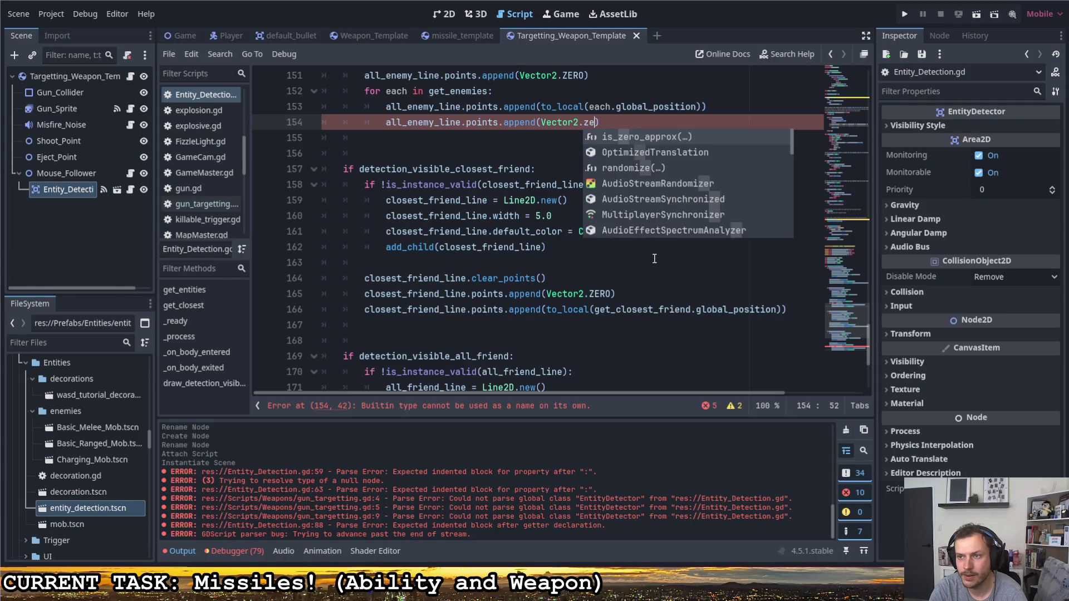
{"action": "type", "text": "r"}
{"action": "key", "text": "Return"}
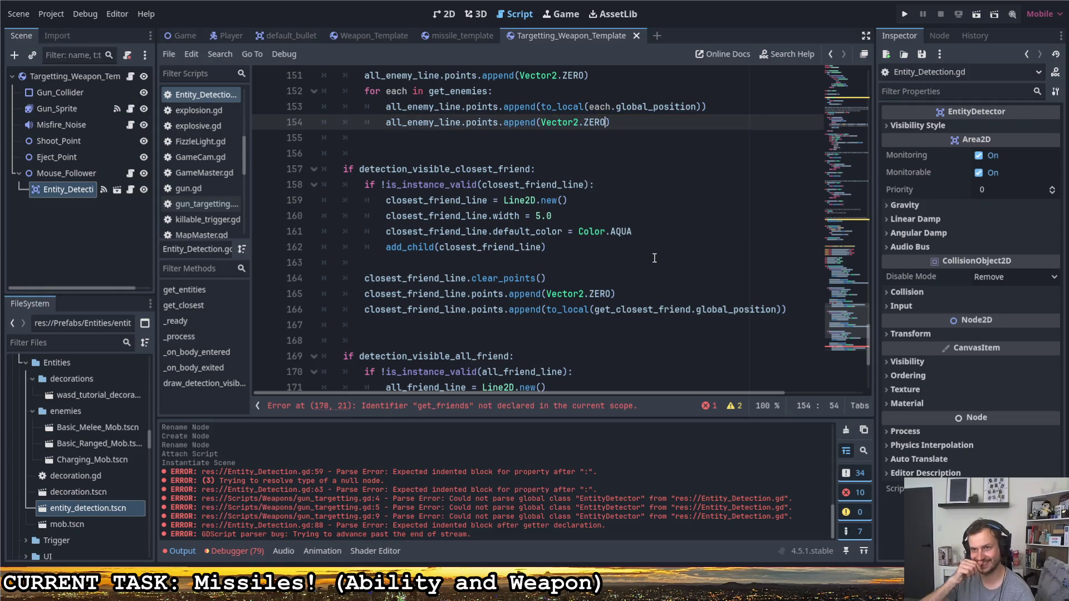
- Change the friend loop source from get_friends to get_friendlies using autocomplete
{"action": "scroll", "coordinate": [463, 279], "scroll_direction": "down", "scroll_amount": 4}
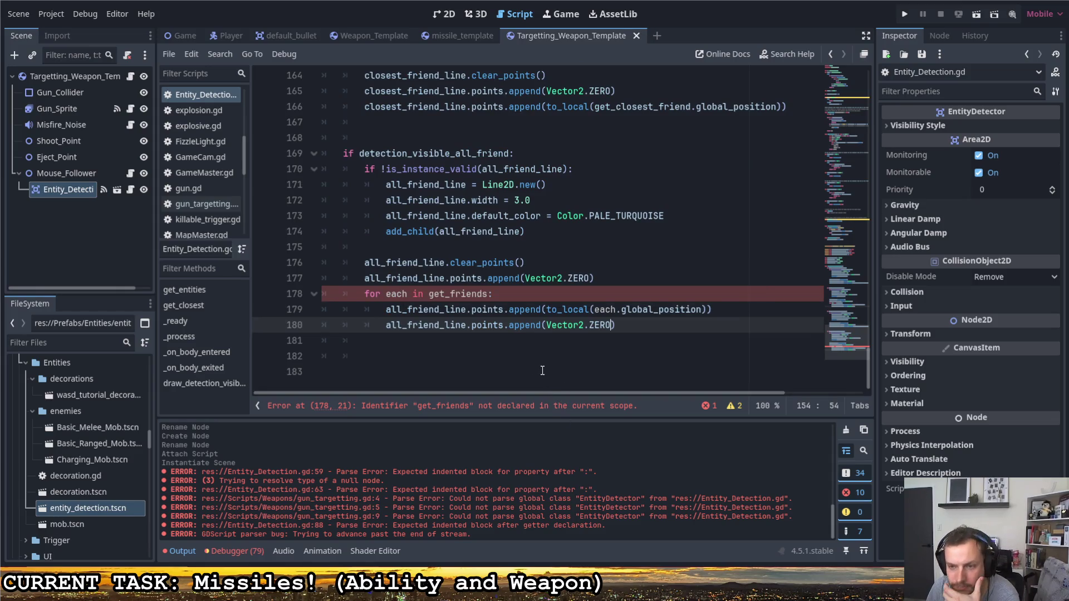
{"action": "left_click", "coordinate": [489, 294]}
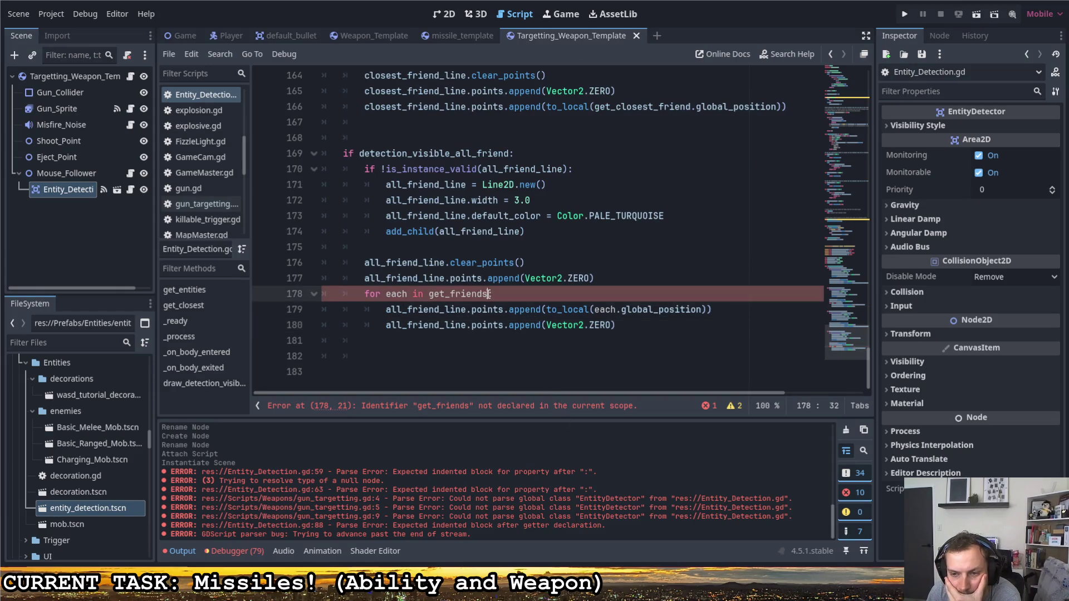
{"action": "key", "text": "BackSpace"}
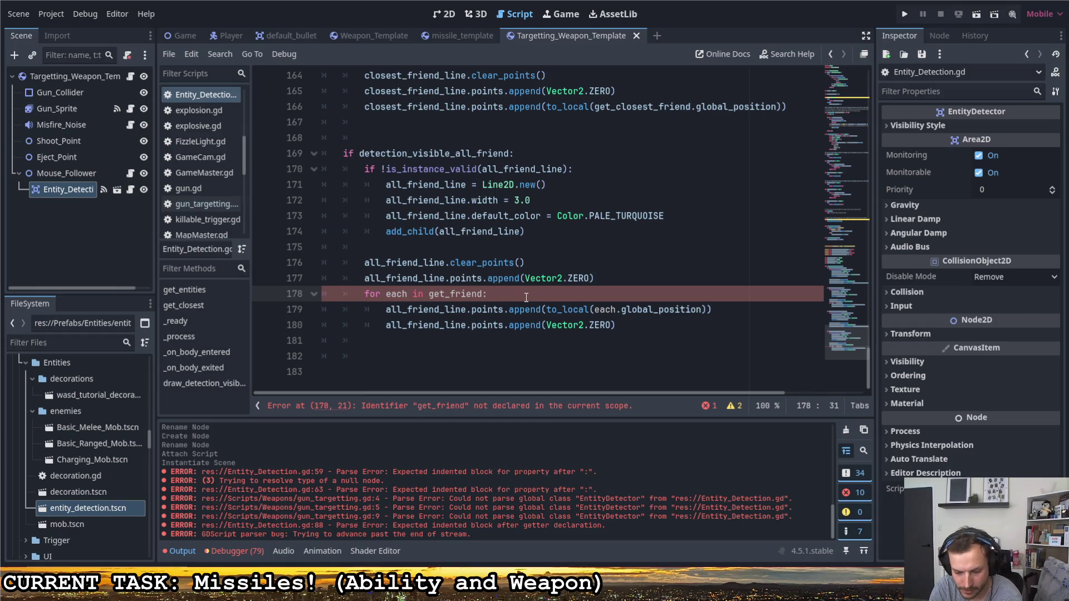
{"action": "type", "text": "lies"}
{"action": "key", "text": "Return"}
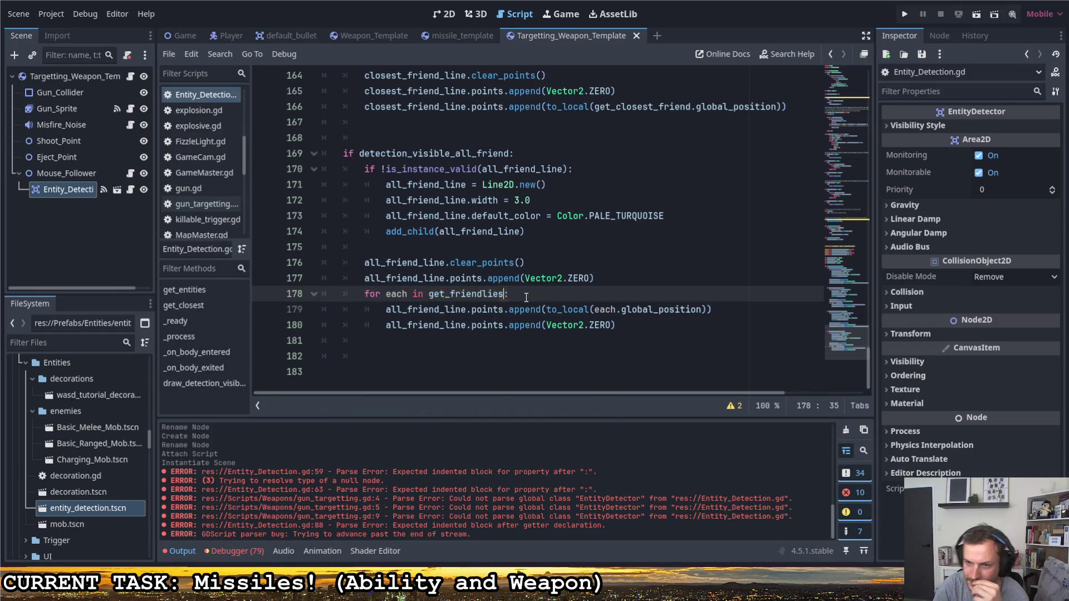
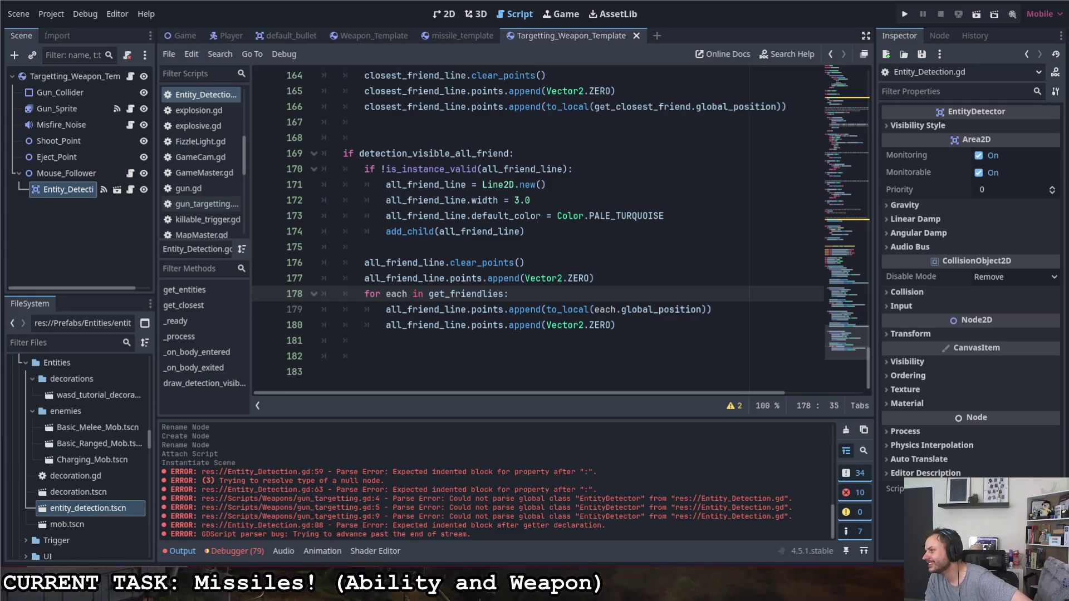
- Select the Entity_Detection node and enable Closest Enemy under its Visibility Style
{"action": "left_click", "coordinate": [633, 331]}
{"action": "left_click", "coordinate": [620, 340]}
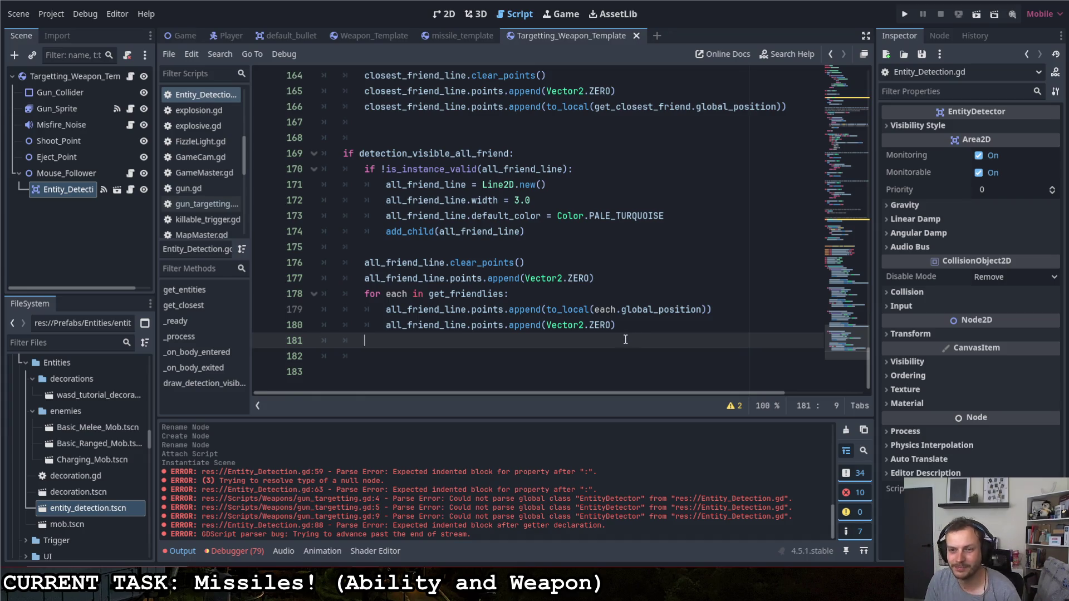
{"action": "scroll", "coordinate": [621, 335], "scroll_direction": "up", "scroll_amount": 2}
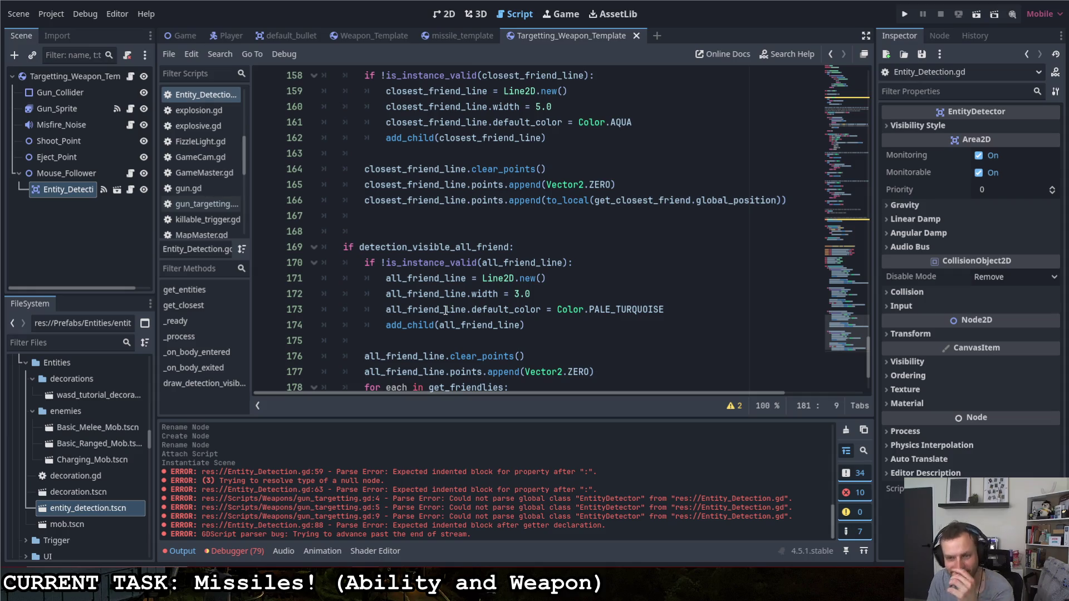
{"action": "scroll", "coordinate": [467, 334], "scroll_direction": "up", "scroll_amount": 1}
{"action": "scroll", "coordinate": [469, 339], "scroll_direction": "up", "scroll_amount": 4}
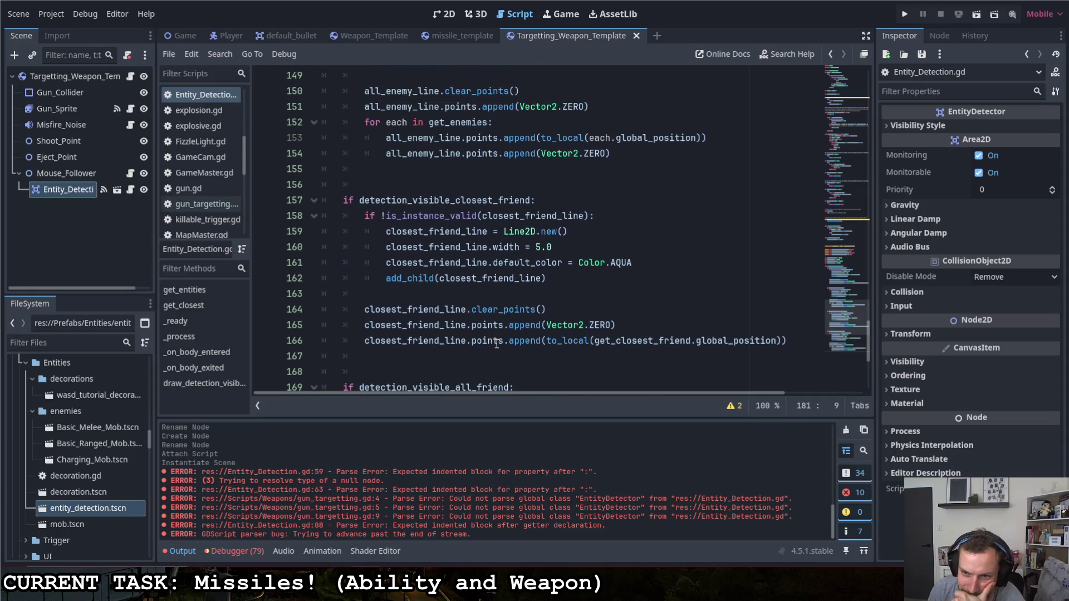
{"action": "scroll", "coordinate": [522, 346], "scroll_direction": "up", "scroll_amount": 6}
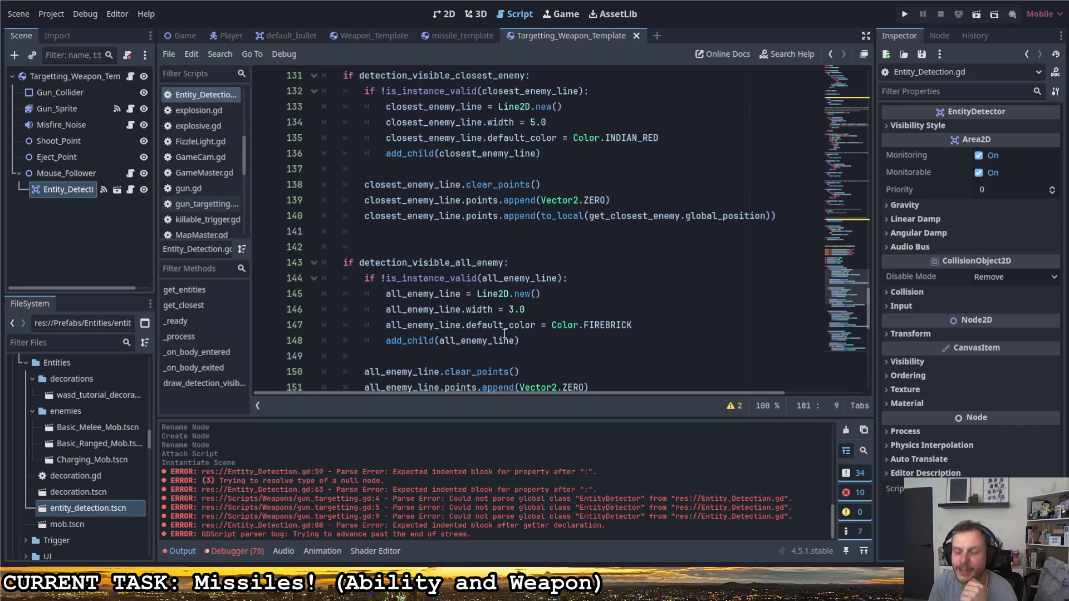
{"action": "scroll", "coordinate": [501, 312], "scroll_direction": "up", "scroll_amount": 2}
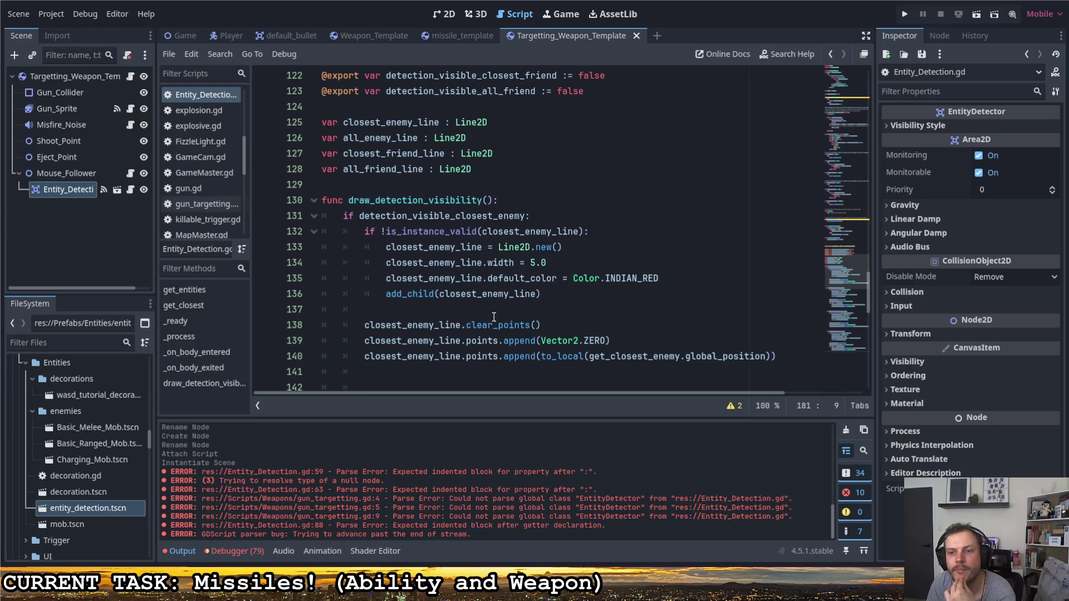
{"action": "scroll", "coordinate": [487, 311], "scroll_direction": "down", "scroll_amount": 2}
{"action": "scroll", "coordinate": [482, 315], "scroll_direction": "up", "scroll_amount": 2}
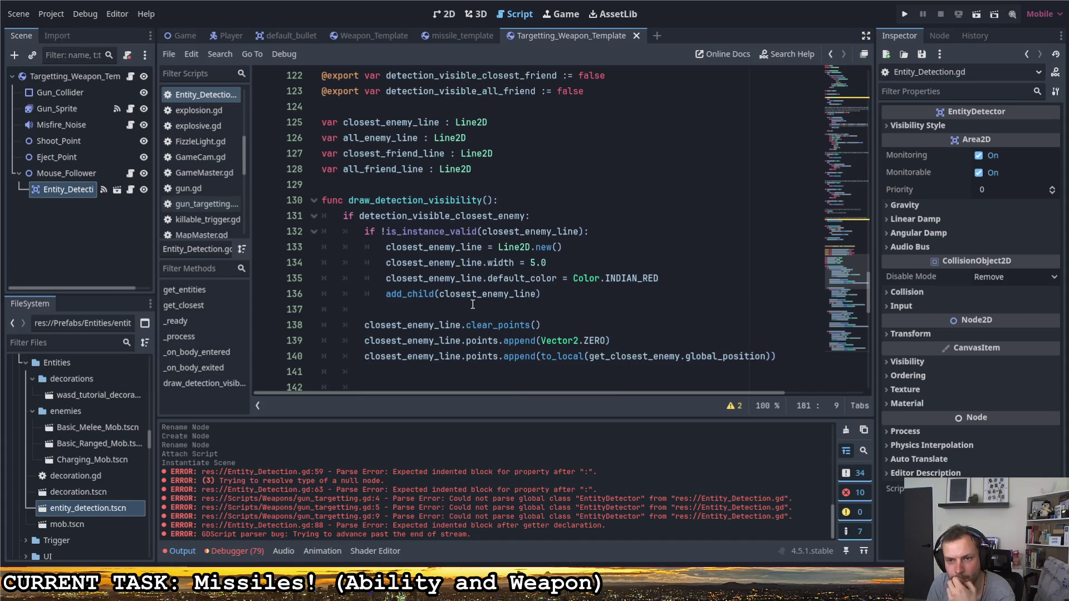
{"action": "scroll", "coordinate": [471, 301], "scroll_direction": "down", "scroll_amount": 13}
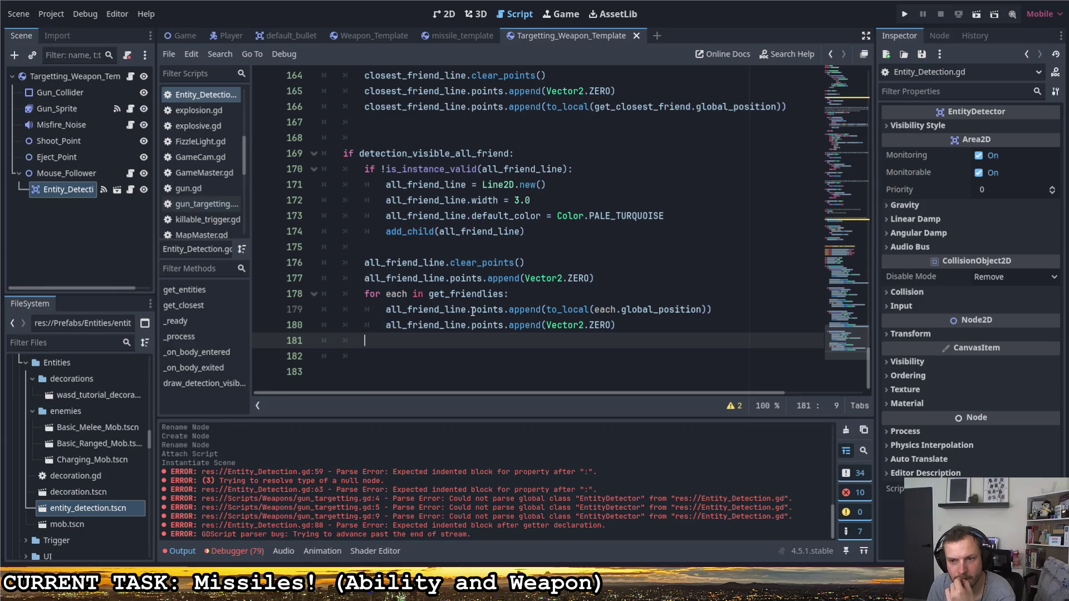
{"action": "scroll", "coordinate": [471, 305], "scroll_direction": "up", "scroll_amount": 11}
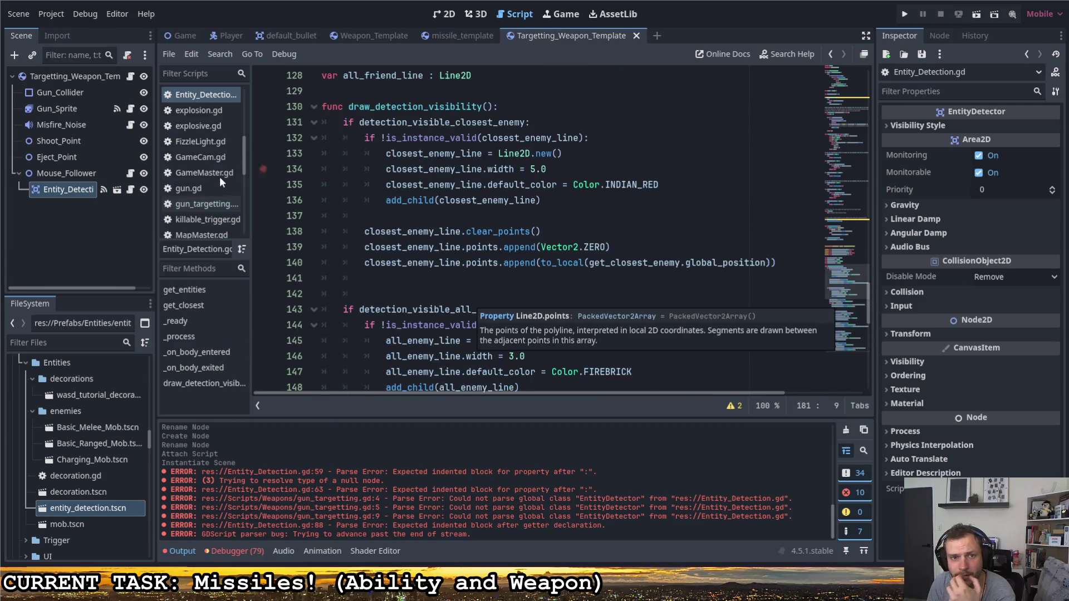
{"action": "left_click", "coordinate": [73, 187]}
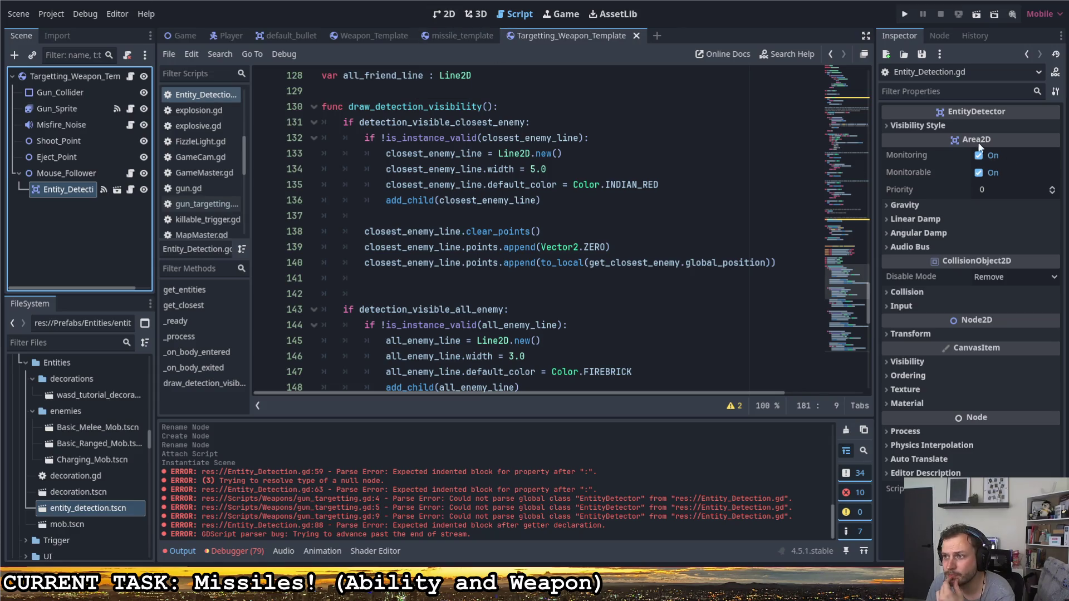
{"action": "left_click", "coordinate": [887, 125]}
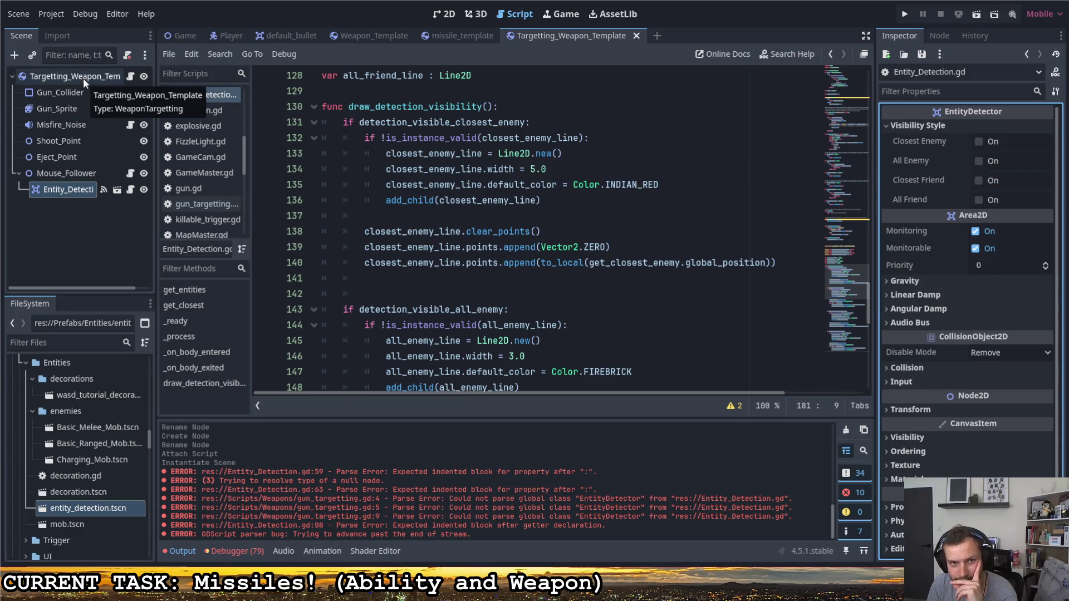
{"action": "left_click", "coordinate": [978, 141]}
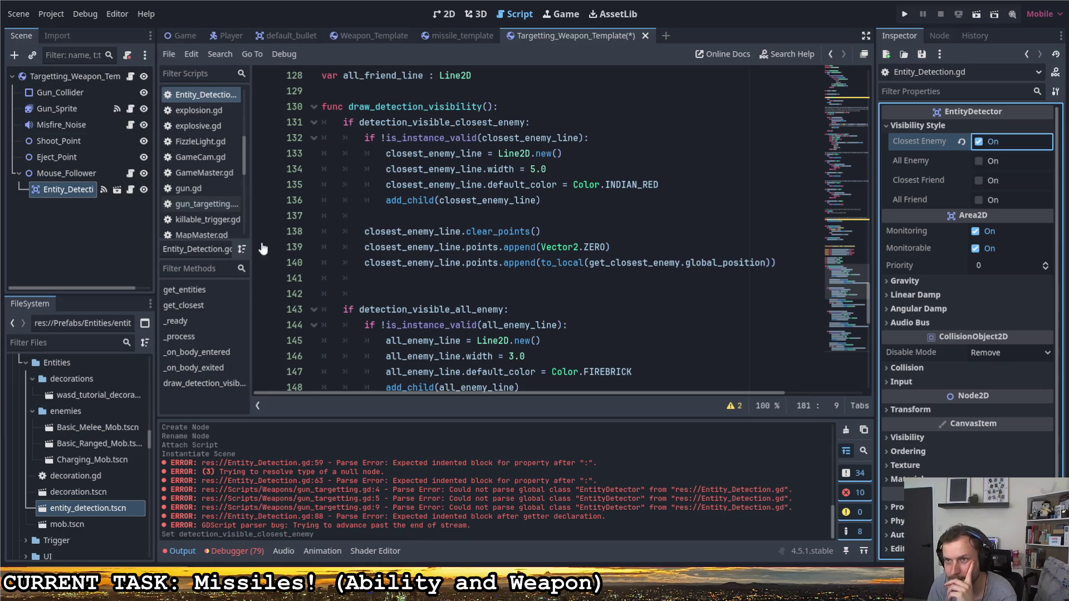
- Save the weapon scene, then test-run the game, firing at a nearby enemy before stopping
{"action": "key", "text": "ctrl+s"}
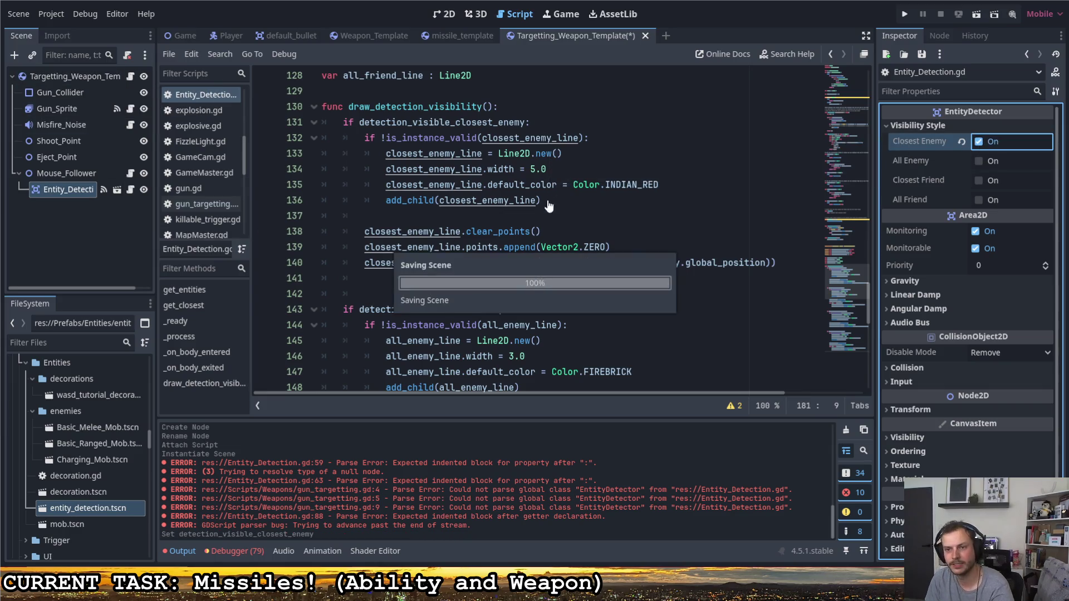
{"action": "key", "text": "F5"}
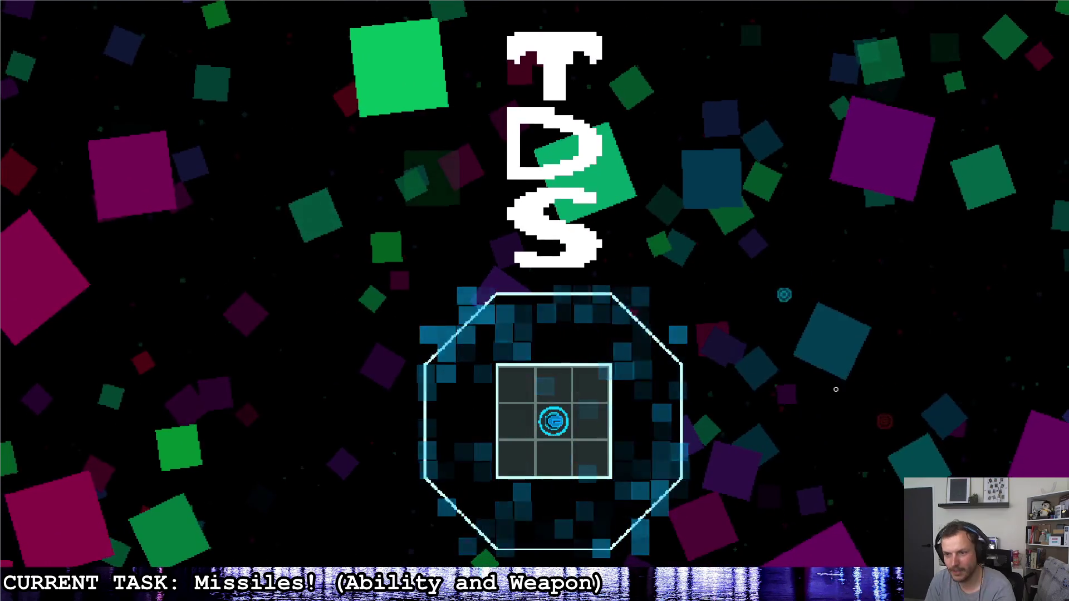
{"action": "key", "text": "d"}
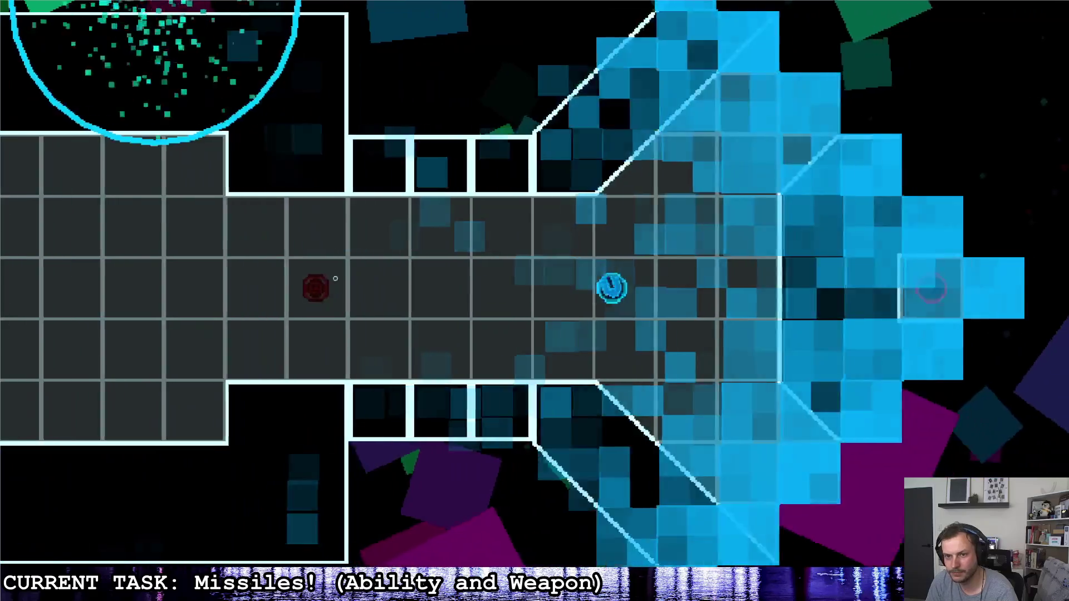
{"action": "left_click", "coordinate": [336, 278]}
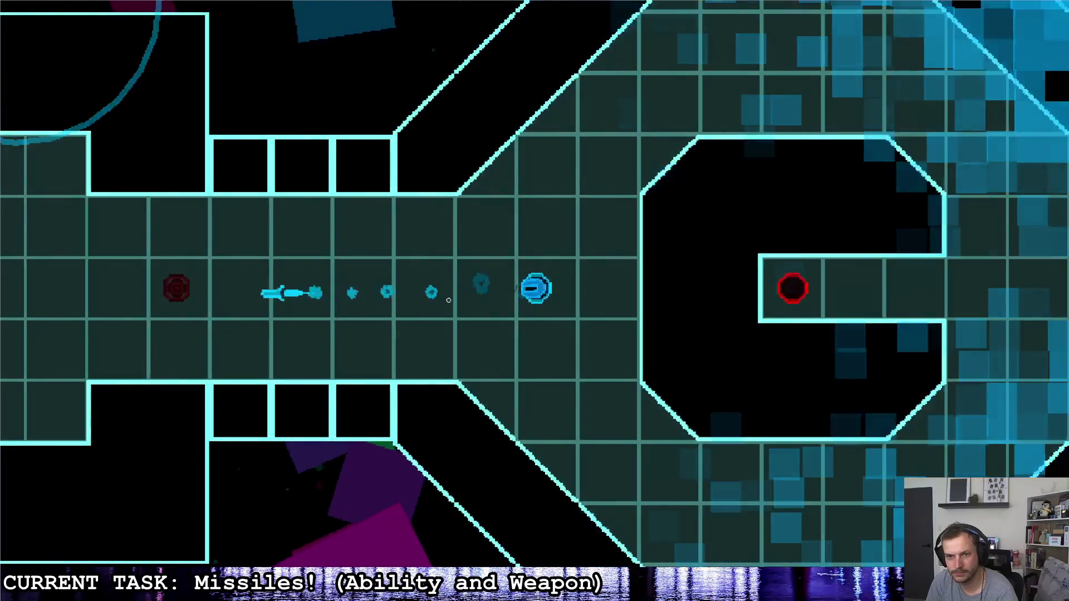
{"action": "key", "text": "Escape"}
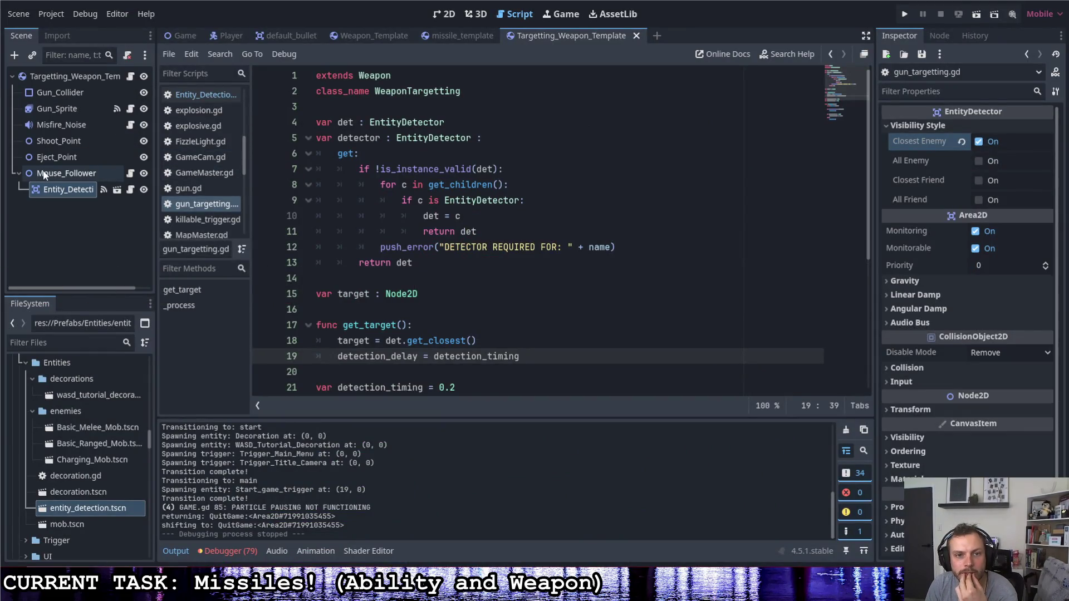
- Set Targetting_Weapon_Template's Bullet to missile_template.tscn, then switch to the Player scene
{"action": "left_click", "coordinate": [55, 171]}
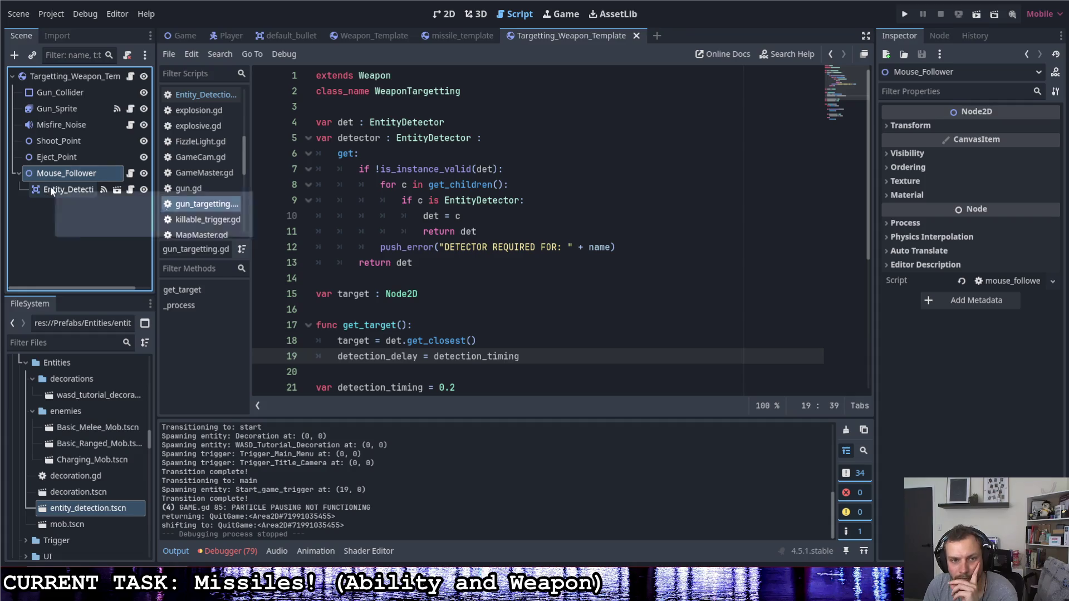
{"action": "left_click", "coordinate": [57, 190]}
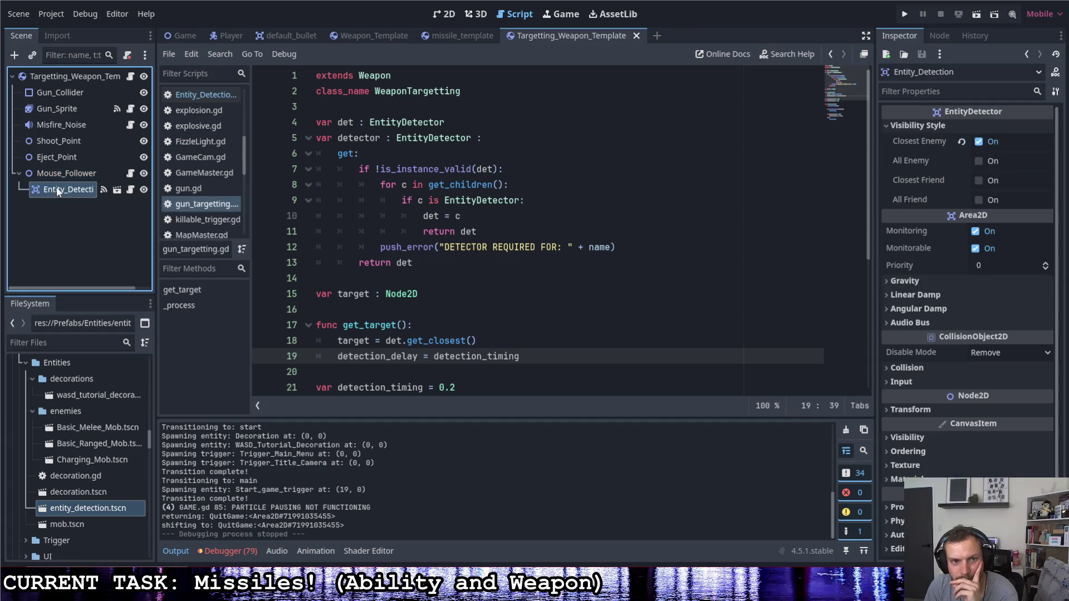
{"action": "left_click", "coordinate": [78, 77]}
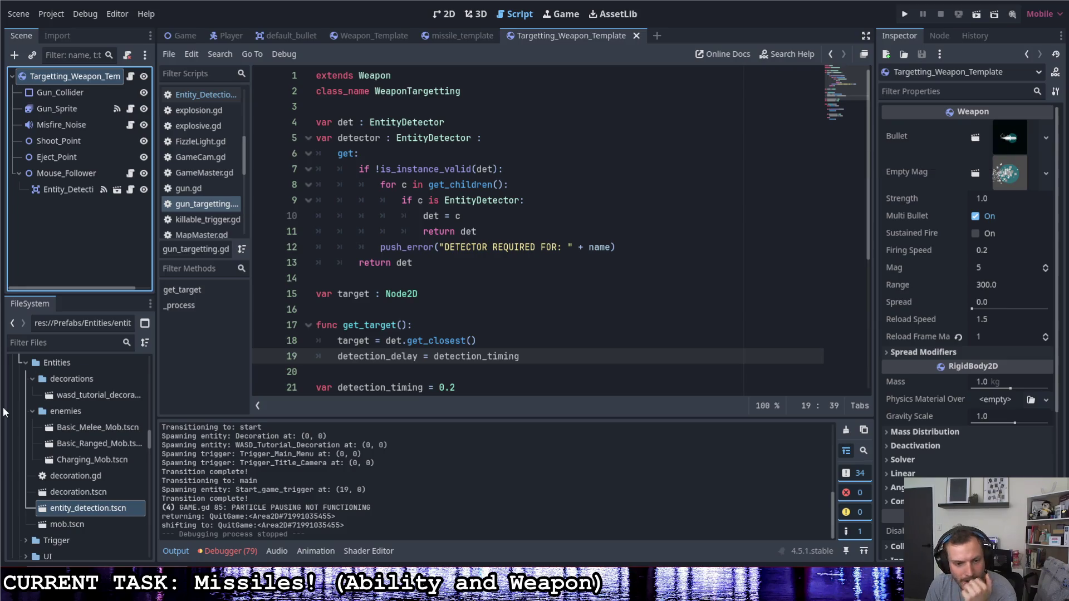
{"action": "scroll", "coordinate": [87, 452], "scroll_direction": "up", "scroll_amount": 5}
{"action": "scroll", "coordinate": [85, 448], "scroll_direction": "up", "scroll_amount": 5}
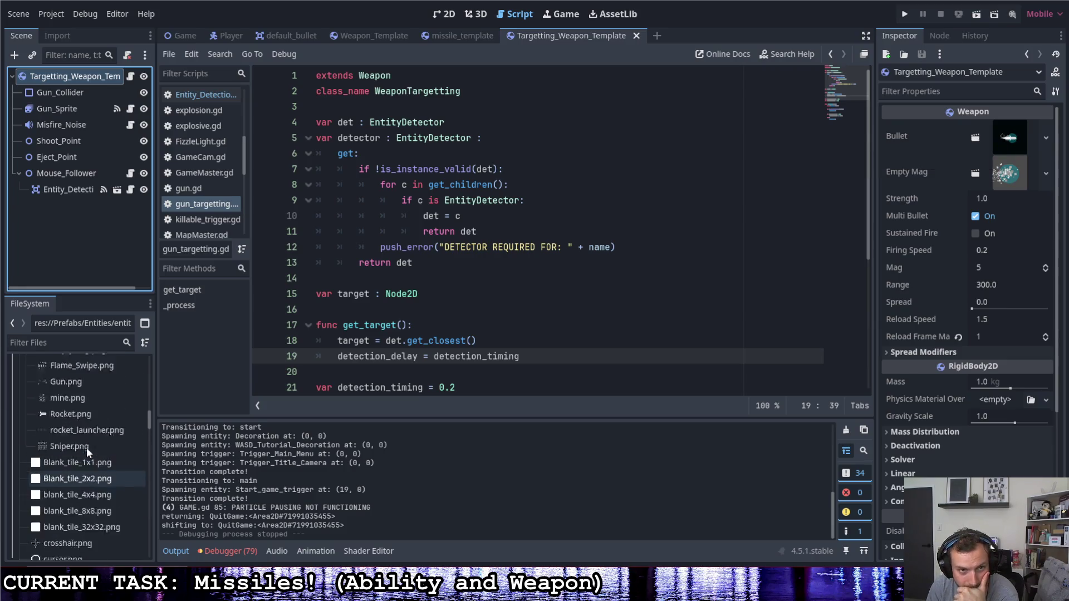
{"action": "scroll", "coordinate": [89, 450], "scroll_direction": "down", "scroll_amount": 8}
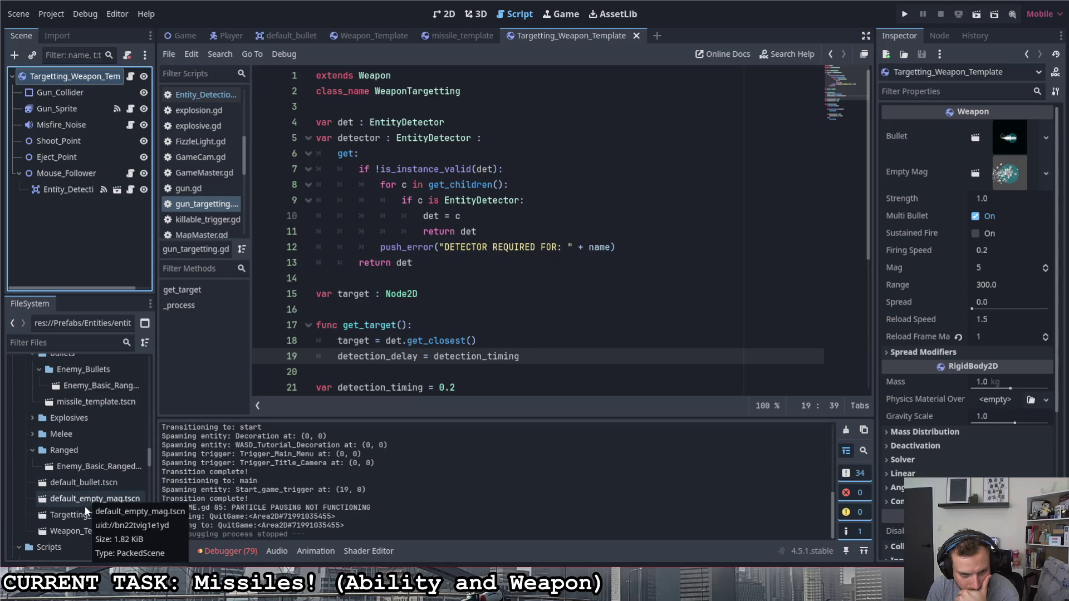
{"action": "scroll", "coordinate": [84, 505], "scroll_direction": "up", "scroll_amount": 1}
{"action": "mouse_move", "coordinate": [108, 424]}
{"action": "left_mouse_down"}
{"action": "mouse_move", "coordinate": [676, 358]}
{"action": "mouse_move", "coordinate": [1010, 141]}
{"action": "left_mouse_up"}
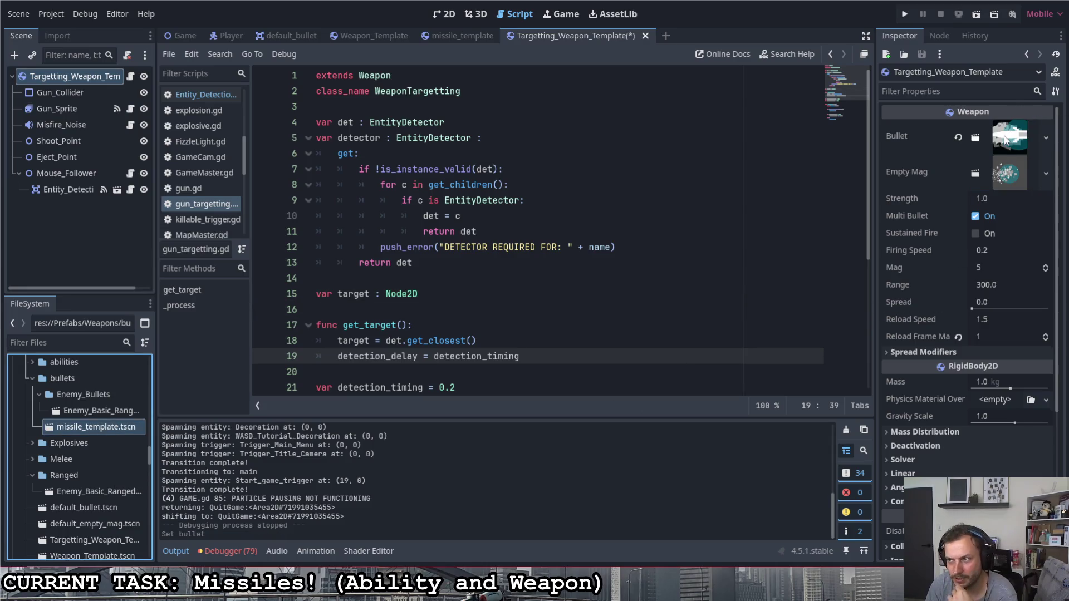
{"action": "scroll", "coordinate": [327, 243], "scroll_direction": "down", "scroll_amount": 1}
{"action": "scroll", "coordinate": [327, 244], "scroll_direction": "up", "scroll_amount": 1}
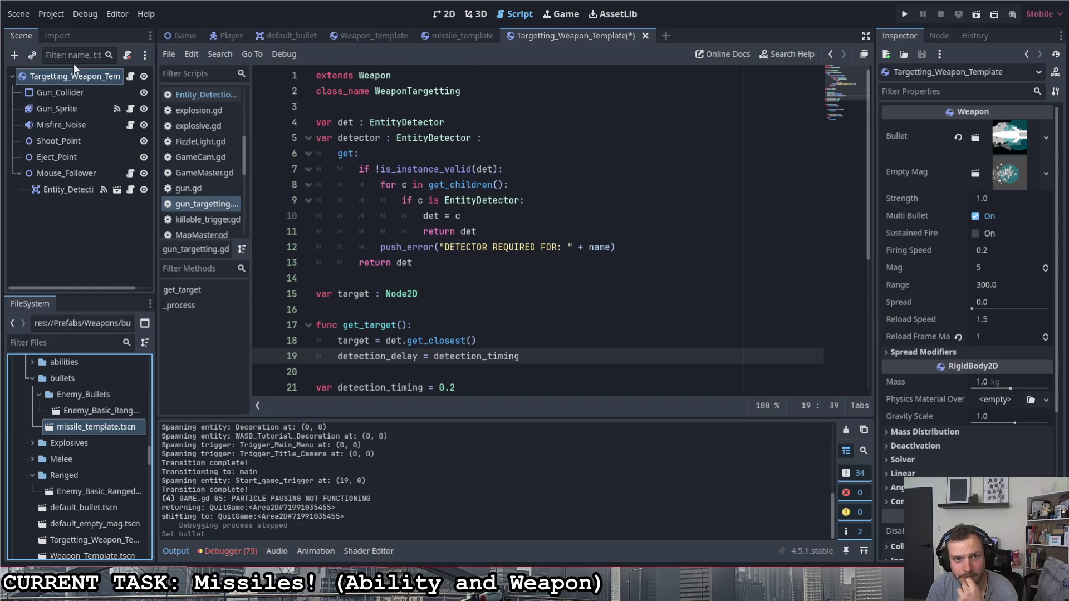
{"action": "left_click", "coordinate": [220, 35]}
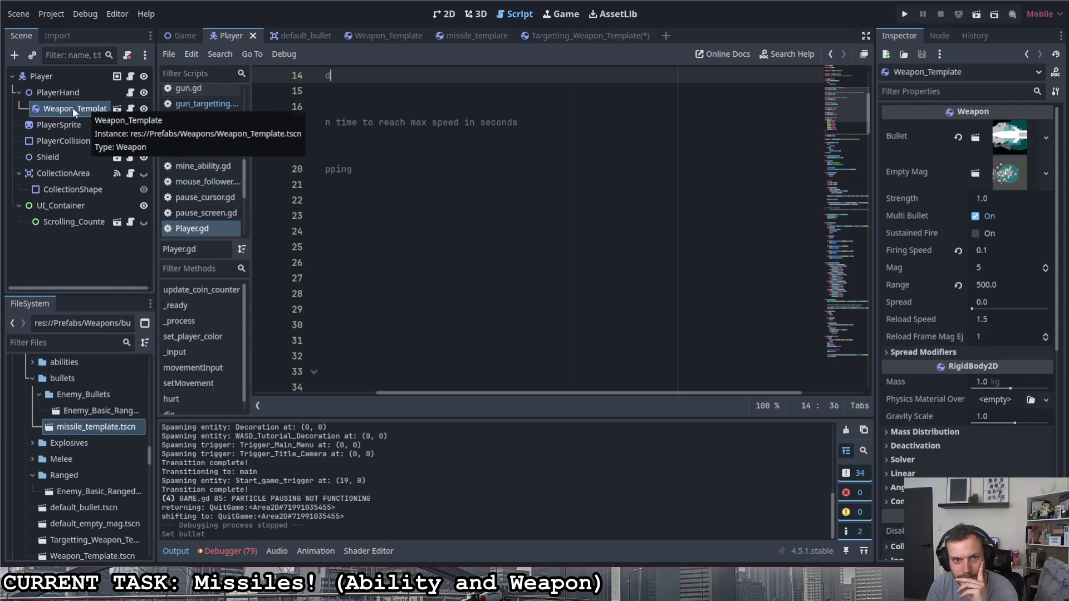
- Delete the Weapon_Template node from the Player scene
{"action": "right_click", "coordinate": [72, 108]}
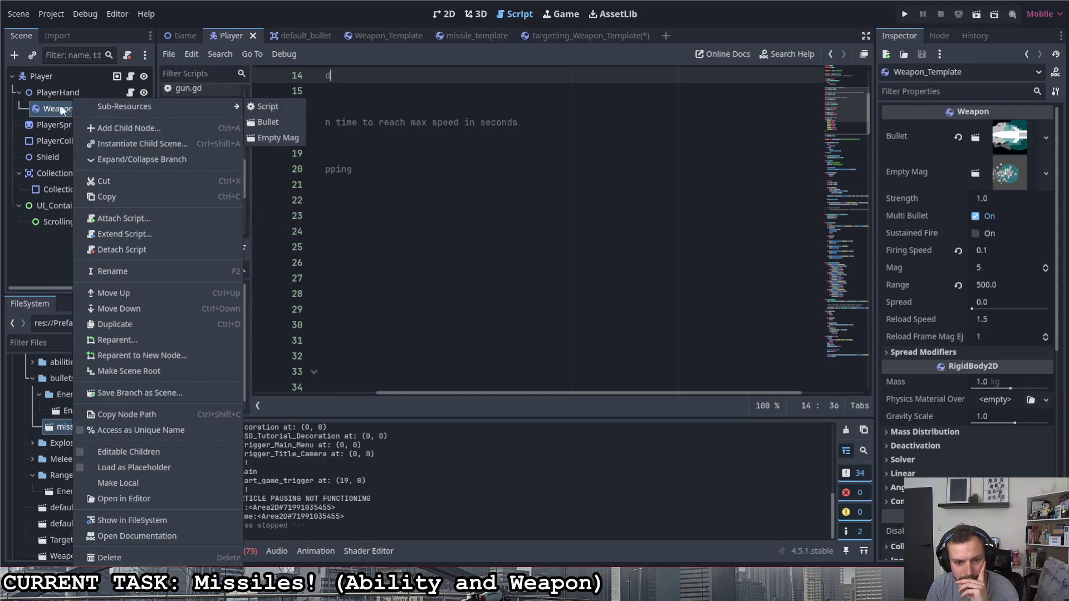
{"action": "left_click", "coordinate": [63, 109]}
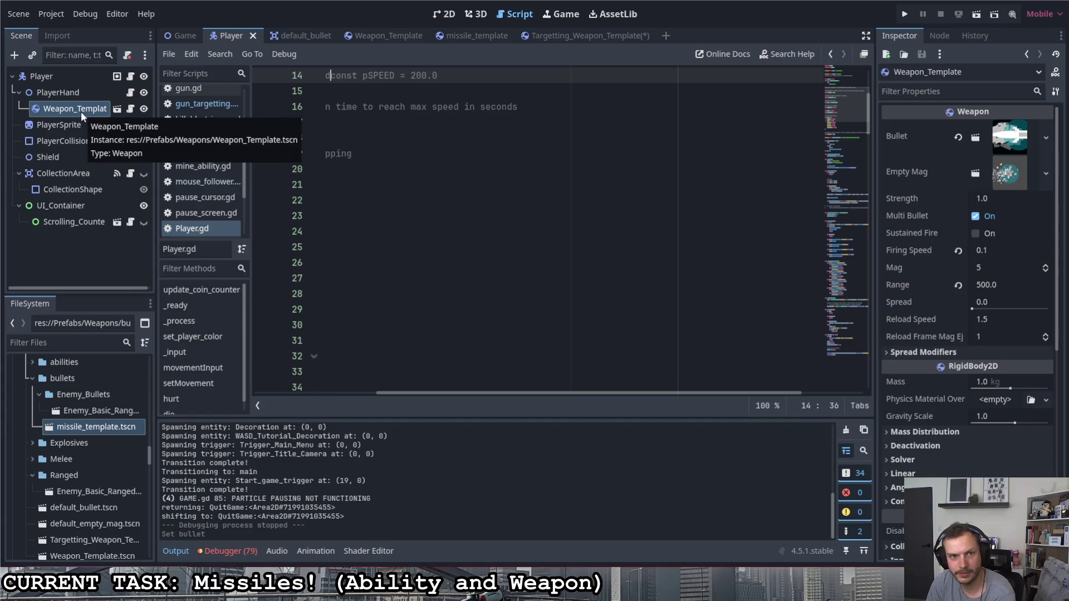
{"action": "key", "text": "ctrl+z"}
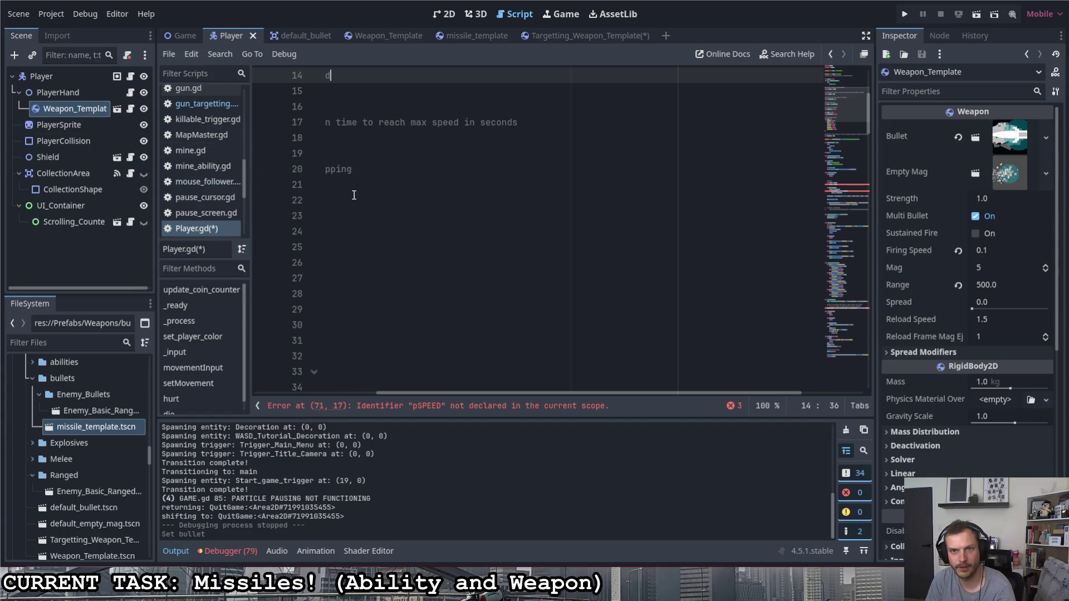
{"action": "right_click", "coordinate": [68, 109]}
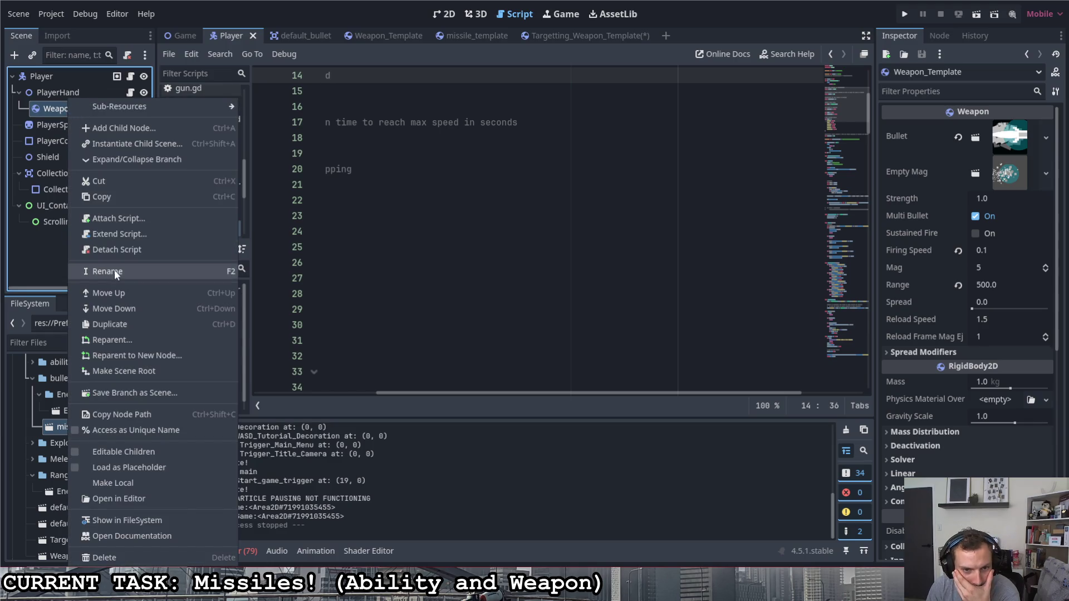
{"action": "left_click", "coordinate": [106, 557]}
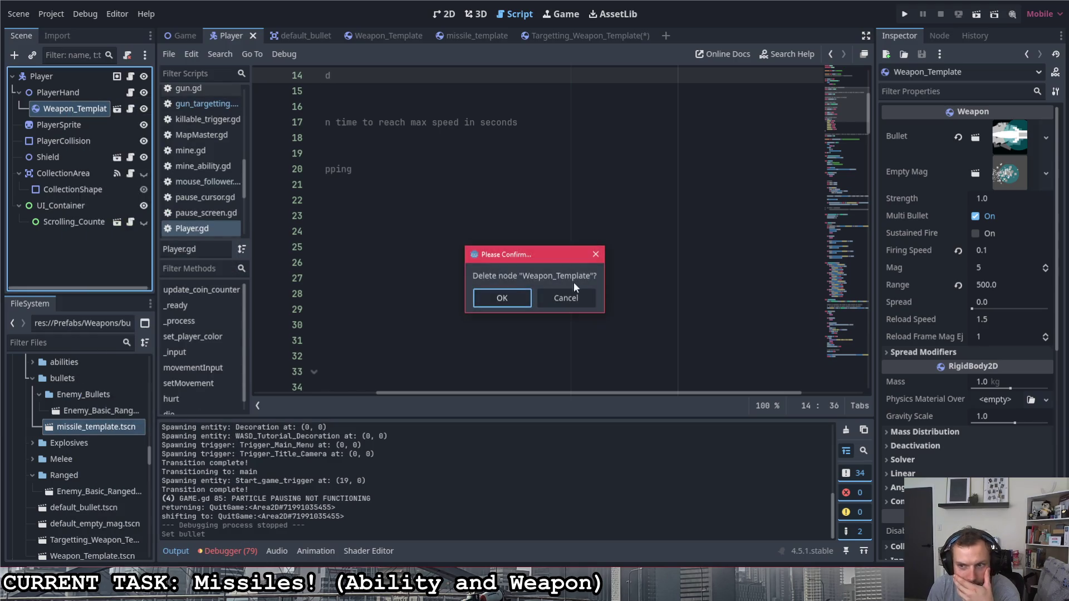
{"action": "key", "text": "Return"}
- Add Targetting_Weapon_Template.tscn under PlayerHand, save the Player scene, and run the game
{"action": "scroll", "coordinate": [96, 477], "scroll_direction": "down", "scroll_amount": 1}
{"action": "mouse_move", "coordinate": [91, 515]}
{"action": "left_mouse_down"}
{"action": "mouse_move", "coordinate": [96, 123]}
{"action": "mouse_move", "coordinate": [81, 89]}
{"action": "left_mouse_up"}
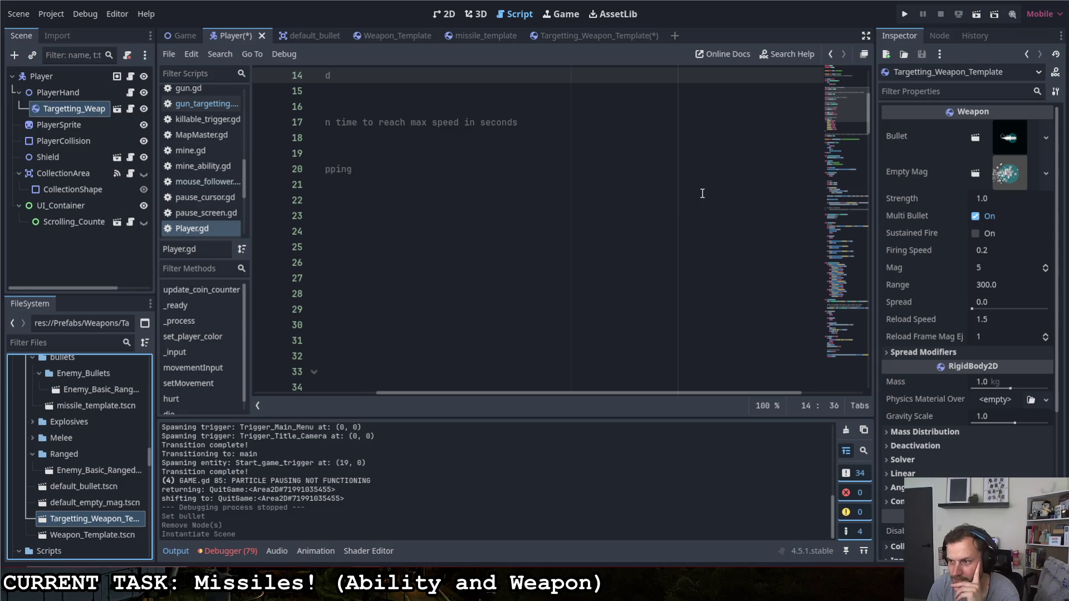
{"action": "left_click", "coordinate": [108, 109]}
{"action": "key", "text": "ctrl+s"}
{"action": "left_click", "coordinate": [897, 17]}
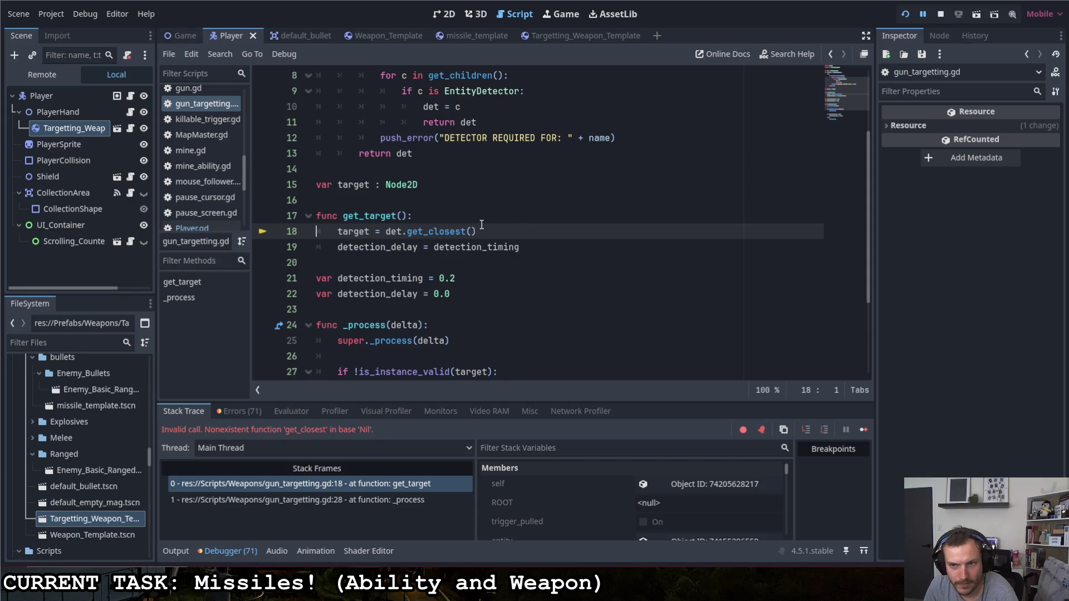
{"action": "scroll", "coordinate": [454, 228], "scroll_direction": "up", "scroll_amount": 3}
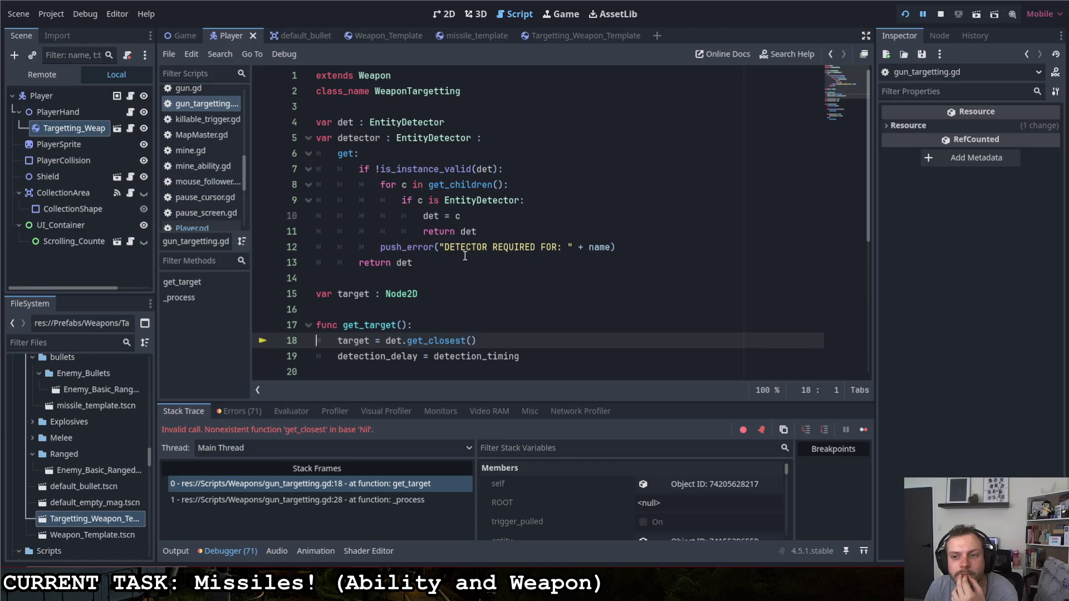
{"action": "scroll", "coordinate": [465, 256], "scroll_direction": "down", "scroll_amount": 5}
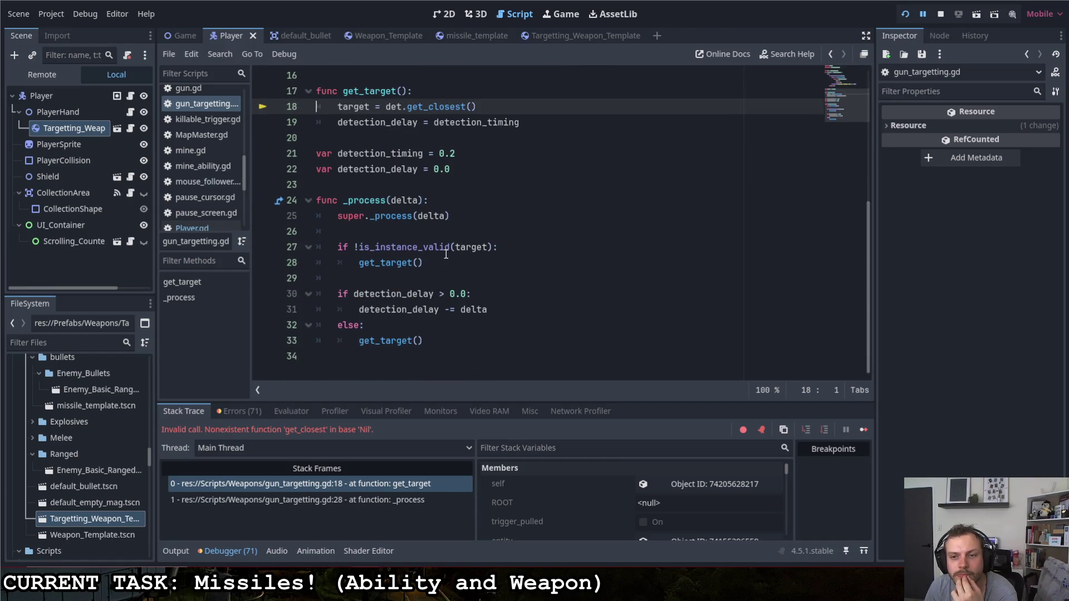
{"action": "scroll", "coordinate": [417, 263], "scroll_direction": "up", "scroll_amount": 5}
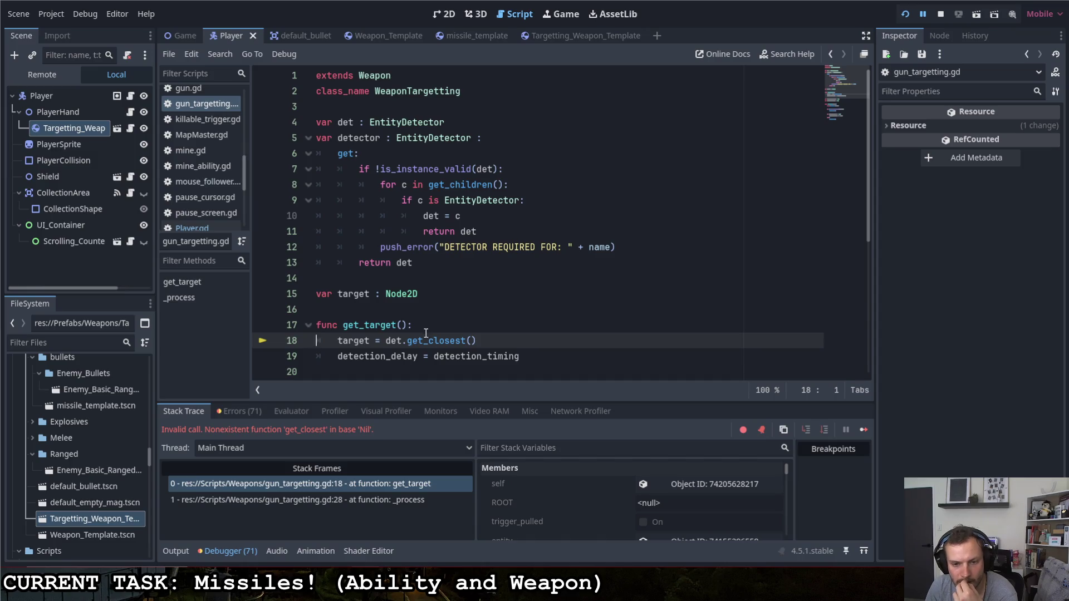
{"action": "scroll", "coordinate": [420, 334], "scroll_direction": "down", "scroll_amount": 3}
{"action": "scroll", "coordinate": [414, 331], "scroll_direction": "down", "scroll_amount": 3}
{"action": "scroll", "coordinate": [429, 335], "scroll_direction": "up", "scroll_amount": 6}
{"action": "scroll", "coordinate": [438, 338], "scroll_direction": "down", "scroll_amount": 1}
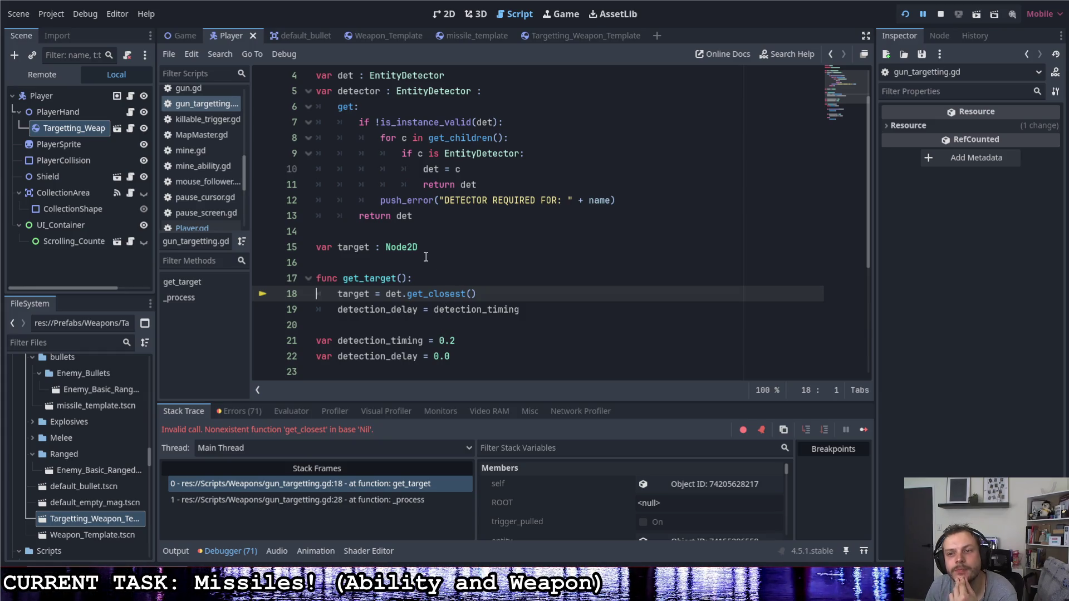
{"action": "scroll", "coordinate": [425, 256], "scroll_direction": "up", "scroll_amount": 1}
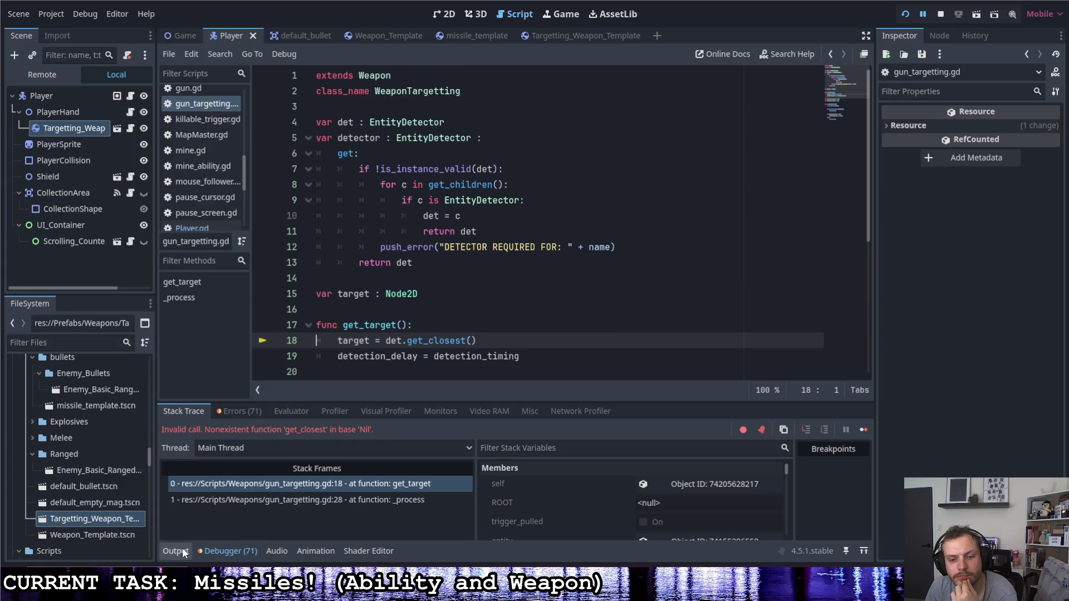
{"action": "left_click", "coordinate": [176, 552]}
{"action": "scroll", "coordinate": [262, 501], "scroll_direction": "up", "scroll_amount": 5}
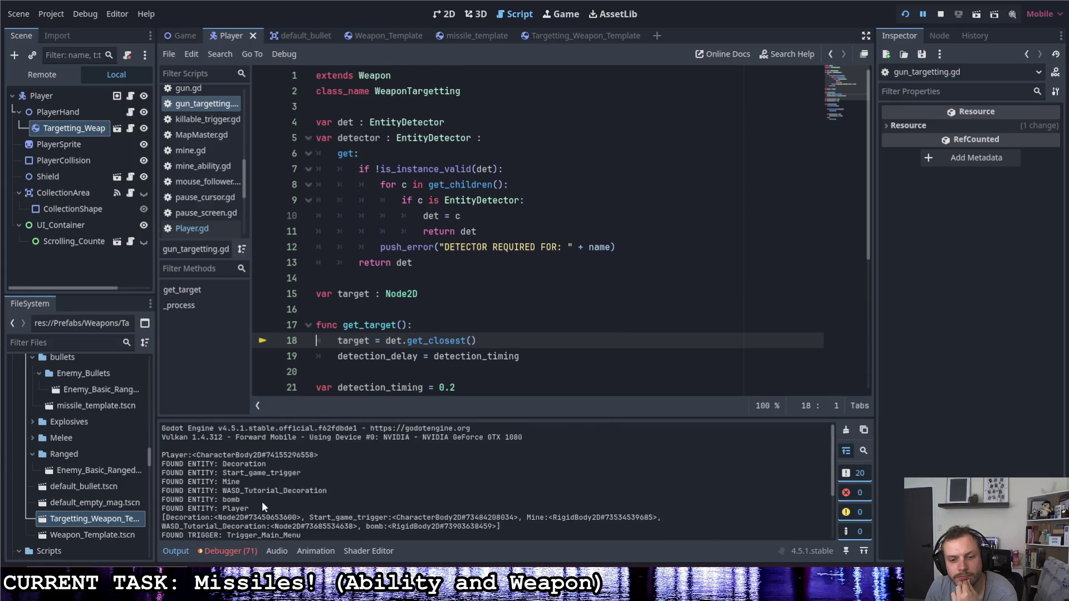
{"action": "scroll", "coordinate": [260, 495], "scroll_direction": "down", "scroll_amount": 5}
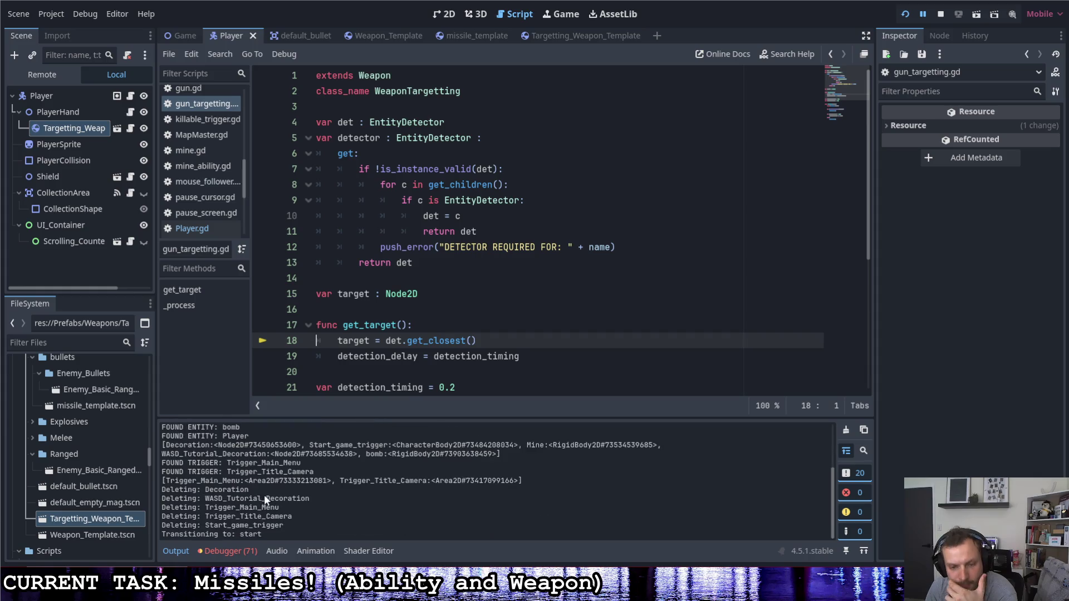
{"action": "left_click", "coordinate": [239, 550]}
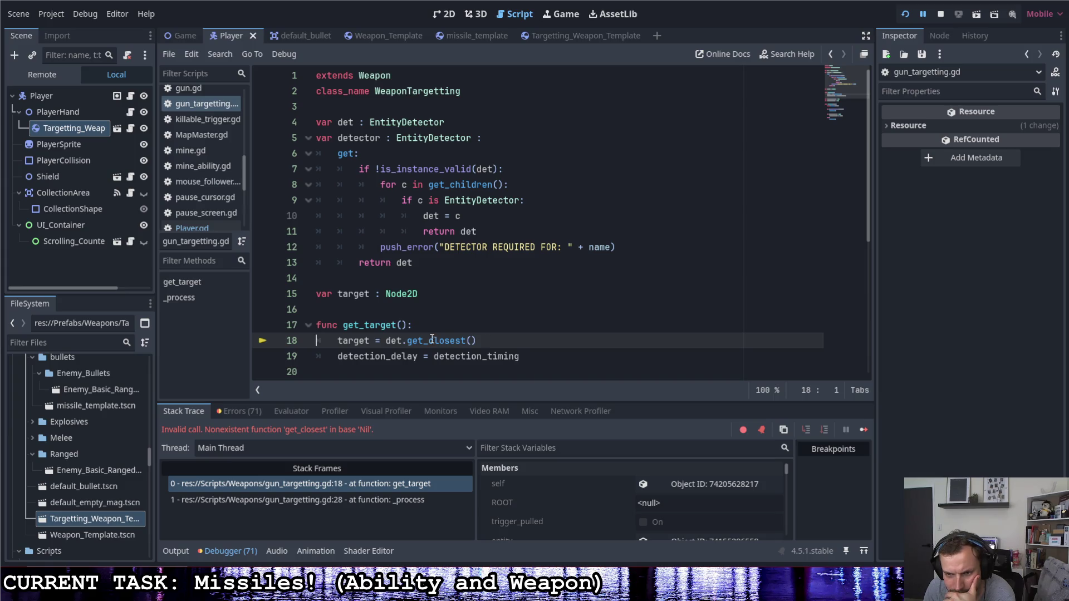
- Replace det with detector in get_target's get_closest call on line 18
{"action": "double_click", "coordinate": [394, 341]}
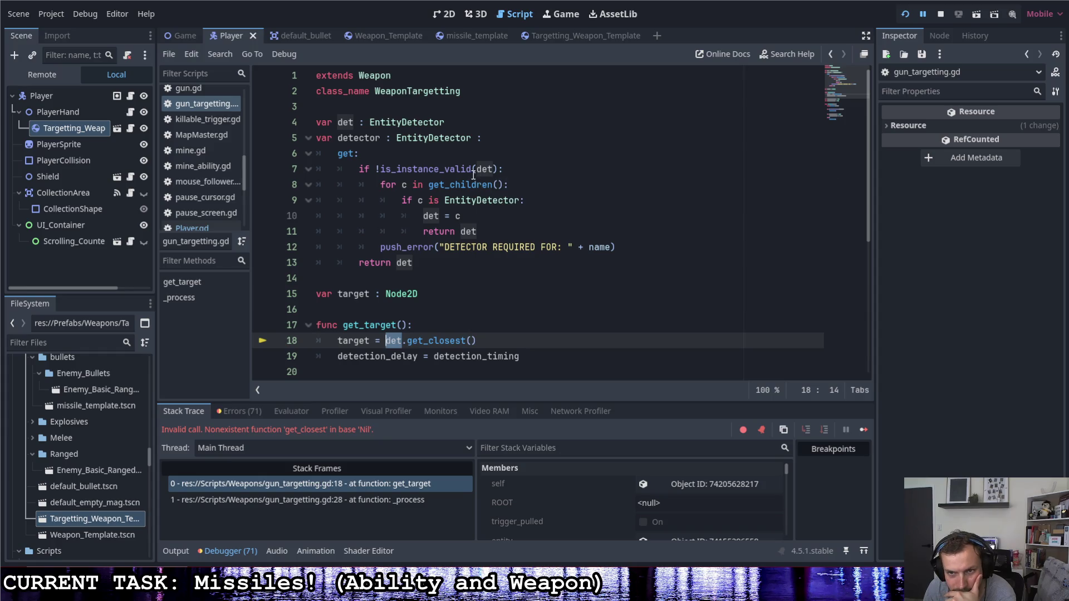
{"action": "mouse_move", "coordinate": [477, 175]}
{"action": "type", "text": "dete"}
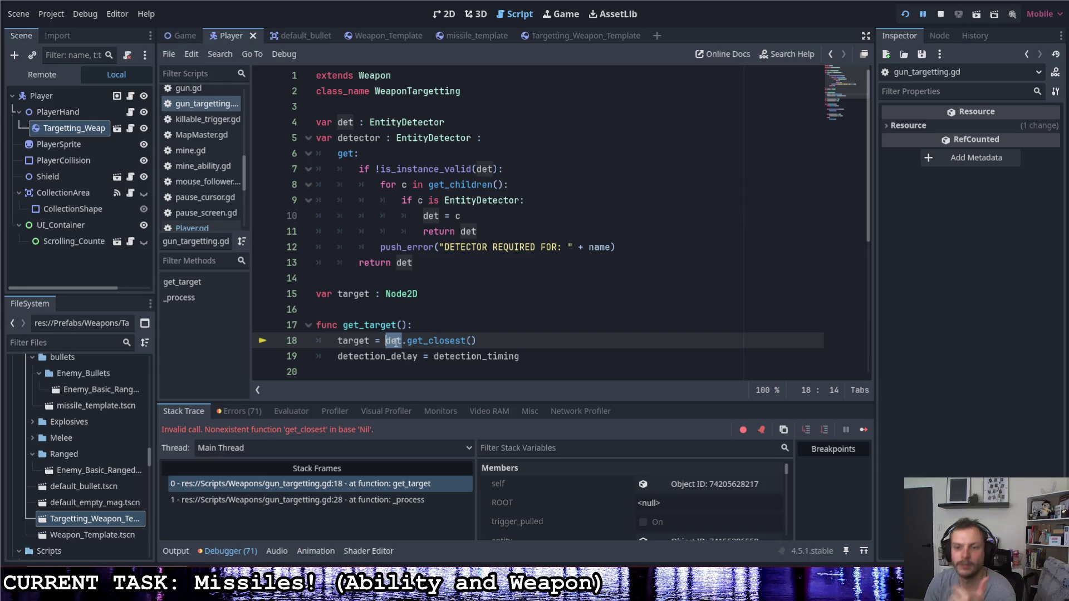
{"action": "type", "text": "ctor"}
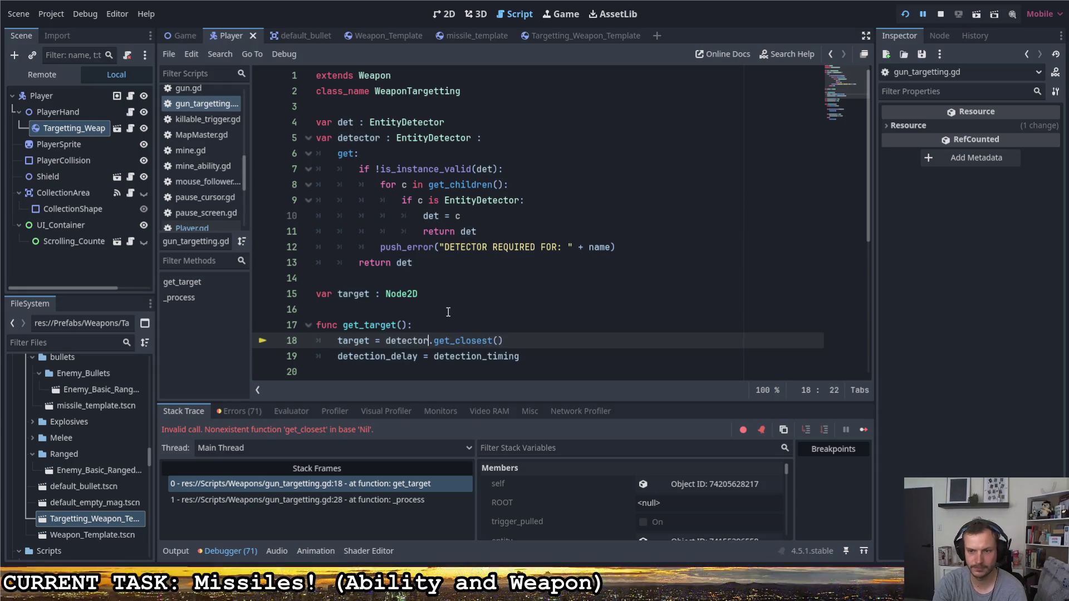
{"action": "left_click", "coordinate": [531, 200]}
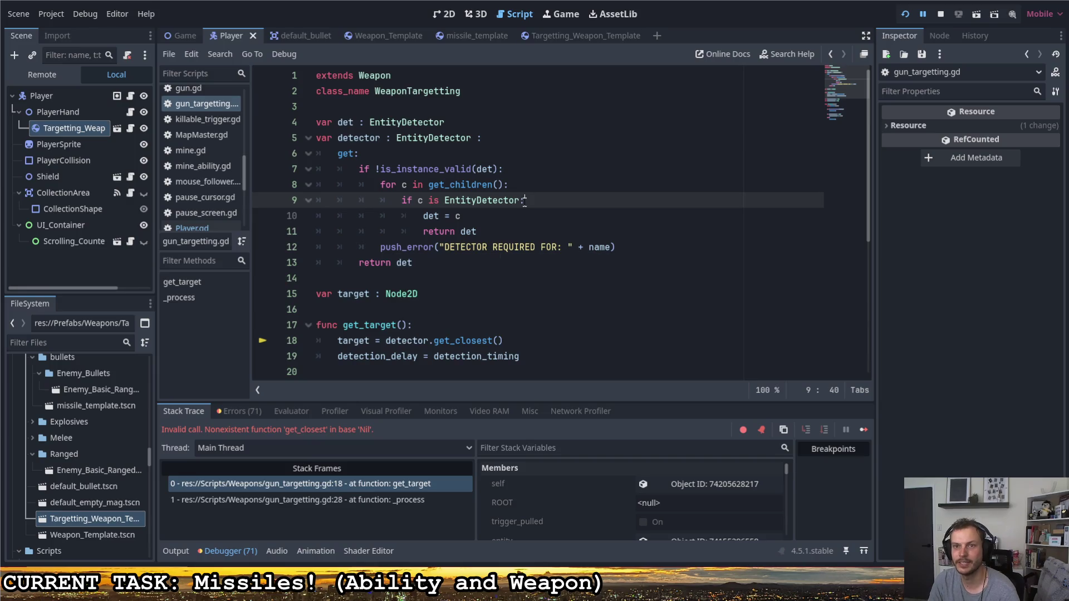
{"action": "scroll", "coordinate": [526, 198], "scroll_direction": "down", "scroll_amount": 5}
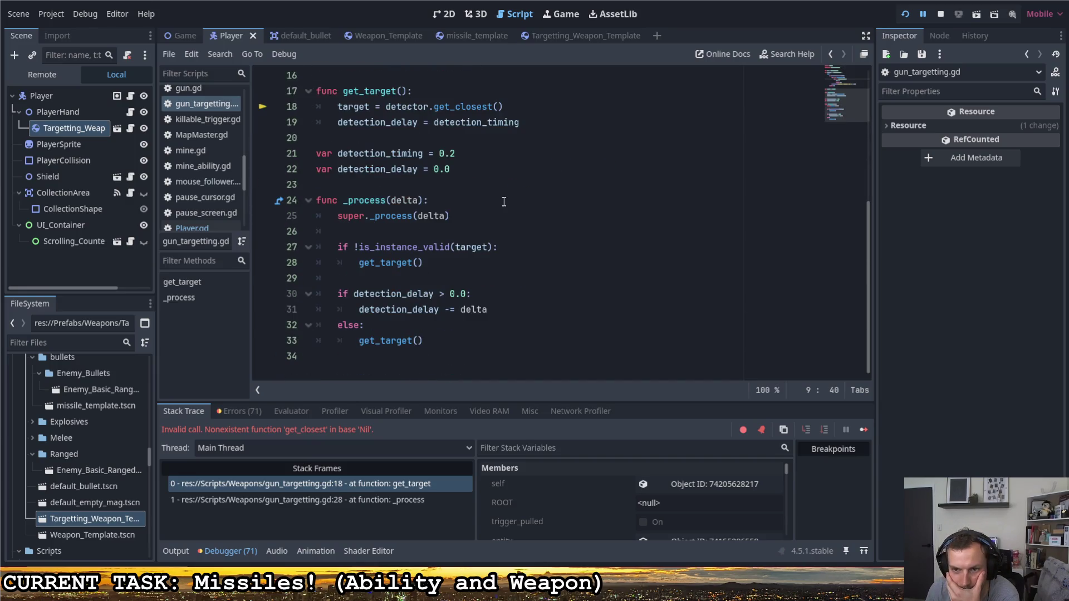
- Restart the running game to test the detector fix
{"action": "left_click", "coordinate": [906, 14]}
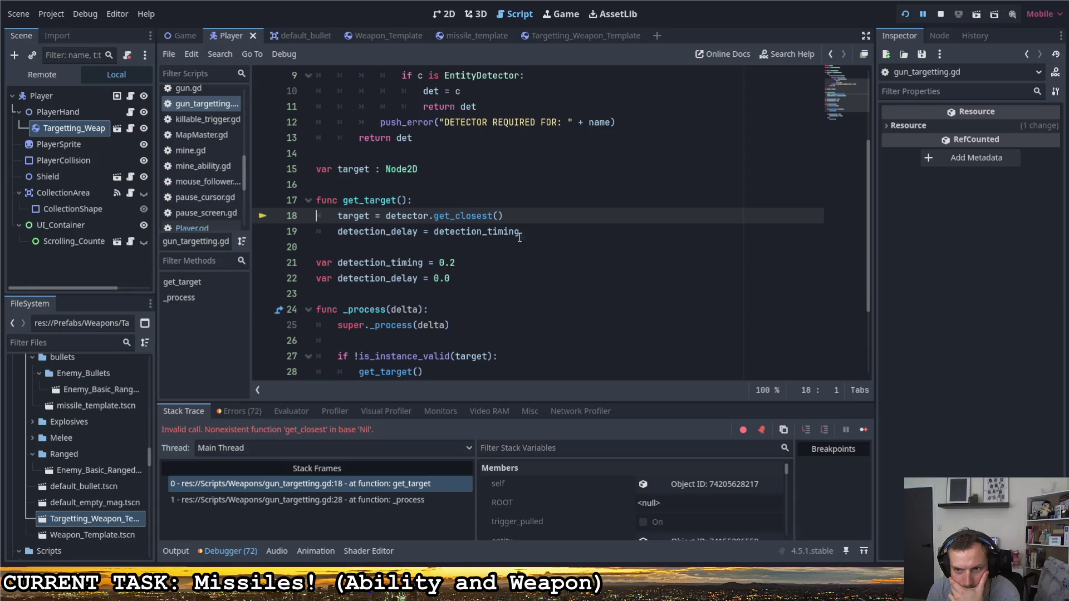
{"action": "scroll", "coordinate": [432, 270], "scroll_direction": "up", "scroll_amount": 3}
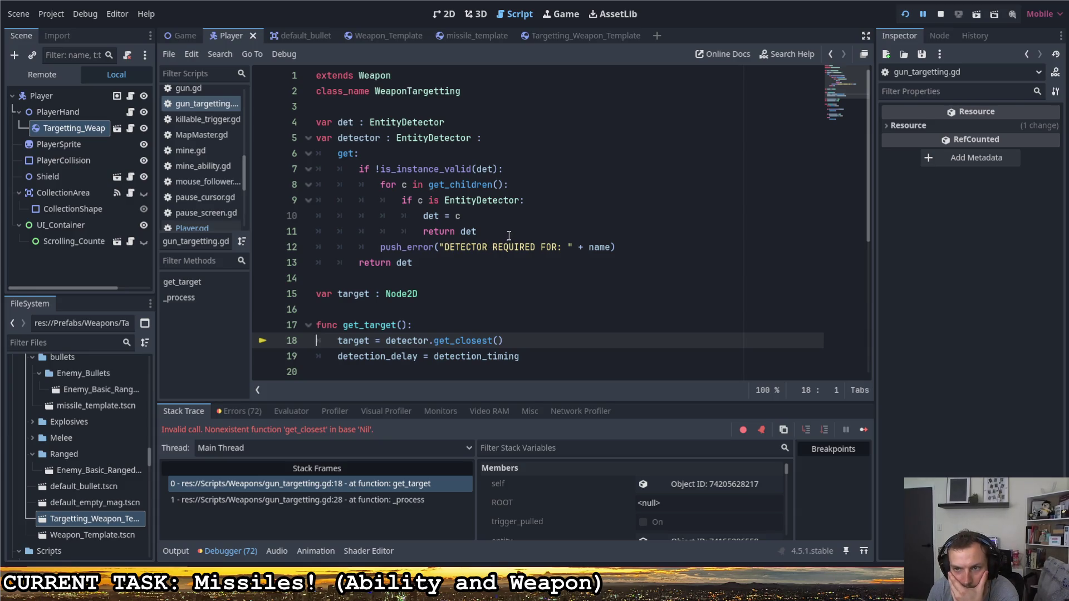
{"action": "left_click", "coordinate": [437, 153]}
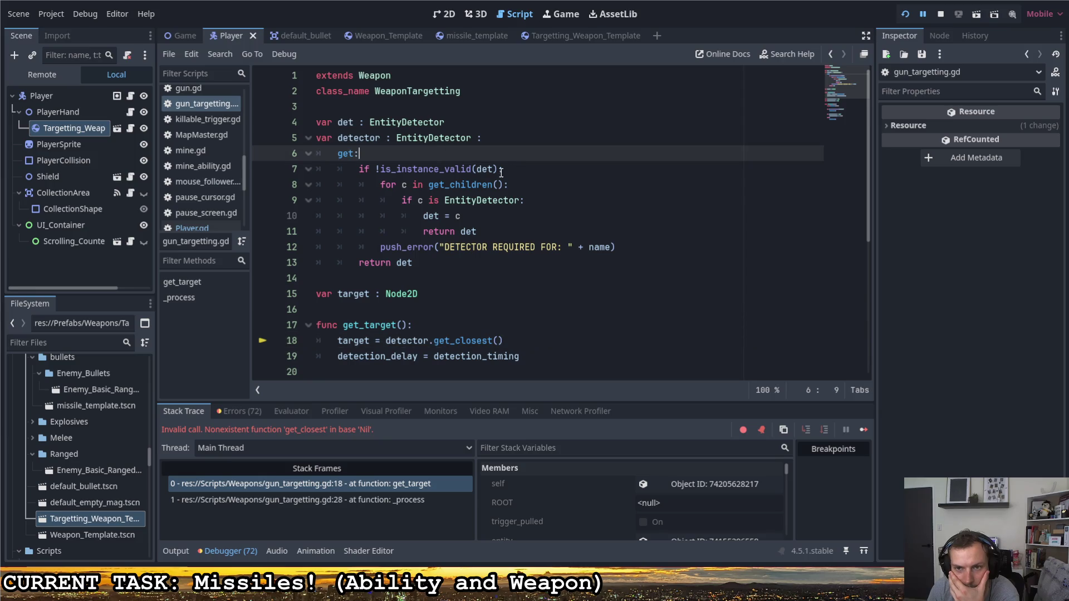
- Add print("GETTING DETECTOR") inside the getter's is_instance_valid check
{"action": "key", "text": "Return"}
{"action": "type", "text": "print(:E"}
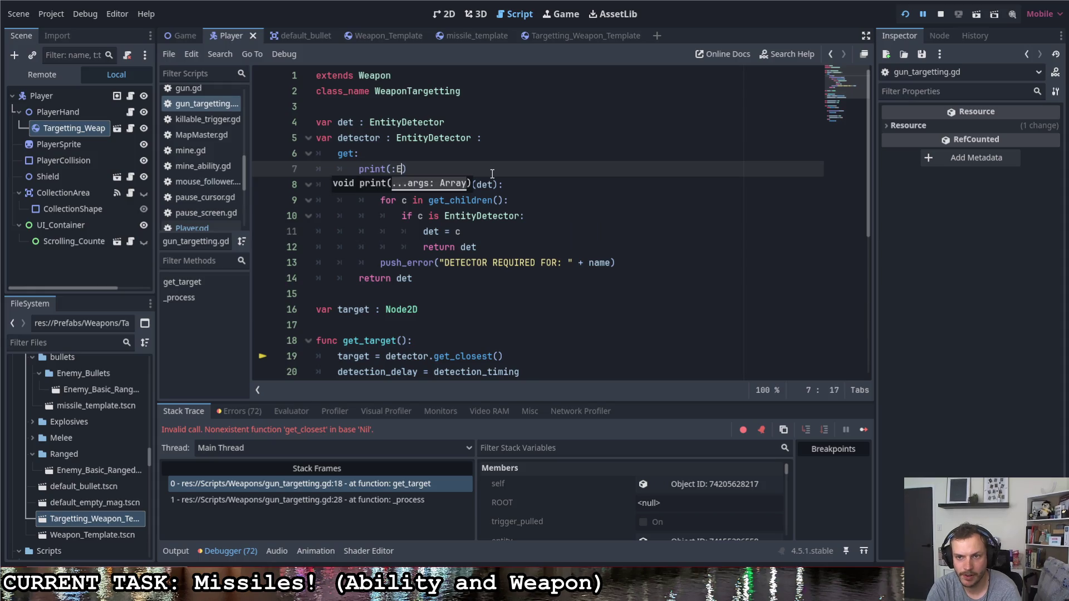
{"action": "key", "text": "BackSpace"}
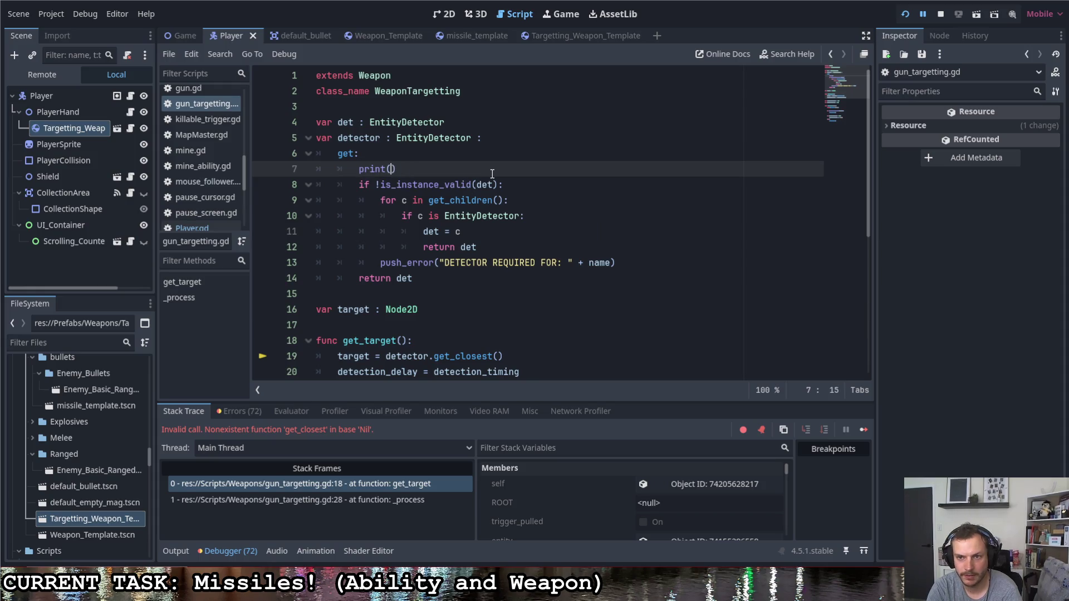
{"action": "type", "text": "\"GETTING DET"}
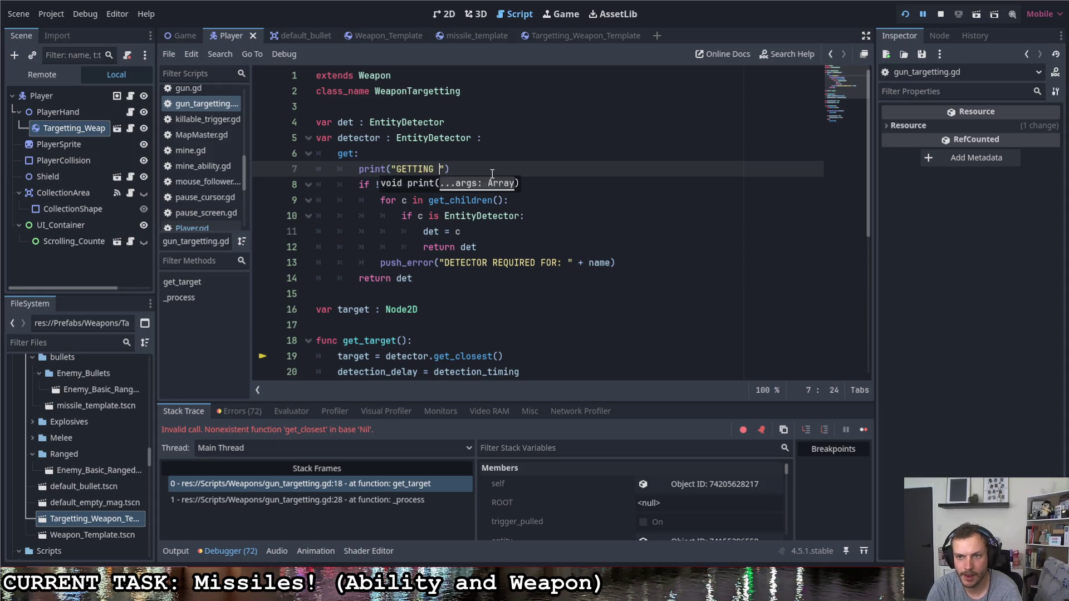
{"action": "type", "text": "ECTOR"}
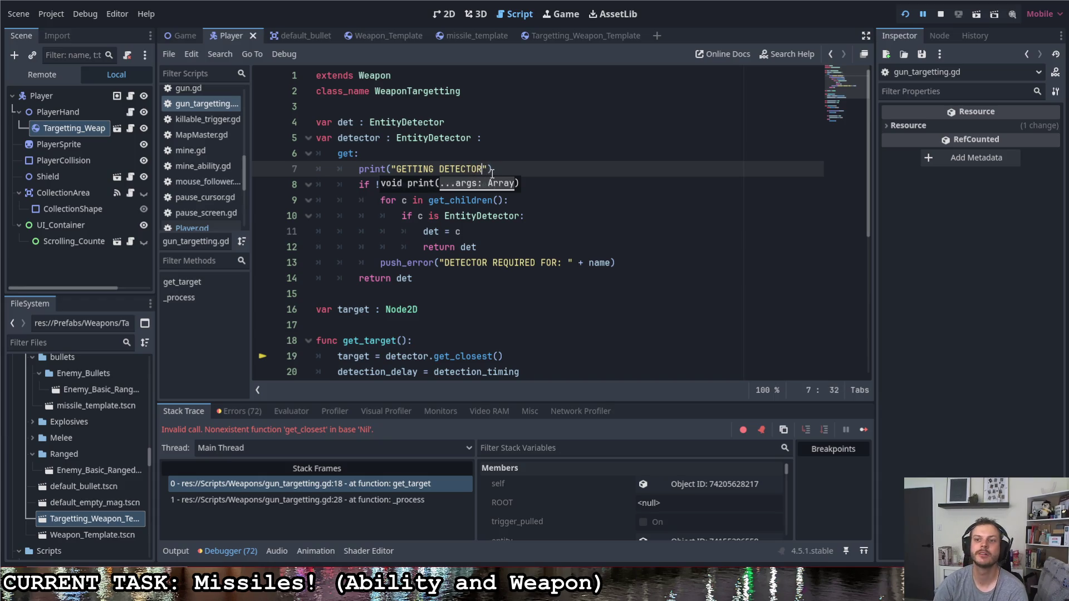
{"action": "left_click_drag", "start_coordinate": [492, 168], "coordinate": [361, 168]}
{"action": "key", "text": "ctrl+x"}
{"action": "left_click", "coordinate": [514, 185]}
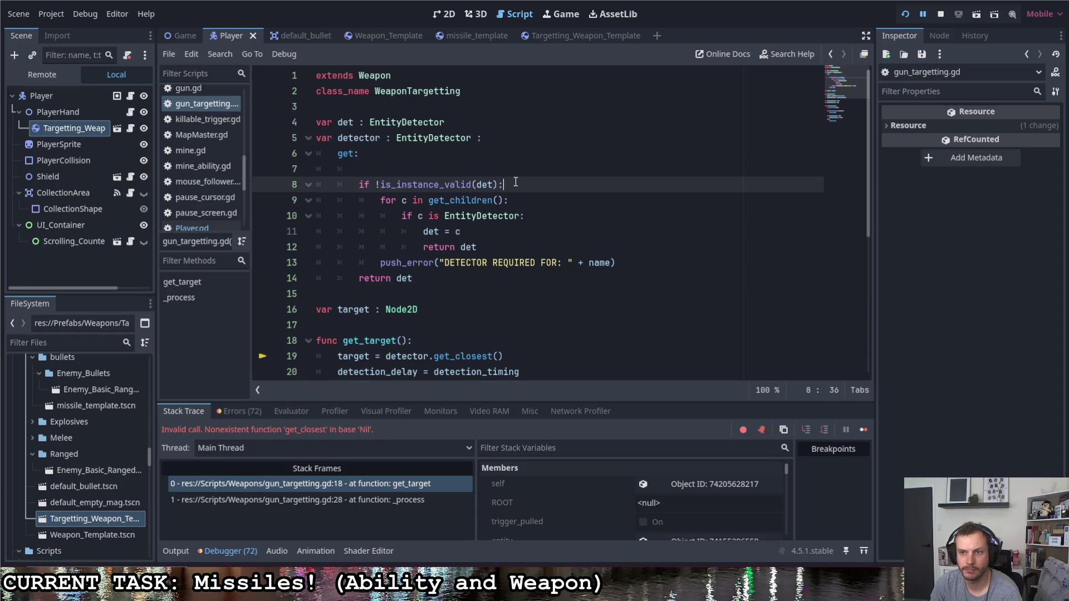
{"action": "key", "text": "Return"}
{"action": "key", "text": "ctrl+v"}
{"action": "left_click", "coordinate": [546, 173]}
{"action": "key", "text": "BackSpace"}
{"action": "key", "text": "BackSpace"}
{"action": "key", "text": "BackSpace"}
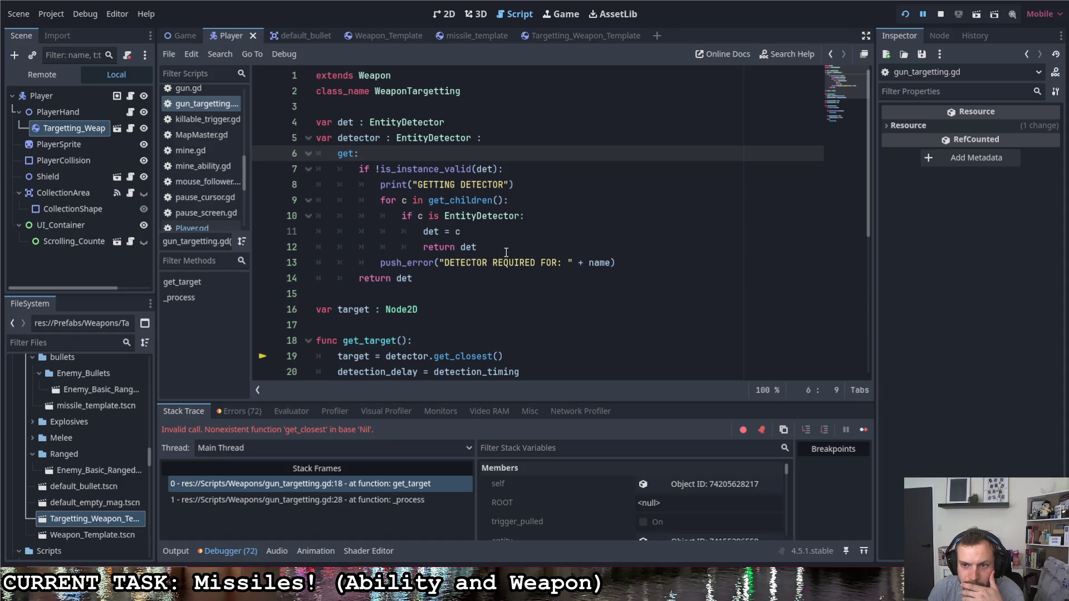
- Add print("DETECTOR FOUND") inside the EntityDetector check and relaunch the game
{"action": "left_click", "coordinate": [498, 229]}
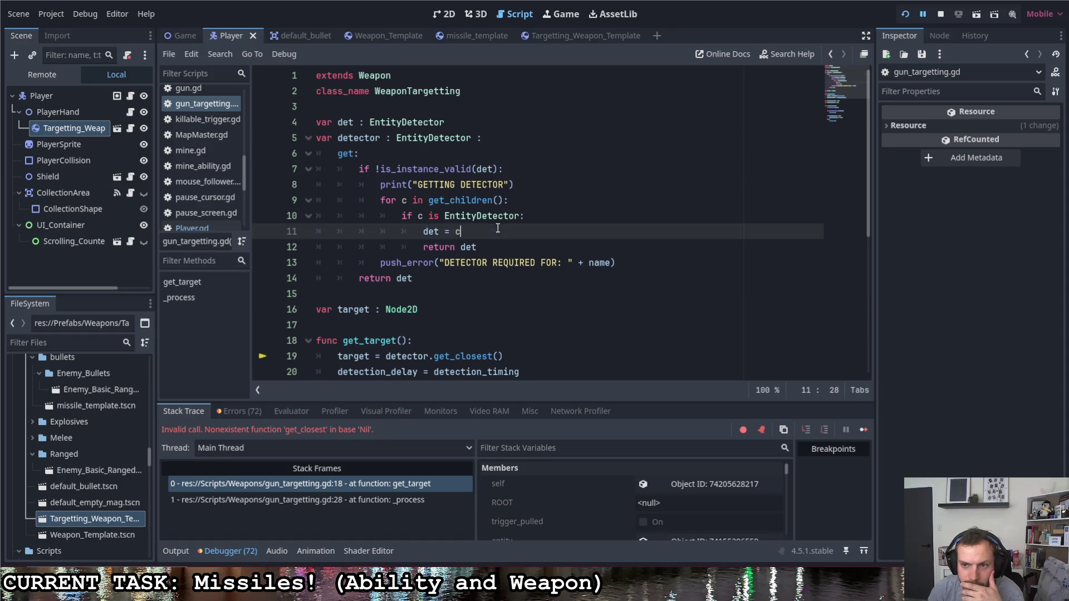
{"action": "left_click", "coordinate": [552, 212]}
{"action": "key", "text": "Return"}
{"action": "type", "text": "print(\"DETECTOR FOUND"}
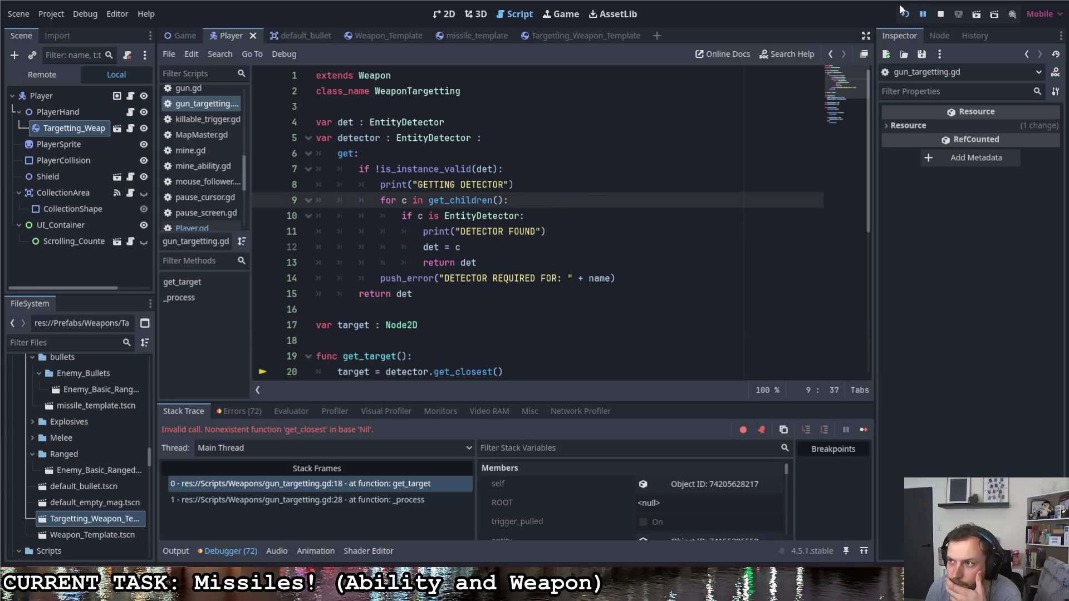
{"action": "key", "text": "F5"}
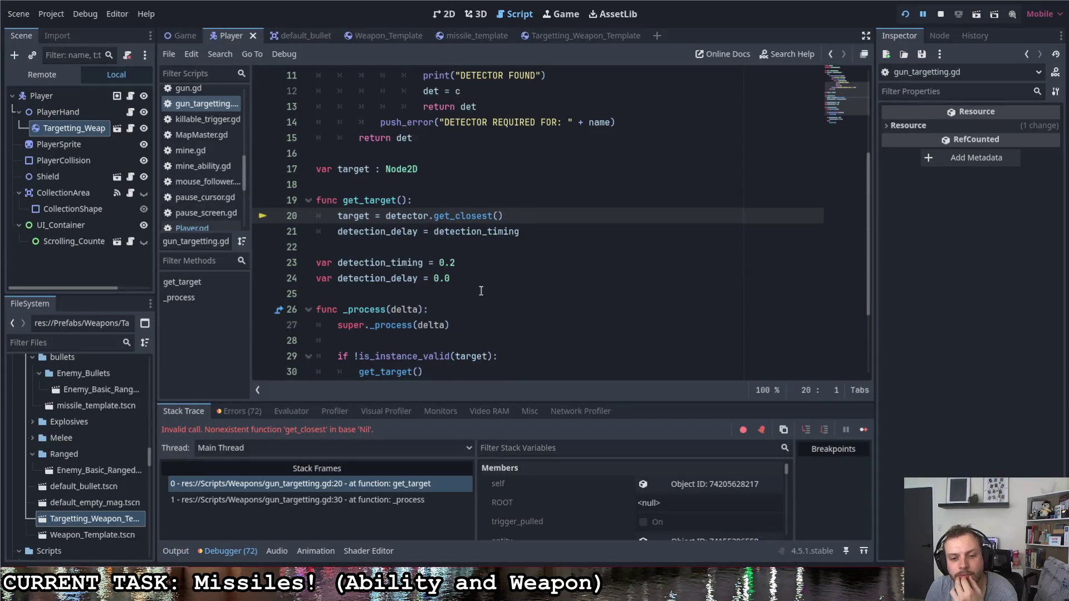
{"action": "left_click", "coordinate": [176, 551]}
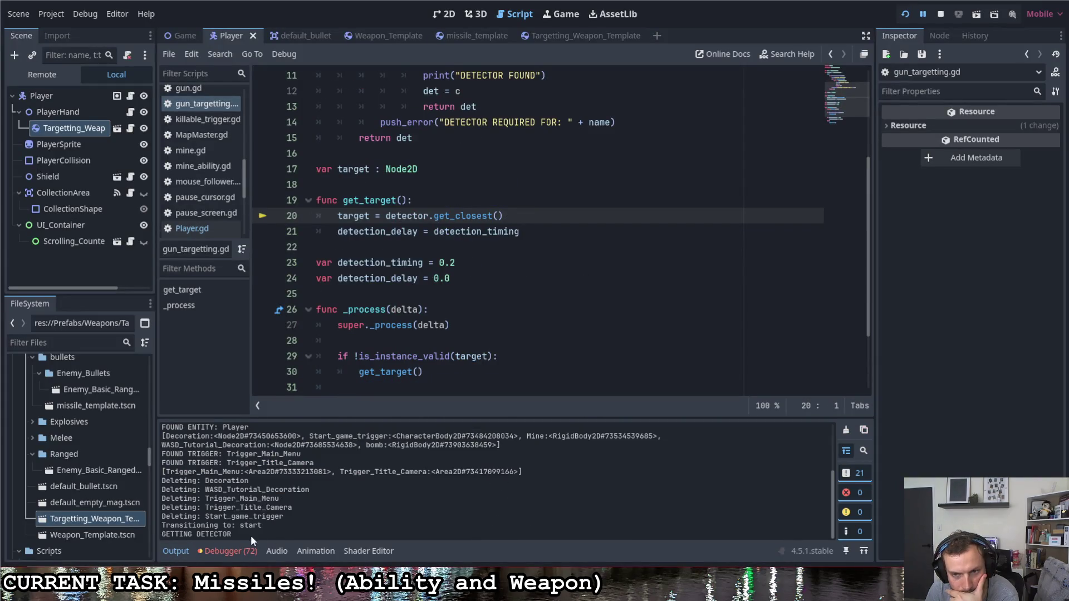
- Check that the output ends at GETTING DETECTOR and locate that print in the getter
{"action": "scroll", "coordinate": [415, 275], "scroll_direction": "up", "scroll_amount": 2}
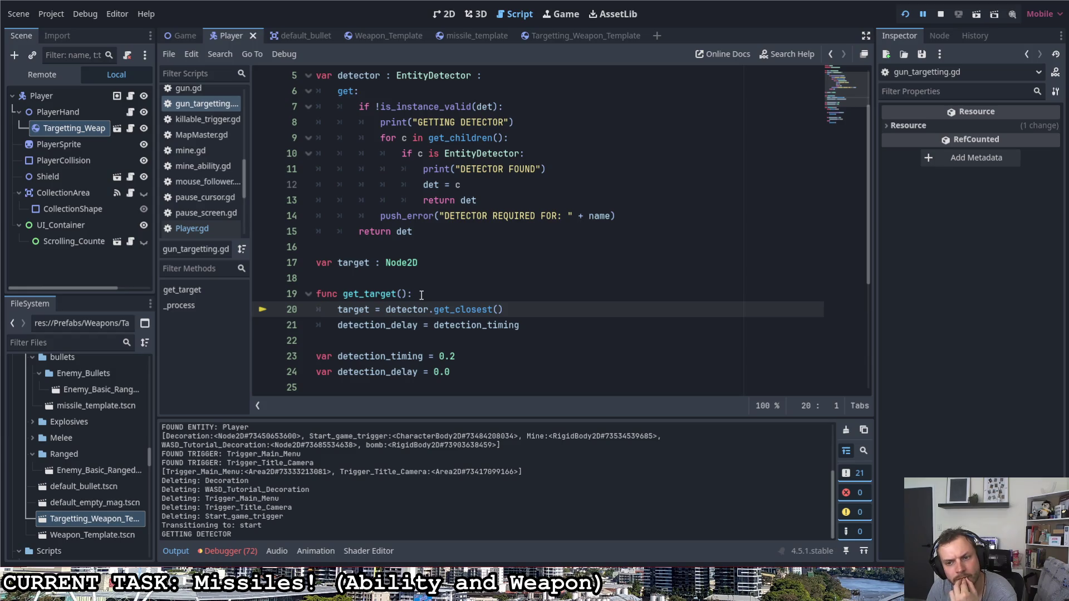
{"action": "scroll", "coordinate": [427, 297], "scroll_direction": "up", "scroll_amount": 1}
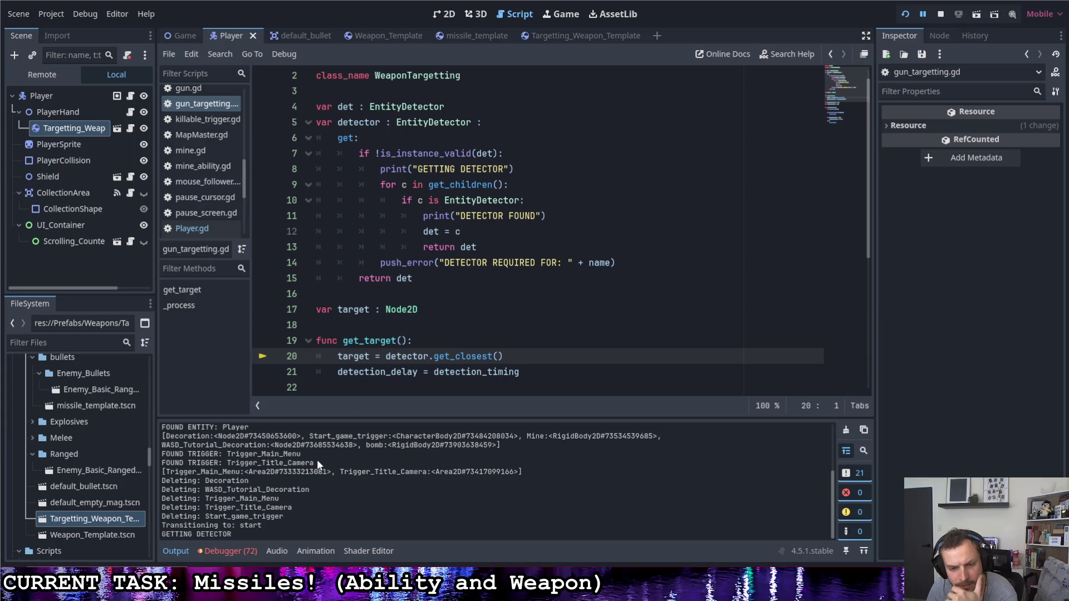
{"action": "triple_click", "coordinate": [262, 533]}
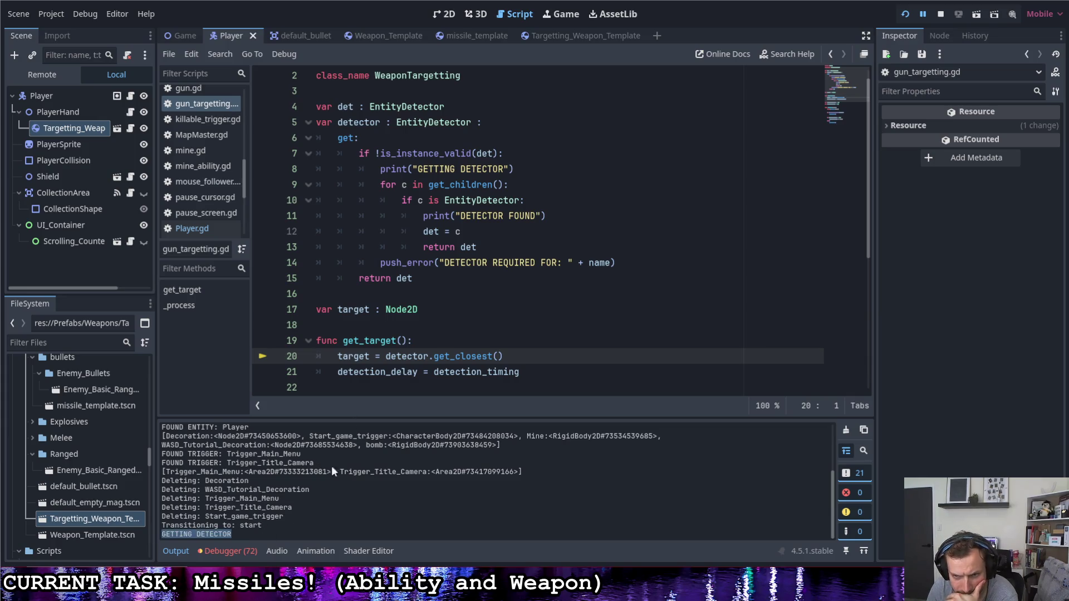
{"action": "left_click_drag", "start_coordinate": [373, 169], "coordinate": [513, 169]}
{"action": "left_click", "coordinate": [360, 153]}
{"action": "left_click_drag", "start_coordinate": [360, 153], "coordinate": [512, 153]}
{"action": "left_click_drag", "start_coordinate": [380, 168], "coordinate": [518, 170]}
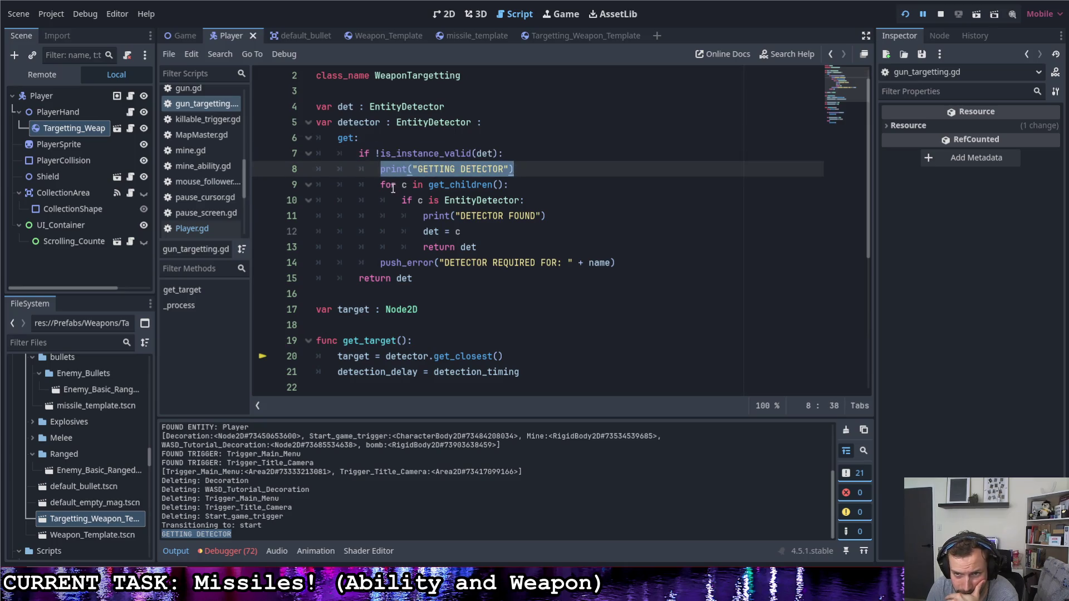
{"action": "left_click_drag", "start_coordinate": [381, 185], "coordinate": [507, 185]}
{"action": "left_click", "coordinate": [532, 187]}
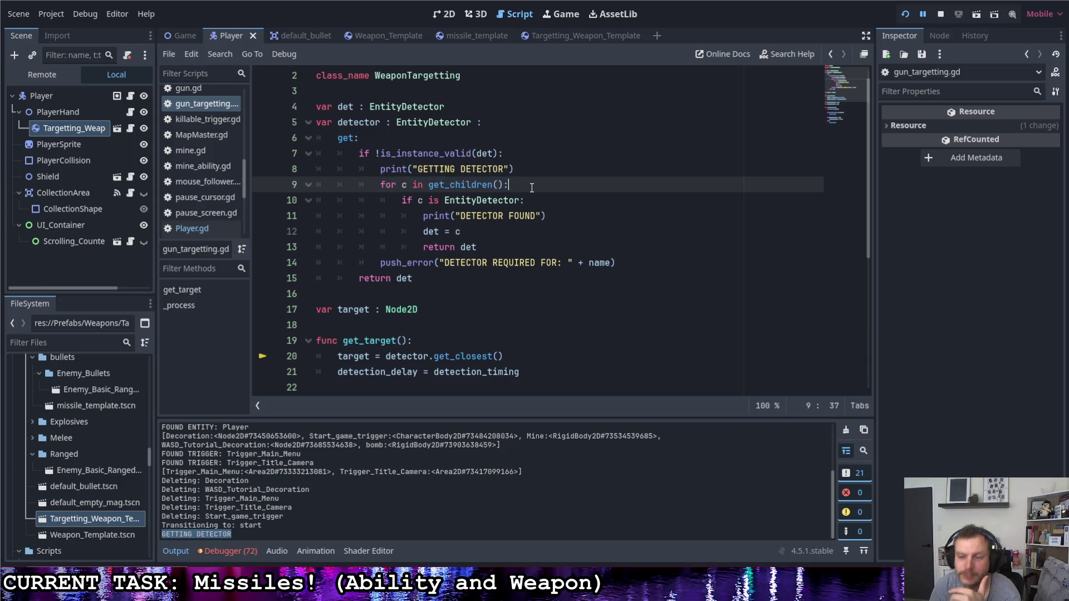
- Add print(get_children()) above the for loop and print(c.name) inside it
{"action": "key", "text": "Return"}
{"action": "type", "text": "print"}
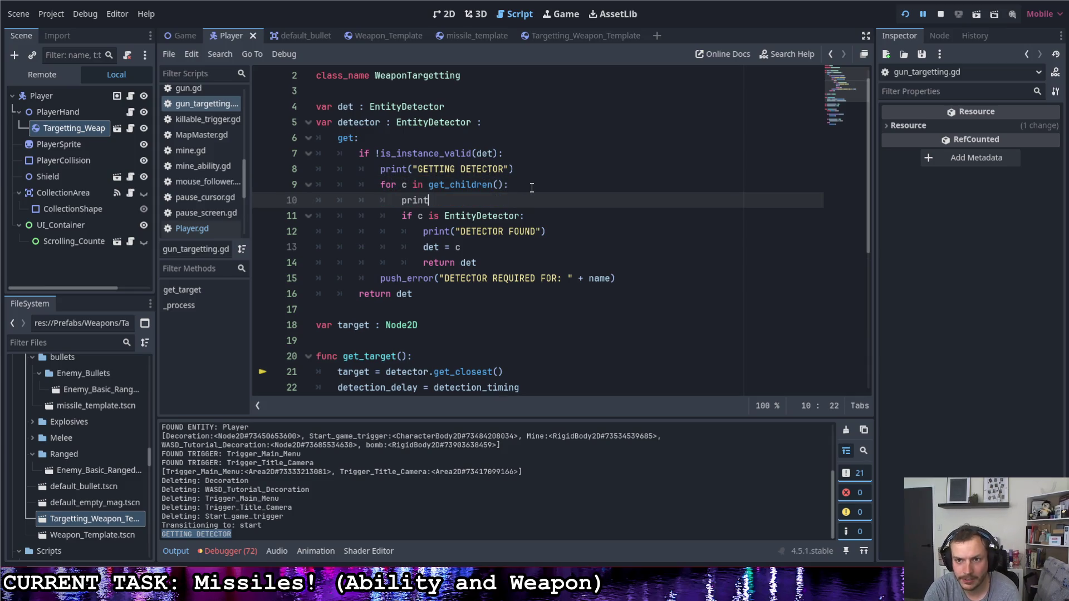
{"action": "key", "text": "BackSpace"}
{"action": "key", "text": "BackSpace"}
{"action": "key", "text": "BackSpace"}
{"action": "key", "text": "Up"}
{"action": "key", "text": "ctrl+shift+Return"}
{"action": "type", "text": "pr"}
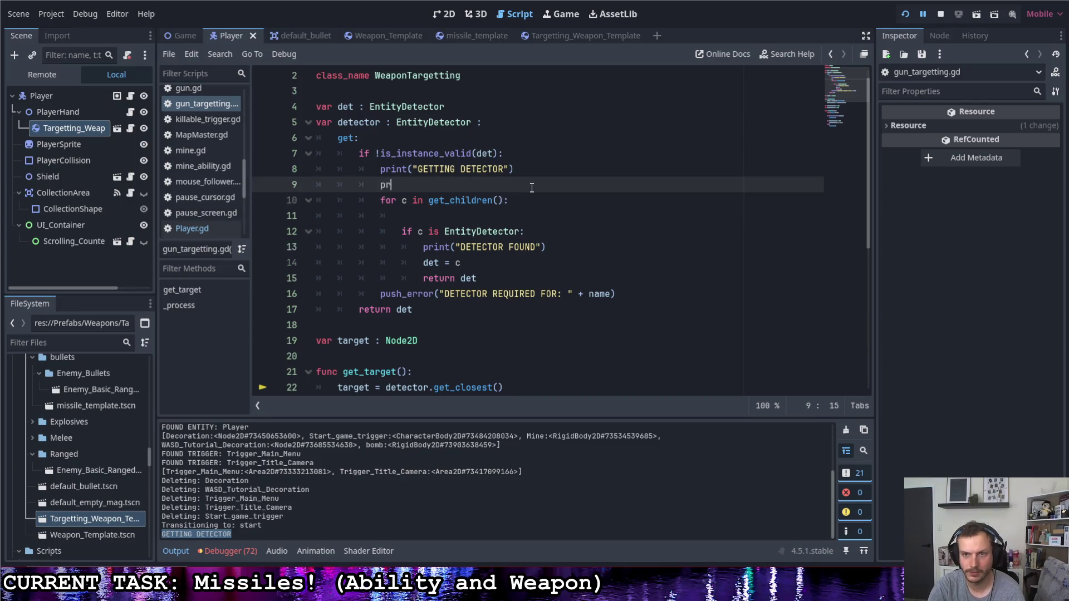
{"action": "type", "text": "int"}
{"action": "key", "text": "BackSpace"}
{"action": "key", "text": "BackSpace"}
{"action": "key", "text": "BackSpace"}
{"action": "type", "text": "print(get_ch"}
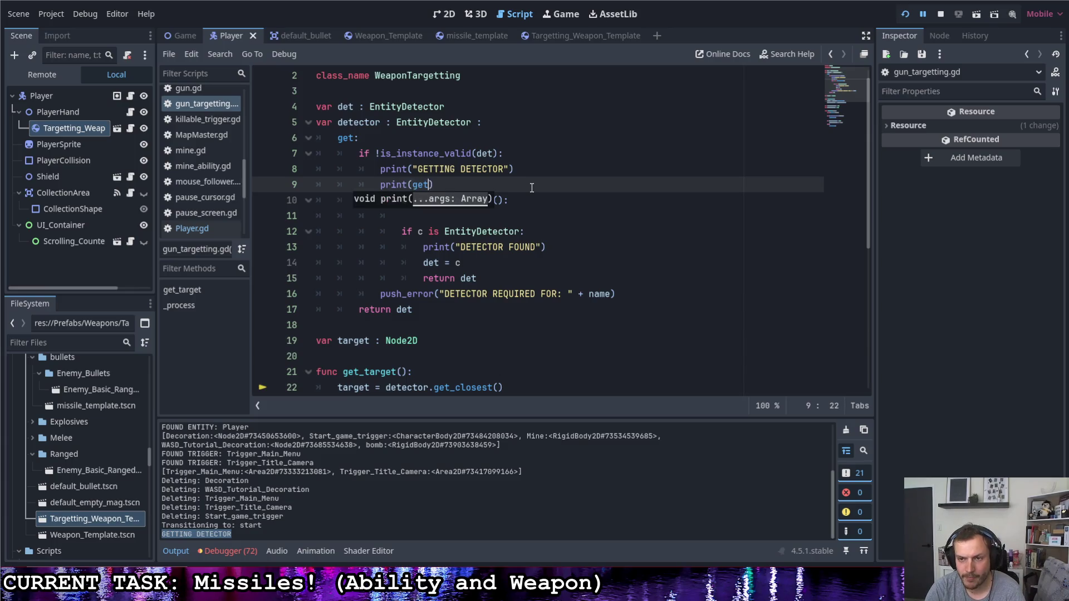
{"action": "key", "text": "Return"}
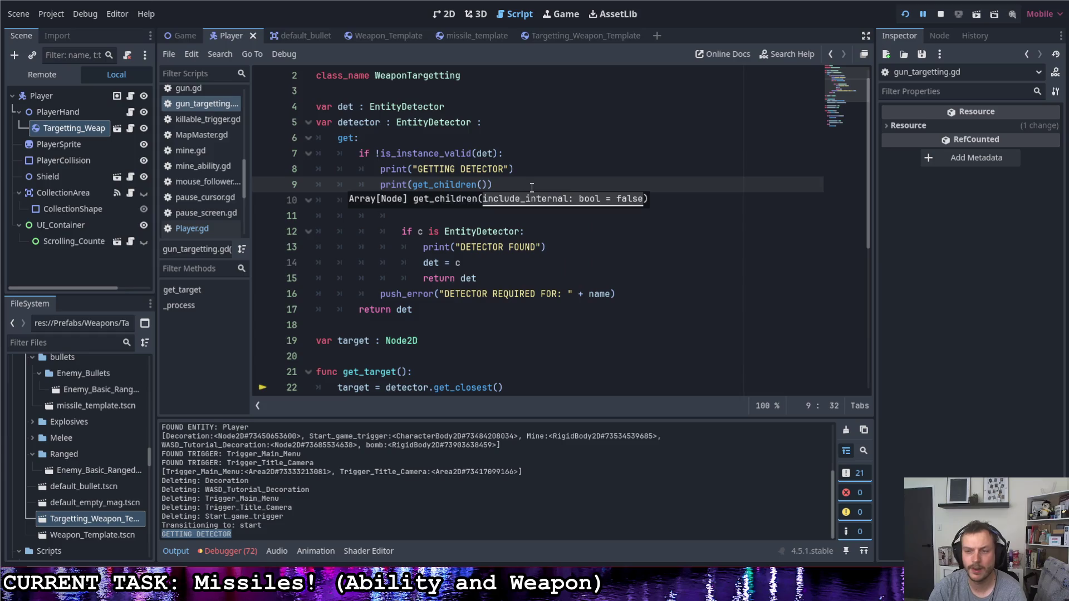
{"action": "key", "text": "Down"}
{"action": "key", "text": "Down"}
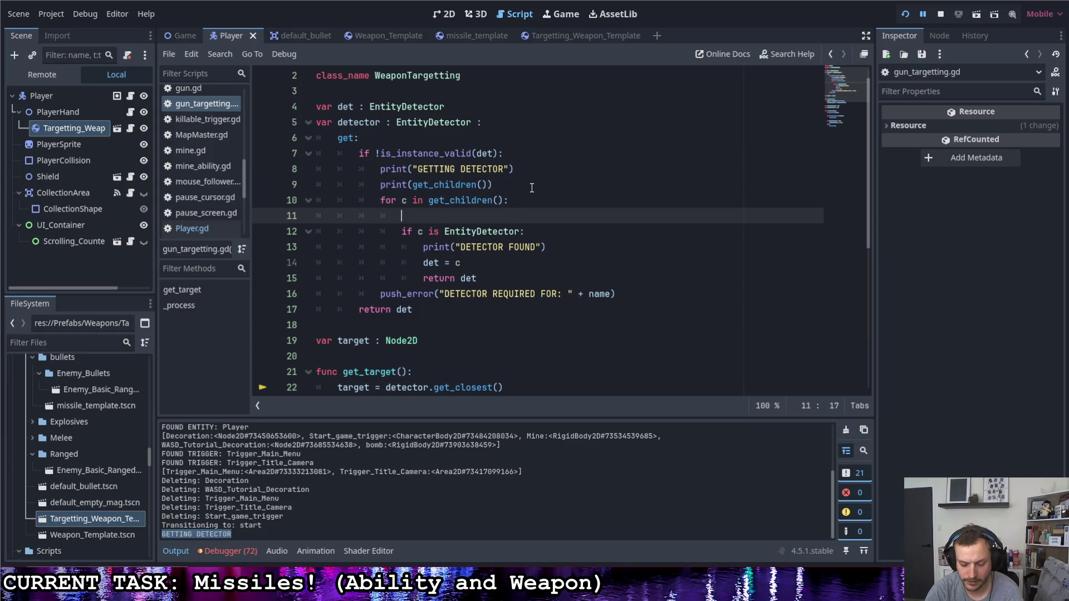
{"action": "type", "text": "print"}
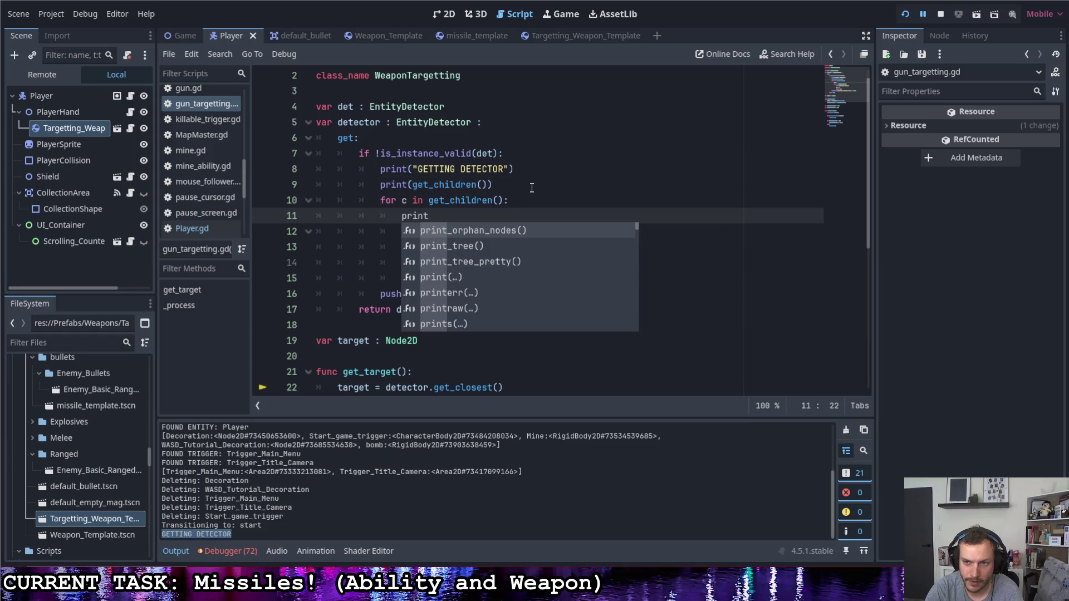
{"action": "type", "text": "(c.name"}
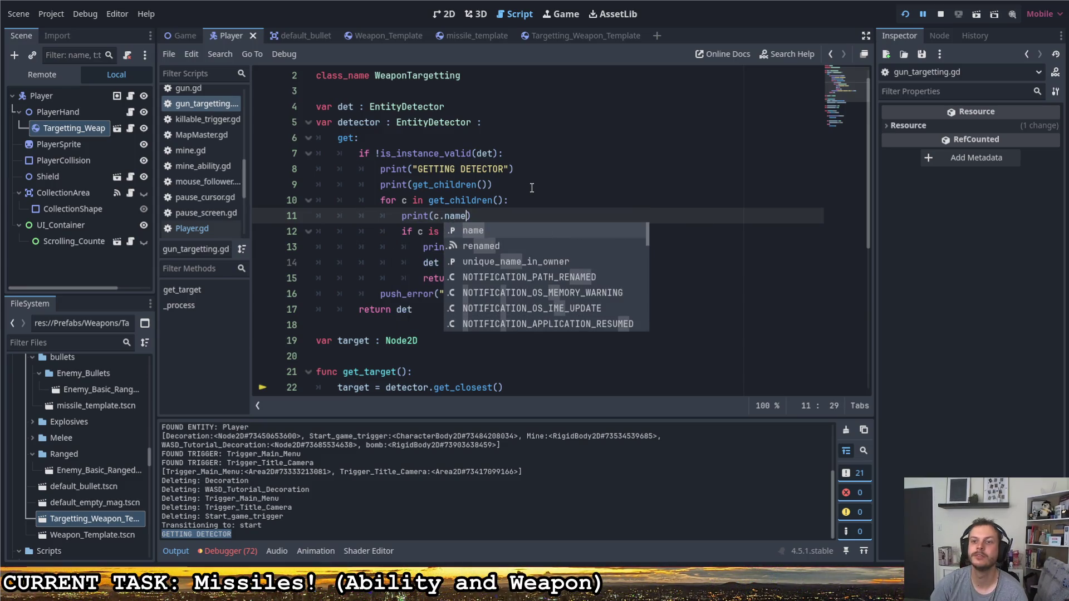
- Rerun the game and review the Output log listing the weapon's children
{"action": "left_click", "coordinate": [905, 14]}
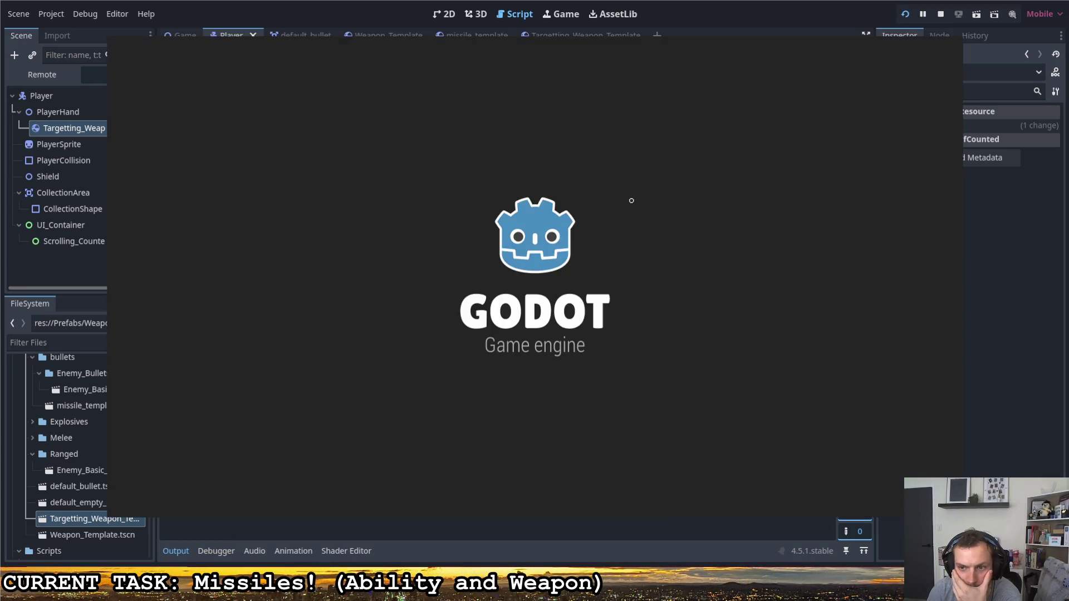
{"action": "left_click", "coordinate": [185, 550]}
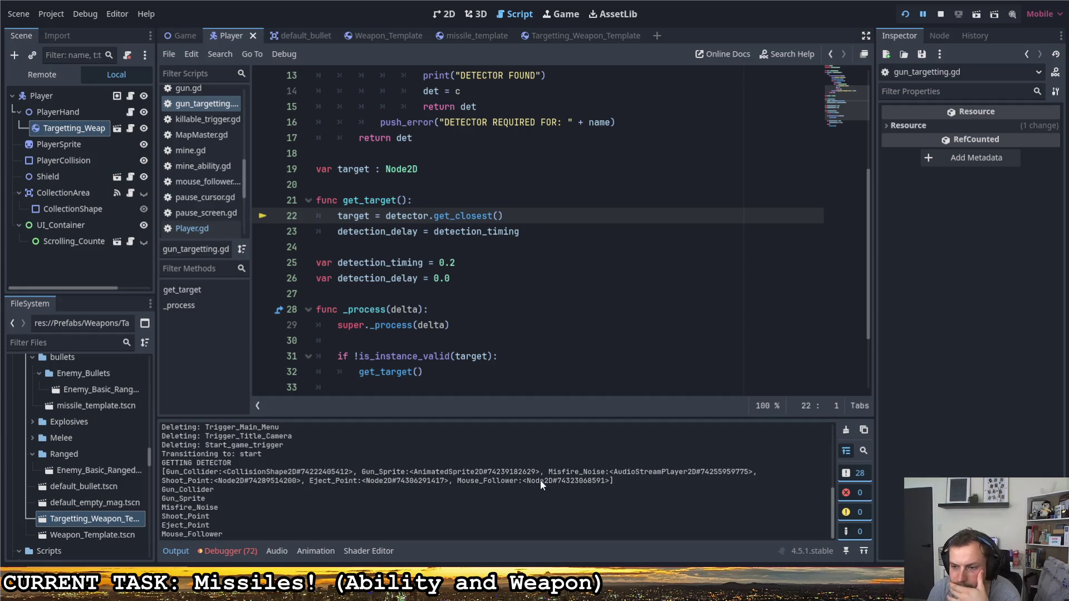
{"action": "scroll", "coordinate": [460, 224], "scroll_direction": "up", "scroll_amount": 4}
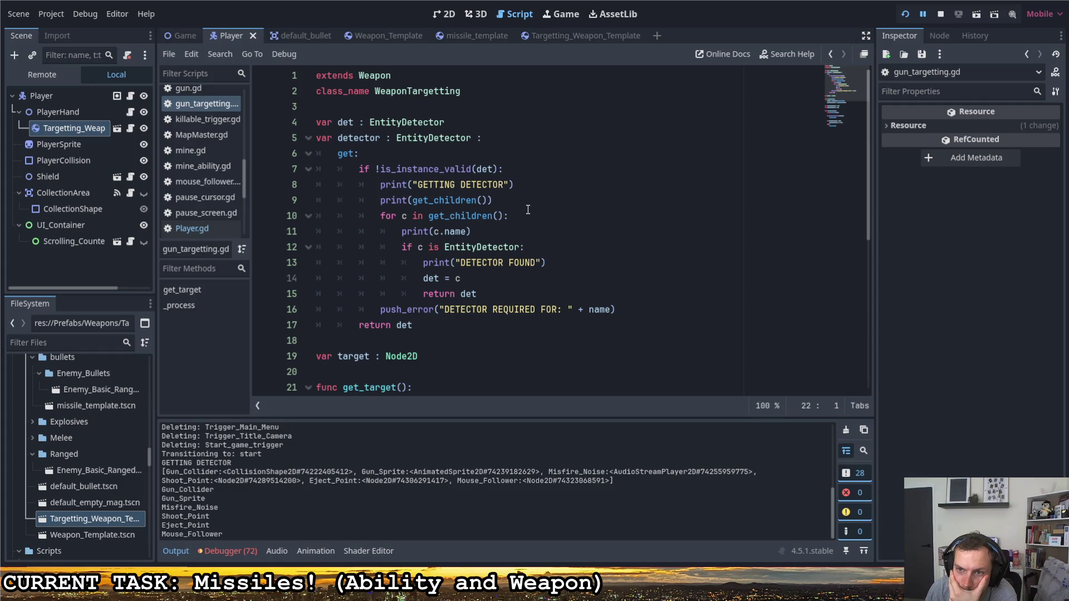
{"action": "left_click", "coordinate": [499, 216]}
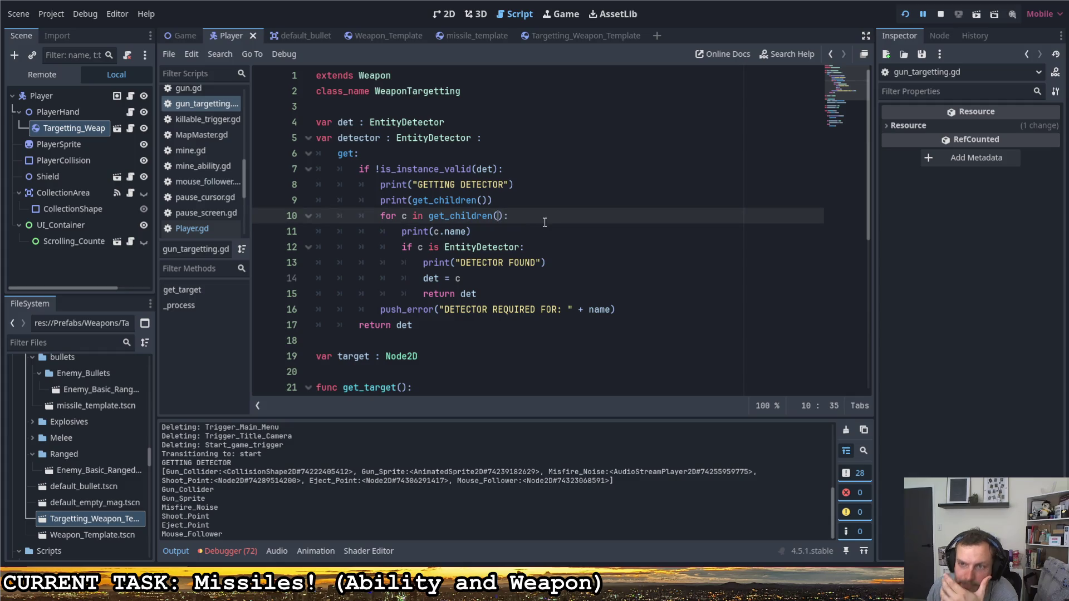
- Pass true to both get_children() calls, rerun the game, and check the Output log
{"action": "type", "text": "true"}
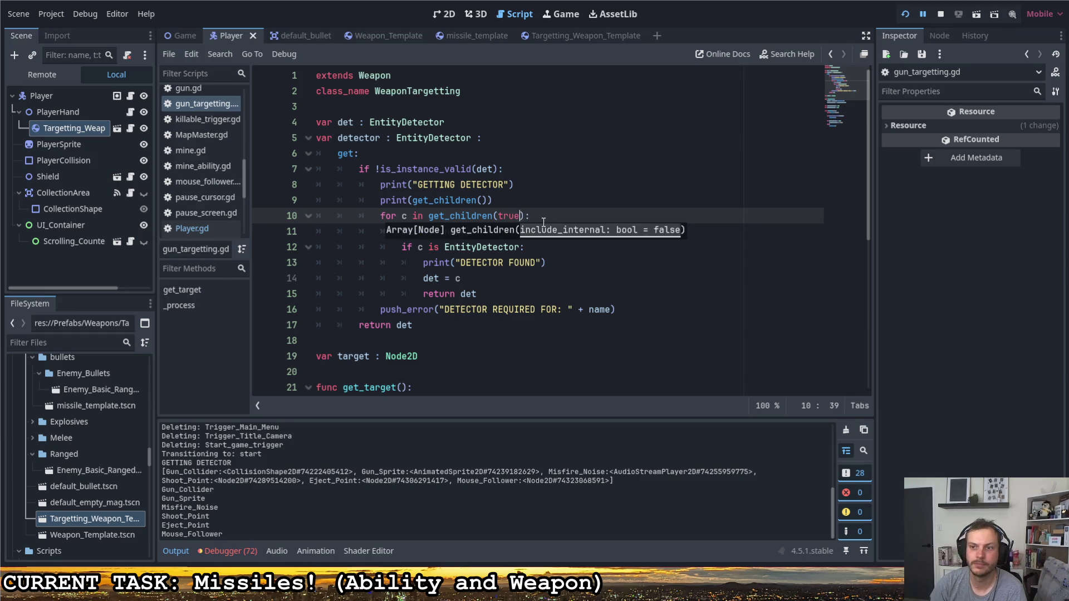
{"action": "left_click", "coordinate": [483, 200]}
{"action": "type", "text": "true"}
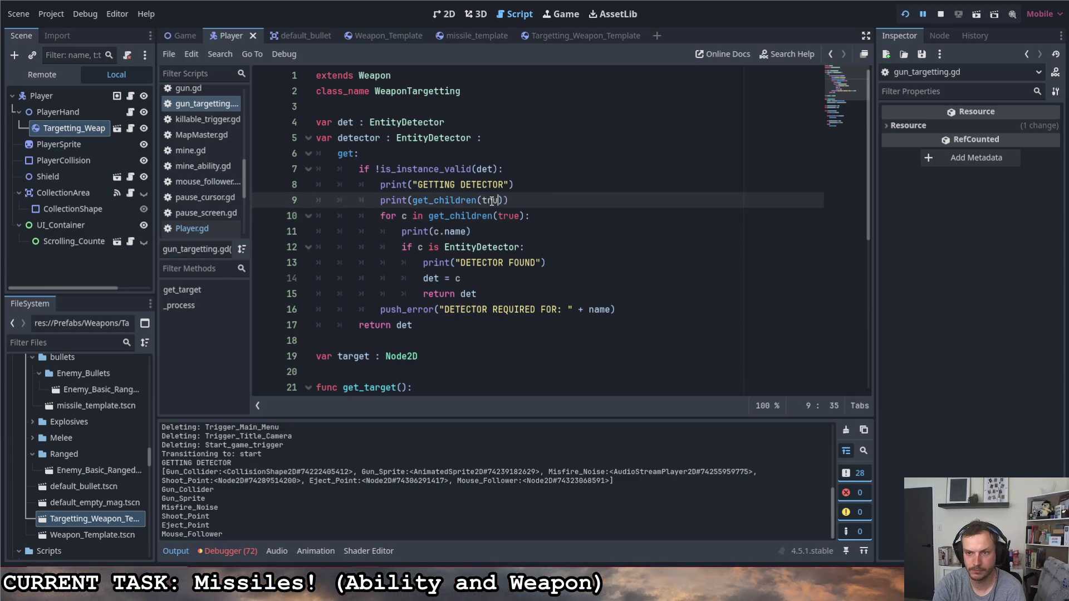
{"action": "left_click", "coordinate": [529, 122]}
{"action": "left_click", "coordinate": [905, 14]}
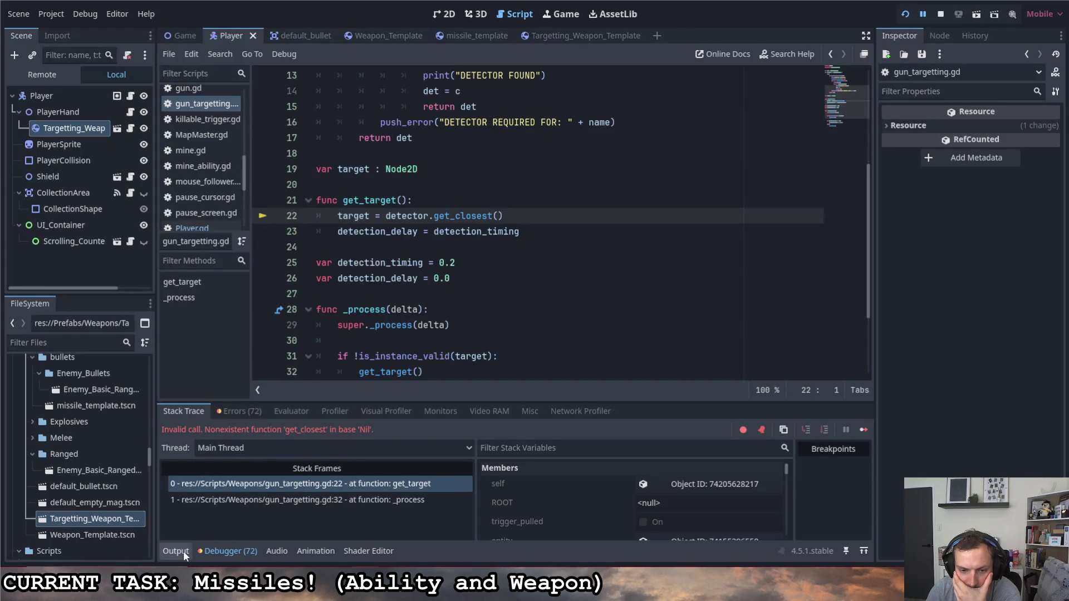
{"action": "left_click", "coordinate": [182, 550]}
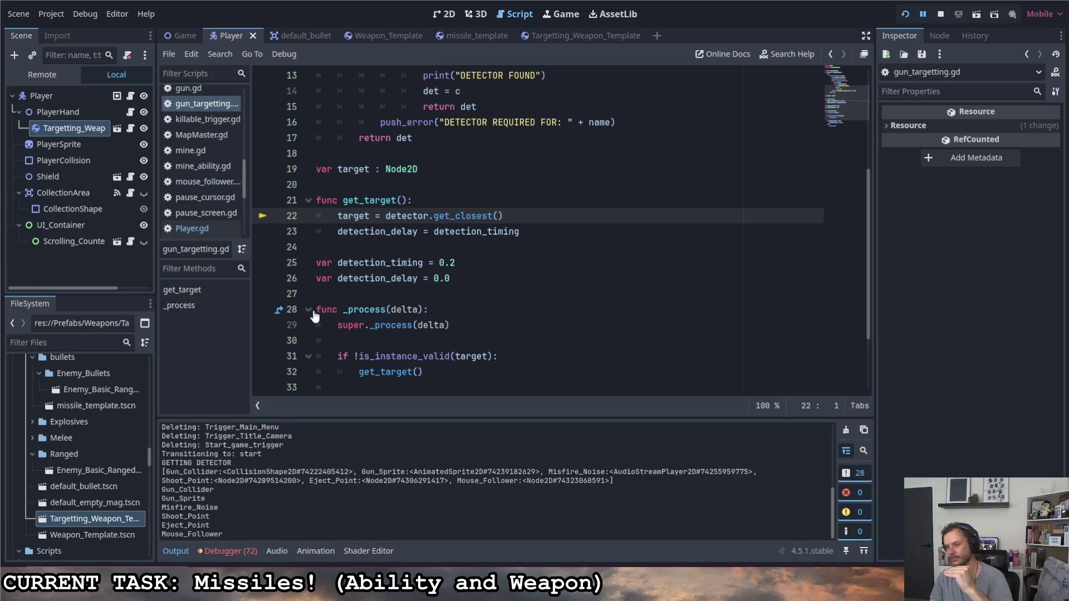
{"action": "scroll", "coordinate": [522, 244], "scroll_direction": "up", "scroll_amount": 4}
- Insert an empty line after return det in the detector getter
{"action": "left_click", "coordinate": [560, 233]}
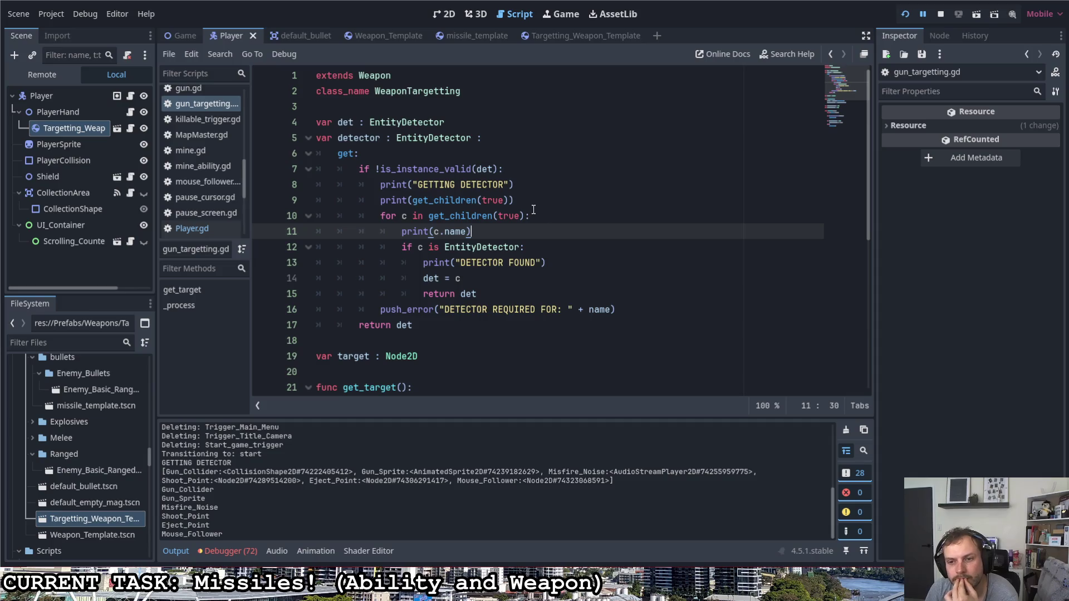
{"action": "left_click", "coordinate": [500, 295]}
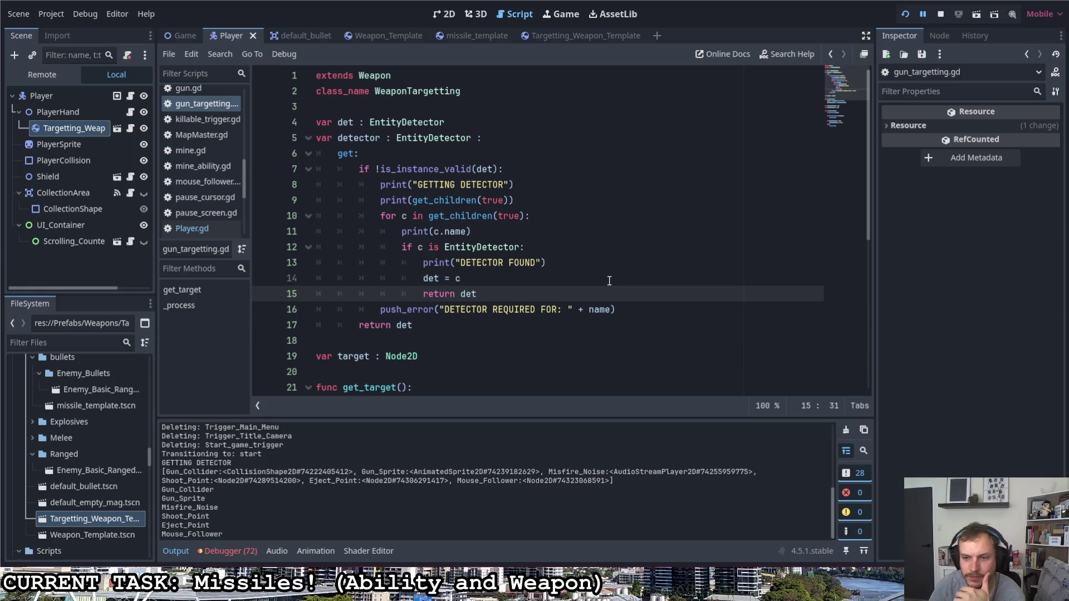
{"action": "key", "text": "Return"}
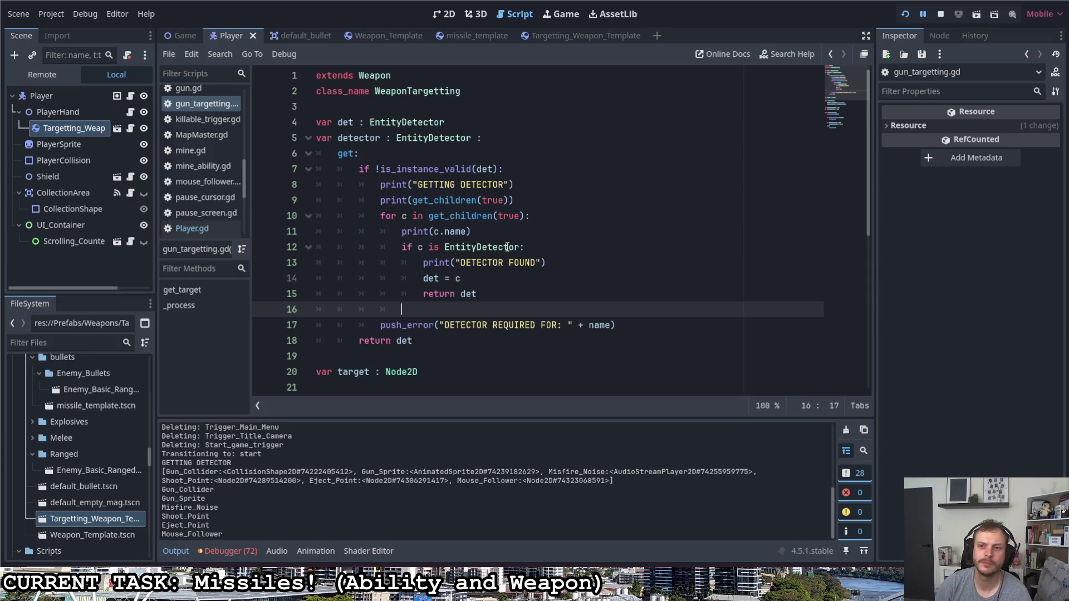
{"action": "left_click", "coordinate": [530, 165]}
- Declare var children = get_children() under the validity check
{"action": "key", "text": "Return"}
{"action": "type", "text": "var "}
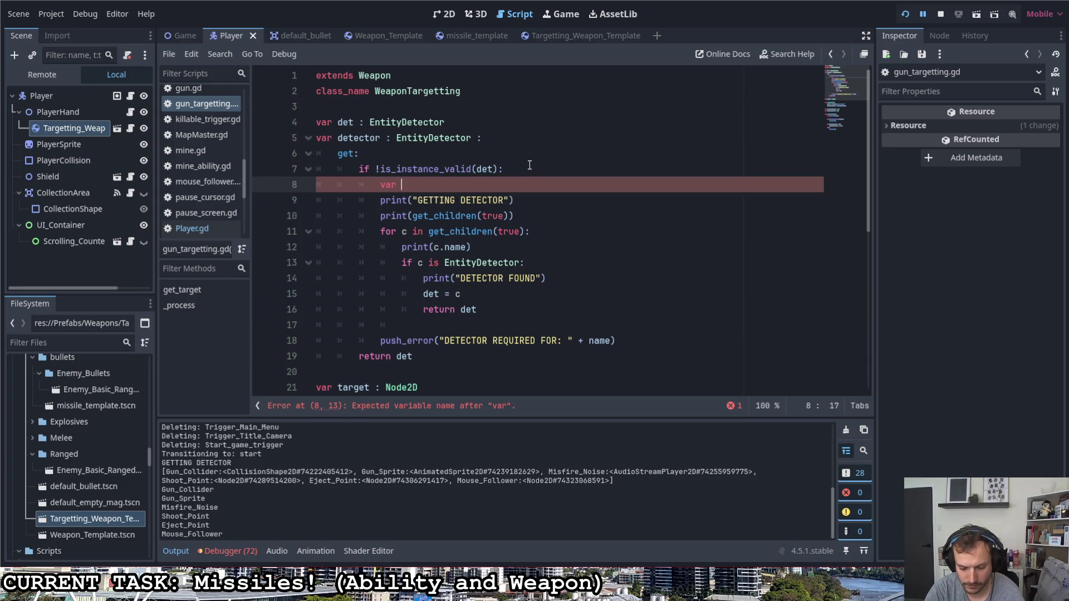
{"action": "type", "text": "child ="}
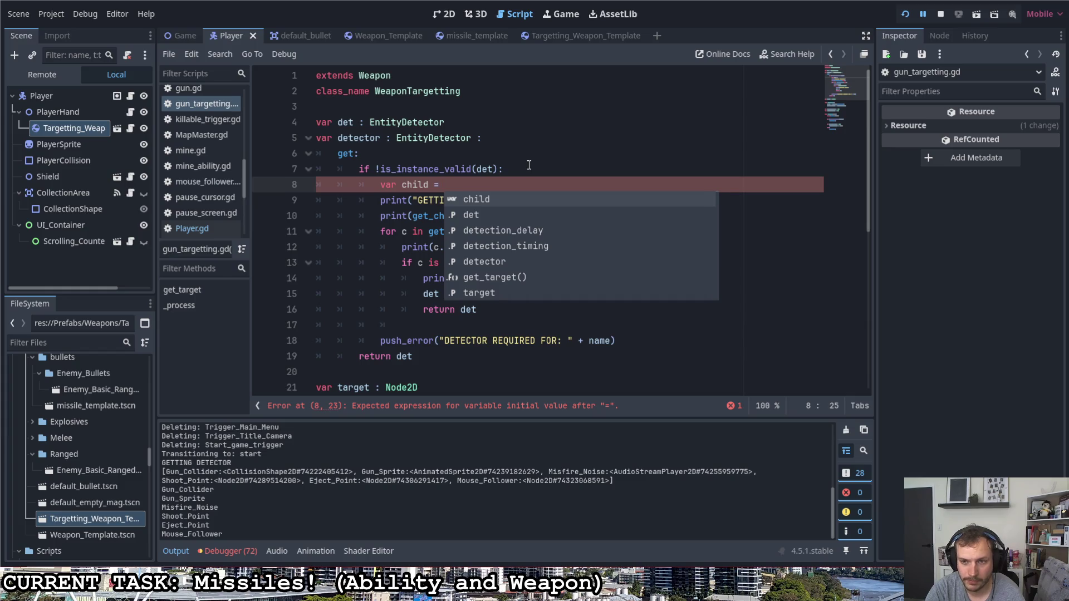
{"action": "key", "text": "BackSpace"}
{"action": "key", "text": "BackSpace"}
{"action": "key", "text": "BackSpace"}
{"action": "type", "text": "red"}
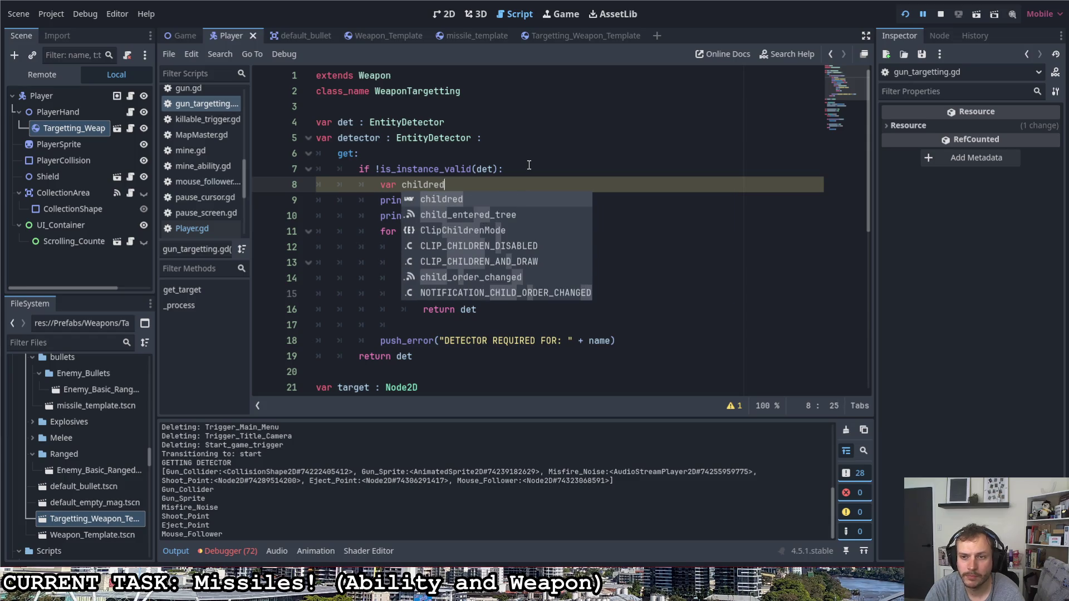
{"action": "key", "text": "BackSpace"}
{"action": "type", "text": "n = "}
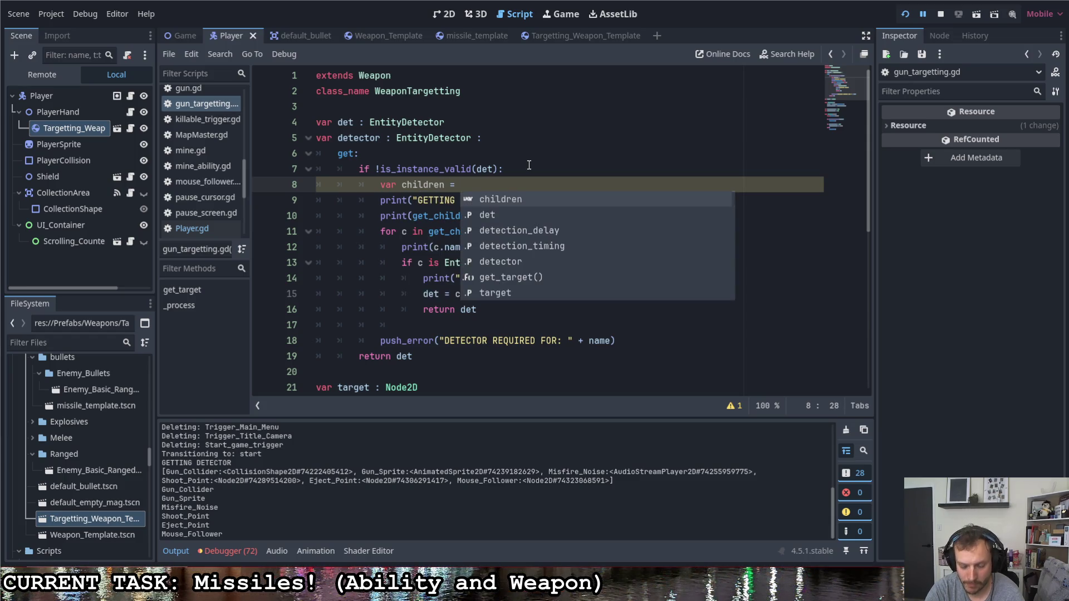
{"action": "type", "text": "get_"}
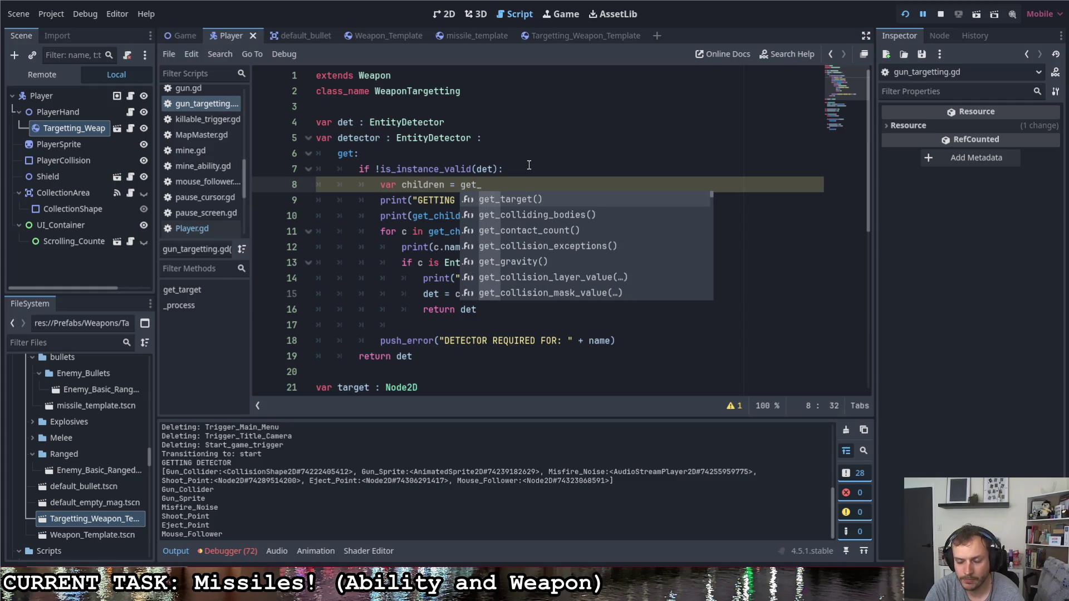
{"action": "type", "text": "child"}
{"action": "key", "text": "Return"}
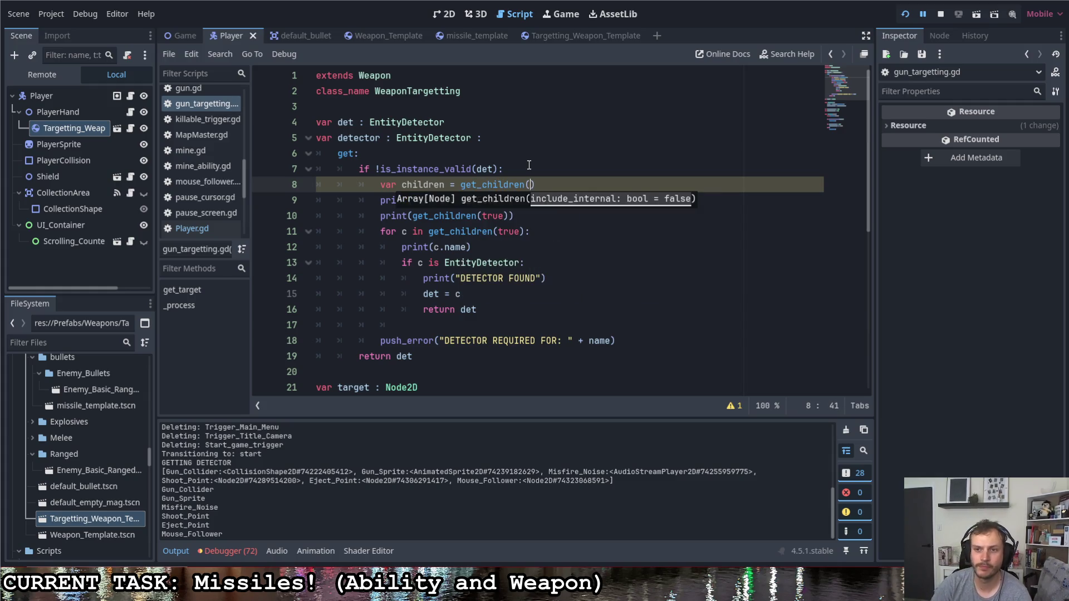
- Add a while children.size() > 0: loop that takes var c = children.pop_front()
{"action": "left_click", "coordinate": [529, 167]}
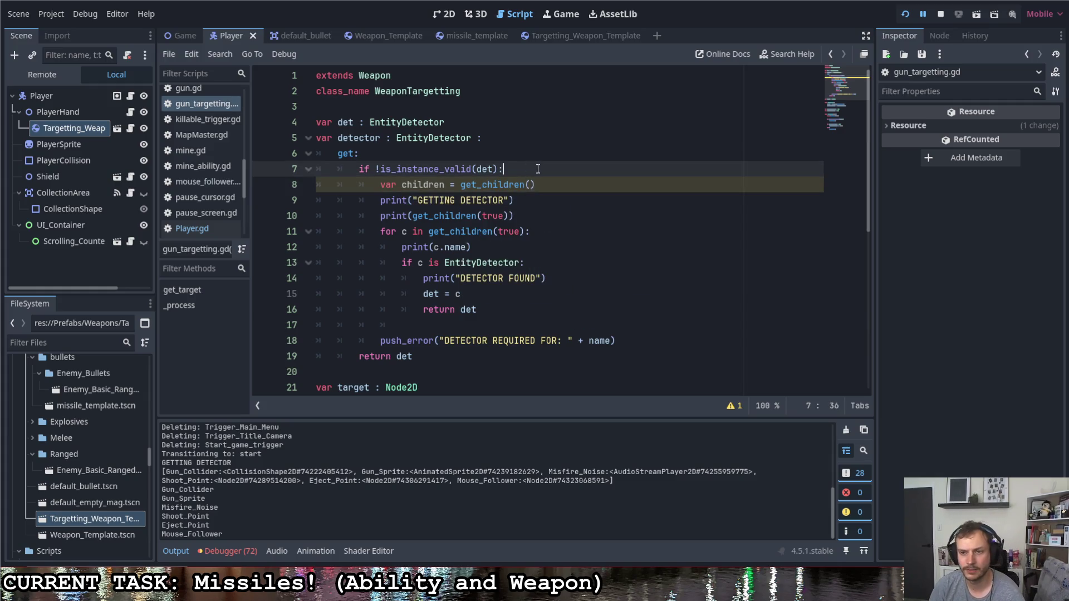
{"action": "left_click", "coordinate": [423, 232]}
{"action": "key", "text": "End"}
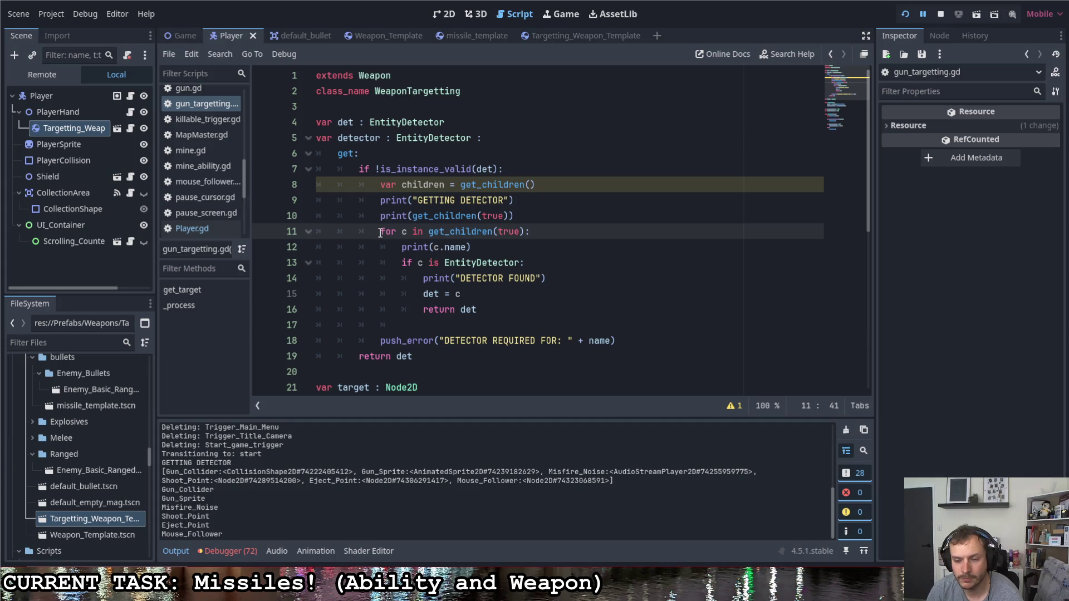
{"action": "left_click_drag", "start_coordinate": [381, 232], "coordinate": [530, 310]}
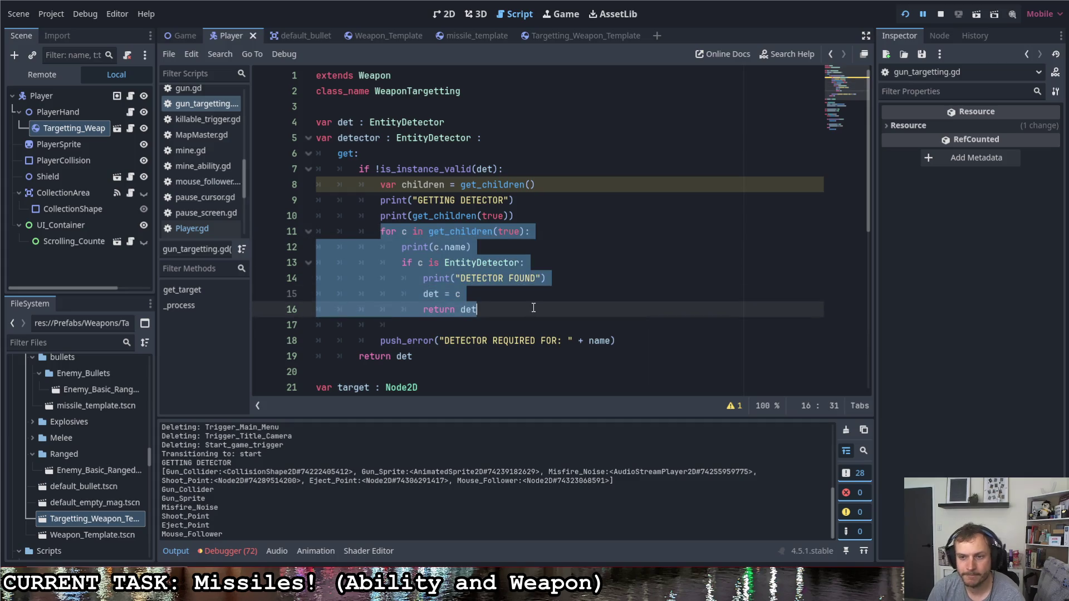
{"action": "left_click", "coordinate": [534, 214]}
{"action": "key", "text": "Return"}
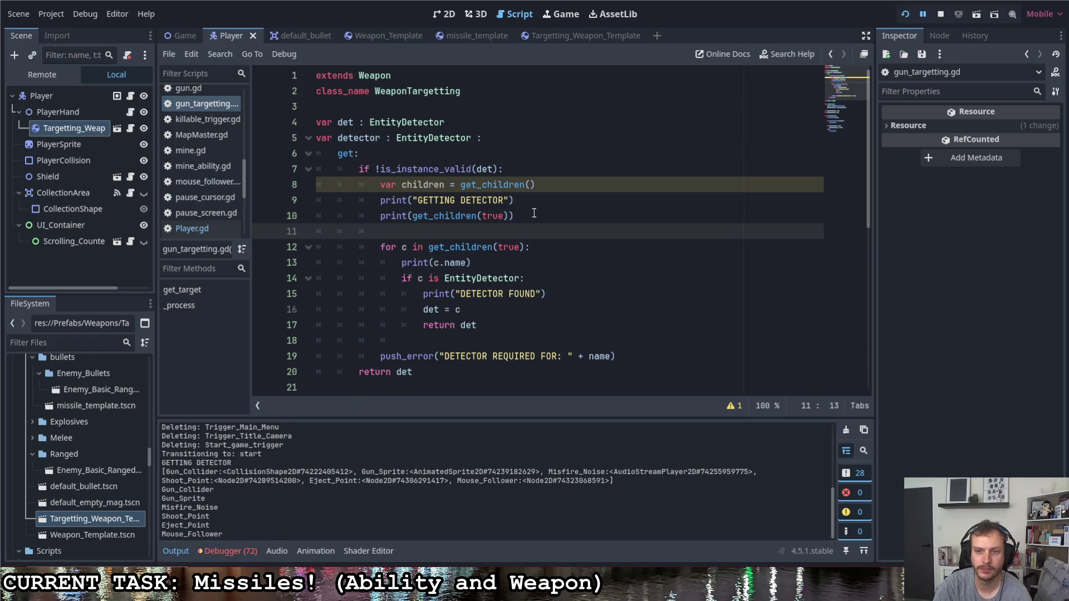
{"action": "type", "text": "while ch"}
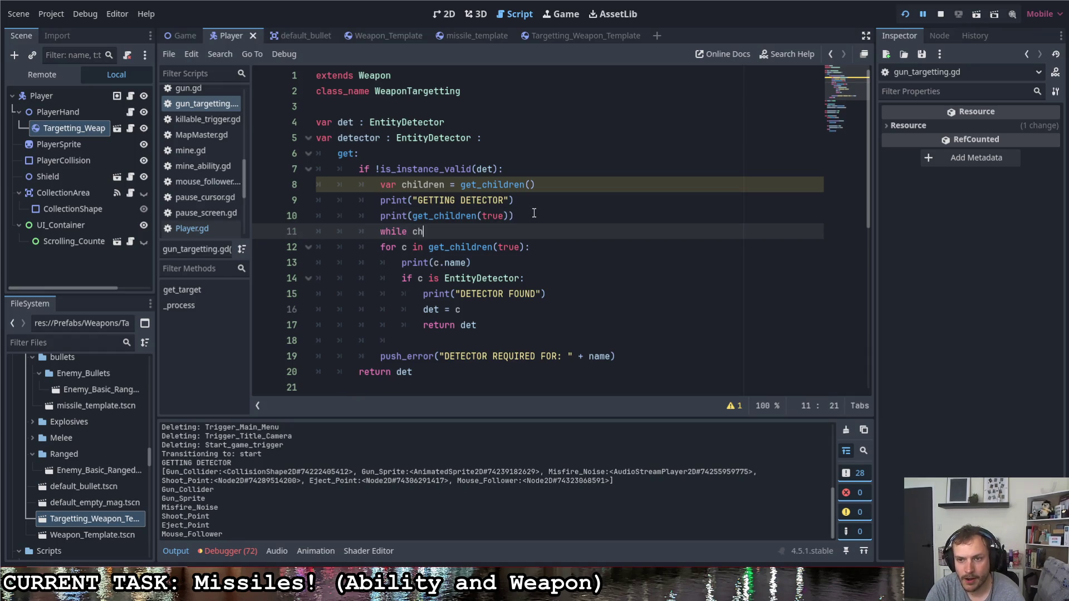
{"action": "type", "text": "ildren"}
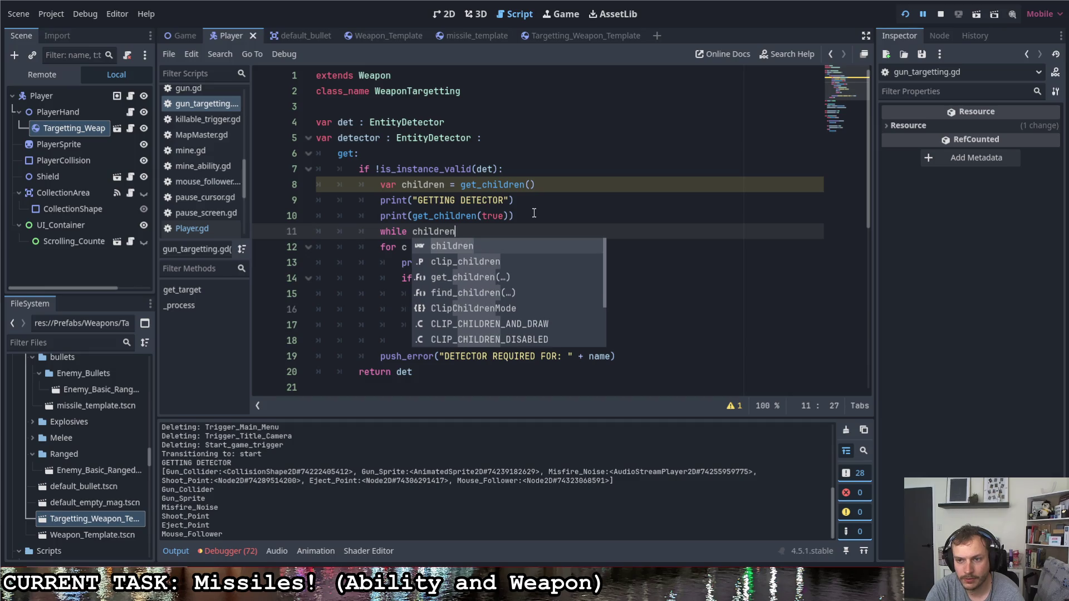
{"action": "type", "text": ".count("}
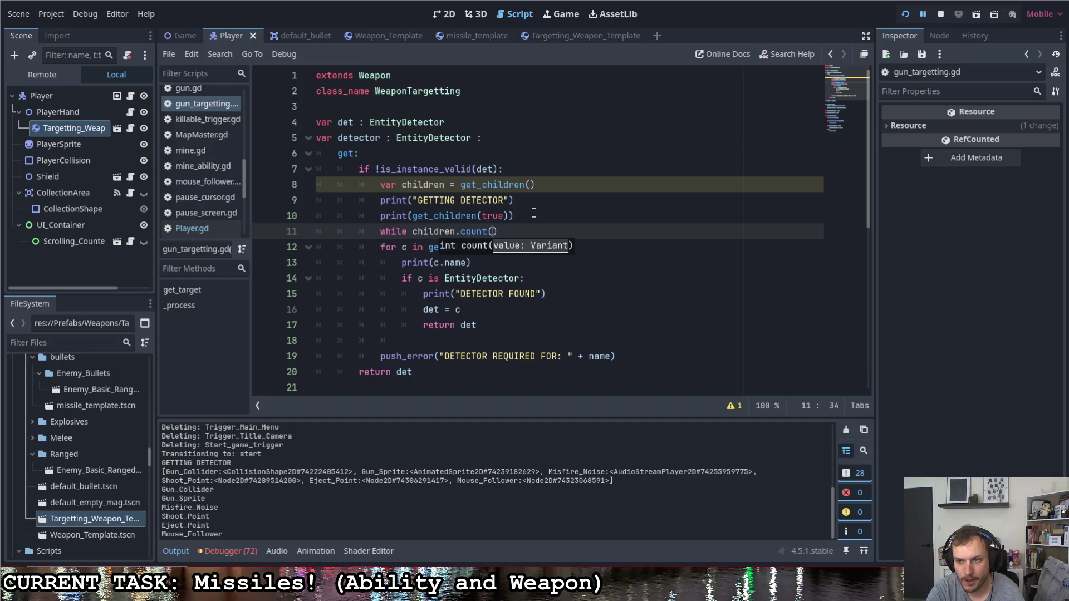
{"action": "key", "text": "BackSpace"}
{"action": "key", "text": "BackSpace"}
{"action": "key", "text": "BackSpace"}
{"action": "type", "text": "siz"}
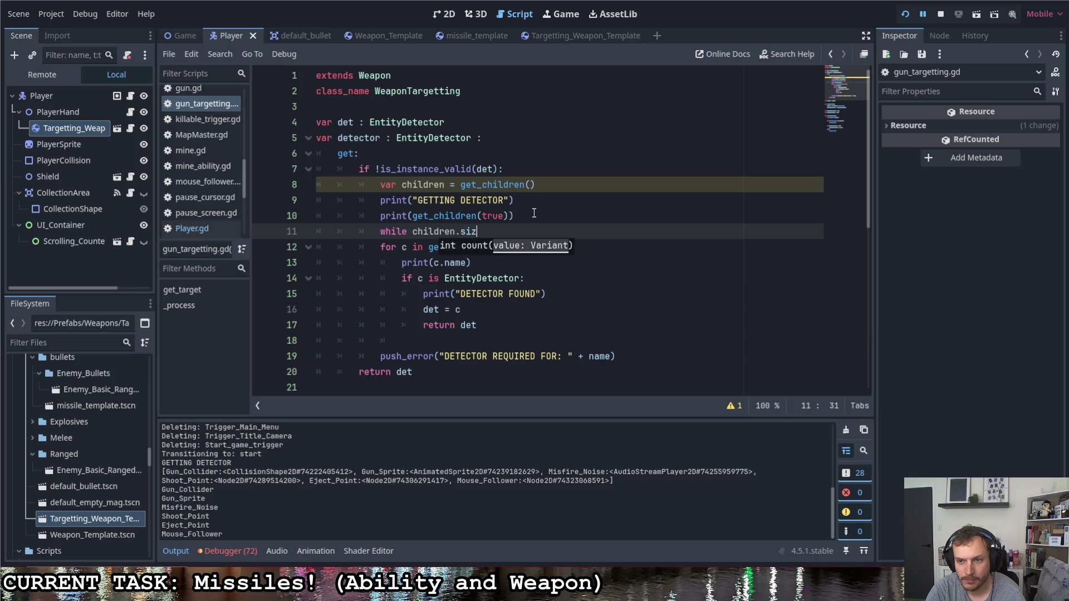
{"action": "type", "text": "e() > 0:"}
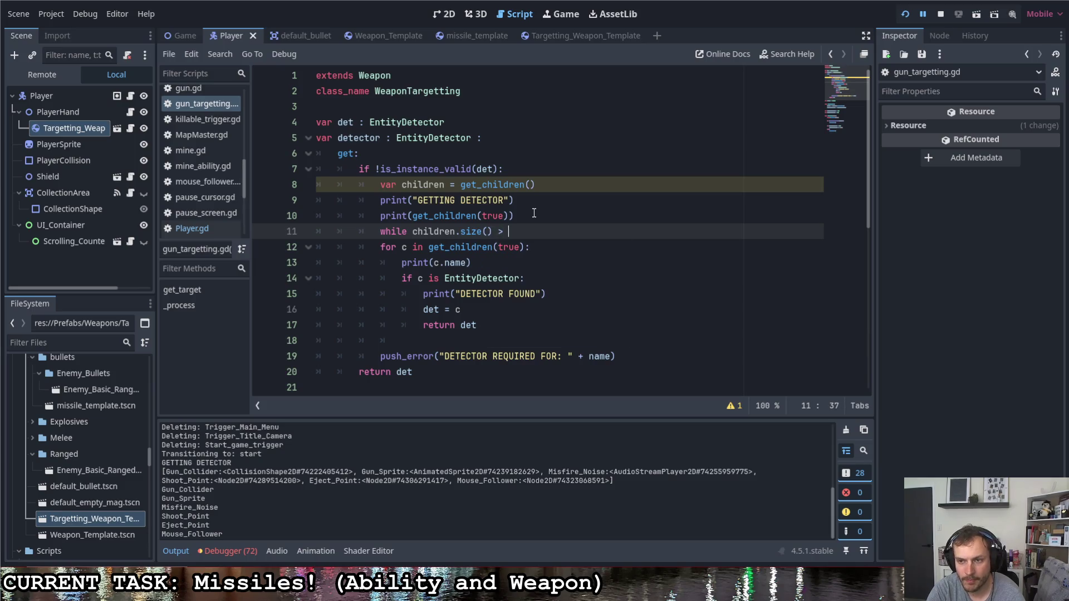
{"action": "key", "text": "Return"}
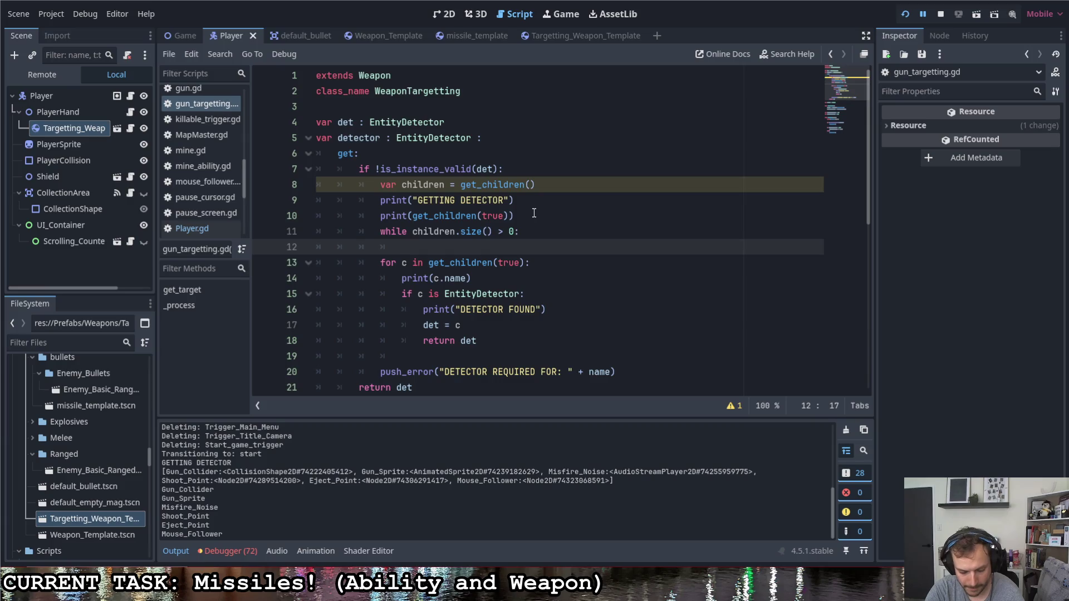
{"action": "type", "text": "var c -"}
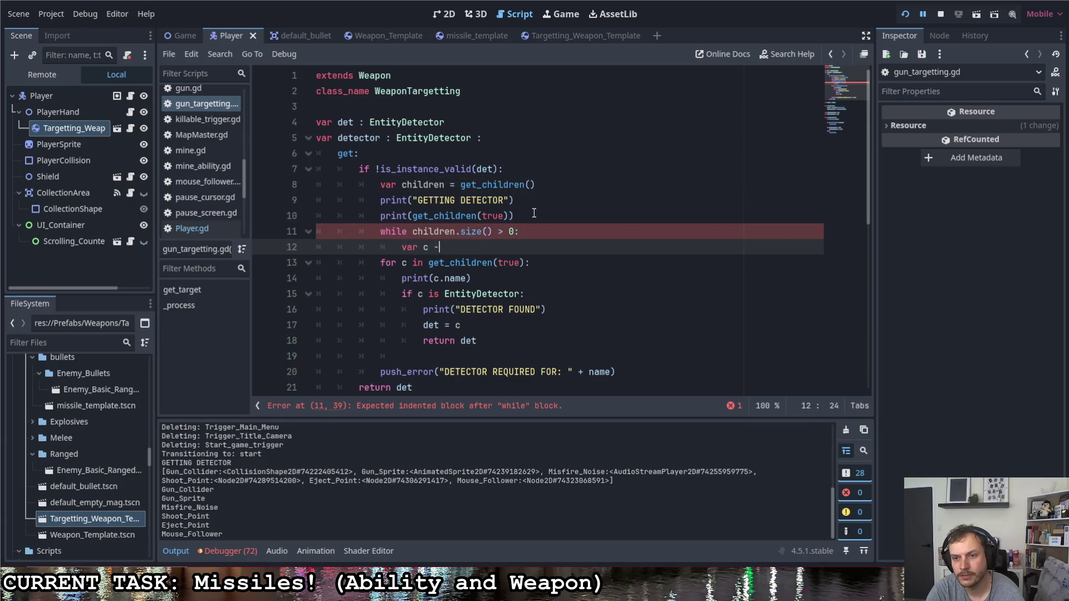
{"action": "key", "text": "BackSpace"}
{"action": "type", "text": "= children."}
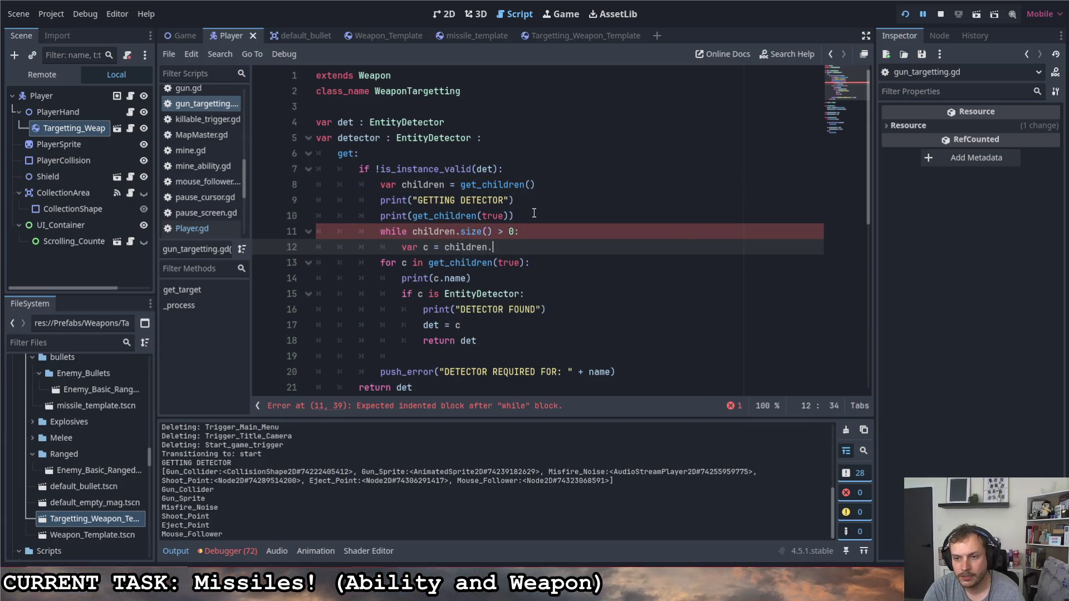
{"action": "type", "text": "pop"}
{"action": "key", "text": "Down"}
{"action": "key", "text": "Down"}
{"action": "key", "text": "Return"}
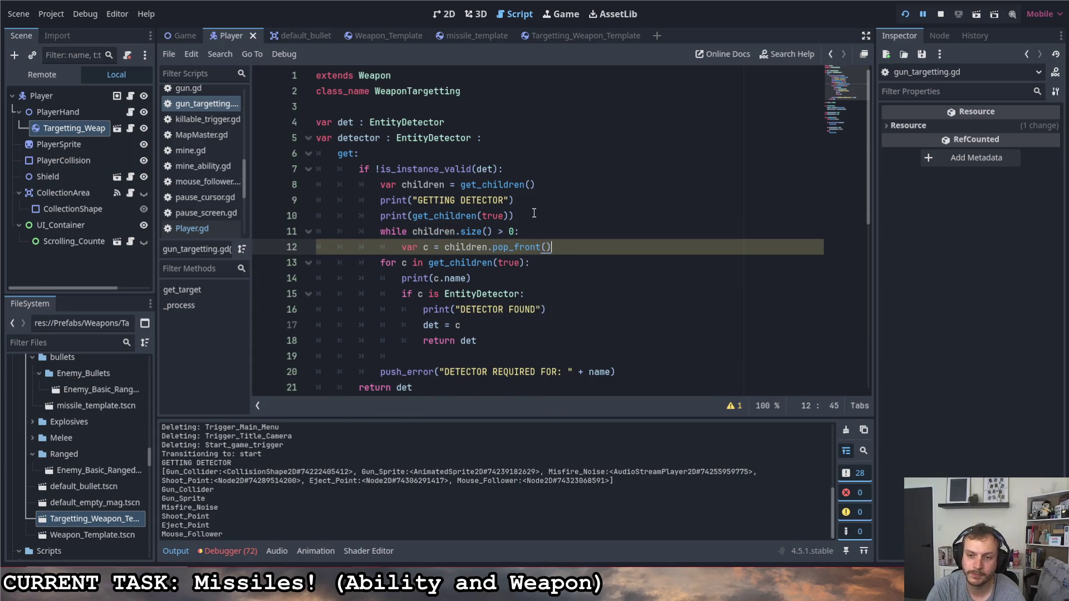
- Copy the EntityDetector check block into the while loop below pop_front
{"action": "left_click_drag", "start_coordinate": [400, 294], "coordinate": [499, 340]}
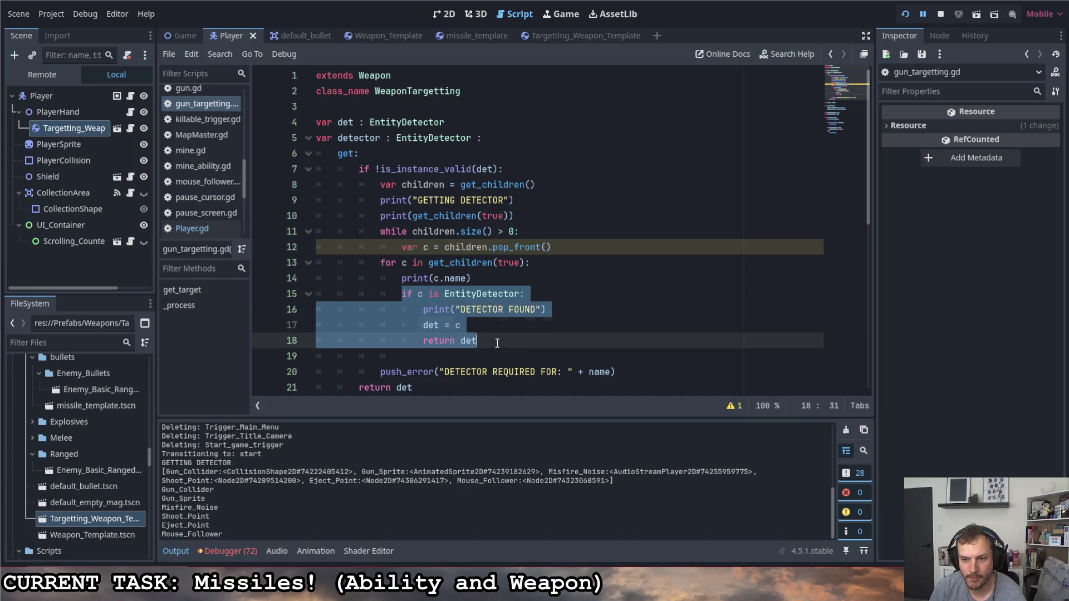
{"action": "key", "text": "ctrl+c"}
{"action": "left_click", "coordinate": [595, 245]}
{"action": "key", "text": "Return"}
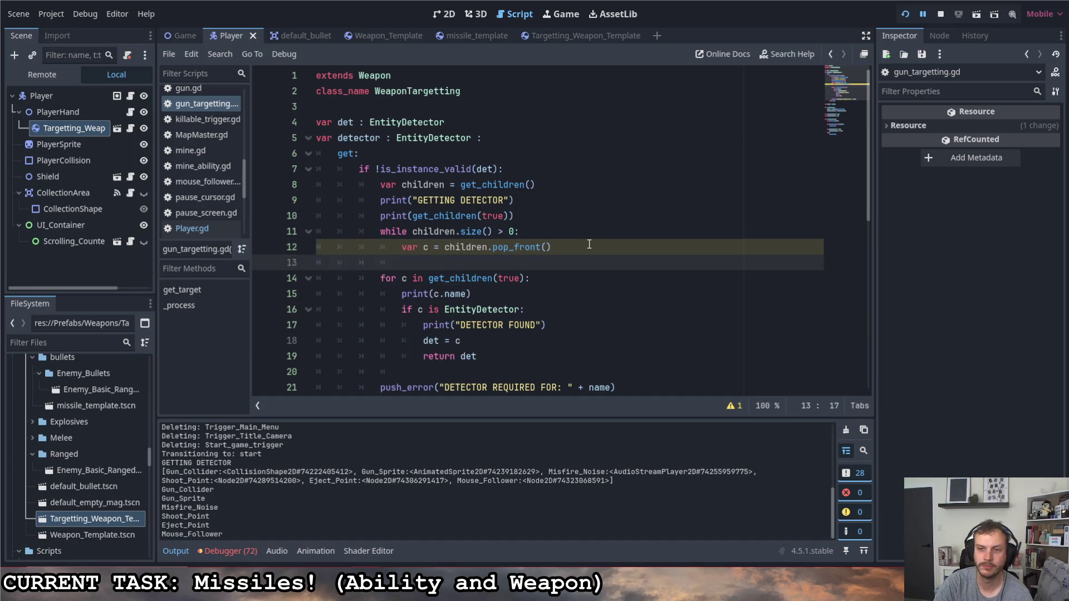
{"action": "key", "text": "ctrl+v"}
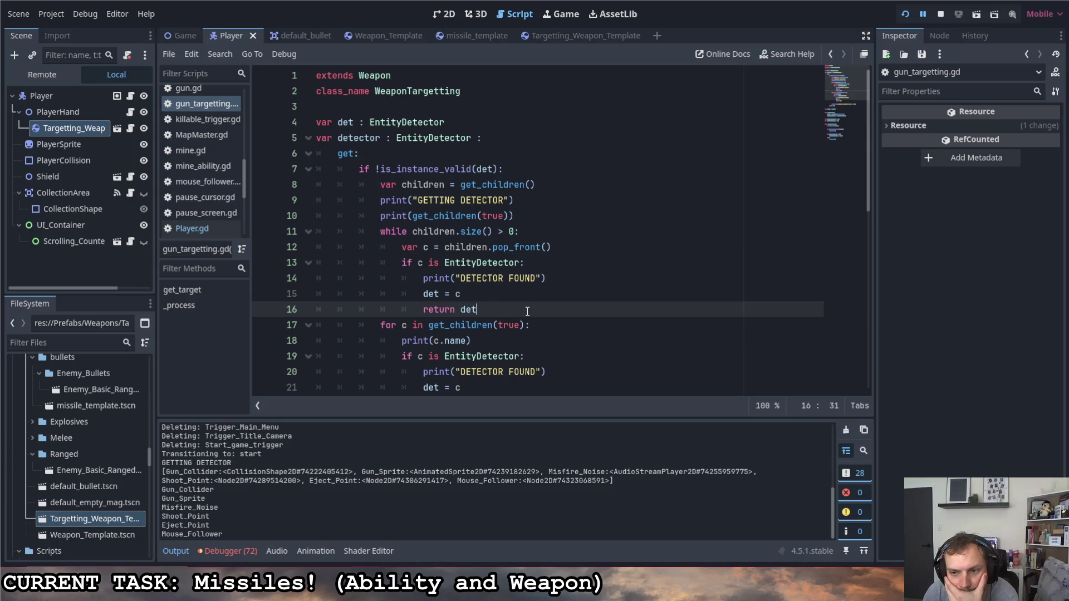
- Queue each node's children with children.append_array(c.get_children()) when it has any
{"action": "key", "text": "Return"}
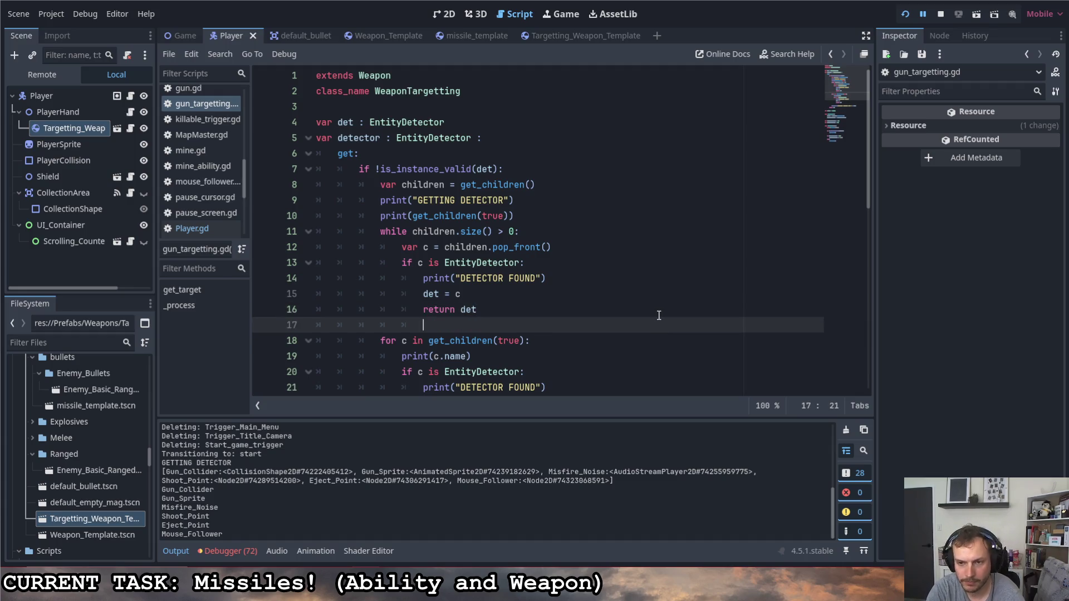
{"action": "type", "text": "if c"}
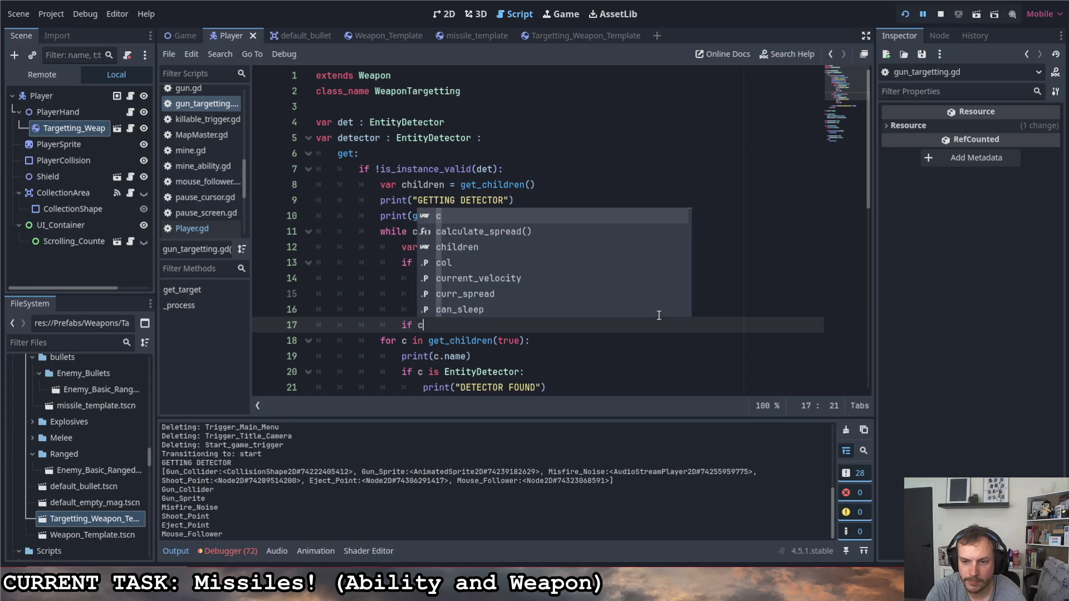
{"action": "type", "text": ".get"}
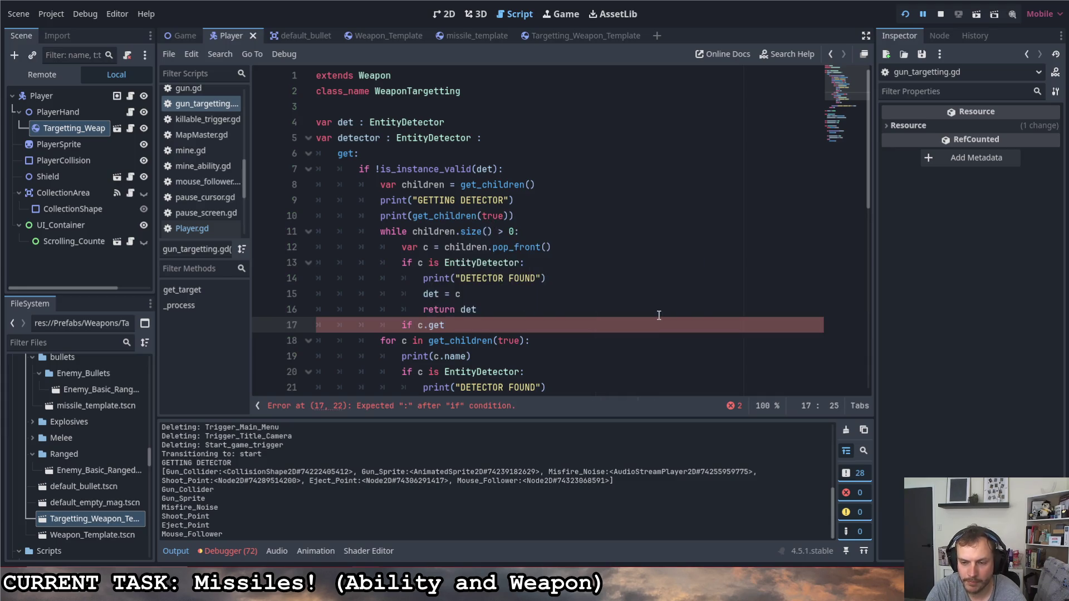
{"action": "type", "text": "_children()"}
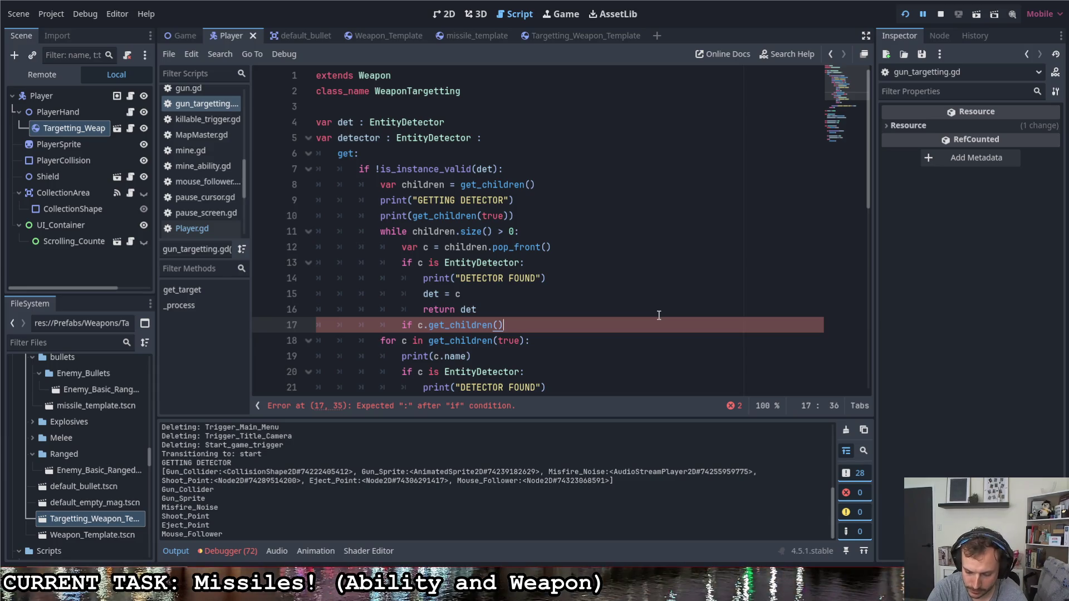
{"action": "type", "text": ".size > "}
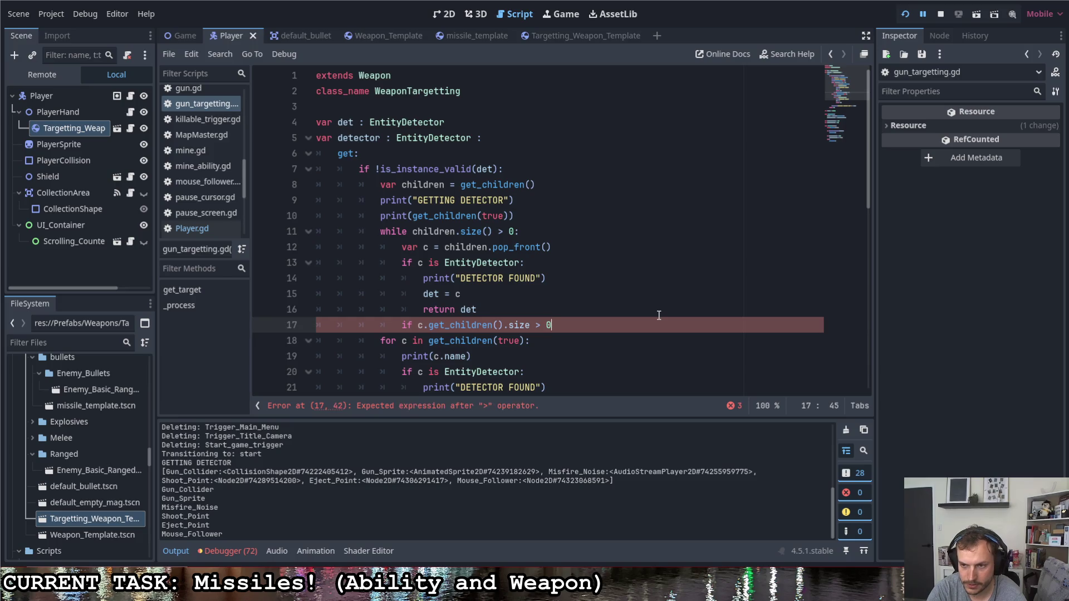
{"action": "type", "text": "0L"}
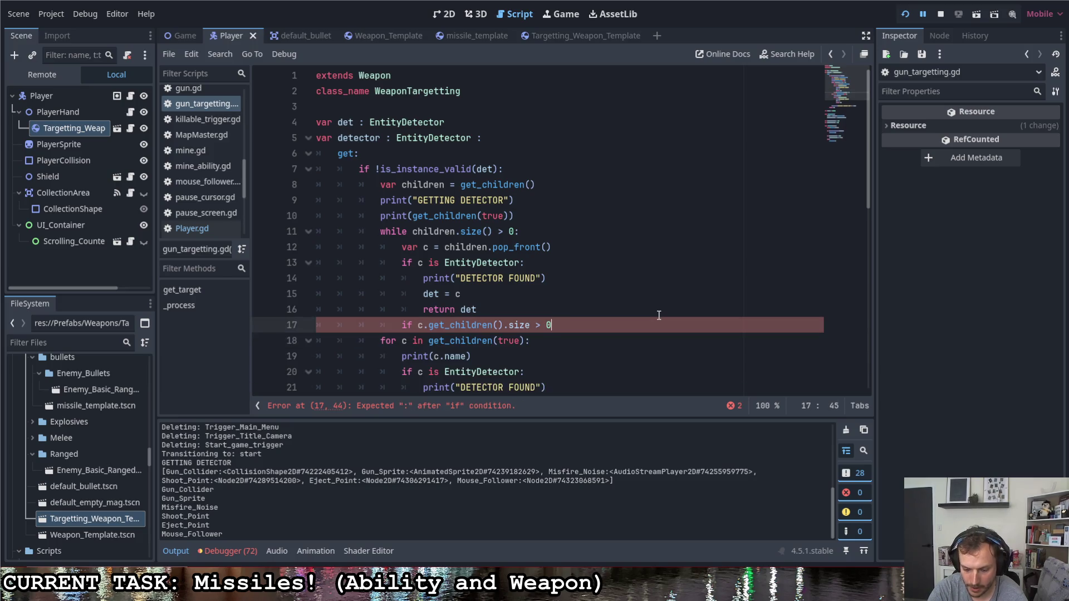
{"action": "type", "text": ":"}
{"action": "key", "text": "Return"}
{"action": "type", "text": "chi"}
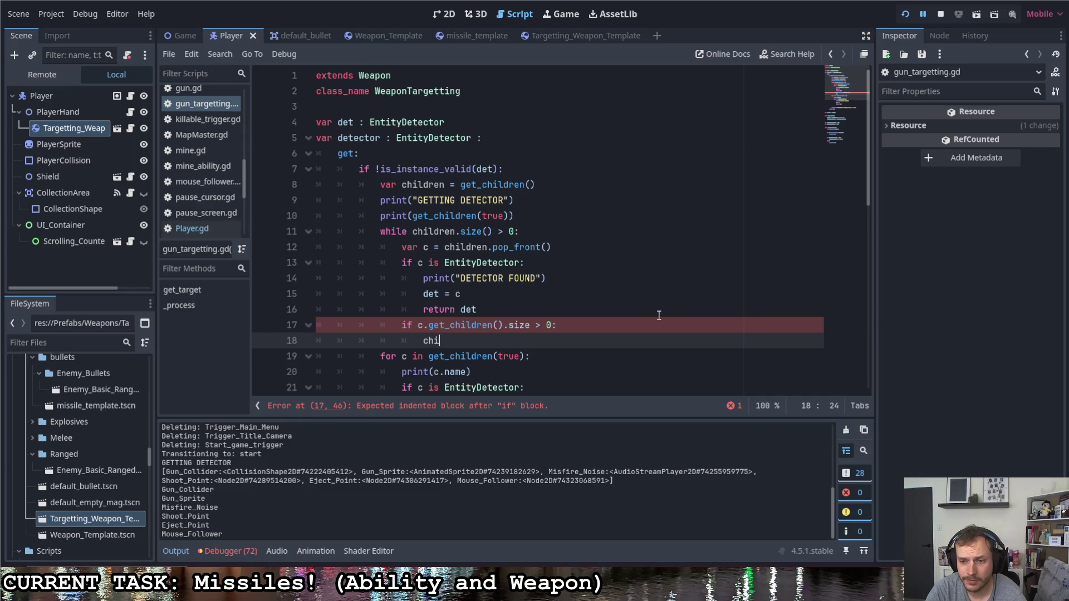
{"action": "type", "text": "ldren."}
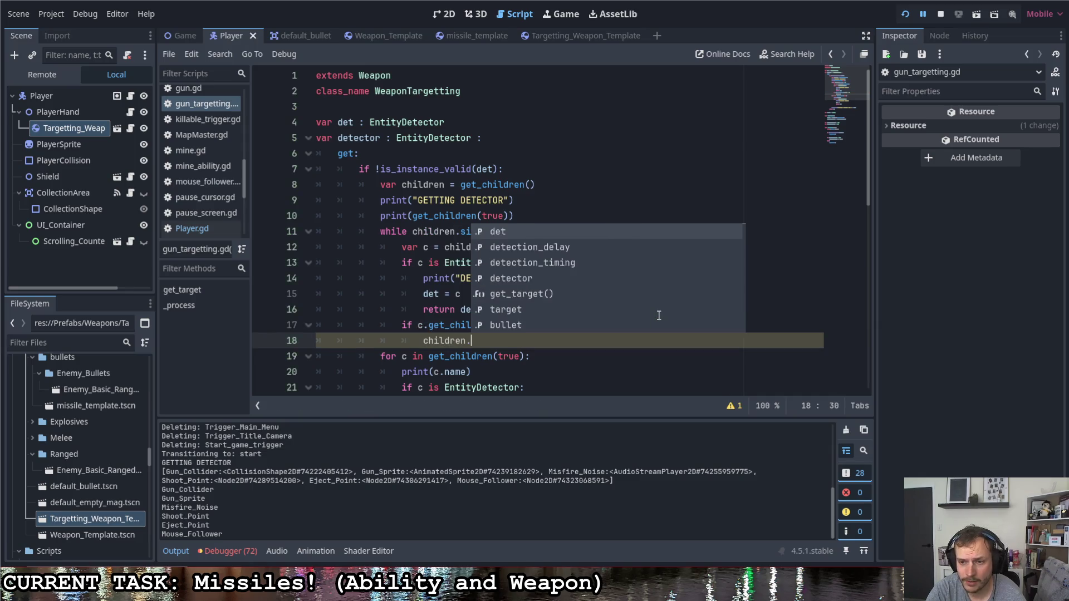
{"action": "key", "text": "Down"}
{"action": "key", "text": "Down"}
{"action": "key", "text": "Down"}
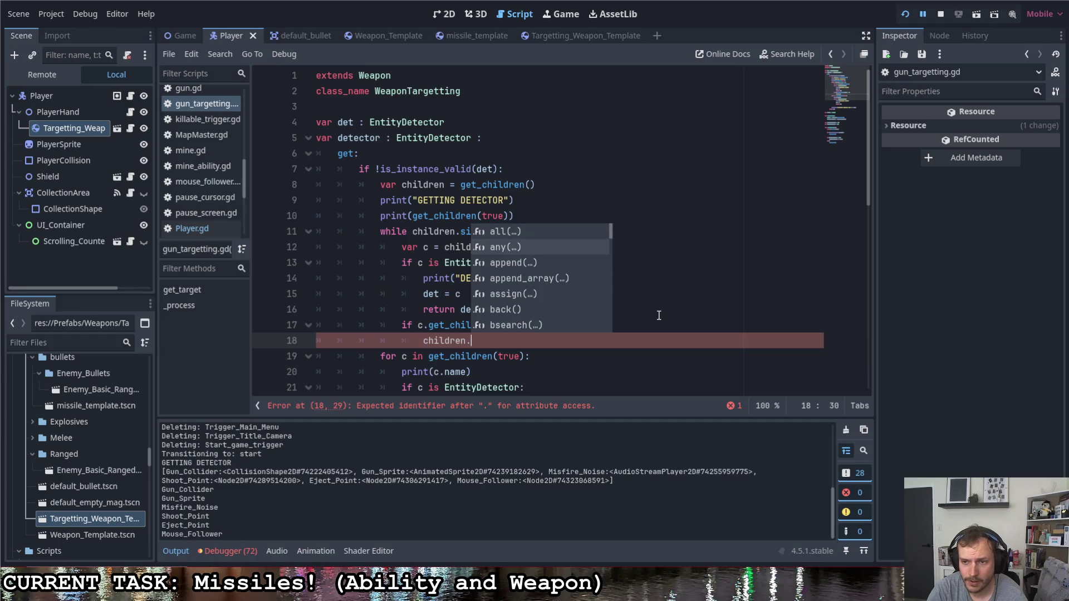
{"action": "key", "text": "Return"}
{"action": "type", "text": "c.get_child"}
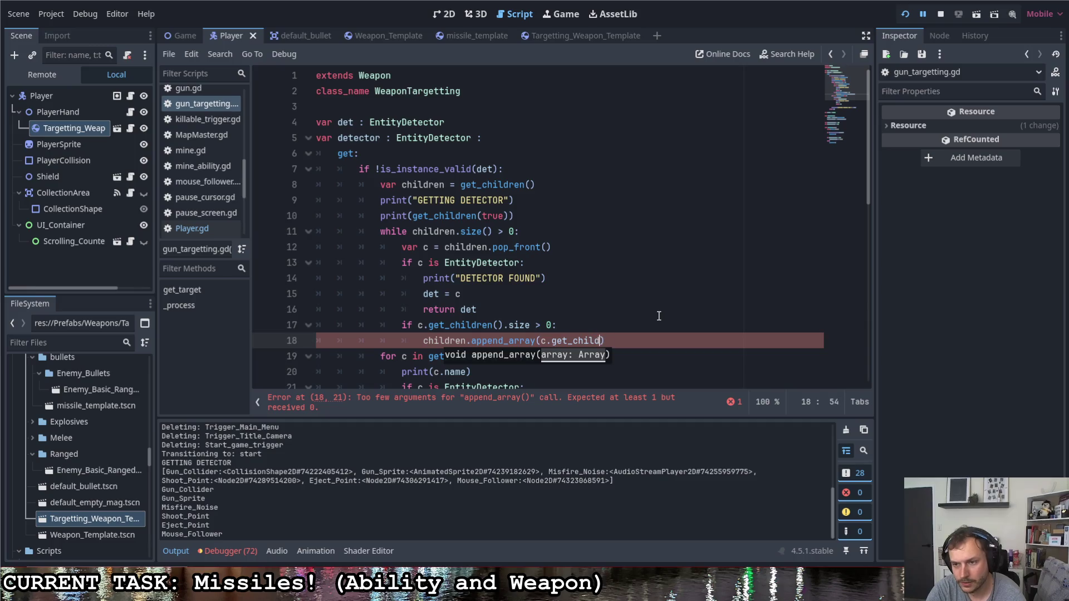
{"action": "type", "text": "ren()"}
{"action": "key", "text": "End"}
{"action": "key", "text": "Return"}
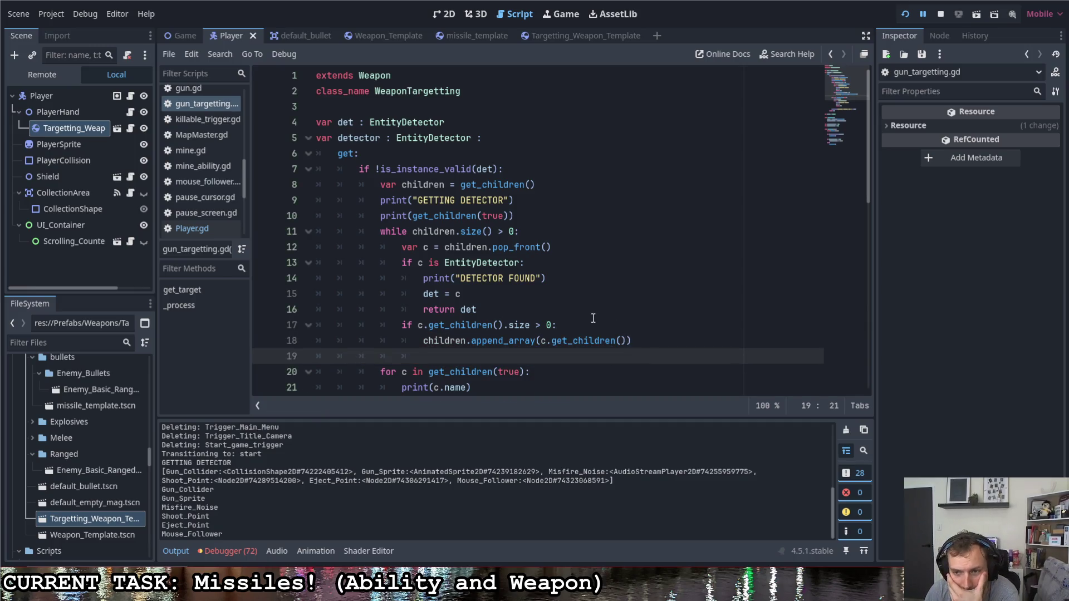
- Delete the old for-loop search block and add blank lines after pop_front and return det
{"action": "left_click", "coordinate": [567, 250]}
{"action": "scroll", "coordinate": [512, 283], "scroll_direction": "down", "scroll_amount": 2}
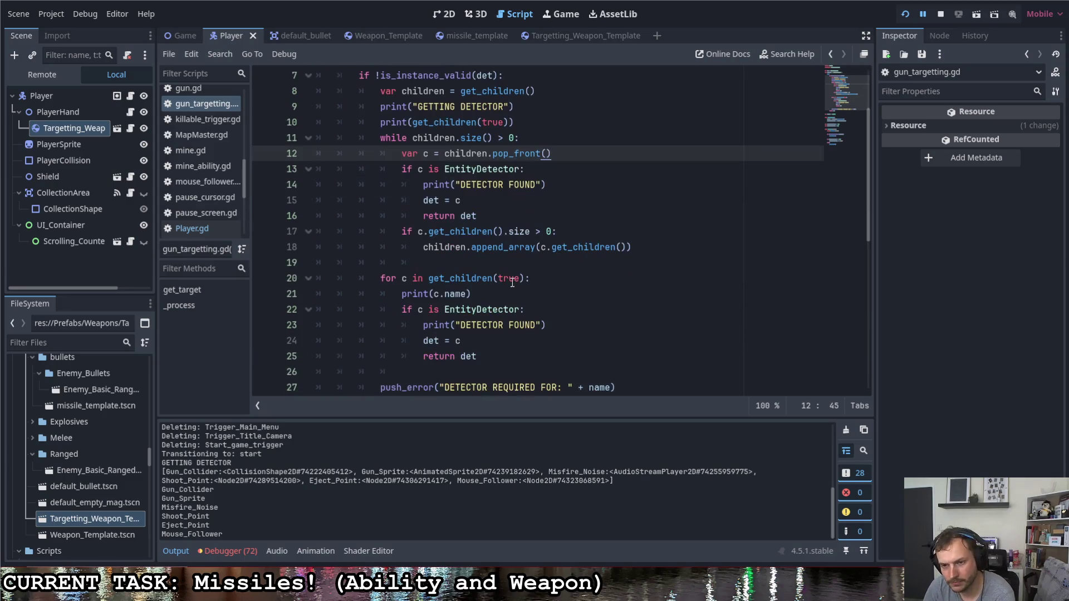
{"action": "mouse_move", "coordinate": [381, 278]}
{"action": "left_mouse_down"}
{"action": "mouse_move", "coordinate": [503, 359]}
{"action": "mouse_move", "coordinate": [389, 340]}
{"action": "mouse_move", "coordinate": [289, 292]}
{"action": "mouse_move", "coordinate": [289, 278]}
{"action": "left_mouse_up"}
{"action": "key", "text": "BackSpace"}
{"action": "key", "text": "BackSpace"}
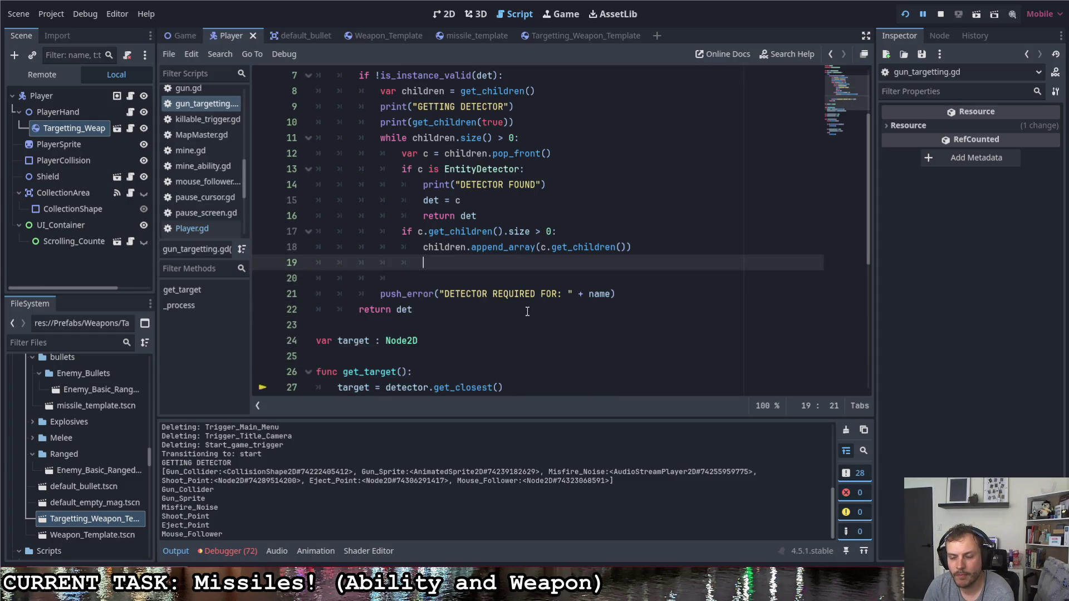
{"action": "key", "text": "BackSpace"}
{"action": "key", "text": "BackSpace"}
{"action": "key", "text": "BackSpace"}
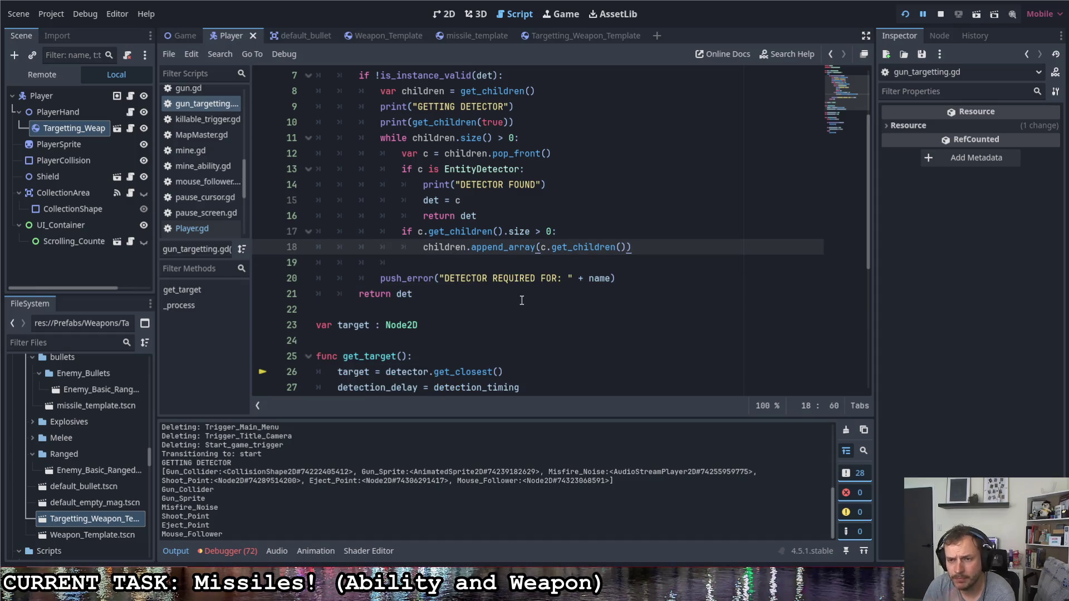
{"action": "scroll", "coordinate": [521, 293], "scroll_direction": "up", "scroll_amount": 1}
{"action": "left_click", "coordinate": [565, 198]}
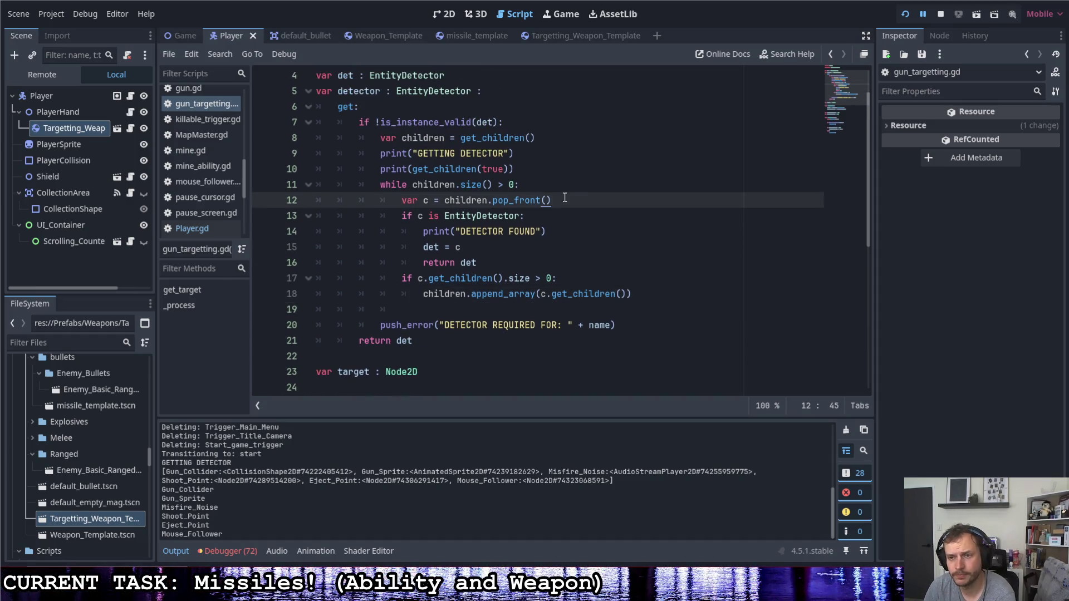
{"action": "key", "text": "Return"}
{"action": "left_click", "coordinate": [547, 279]}
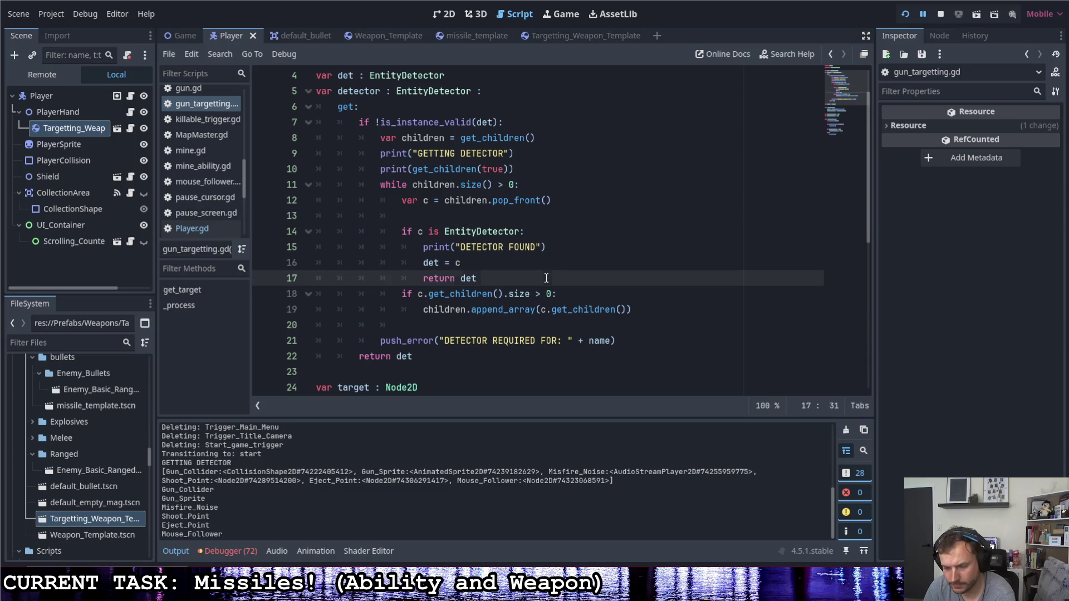
{"action": "key", "text": "Return"}
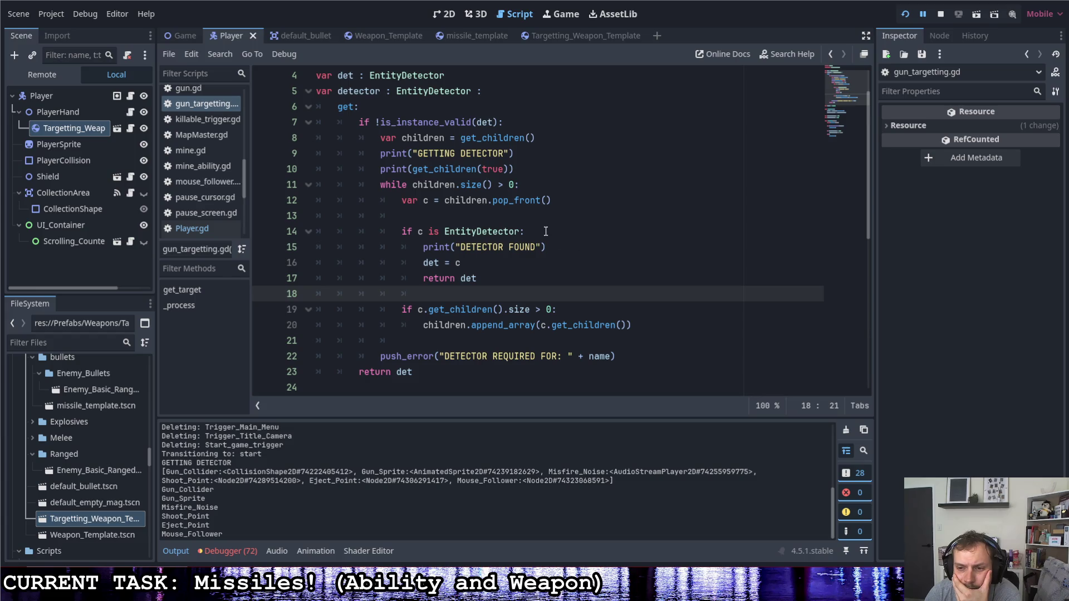
- Remove the three debug prints: get_children(true), GETTING DETECTOR and DETECTOR FOUND
{"action": "left_click", "coordinate": [516, 170]}
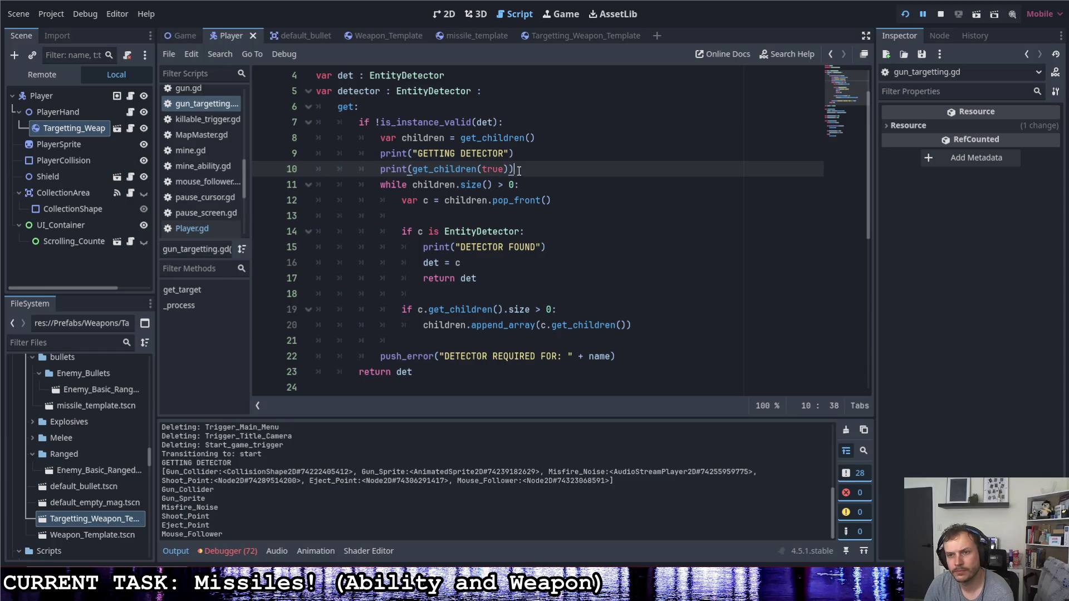
{"action": "triple_click", "coordinate": [536, 169]}
{"action": "key", "text": "BackSpace"}
{"action": "key", "text": "BackSpace"}
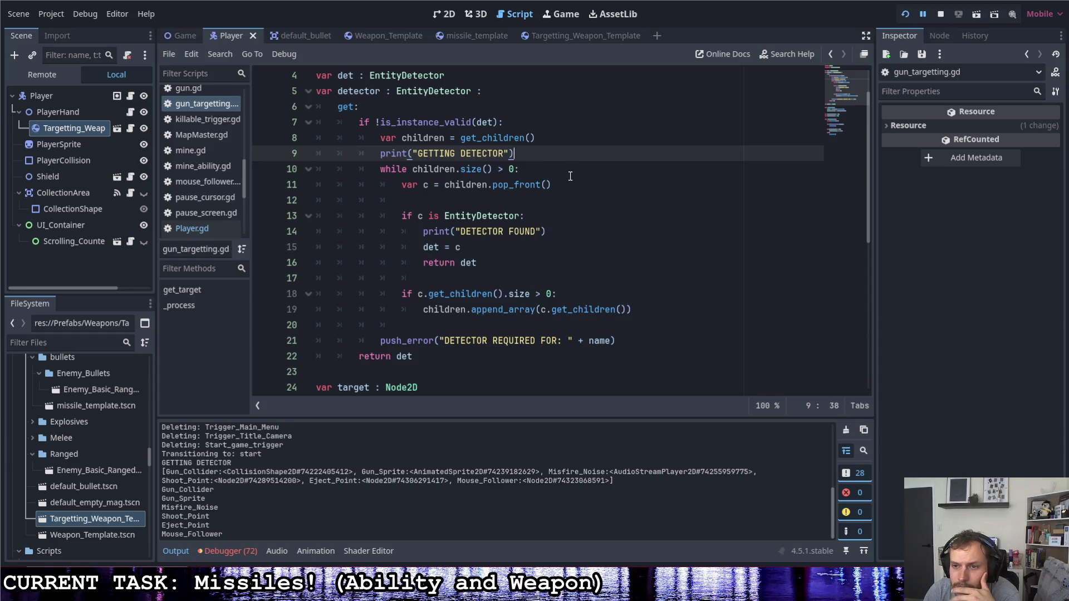
{"action": "triple_click", "coordinate": [544, 157]}
{"action": "key", "text": "BackSpace"}
{"action": "key", "text": "BackSpace"}
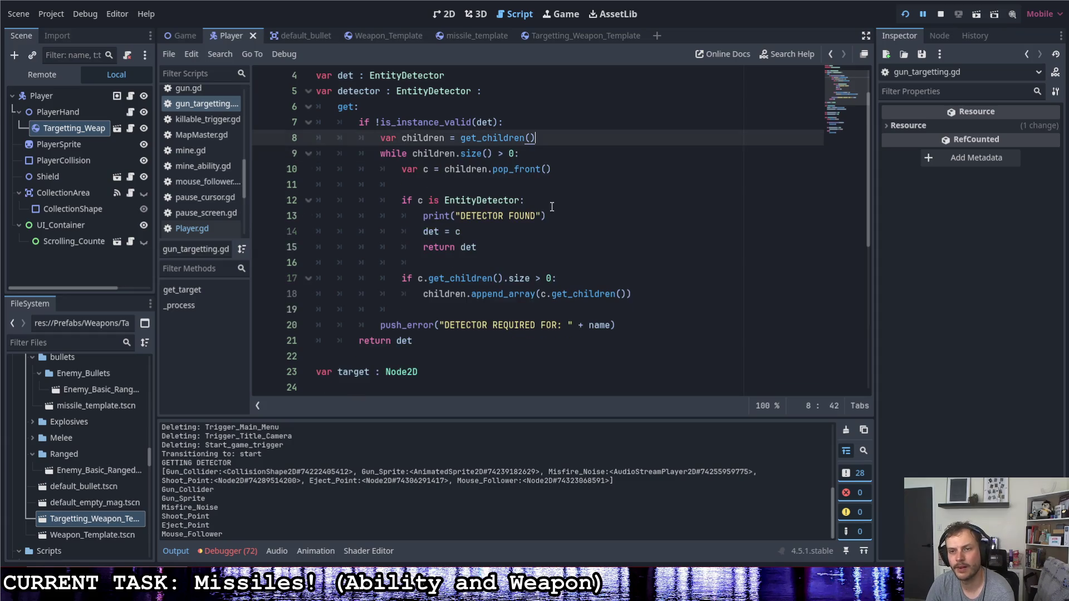
{"action": "key", "text": "Down"}
{"action": "key", "text": "Down"}
{"action": "key", "text": "Down"}
{"action": "triple_click", "coordinate": [376, 214]}
{"action": "key", "text": "BackSpace"}
{"action": "key", "text": "BackSpace"}
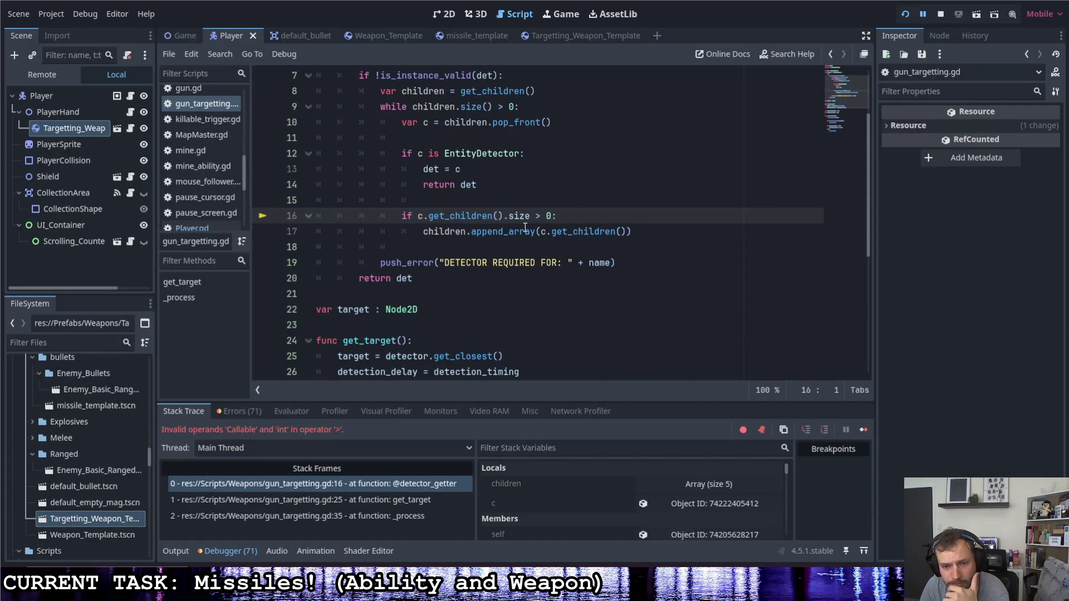
- Change size to size() on line 16 of gun_targetting.gd and relaunch the game with F5
{"action": "left_click", "coordinate": [531, 216]}
{"action": "type", "text": "()"}
{"action": "key", "text": "End"}
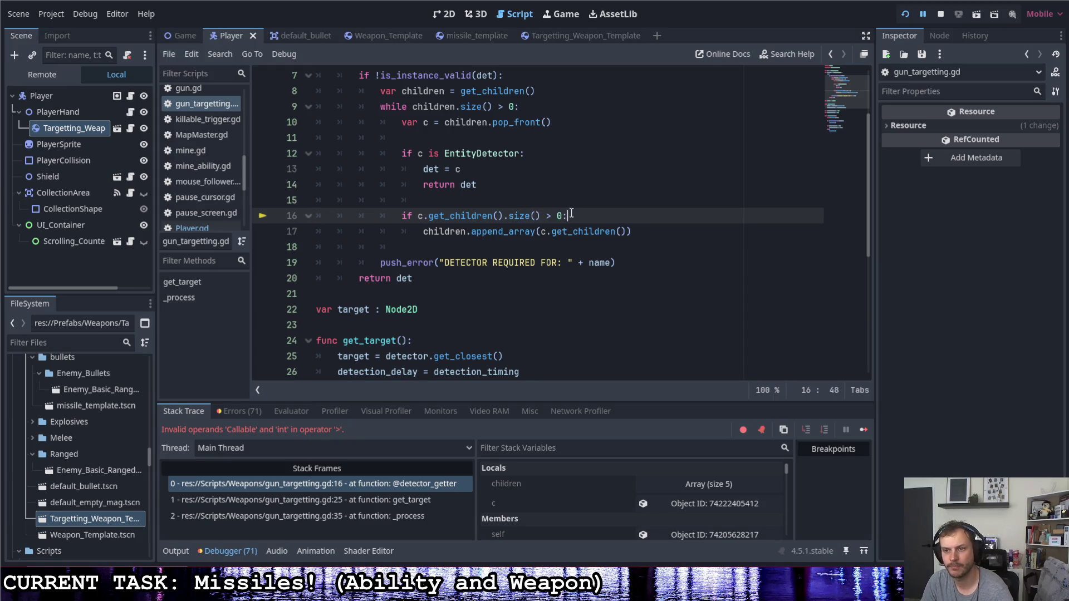
{"action": "key", "text": "F5"}
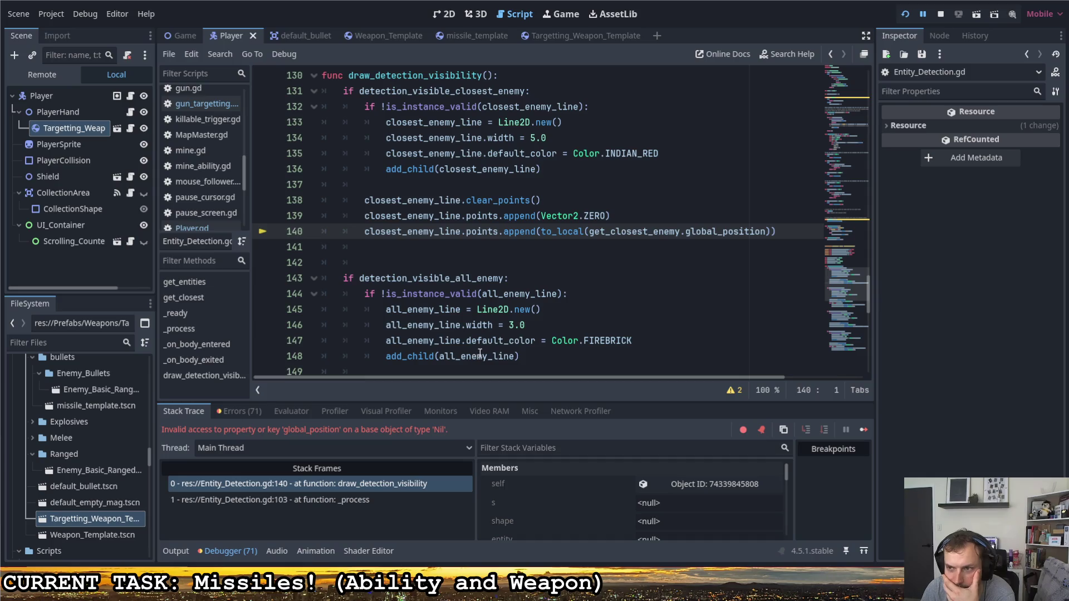
- Start an if check with get_closest_enemy above line 141, then discard the unfinished line
{"action": "scroll", "coordinate": [546, 334], "scroll_direction": "up", "scroll_amount": 1}
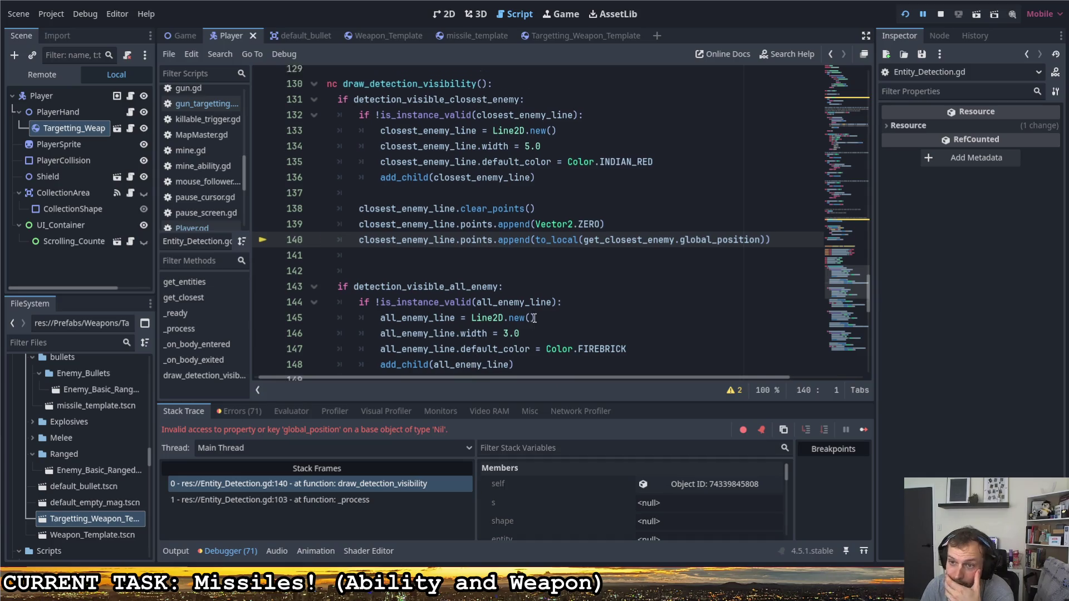
{"action": "scroll", "coordinate": [549, 307], "scroll_direction": "up", "scroll_amount": 1}
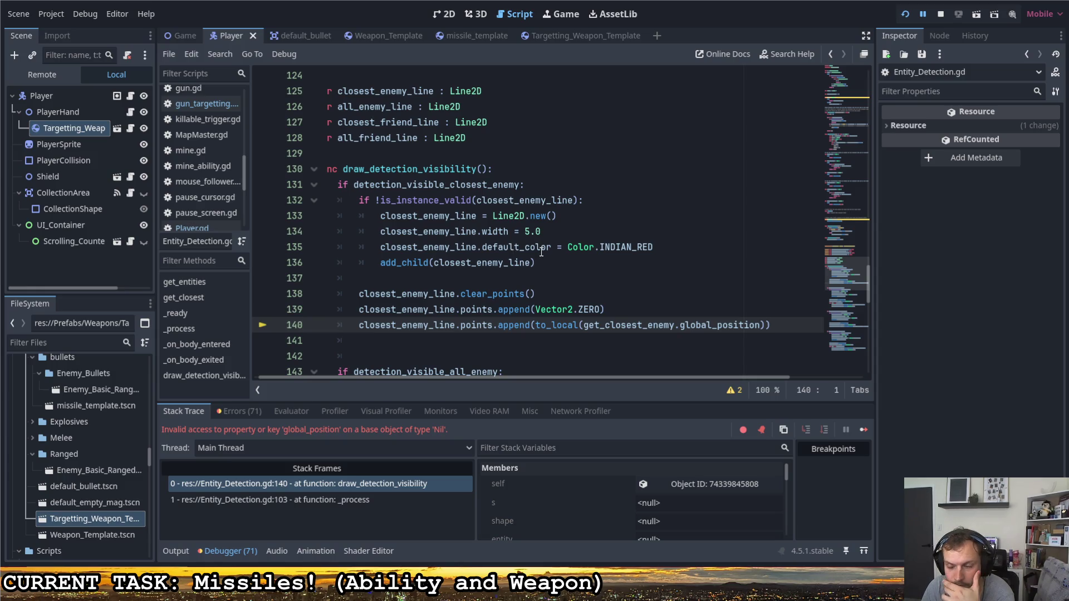
{"action": "left_click", "coordinate": [617, 308]}
{"action": "key", "text": "Return"}
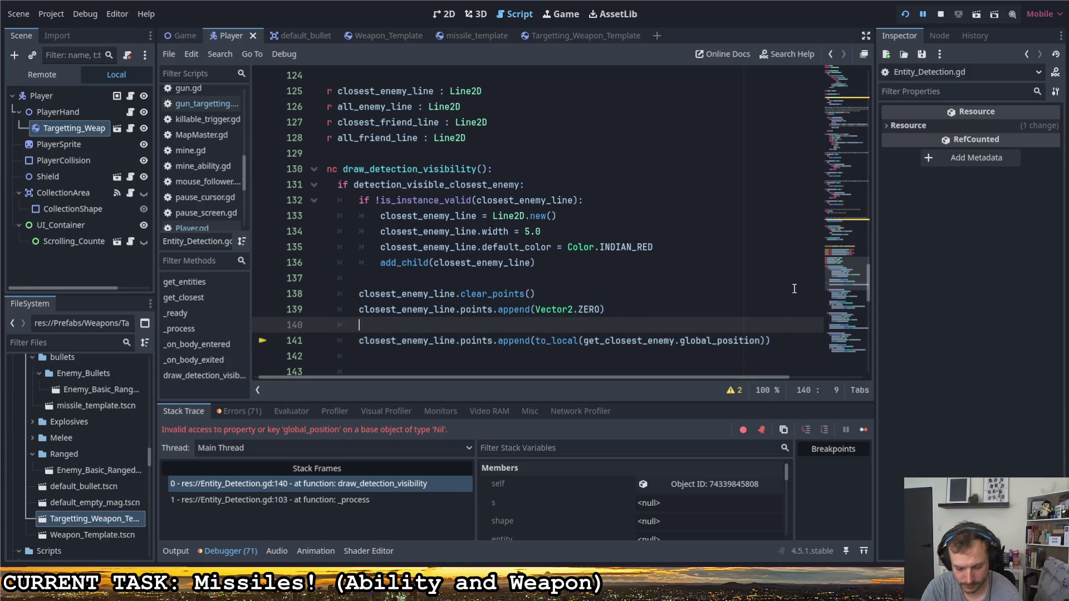
{"action": "type", "text": "if"}
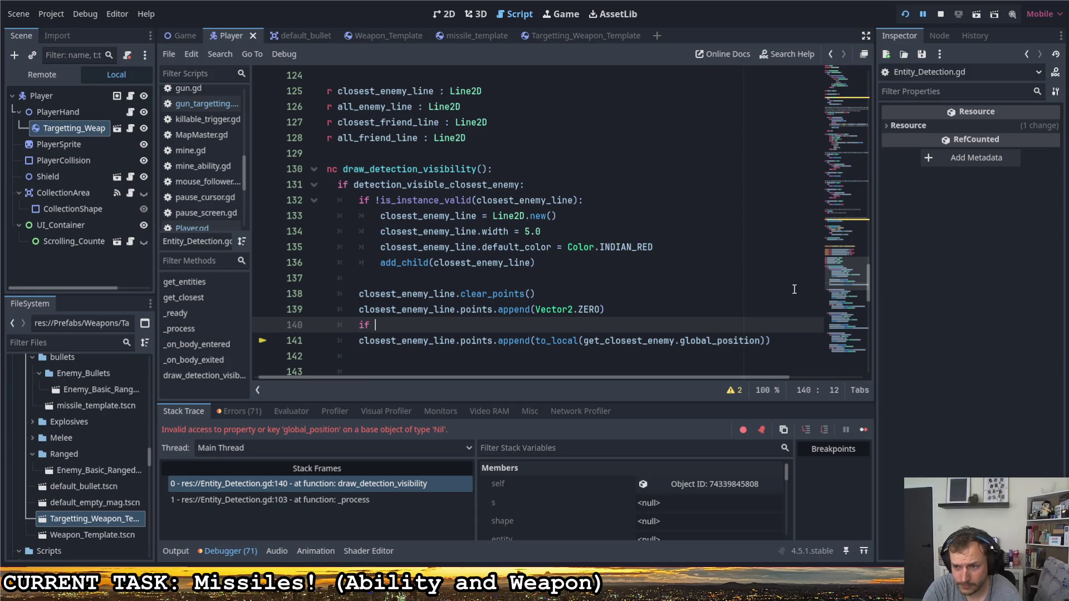
{"action": "left_click_drag", "start_coordinate": [584, 345], "coordinate": [677, 345]}
{"action": "middle_click", "coordinate": [536, 325]}
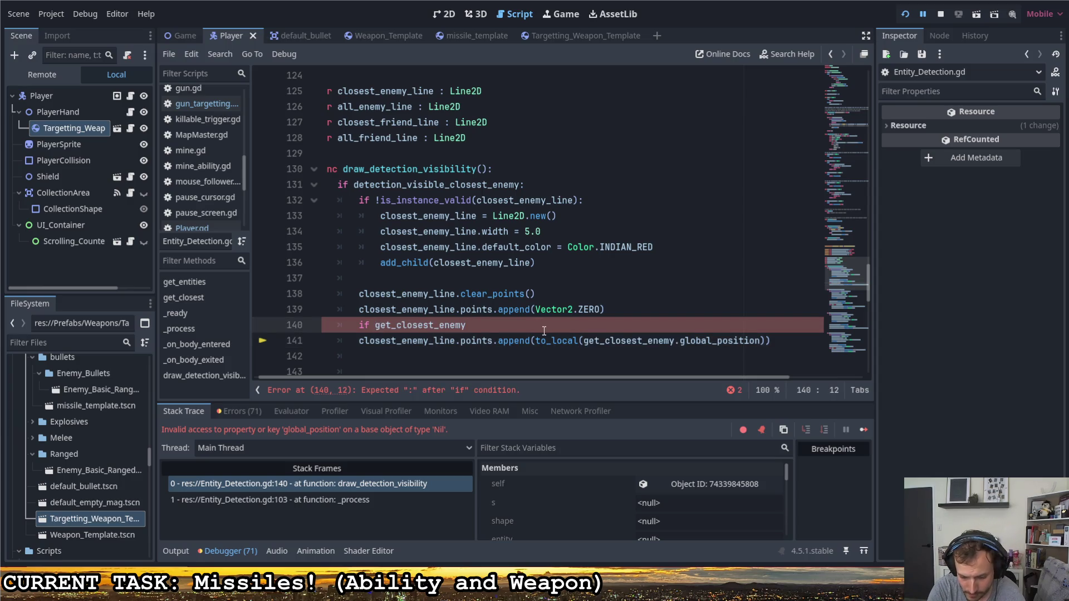
{"action": "type", "text": "is_inst"}
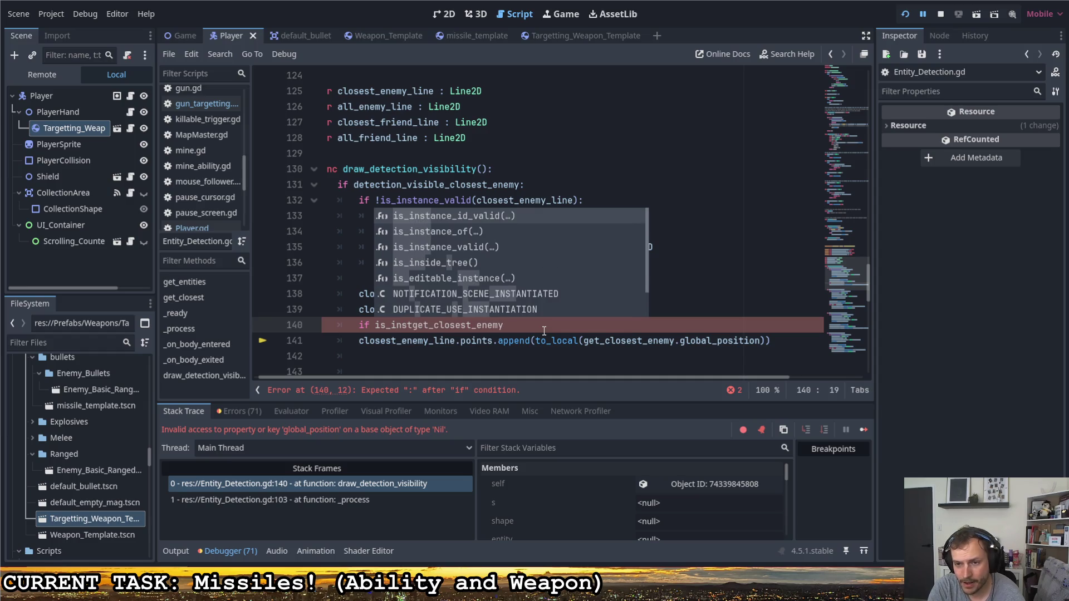
{"action": "key", "text": "BackSpace"}
{"action": "key", "text": "BackSpace"}
{"action": "key", "text": "BackSpace"}
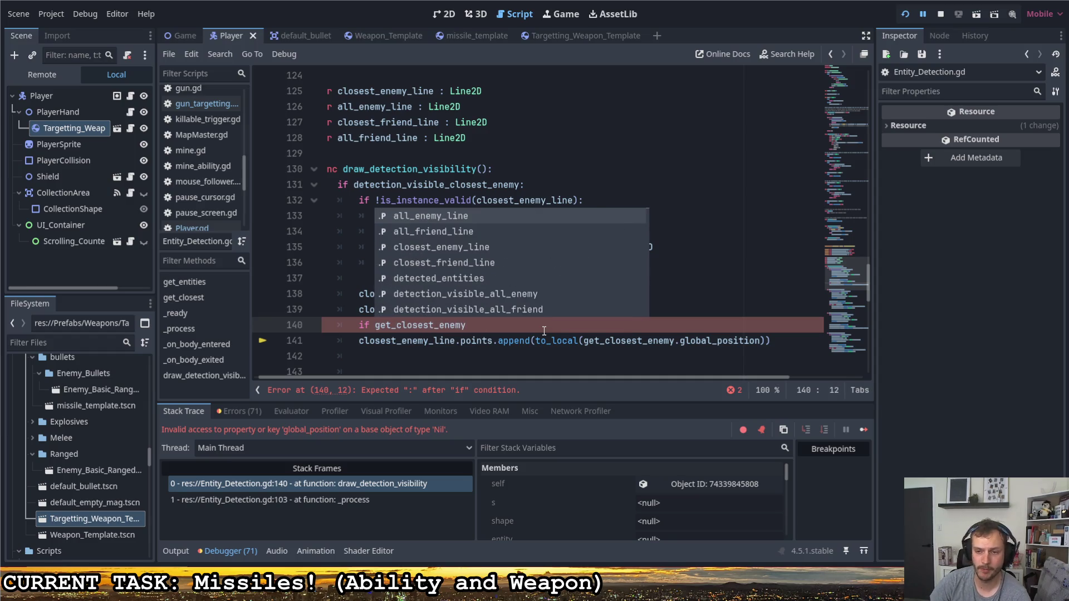
{"action": "key", "text": "Escape"}
{"action": "left_click_drag", "start_coordinate": [501, 325], "coordinate": [286, 325]}
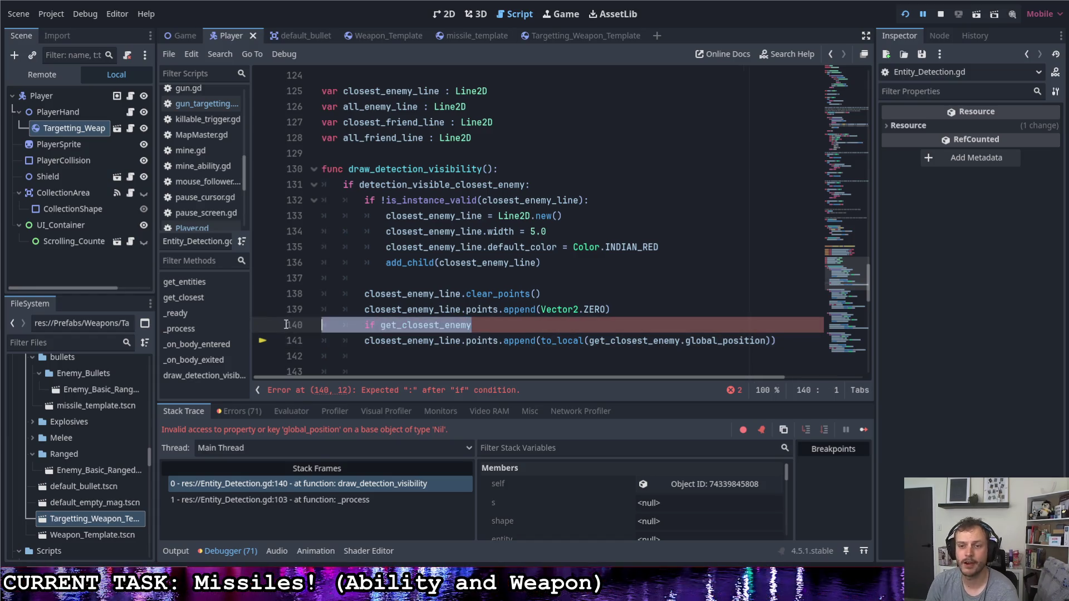
{"action": "key", "text": "BackSpace"}
{"action": "key", "text": "BackSpace"}
{"action": "left_click_drag", "start_coordinate": [589, 326], "coordinate": [654, 328]}
{"action": "scroll", "coordinate": [646, 338], "scroll_direction": "down", "scroll_amount": 5}
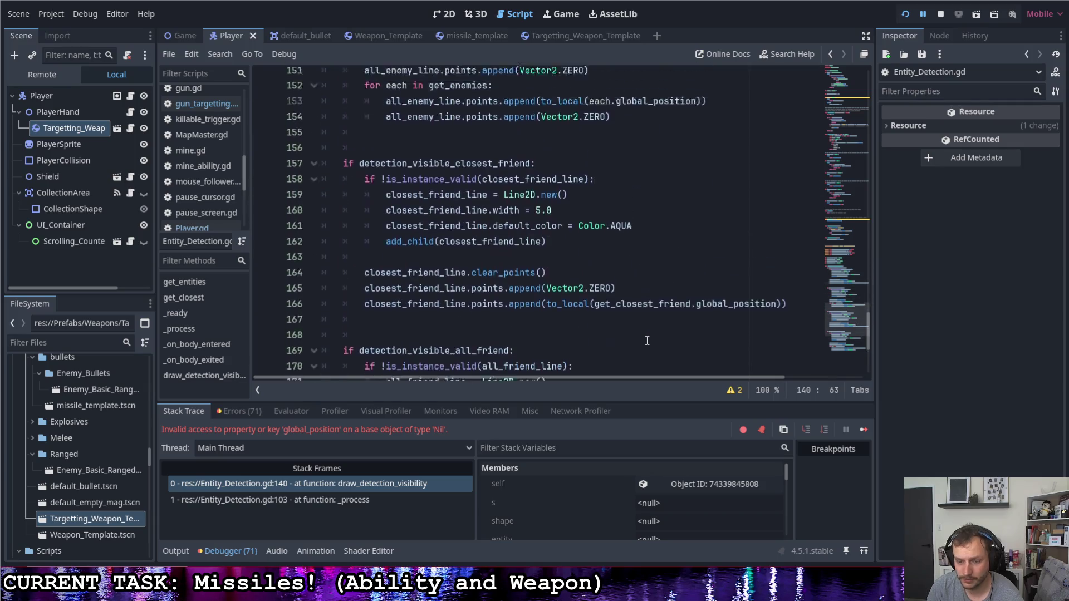
{"action": "scroll", "coordinate": [652, 333], "scroll_direction": "up", "scroll_amount": 6}
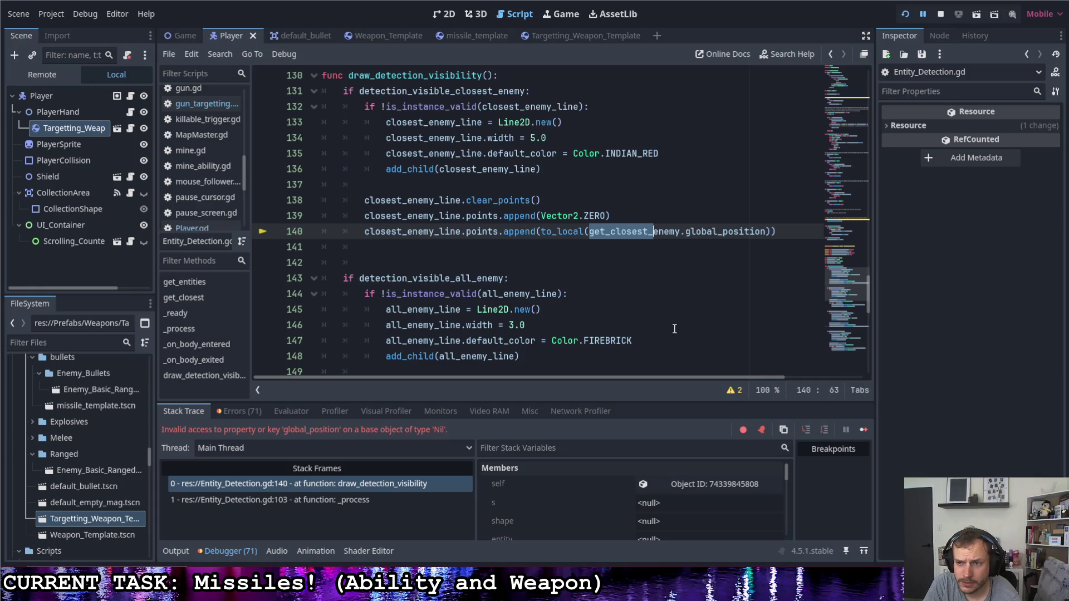
- Wrap the closest-enemy points.append in 'if is_instance_valid(get_closest_enemy):' on line 140
{"action": "key", "text": "Up"}
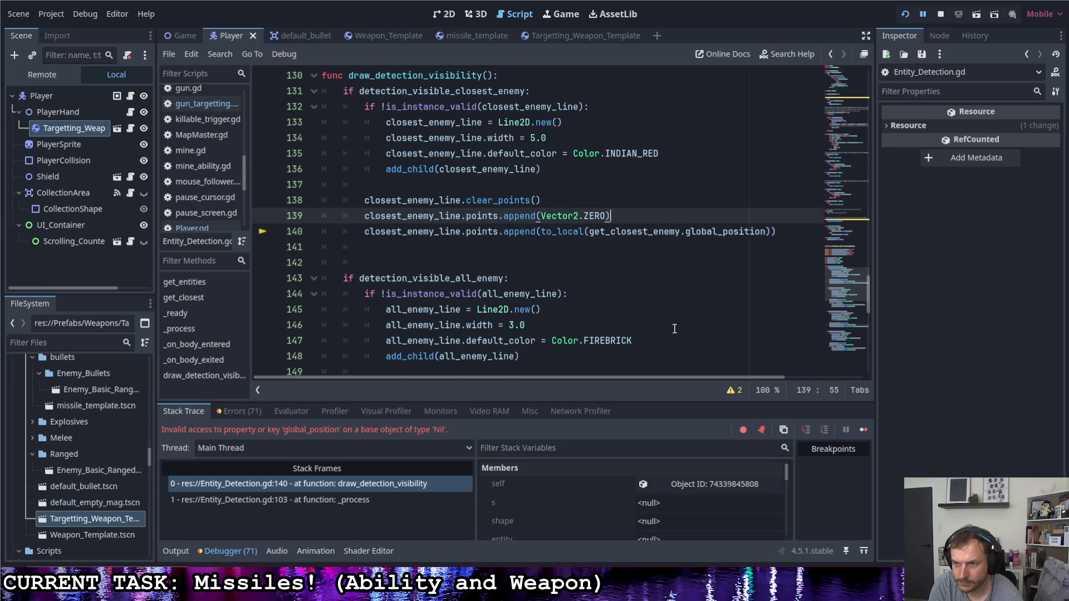
{"action": "key", "text": "Return"}
{"action": "type", "text": "if"}
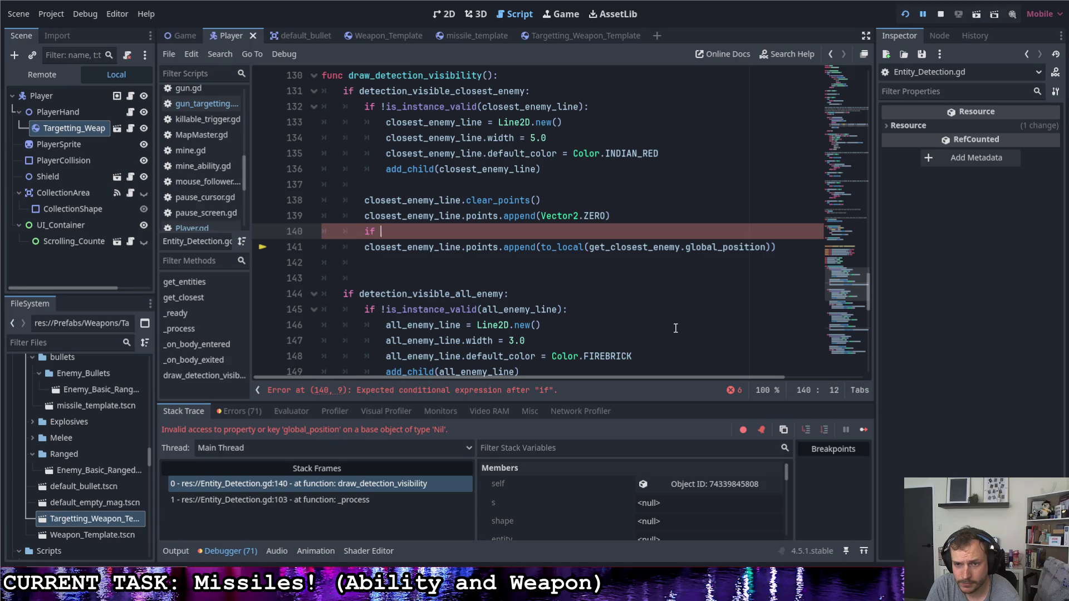
{"action": "key", "text": "Down"}
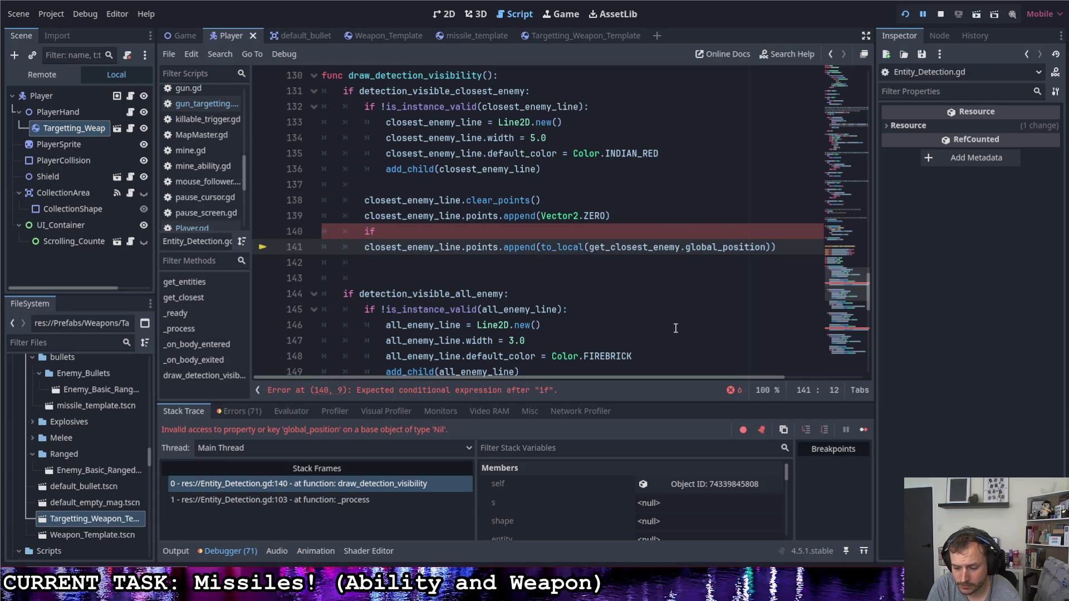
{"action": "key", "text": "End"}
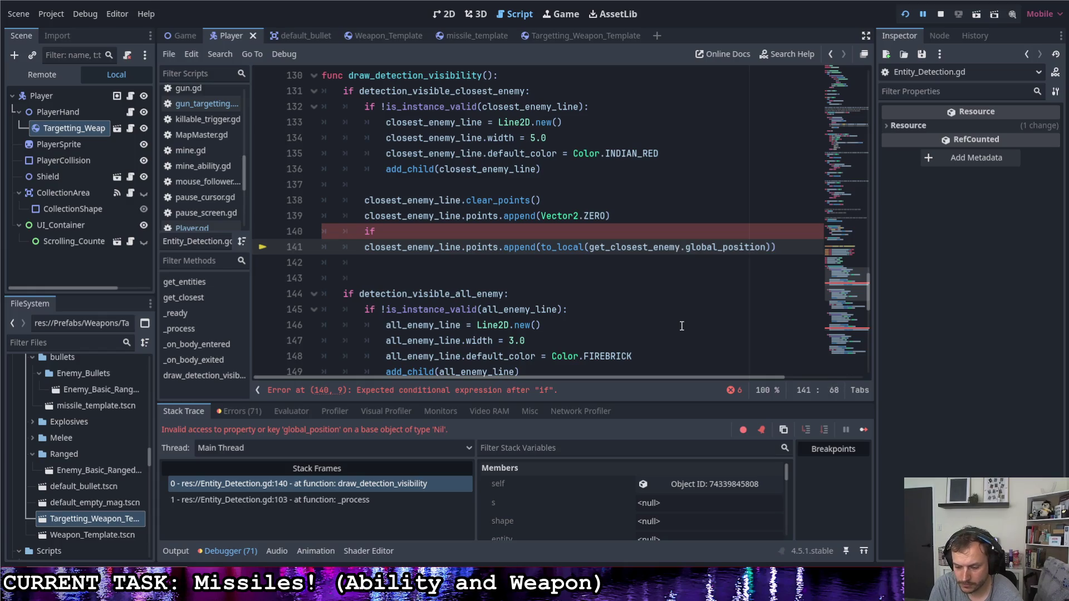
{"action": "key", "text": "shift+Home"}
{"action": "key", "text": "shift+Right"}
{"action": "key", "text": "shift+Right"}
{"action": "key", "text": "shift+Right"}
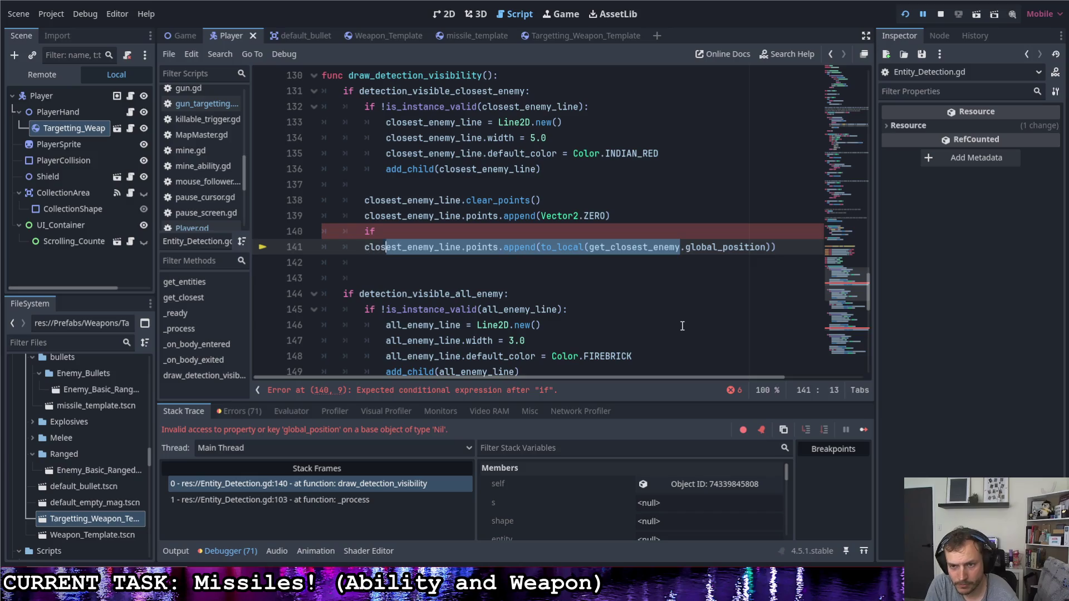
{"action": "key", "text": "shift+Right"}
{"action": "key", "text": "shift+Right"}
{"action": "key", "text": "shift+Right"}
{"action": "key", "text": "ctrl+c"}
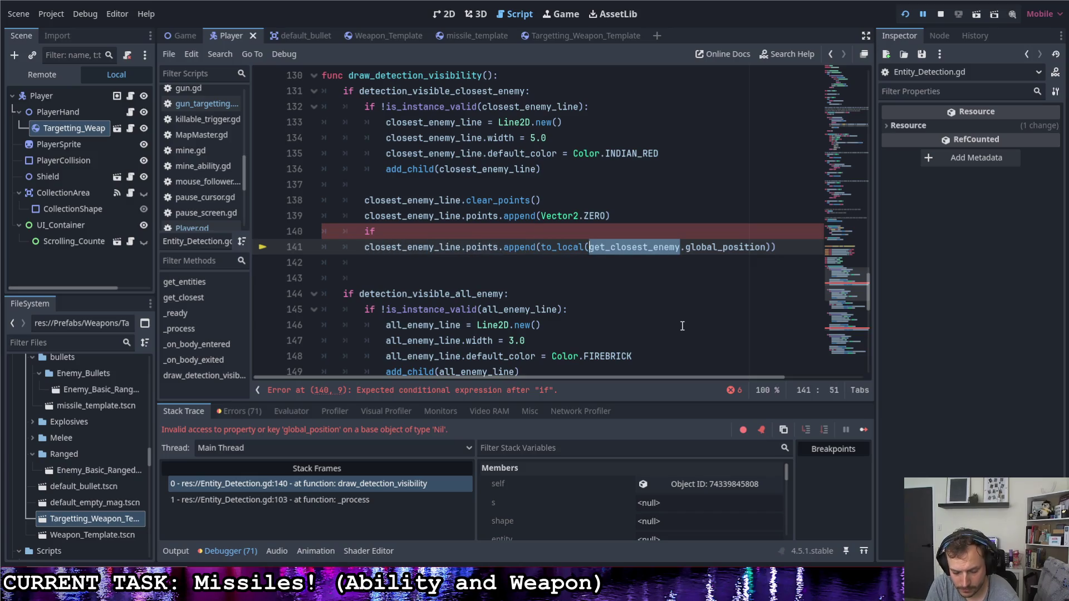
{"action": "key", "text": "Up"}
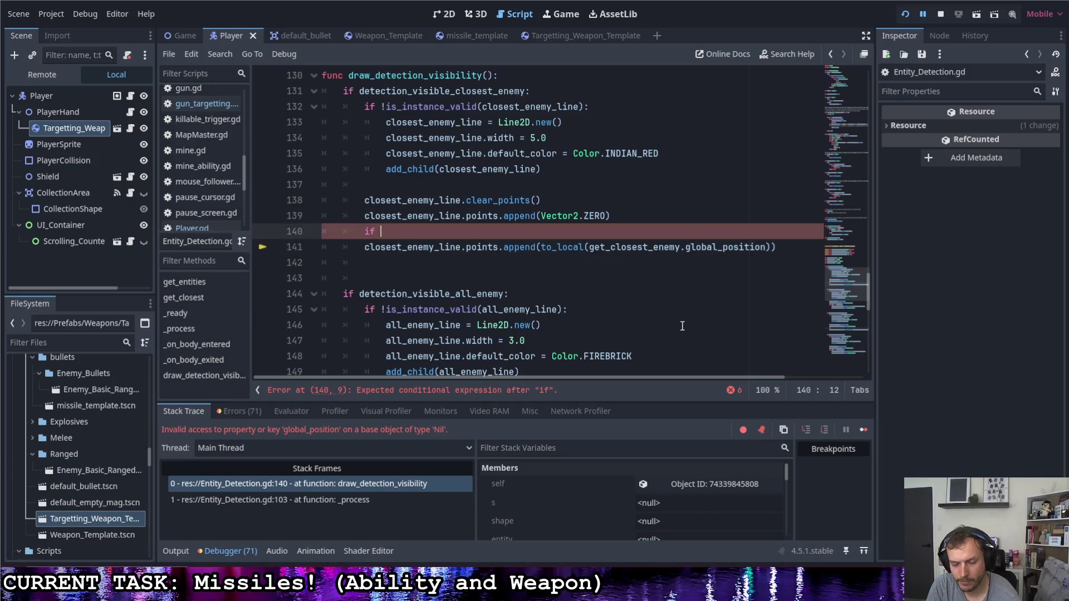
{"action": "key", "text": "ctrl+v"}
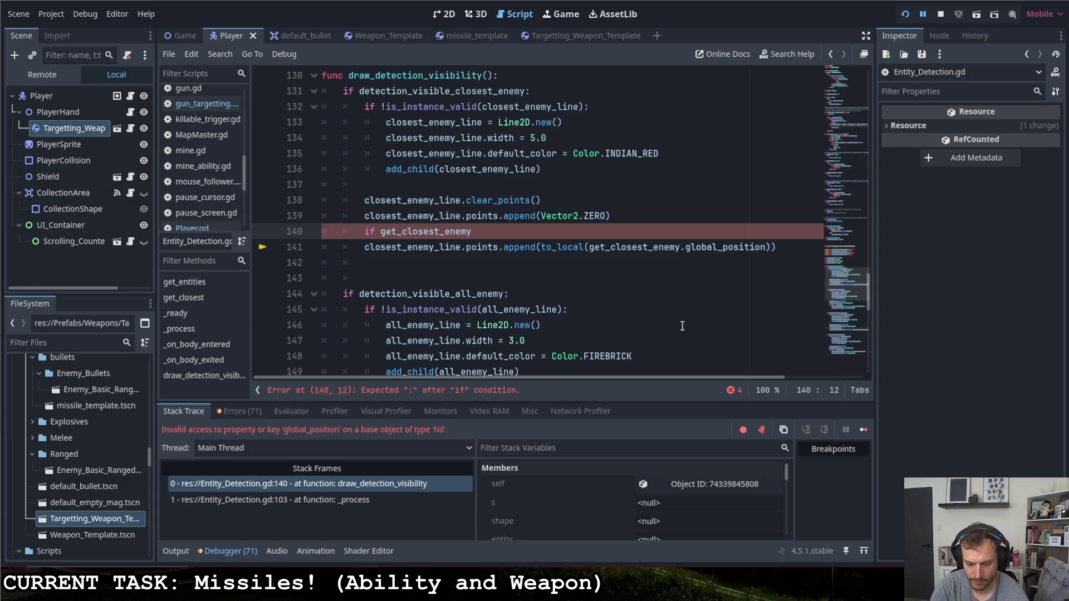
{"action": "type", "text": "is_instanv"}
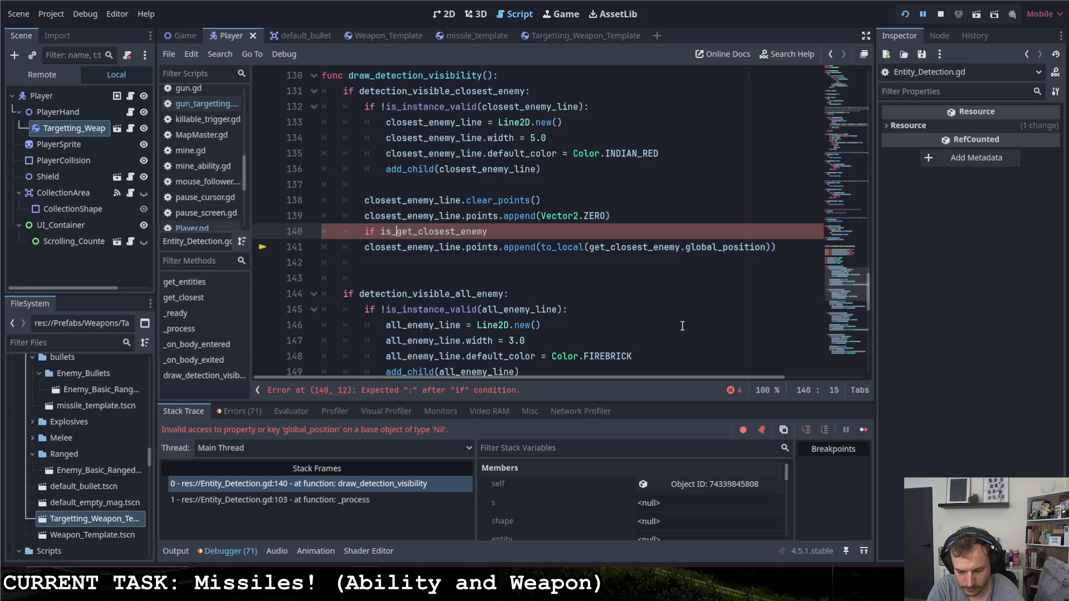
{"action": "key", "text": "BackSpace"}
{"action": "type", "text": "ce_"}
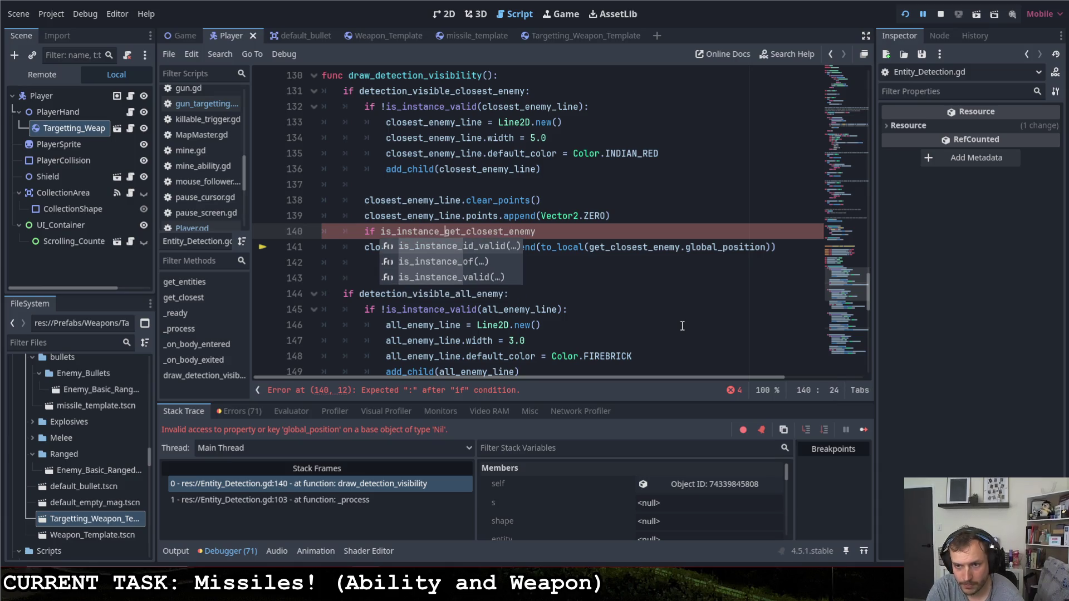
{"action": "type", "text": "valid("}
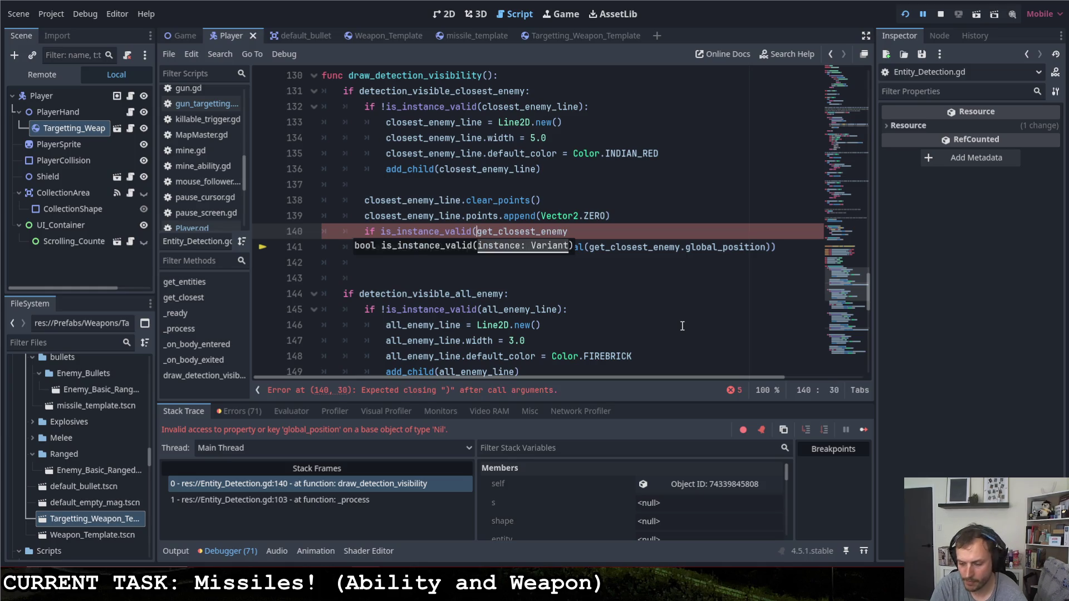
{"action": "key", "text": "End"}
{"action": "type", "text": ")"}
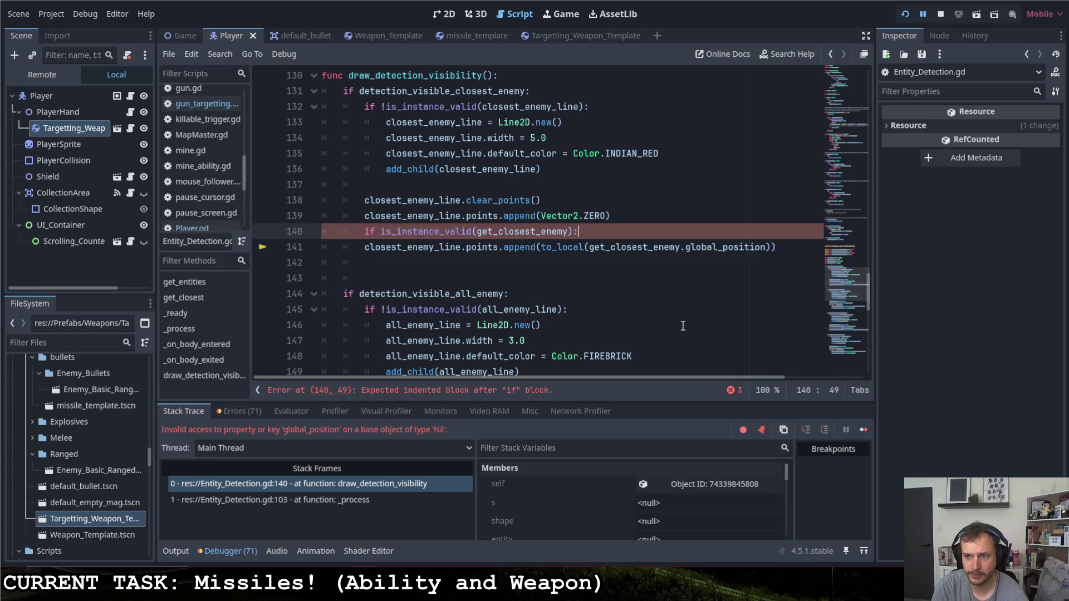
{"action": "key", "text": "Right"}
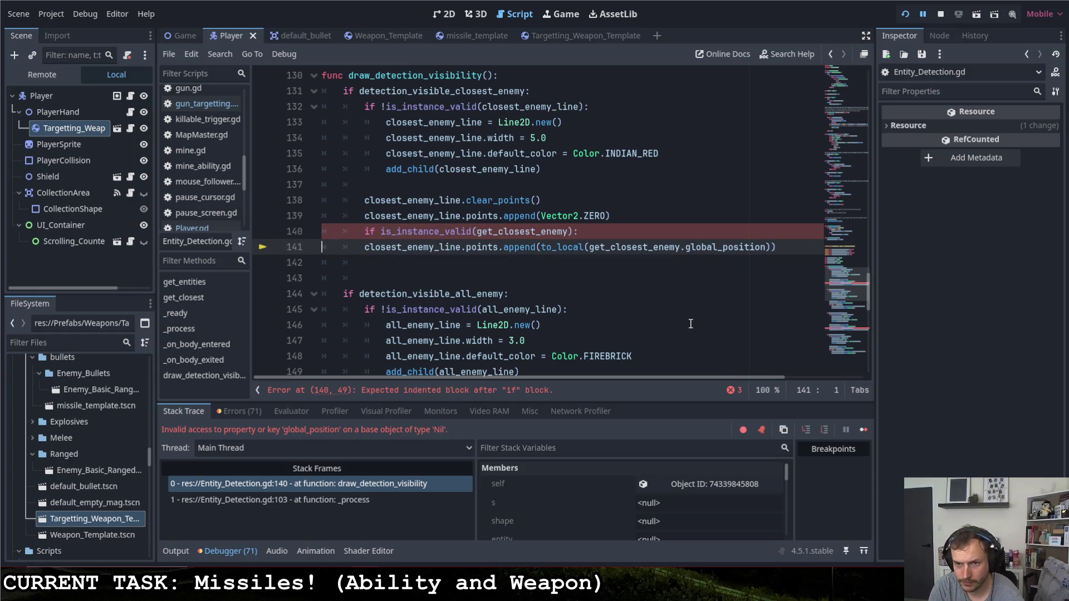
{"action": "key", "text": "Tab"}
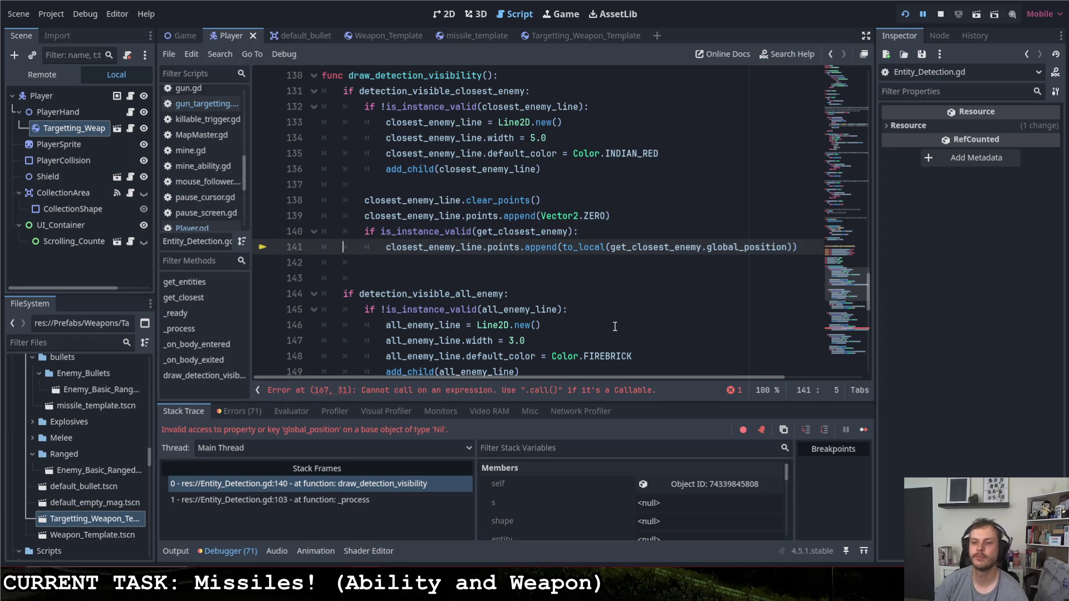
- Remove the extra parentheses from the closest-friend check on line 167, save, and rerun the game
{"action": "scroll", "coordinate": [614, 326], "scroll_direction": "down", "scroll_amount": 5}
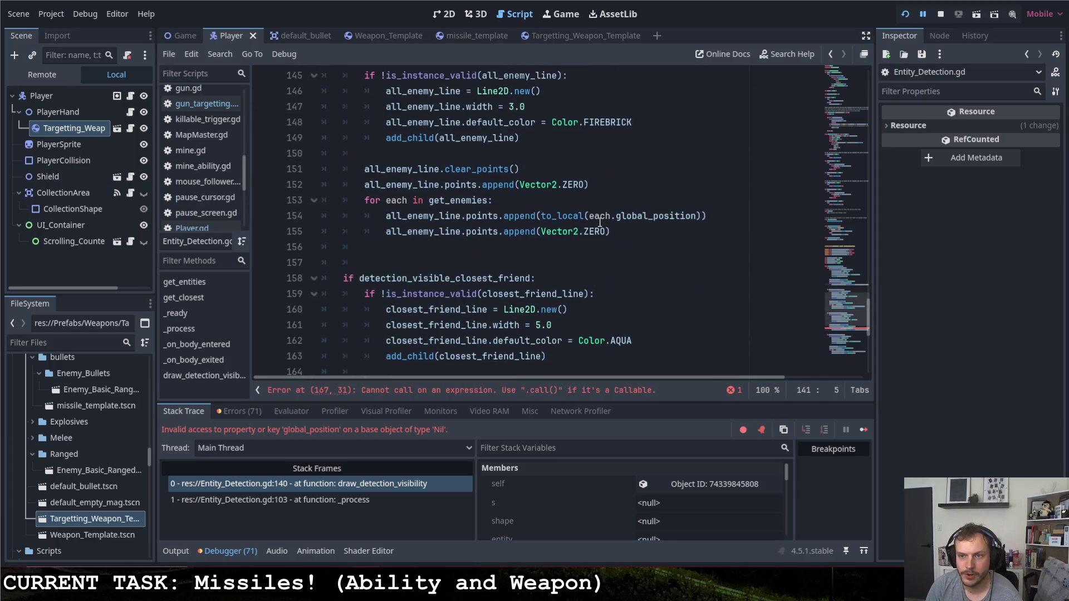
{"action": "scroll", "coordinate": [601, 216], "scroll_direction": "down", "scroll_amount": 5}
{"action": "scroll", "coordinate": [590, 216], "scroll_direction": "up", "scroll_amount": 1}
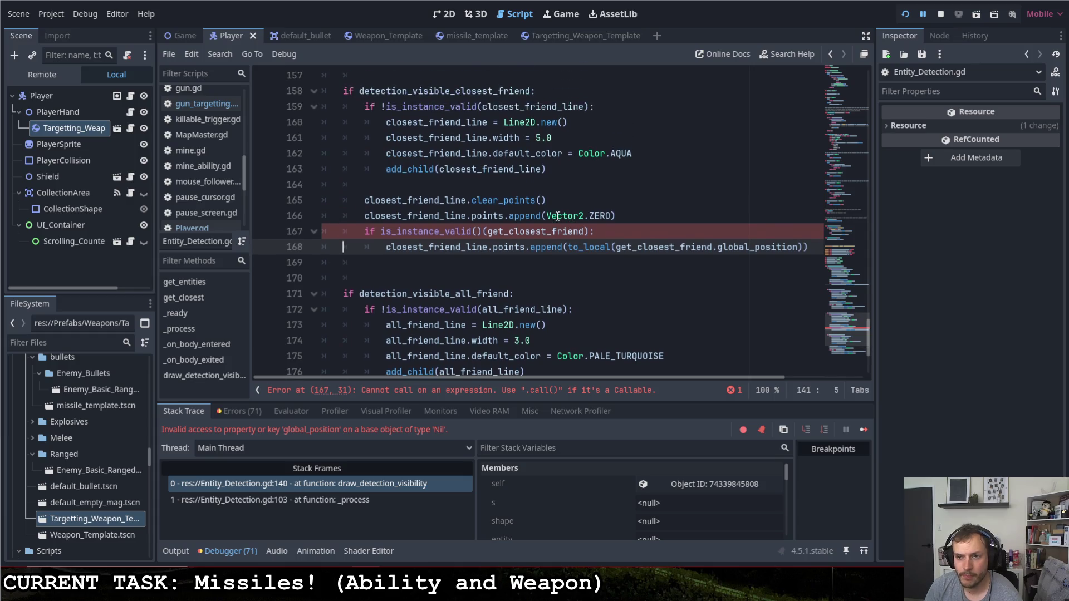
{"action": "left_click", "coordinate": [482, 232]}
{"action": "key", "text": "BackSpace"}
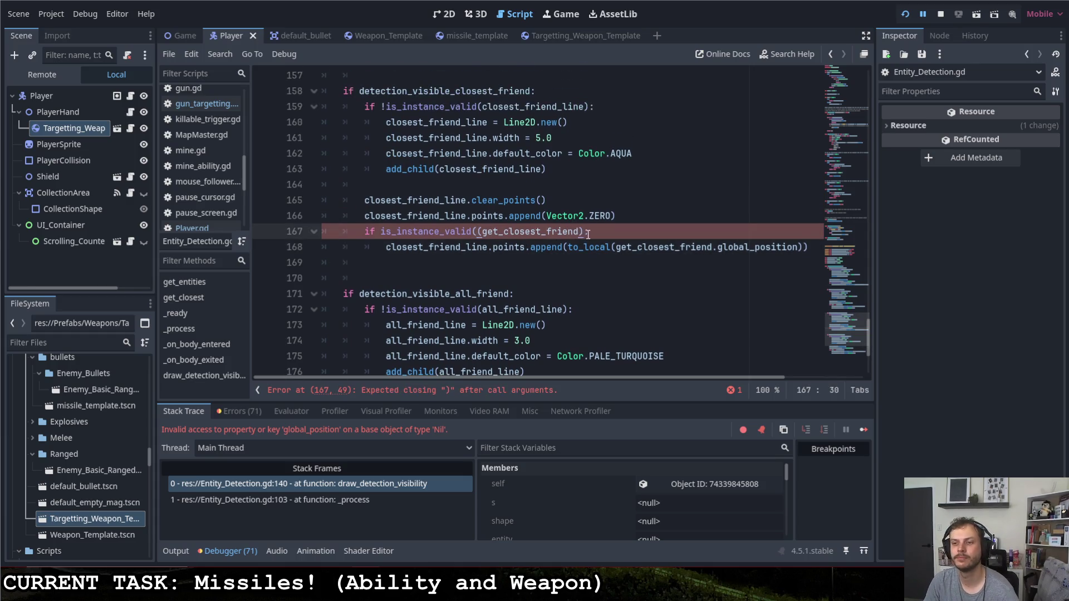
{"action": "key", "text": "BackSpace"}
{"action": "key", "text": "End"}
{"action": "key", "text": "ctrl+s"}
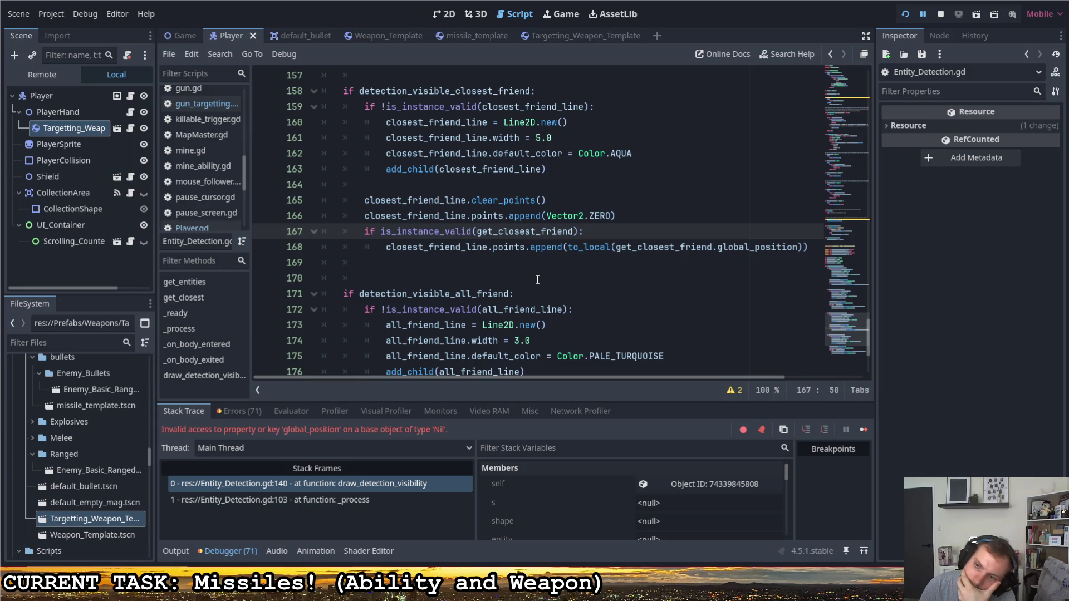
{"action": "scroll", "coordinate": [537, 281], "scroll_direction": "down", "scroll_amount": 3}
{"action": "scroll", "coordinate": [498, 297], "scroll_direction": "up", "scroll_amount": 15}
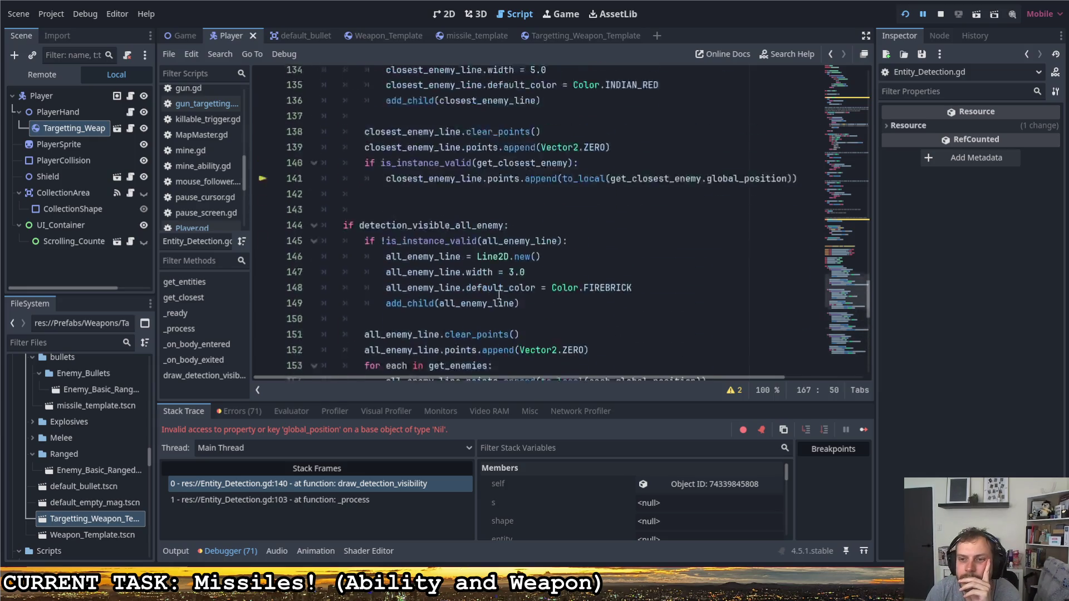
{"action": "scroll", "coordinate": [498, 297], "scroll_direction": "up", "scroll_amount": 10}
{"action": "scroll", "coordinate": [668, 223], "scroll_direction": "down", "scroll_amount": 19}
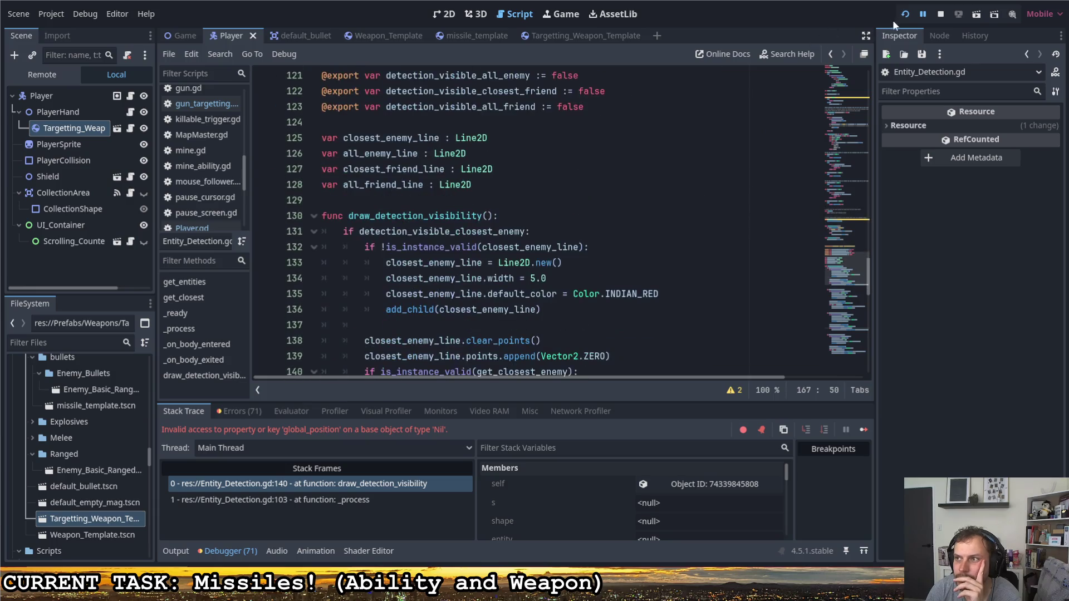
{"action": "key", "text": "F5"}
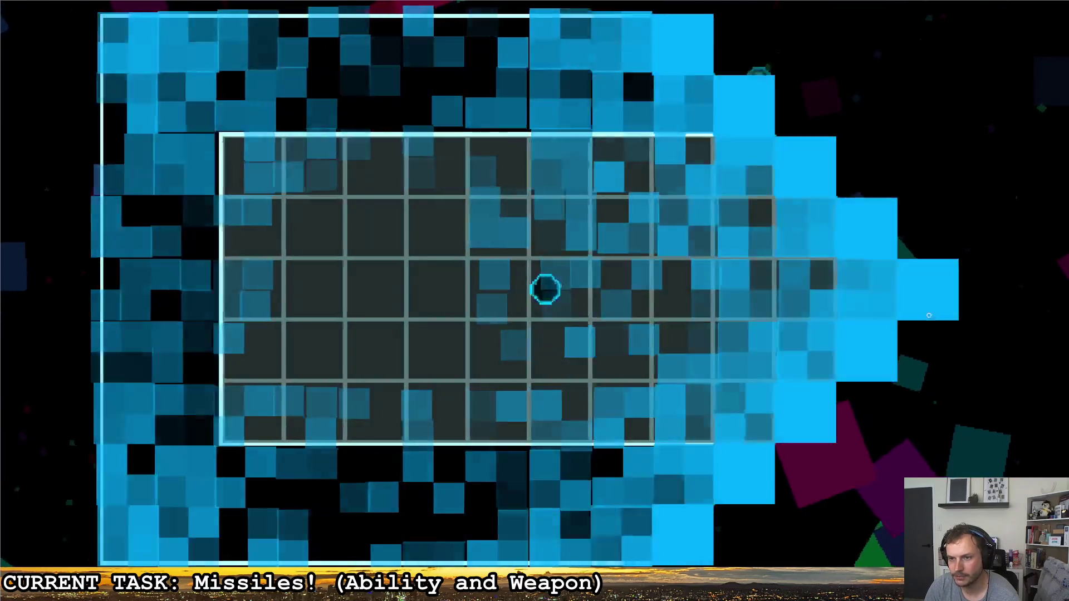
{"action": "key", "text": "d"}
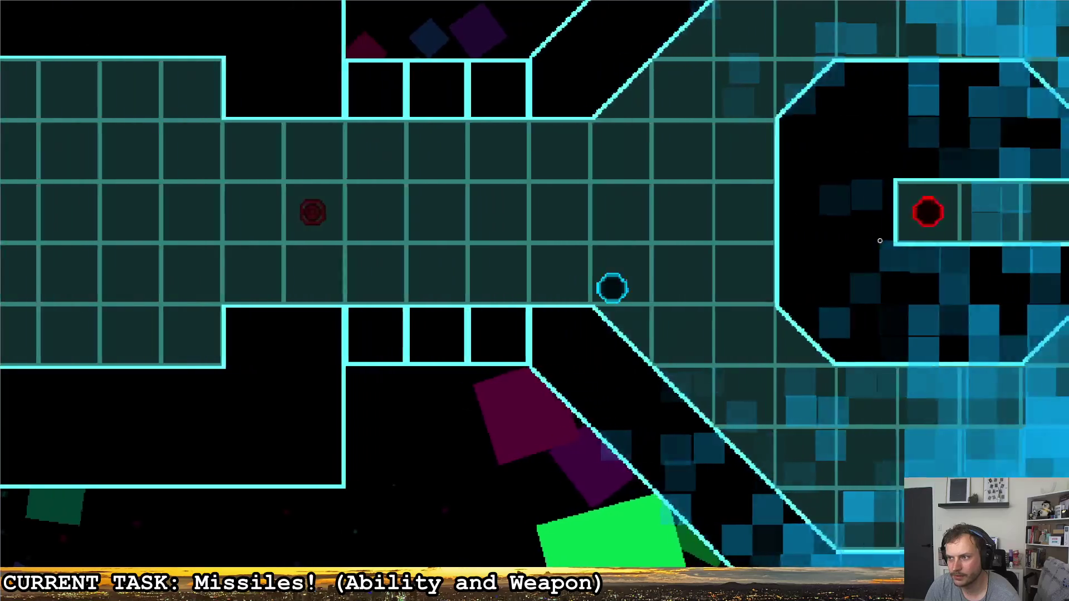
{"action": "key", "text": "w"}
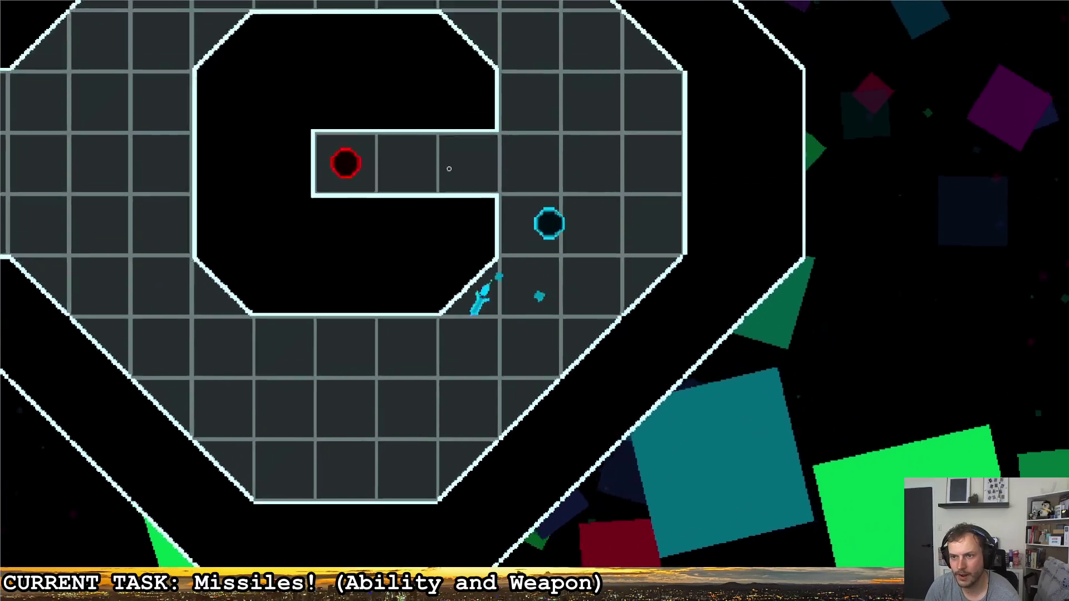
{"action": "key", "text": "w"}
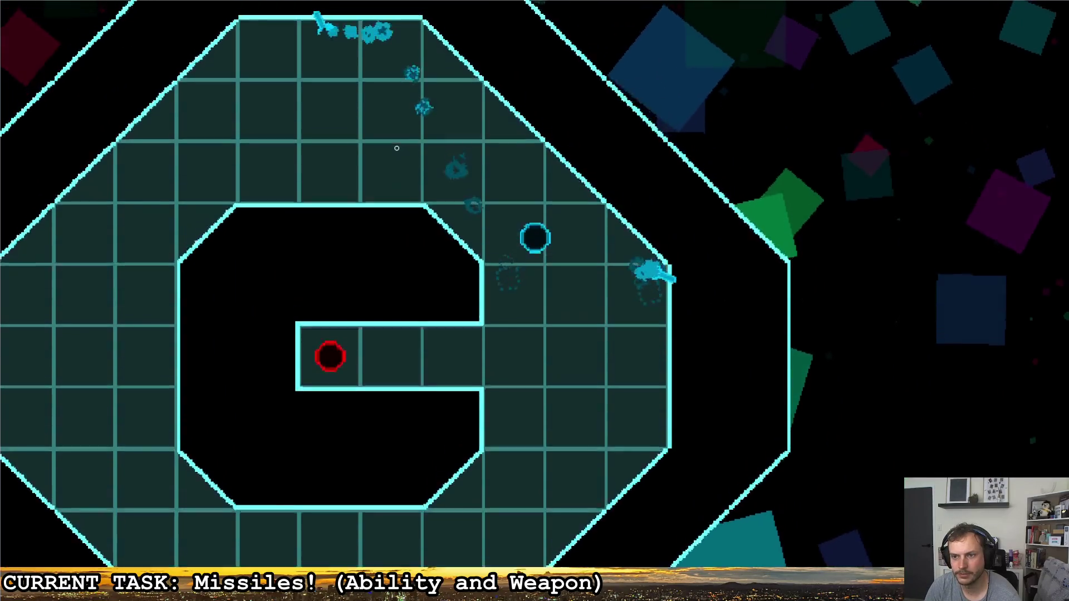
{"action": "left_click", "coordinate": [378, 164]}
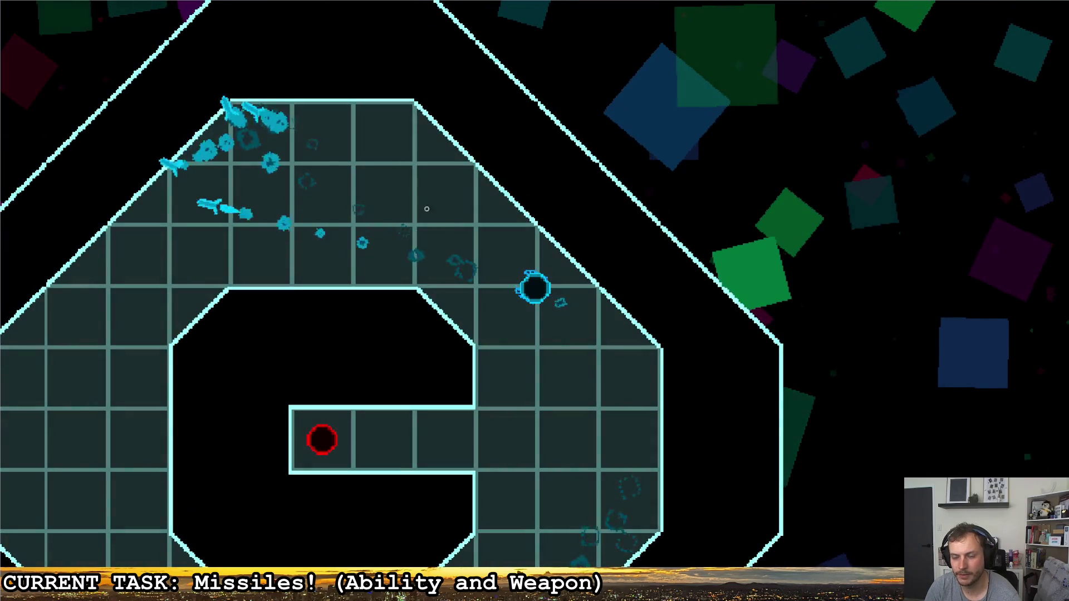
{"action": "key", "text": "s"}
{"action": "left_click", "coordinate": [293, 290]}
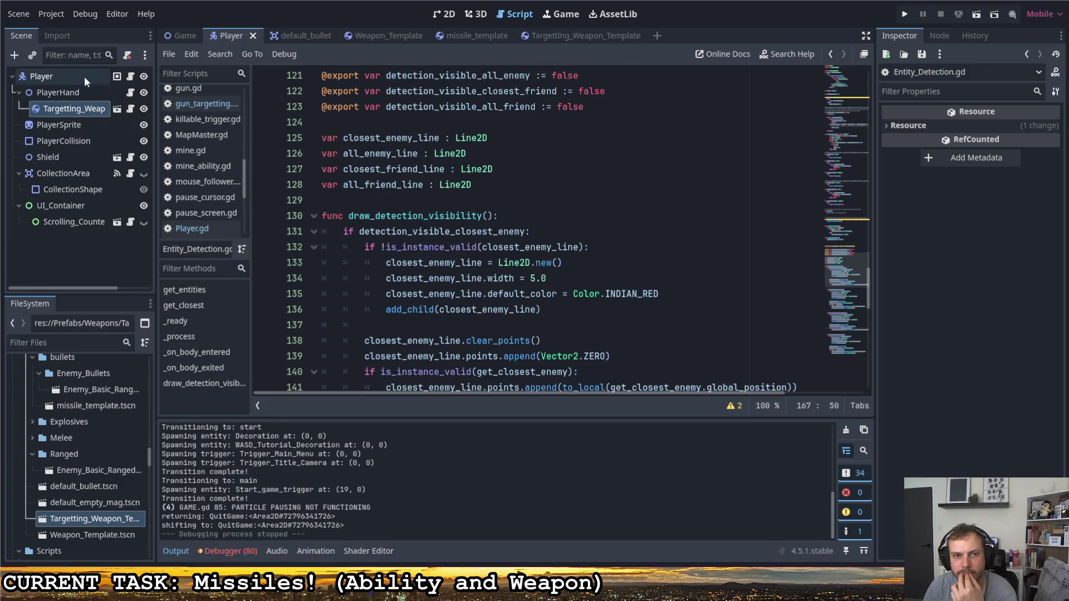
- Set the Targetting_Weapon_Template's CanvasItem Ordering Z Index to 1
{"action": "double_click", "coordinate": [89, 518]}
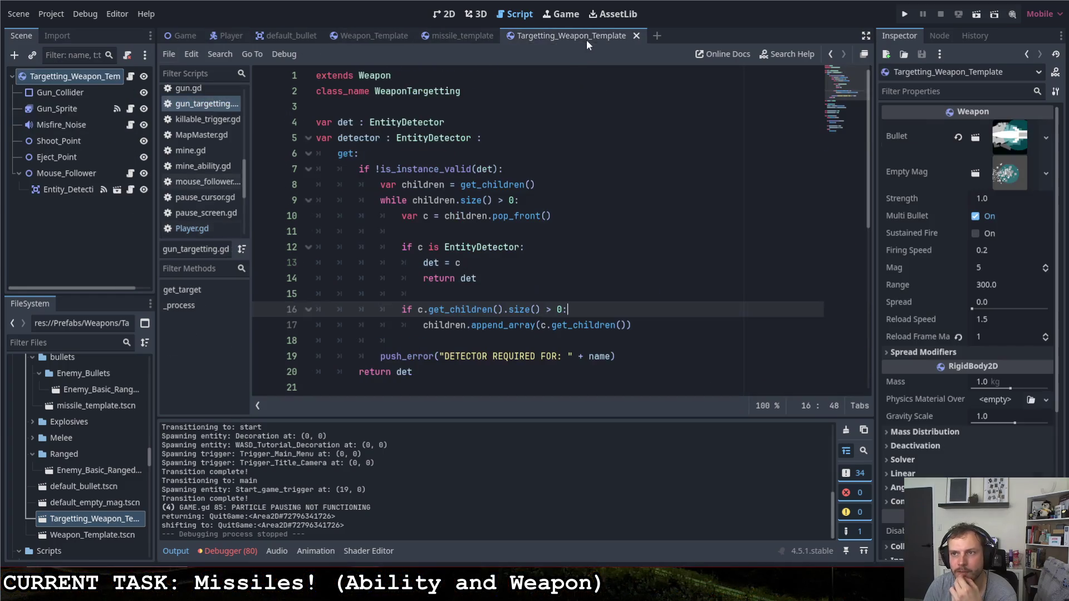
{"action": "scroll", "coordinate": [937, 413], "scroll_direction": "down", "scroll_amount": 5}
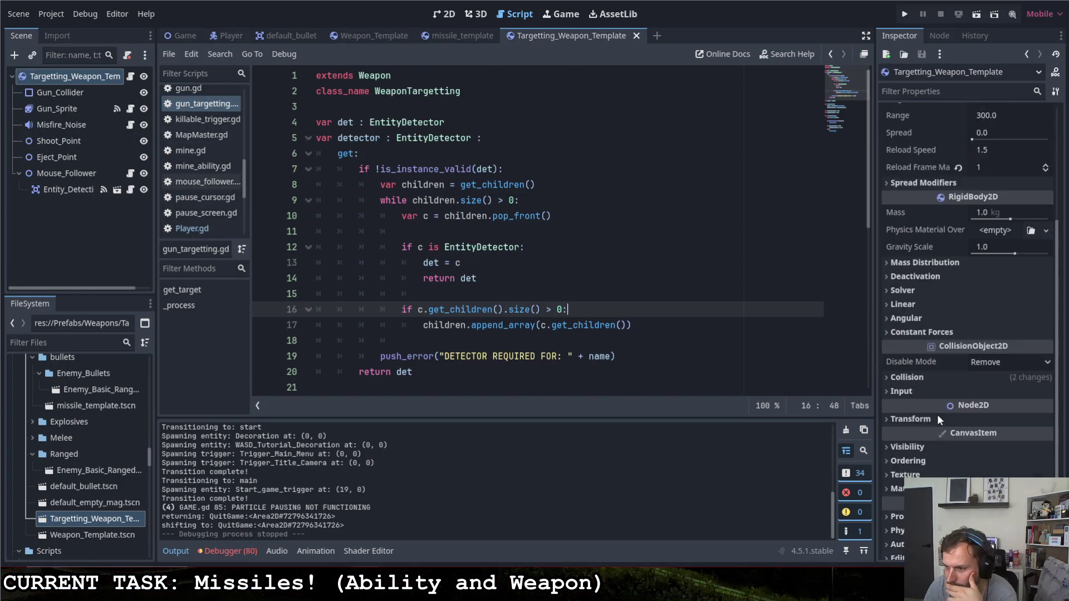
{"action": "left_click", "coordinate": [913, 416]}
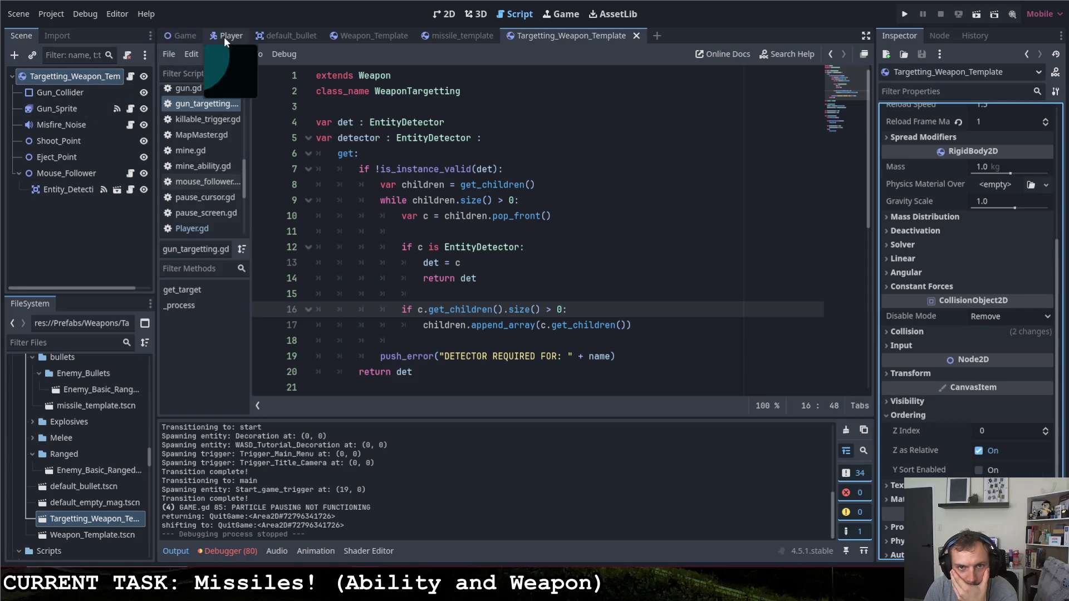
{"action": "left_click", "coordinate": [1046, 430]}
- Run the game and fire missiles while moving the player into the octagon room
{"action": "left_click", "coordinate": [906, 17]}
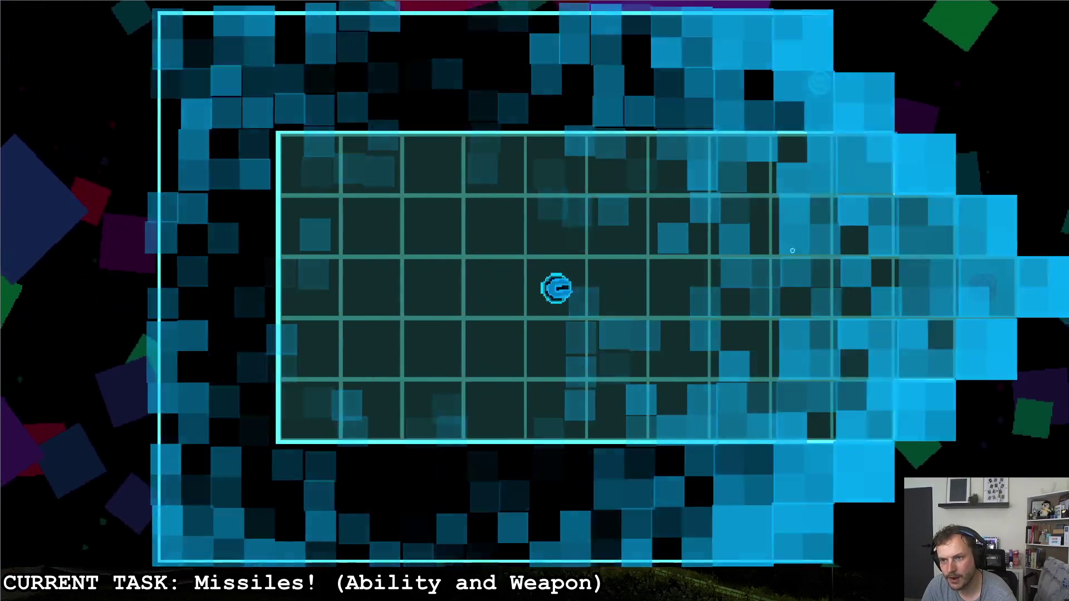
{"action": "left_click", "coordinate": [695, 167]}
{"action": "key", "text": "d"}
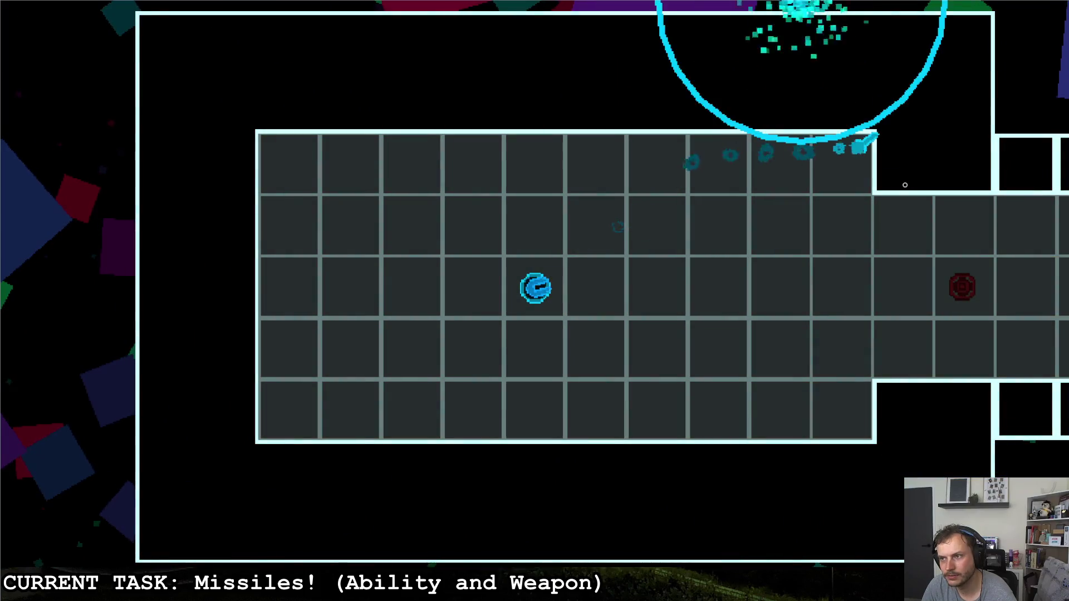
{"action": "left_click", "coordinate": [879, 225]}
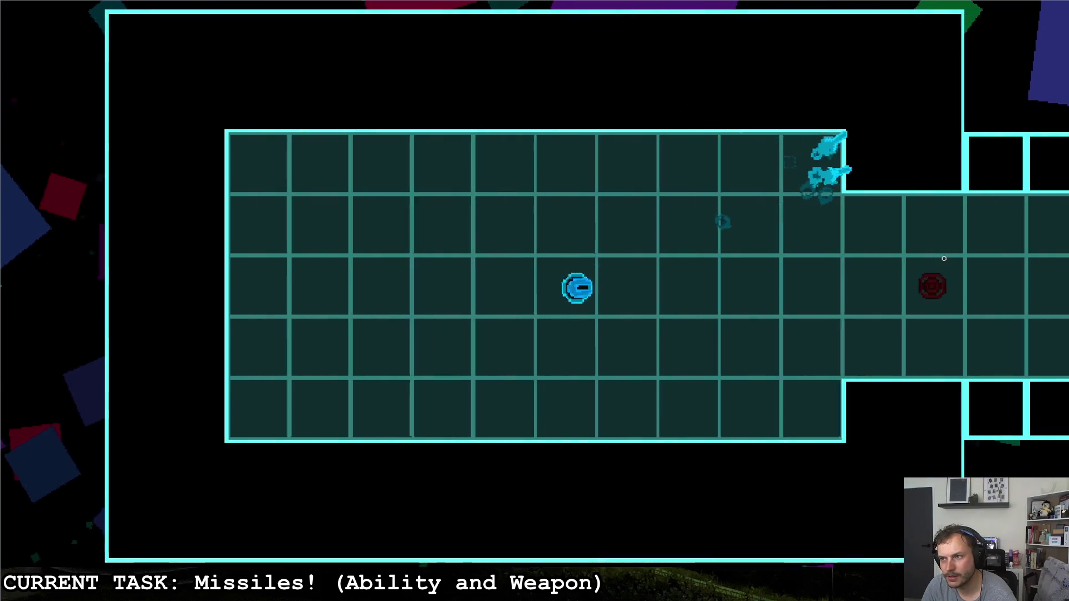
{"action": "left_click", "coordinate": [944, 258]}
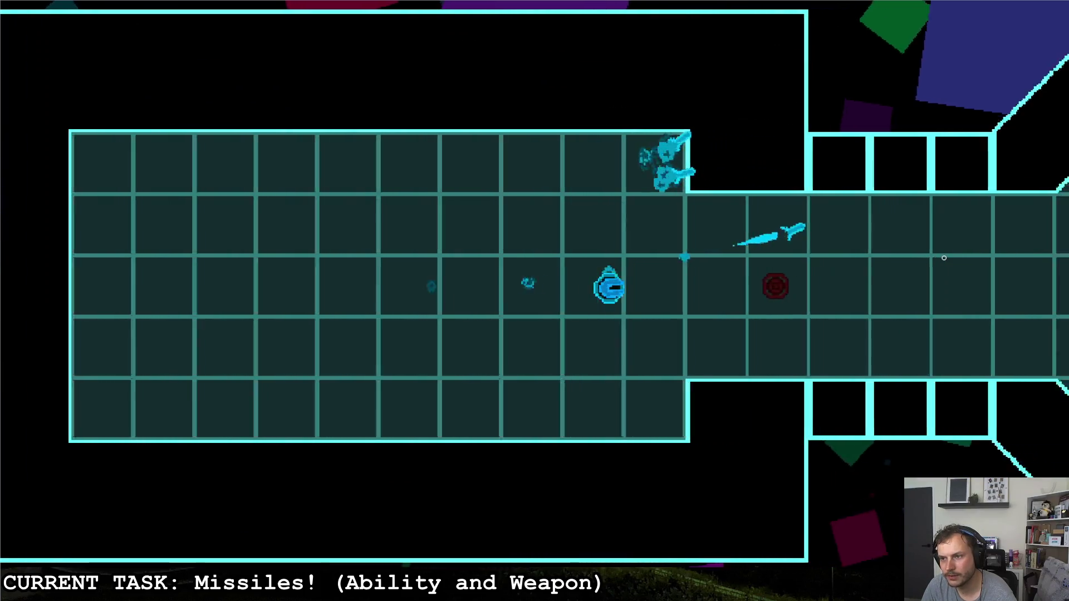
{"action": "key", "text": "d"}
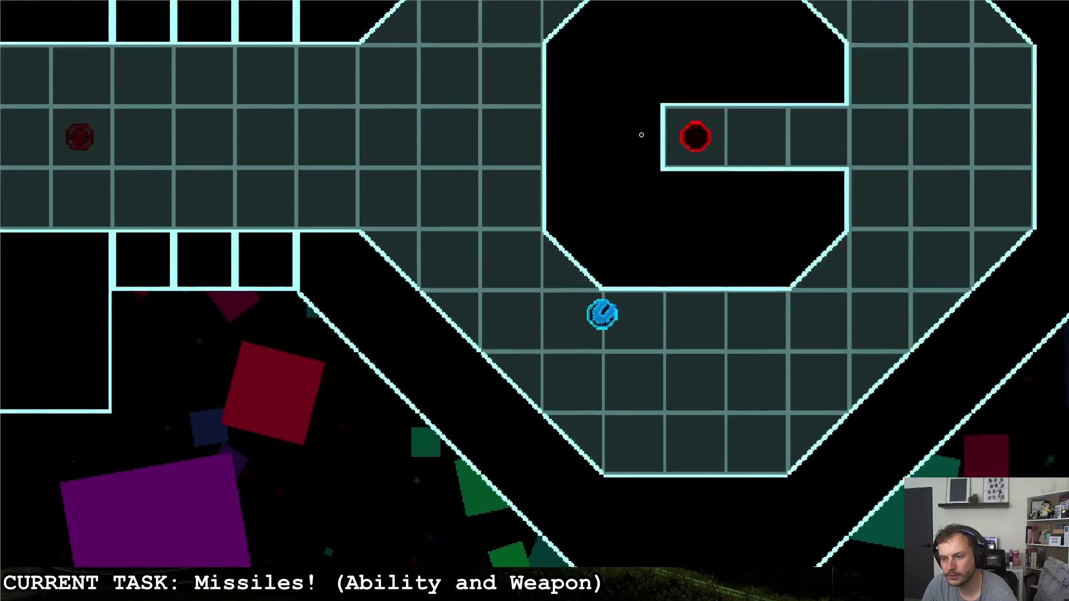
{"action": "key", "text": "w"}
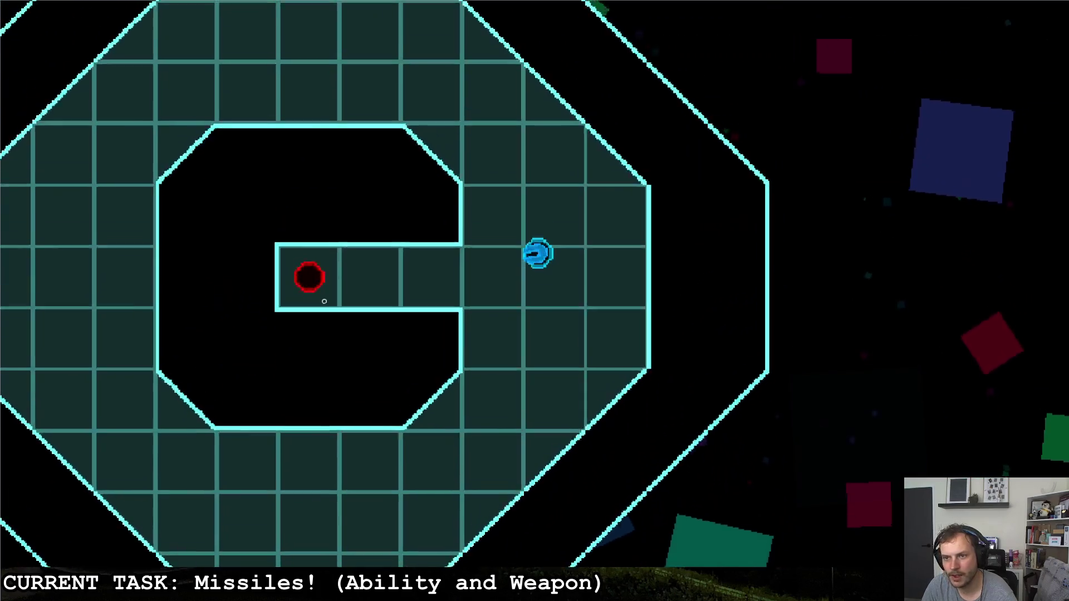
- Stop the game and open the Entity_Detection node's script
{"action": "key", "text": "F8"}
{"action": "left_click", "coordinate": [78, 189]}
{"action": "left_click", "coordinate": [130, 191]}
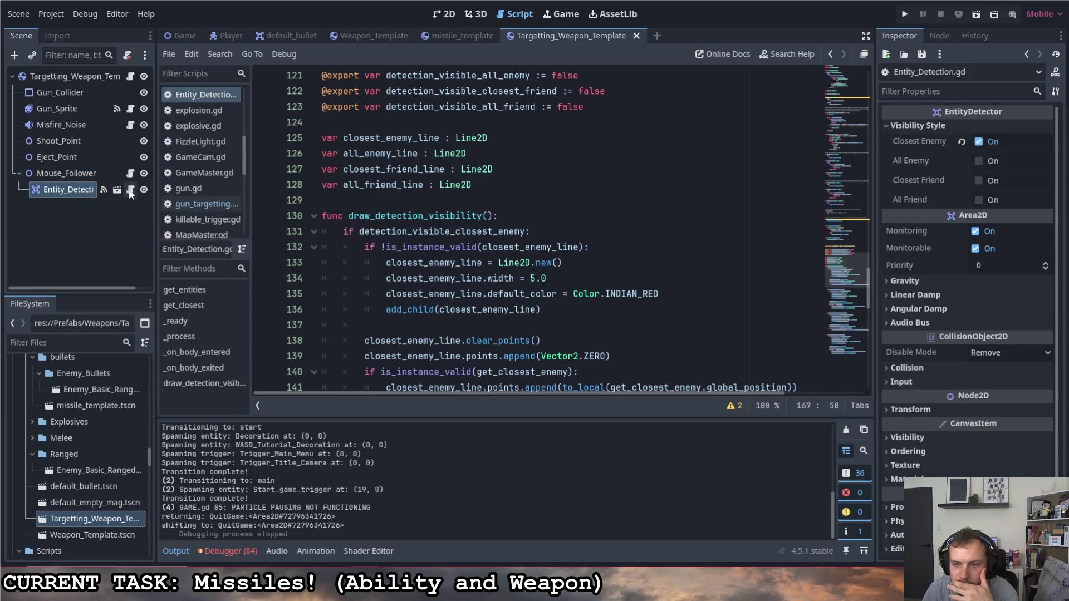
- Tick the All Enemy, Closest Friend and All Friend visibility styles on Entity_Detection
{"action": "scroll", "coordinate": [462, 249], "scroll_direction": "up", "scroll_amount": 2}
{"action": "left_click", "coordinate": [75, 191]}
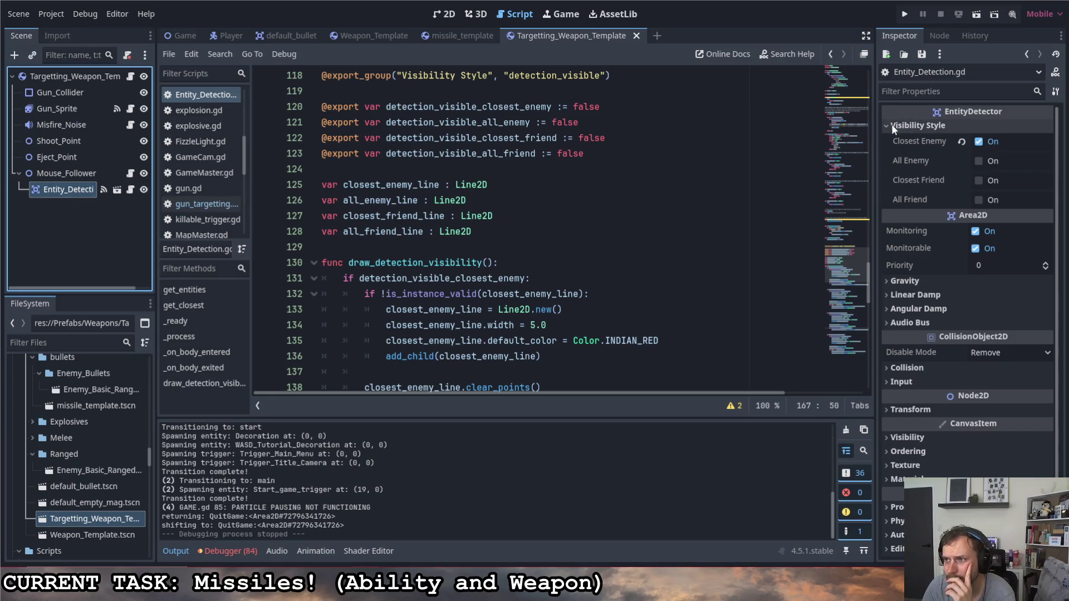
{"action": "left_click", "coordinate": [978, 161]}
{"action": "left_click", "coordinate": [978, 181]}
{"action": "left_click", "coordinate": [978, 200]}
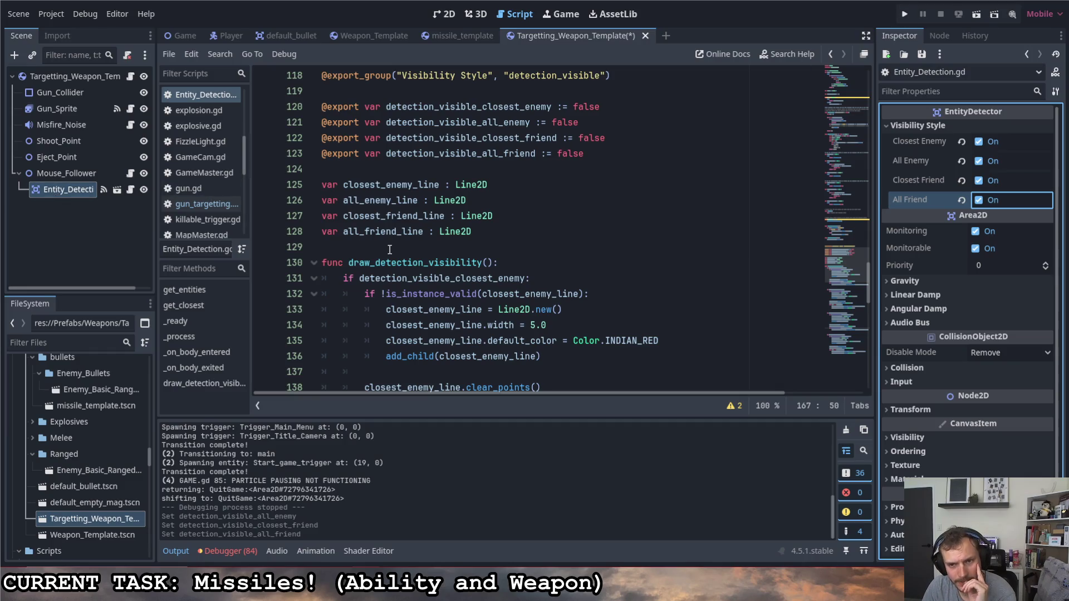
- Unfold the entity getter code at line 16 and go to the end of the res declaration
{"action": "scroll", "coordinate": [390, 250], "scroll_direction": "up", "scroll_amount": 14}
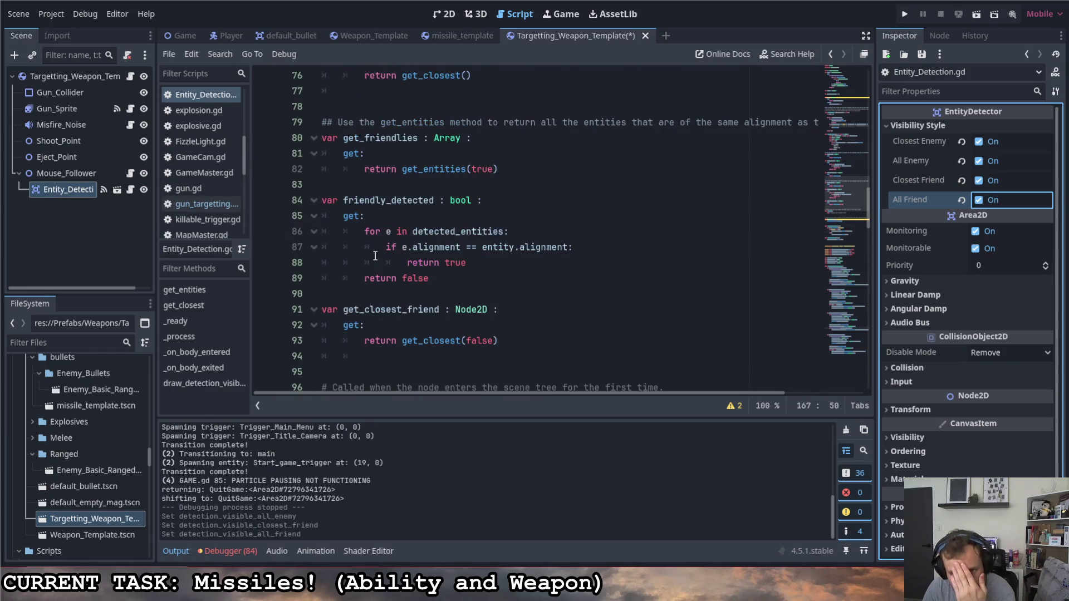
{"action": "scroll", "coordinate": [376, 249], "scroll_direction": "down", "scroll_amount": 5}
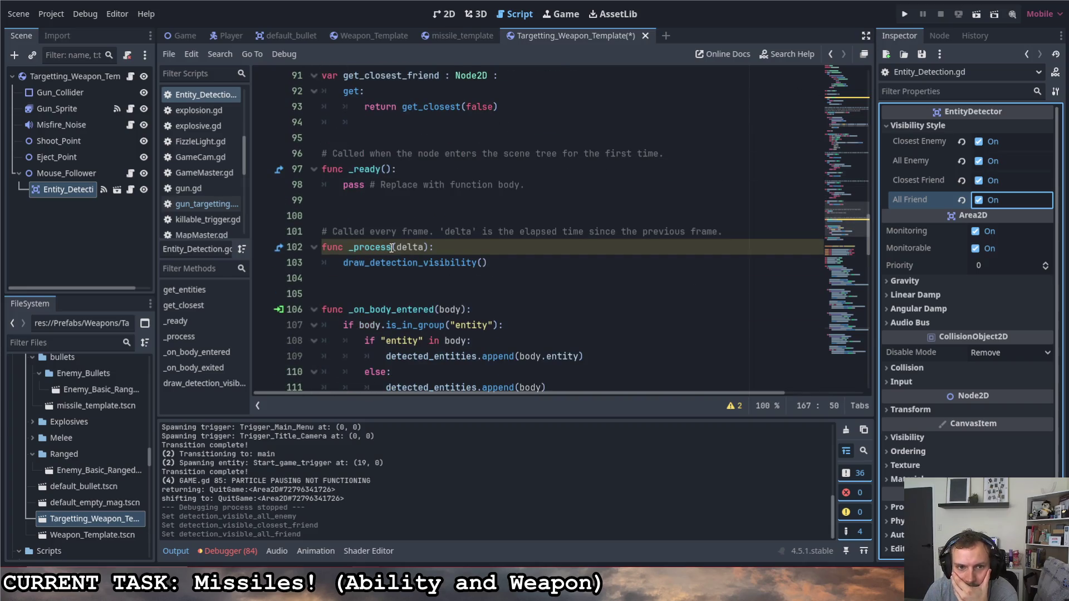
{"action": "scroll", "coordinate": [408, 253], "scroll_direction": "up", "scroll_amount": 12}
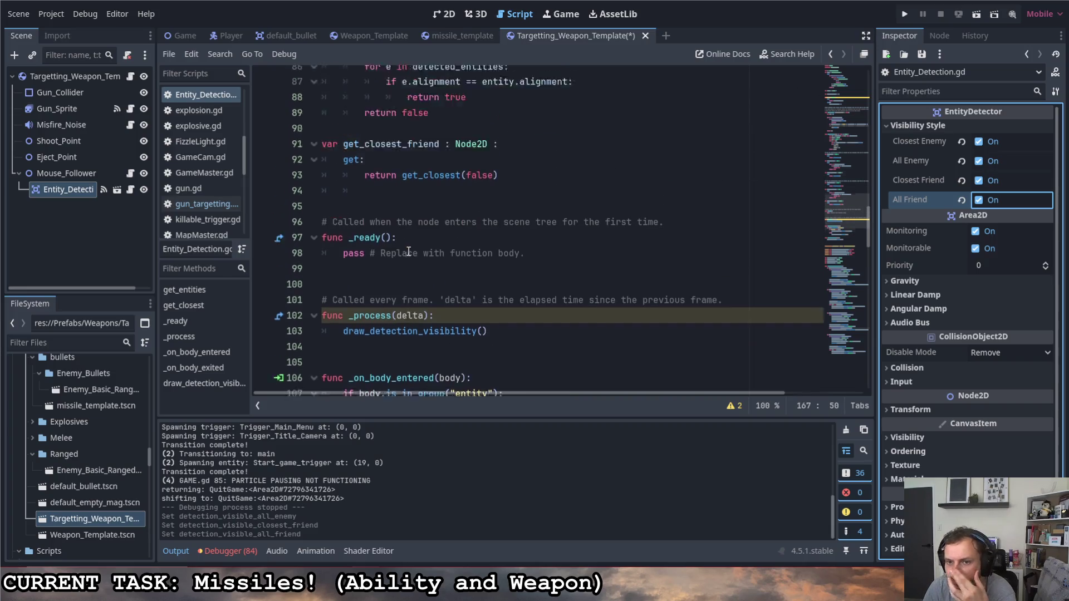
{"action": "scroll", "coordinate": [409, 251], "scroll_direction": "up", "scroll_amount": 3}
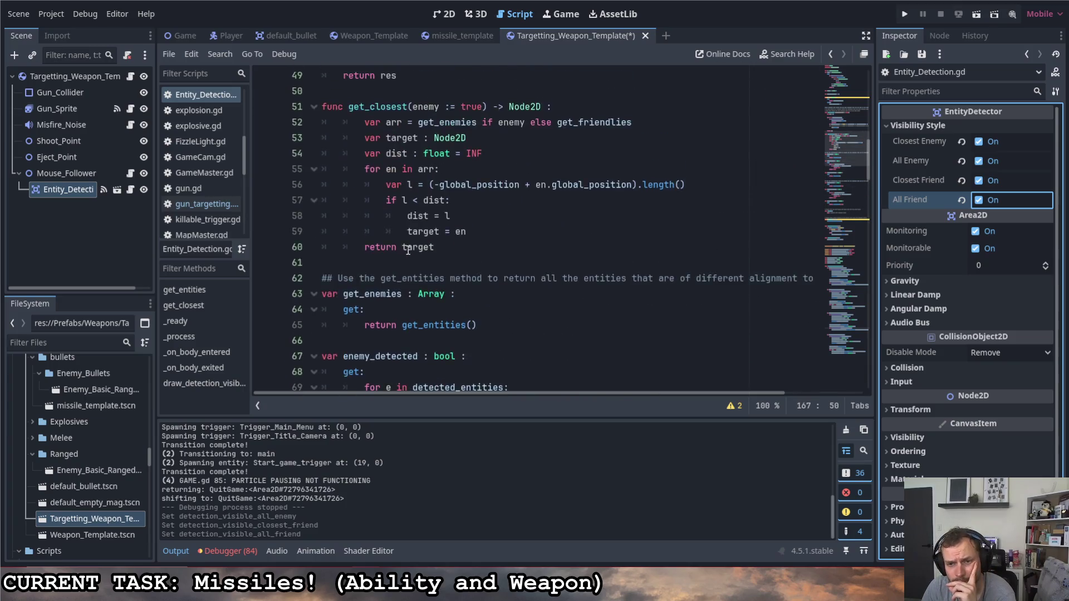
{"action": "scroll", "coordinate": [459, 273], "scroll_direction": "down", "scroll_amount": 3}
{"action": "scroll", "coordinate": [460, 272], "scroll_direction": "up", "scroll_amount": 17}
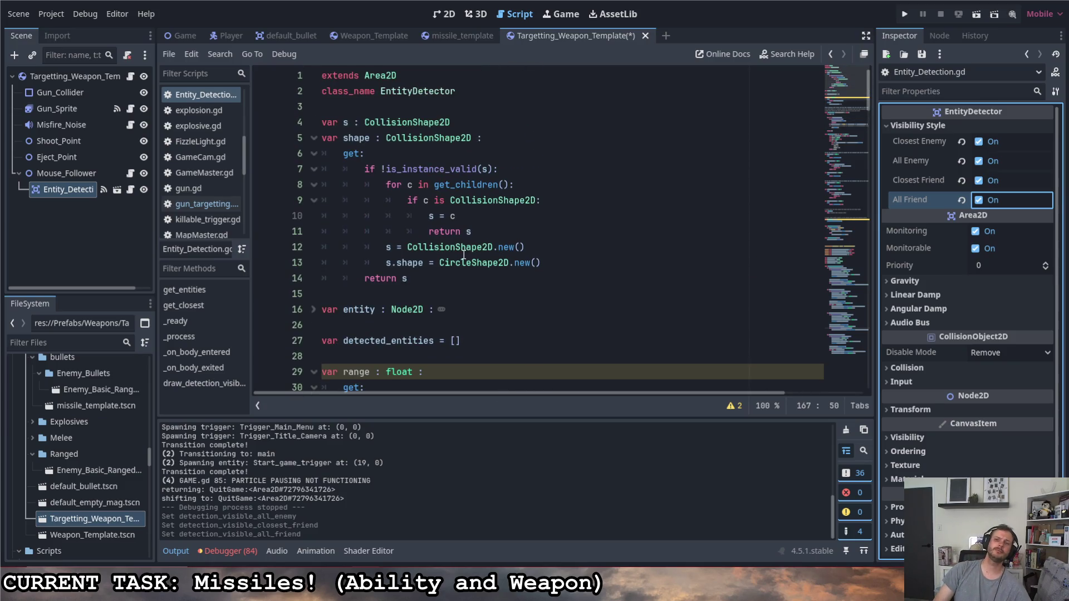
{"action": "scroll", "coordinate": [474, 239], "scroll_direction": "down", "scroll_amount": 3}
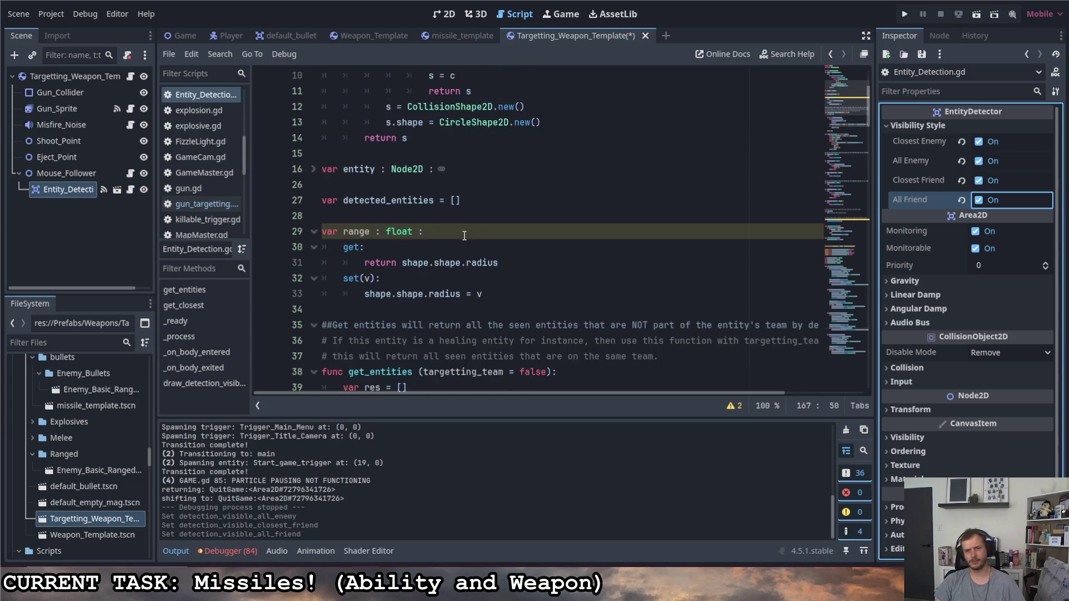
{"action": "left_click", "coordinate": [313, 169]}
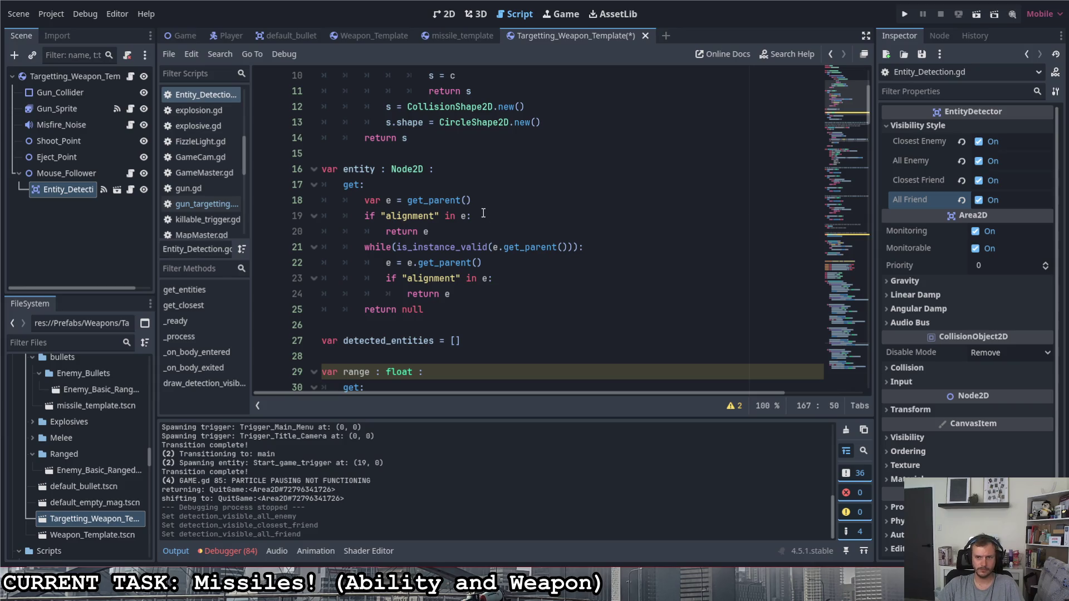
{"action": "left_click", "coordinate": [484, 213]}
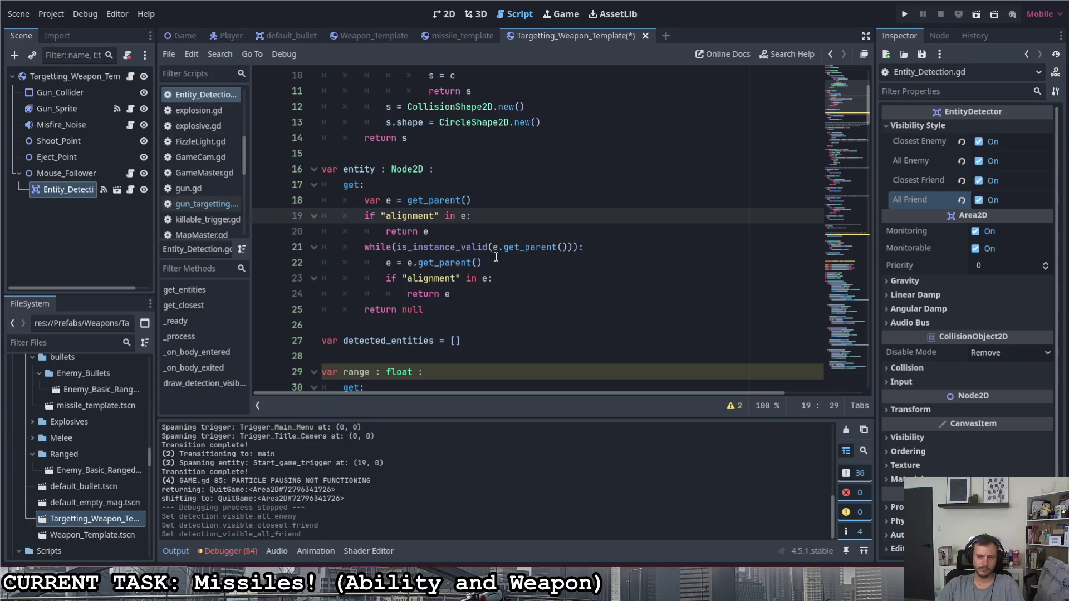
{"action": "scroll", "coordinate": [487, 259], "scroll_direction": "down", "scroll_amount": 7}
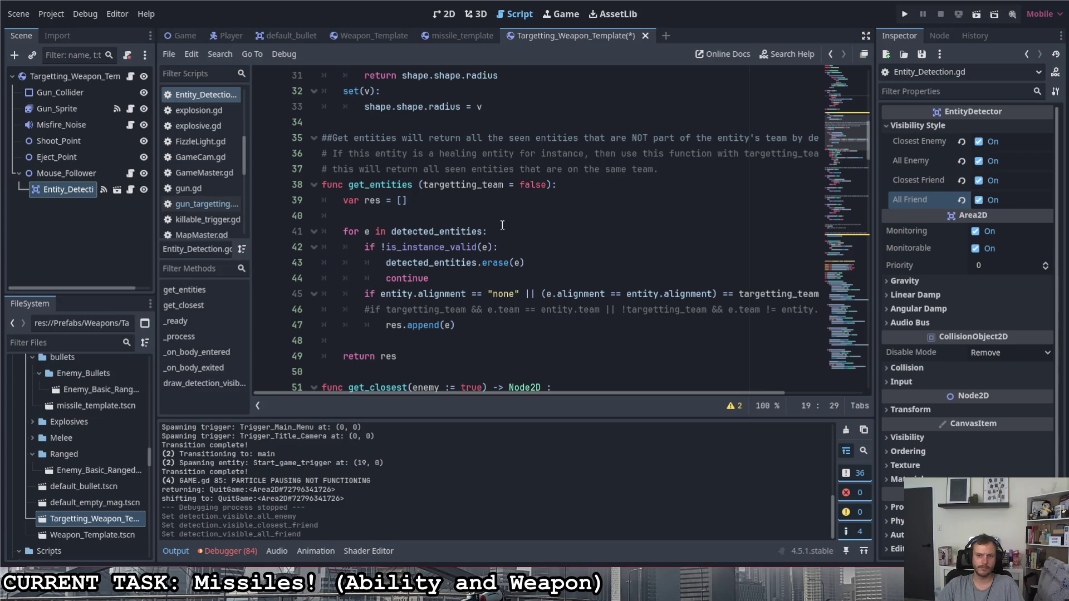
{"action": "left_click", "coordinate": [532, 214]}
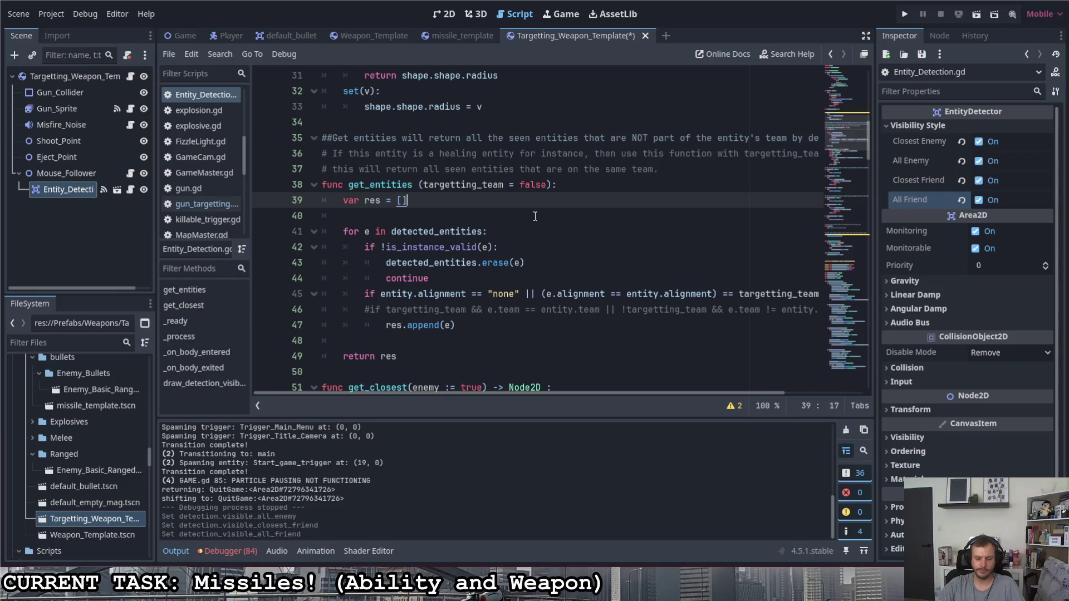
- Add a debug print of the 'Entity:' label plus entity.name at the start of get_entities and save
{"action": "key", "text": "Return"}
{"action": "key", "text": "Return"}
{"action": "key", "text": "Up"}
{"action": "type", "text": "pr"}
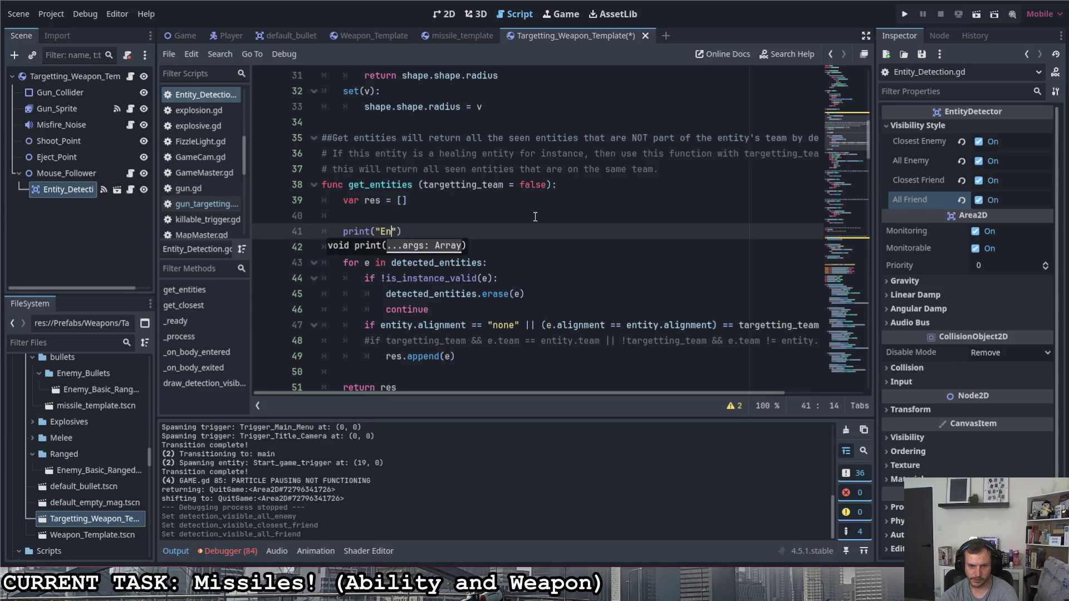
{"action": "type", "text": "tity:"}
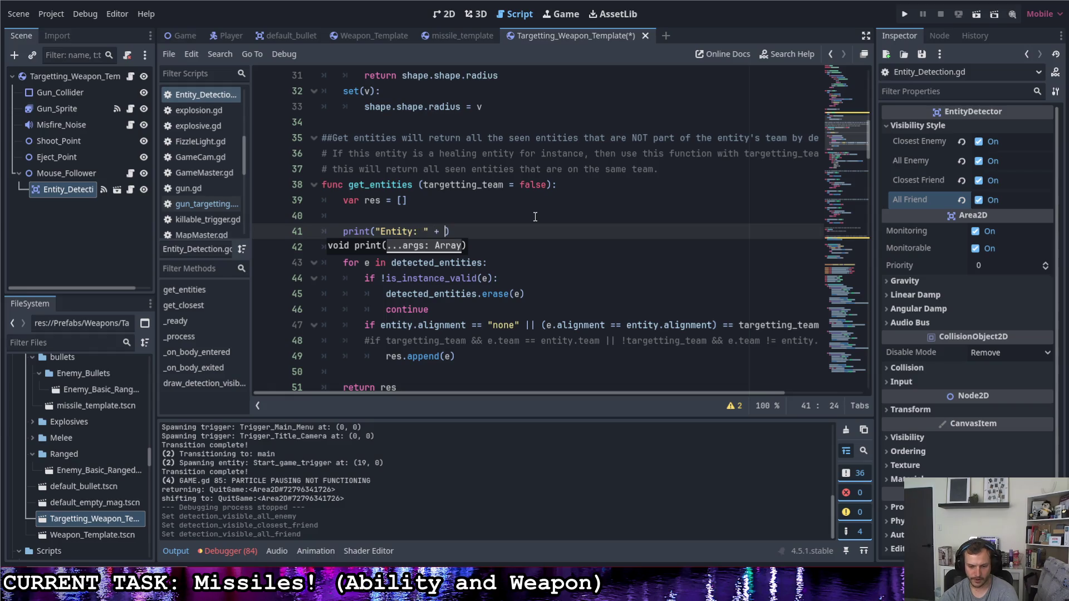
{"action": "type", "text": ".name"}
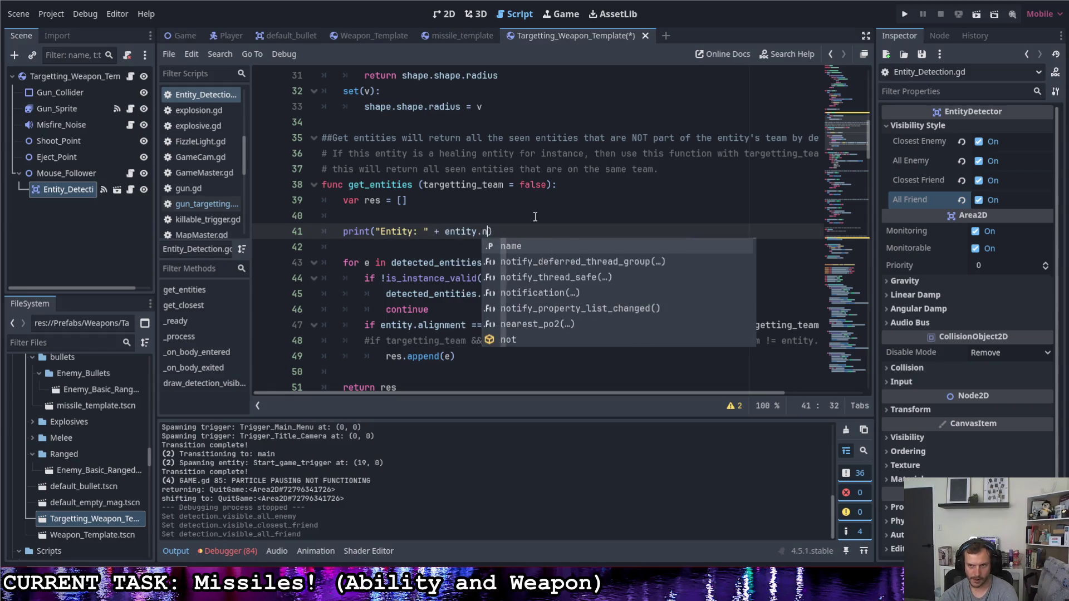
{"action": "key", "text": "ctrl+s"}
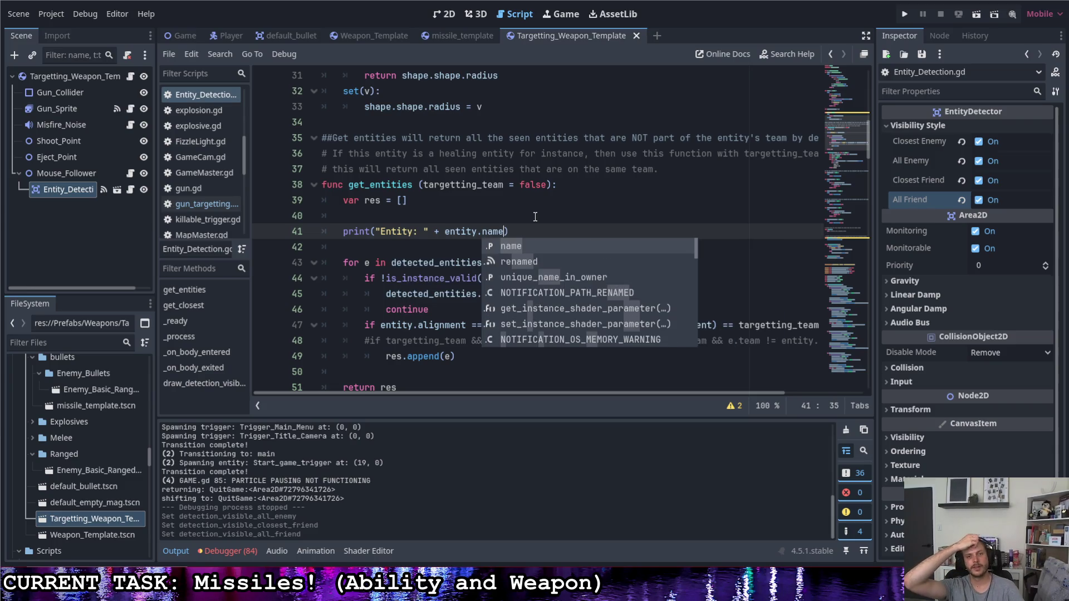
- Change the print label to 'Parent Entity:' and save the script
{"action": "left_click", "coordinate": [575, 216]}
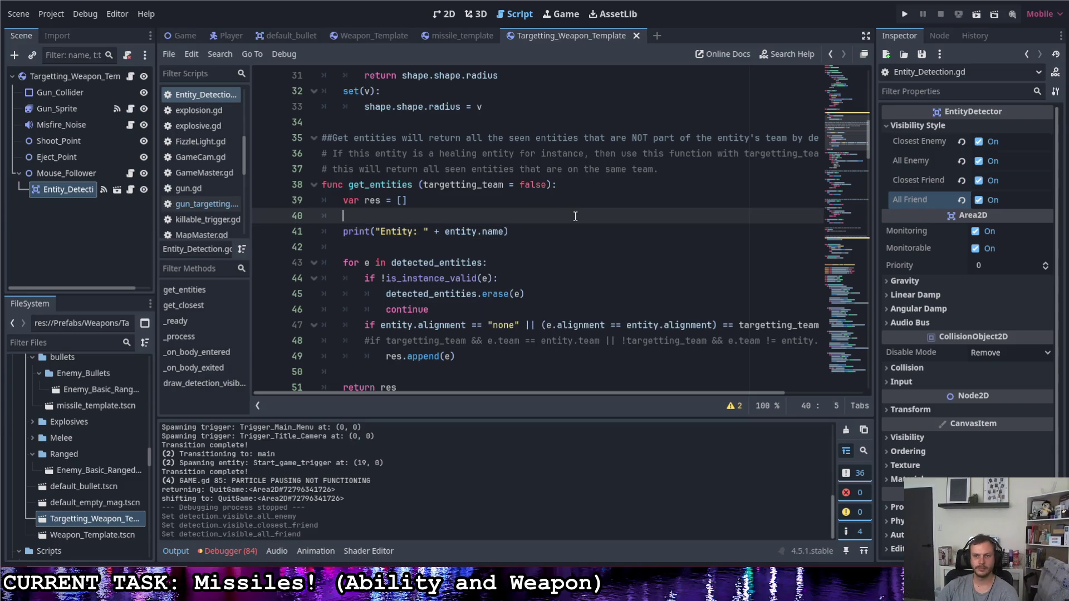
{"action": "left_click", "coordinate": [382, 232]}
{"action": "type", "text": "Parent"}
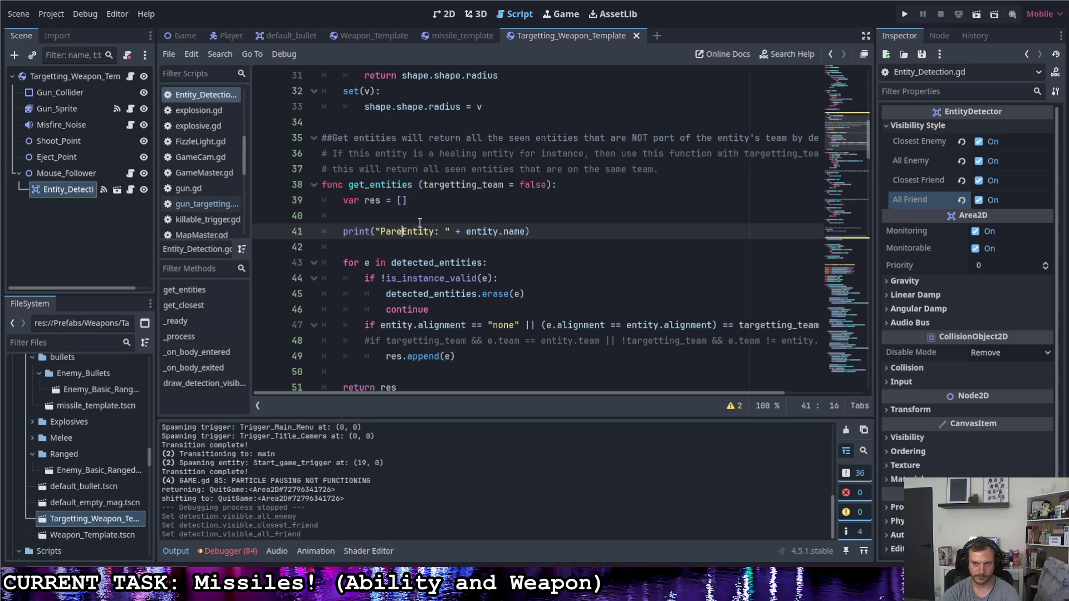
{"action": "key", "text": "ctrl+s"}
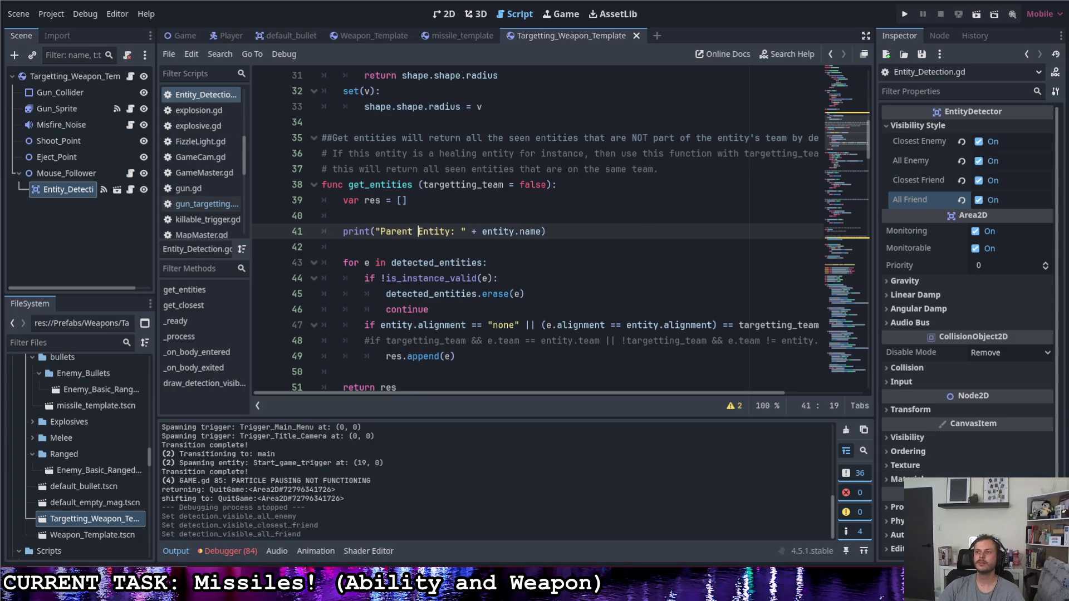
- Run the game to confirm 'Parent Entity: Player' prints, quit, then delete that print on line 41
{"action": "left_click", "coordinate": [905, 14]}
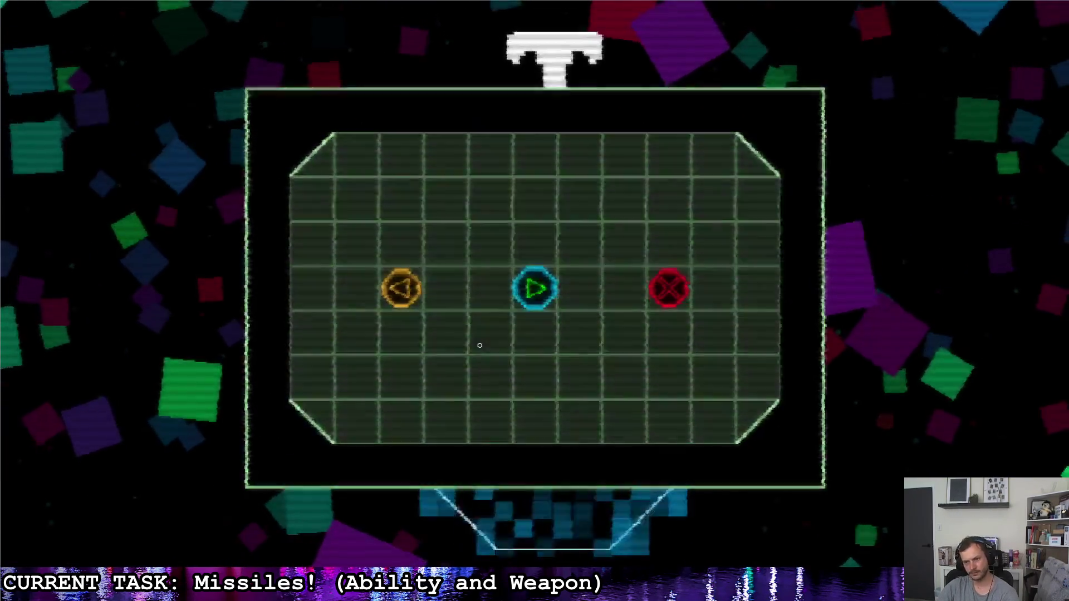
{"action": "key", "text": "Right"}
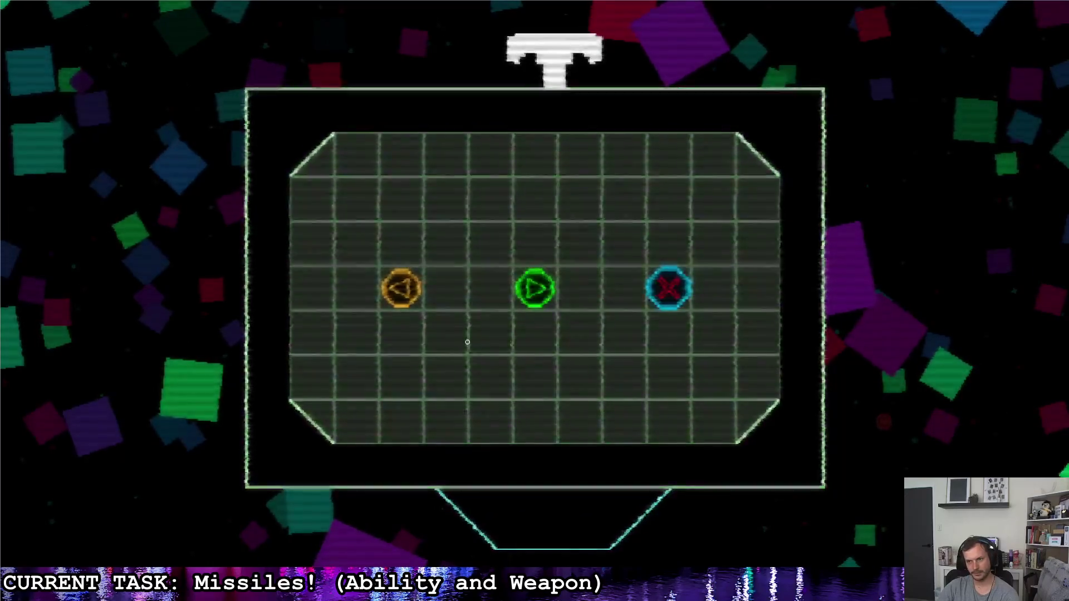
{"action": "key", "text": "Return"}
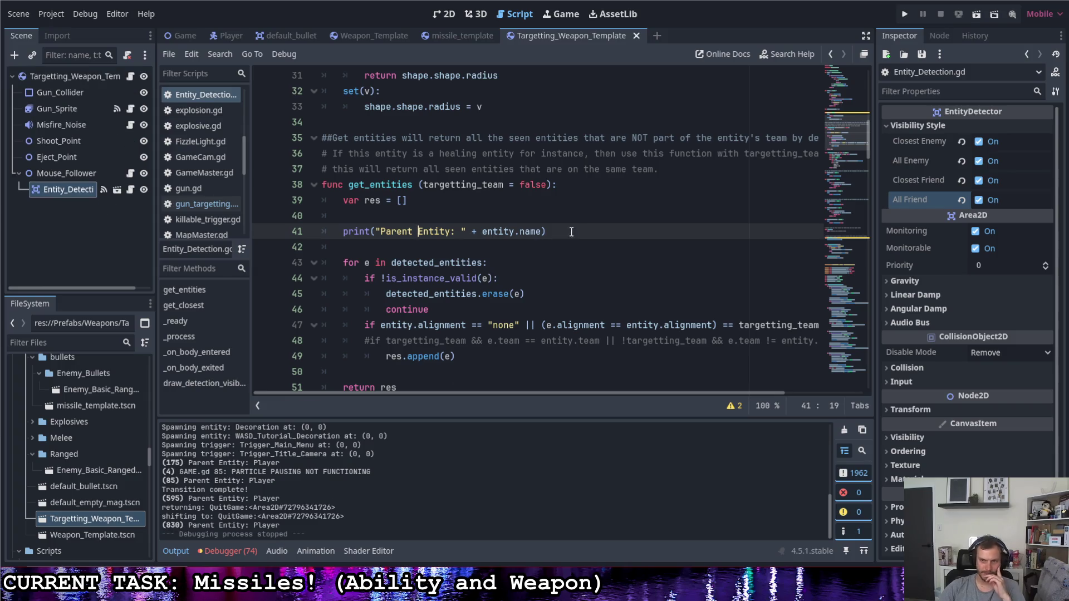
{"action": "left_click", "coordinate": [275, 238], "text": "shift"}
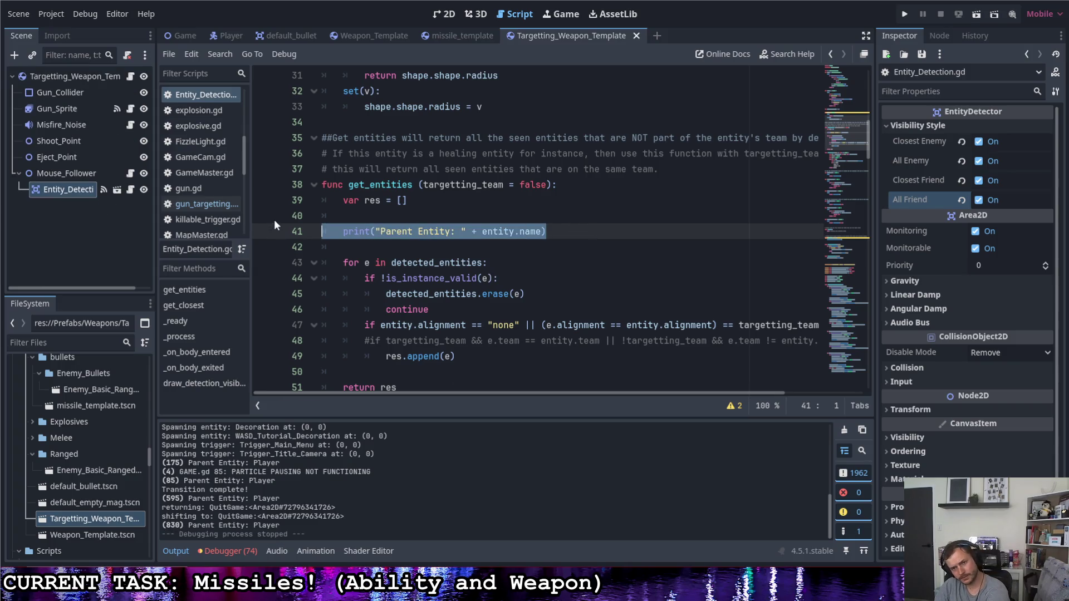
{"action": "key", "text": "BackSpace"}
{"action": "key", "text": "BackSpace"}
{"action": "key", "text": "BackSpace"}
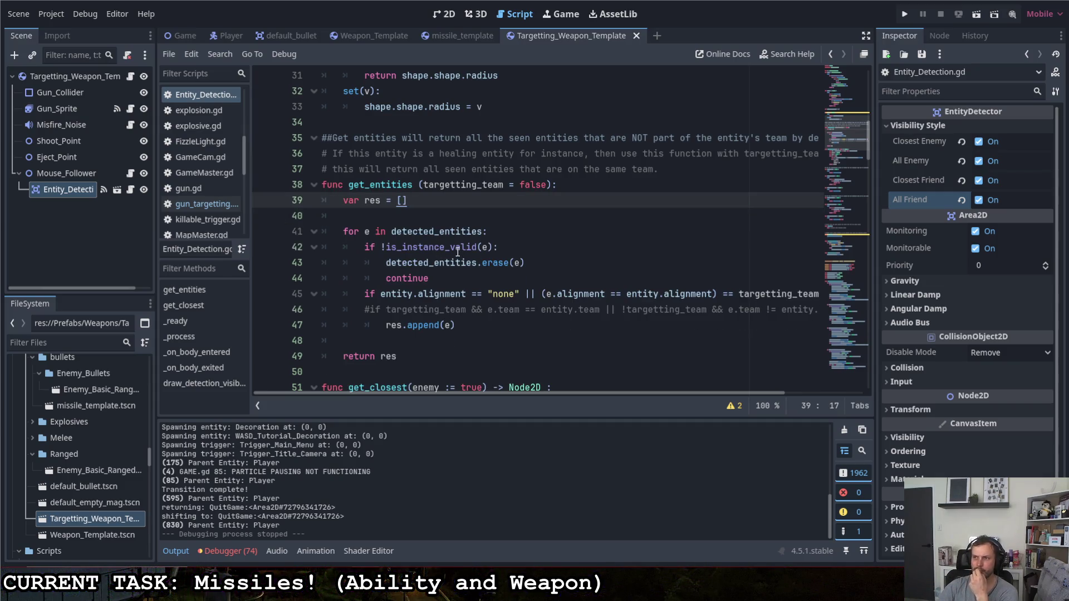
- Open the Game scene in the 2D view and select the start game trigger
{"action": "left_click", "coordinate": [184, 34]}
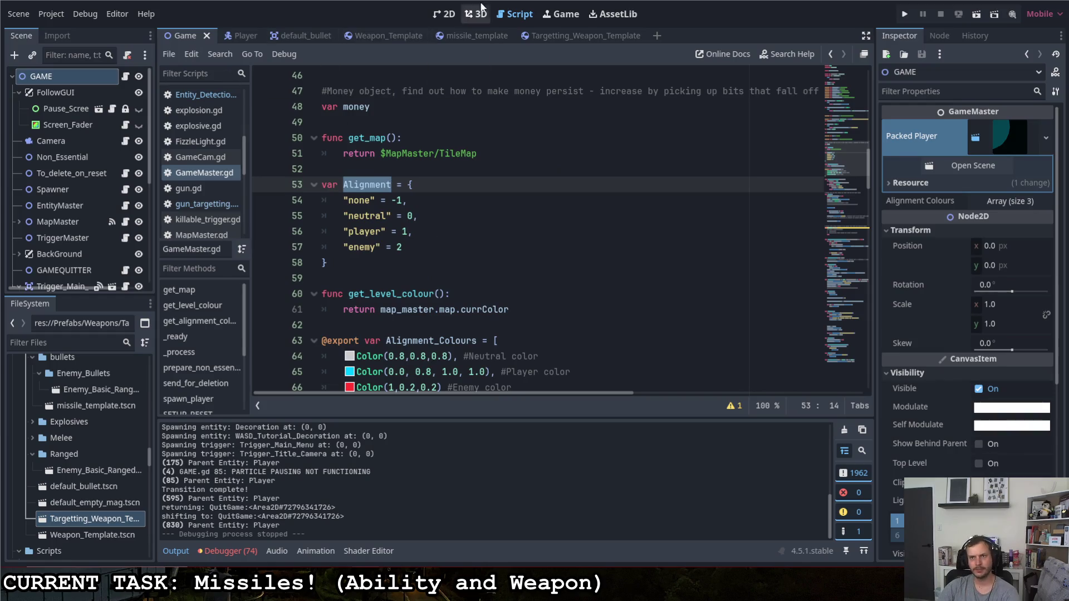
{"action": "left_click", "coordinate": [444, 14]}
{"action": "scroll", "coordinate": [498, 272], "scroll_direction": "up", "scroll_amount": 3}
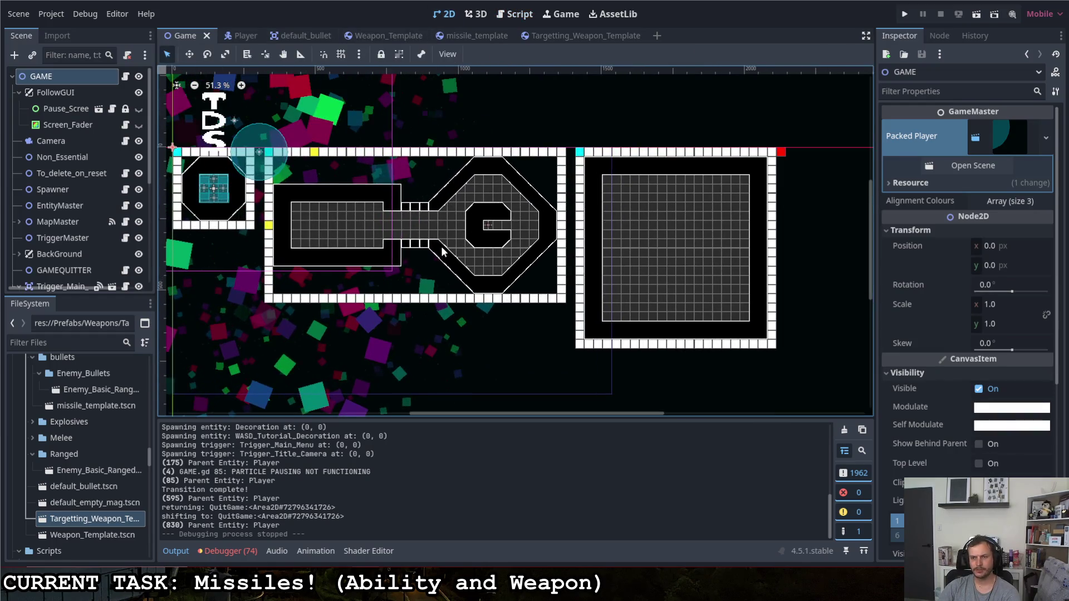
{"action": "scroll", "coordinate": [510, 222], "scroll_direction": "up", "scroll_amount": 7}
{"action": "left_click", "coordinate": [510, 207]}
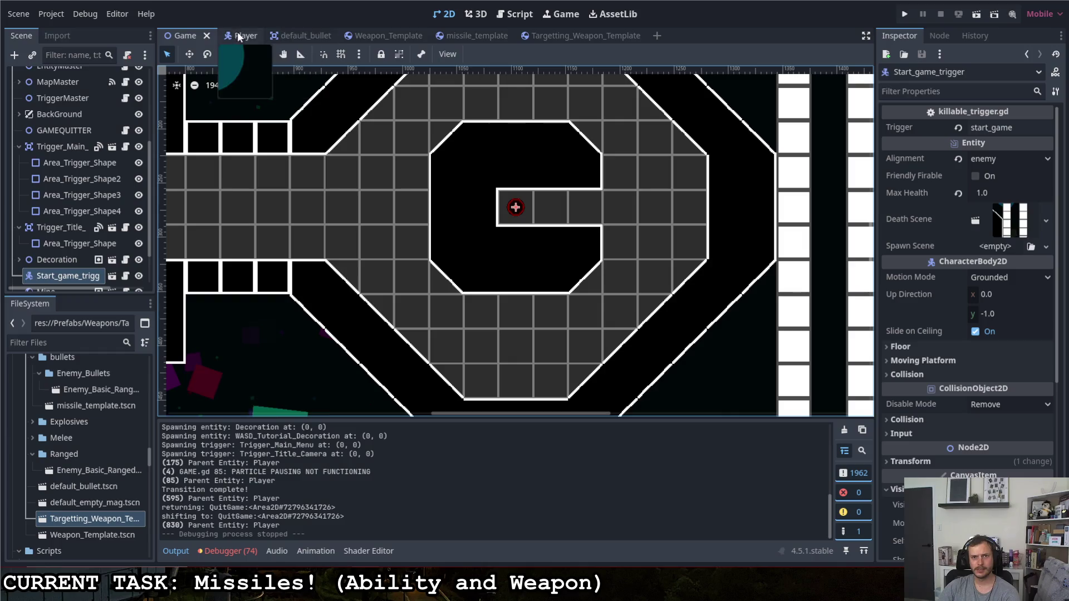
- Open the Mouse_Follower node's script in Targetting_Weapon_Template
{"action": "left_click", "coordinate": [591, 35]}
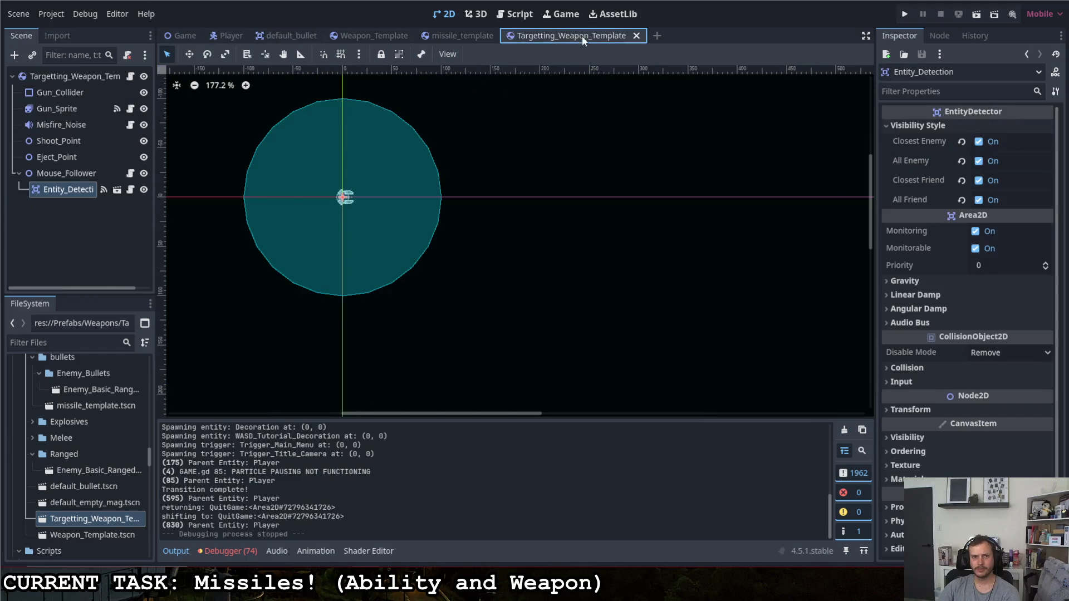
{"action": "left_click", "coordinate": [79, 170]}
{"action": "left_click", "coordinate": [130, 174]}
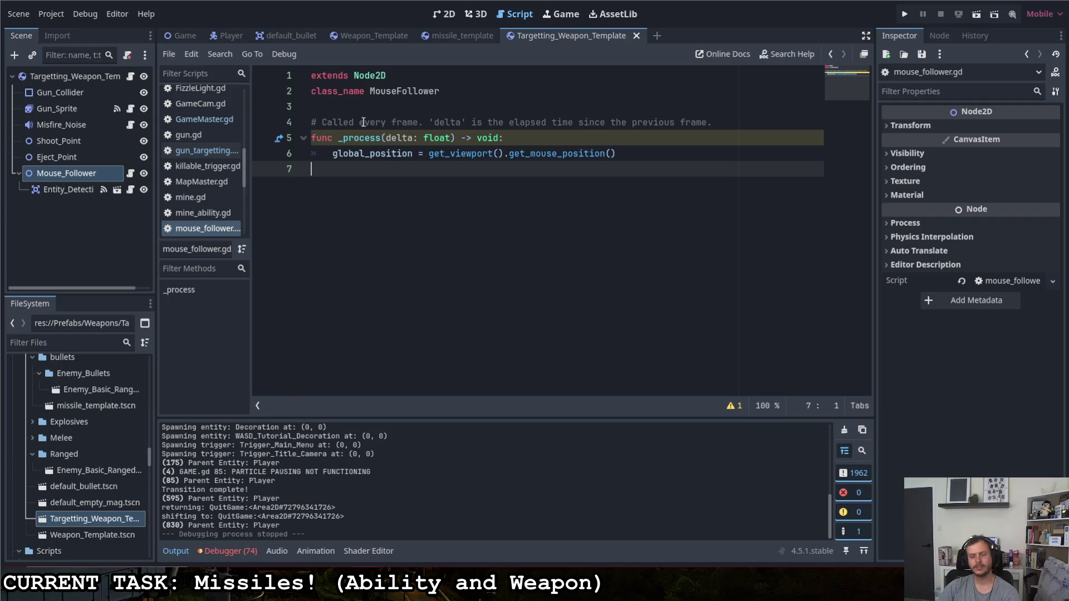
- Try renaming _process to _late_process in mouse_follower.gd, revert it to _process, and run the game
{"action": "left_click", "coordinate": [592, 138]}
{"action": "left_click", "coordinate": [344, 138]}
{"action": "type", "text": "lat"}
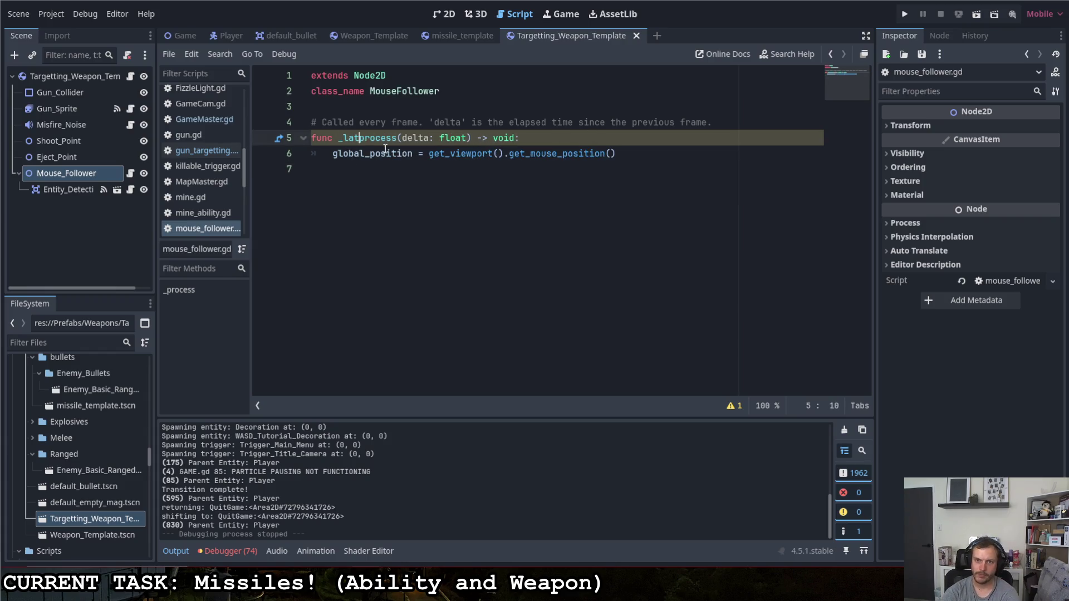
{"action": "type", "text": "e_"}
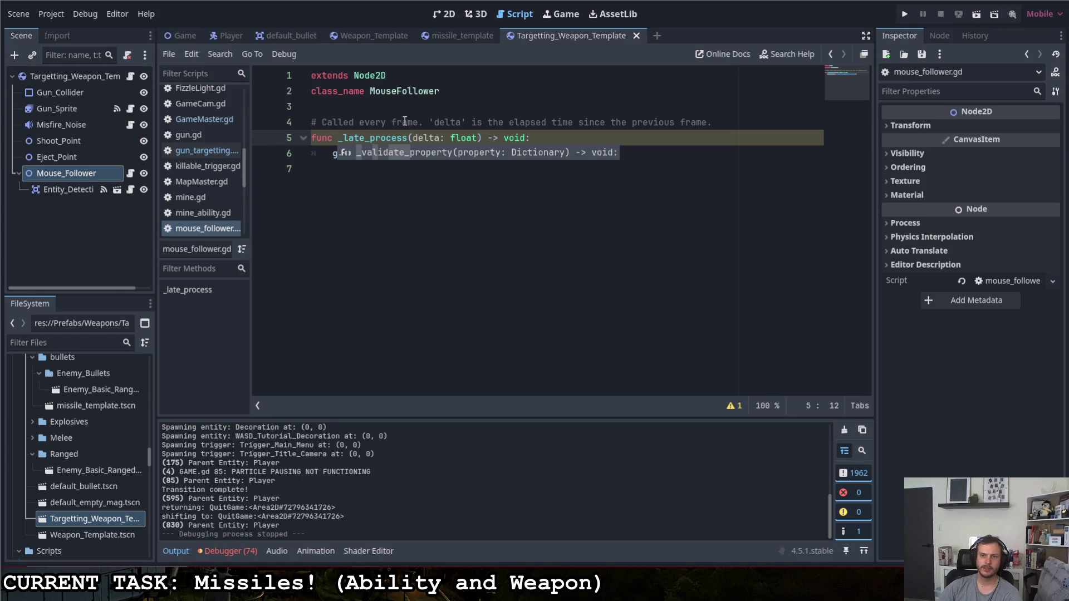
{"action": "left_click", "coordinate": [401, 122]}
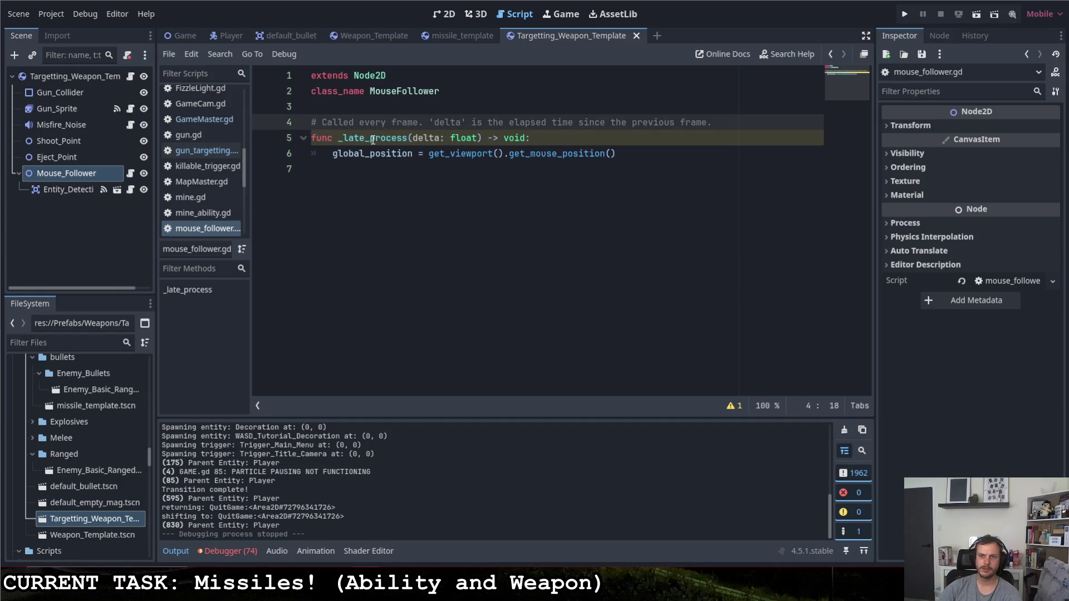
{"action": "left_click_drag", "start_coordinate": [372, 139], "coordinate": [342, 139]}
{"action": "key", "text": "Delete"}
{"action": "key", "text": "Delete"}
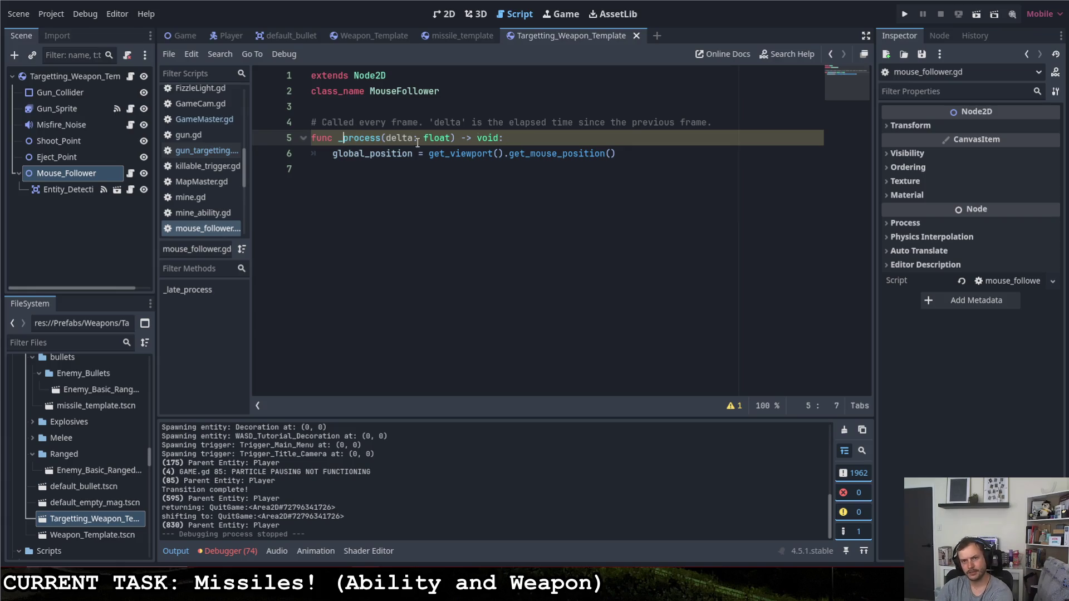
{"action": "left_click", "coordinate": [904, 14]}
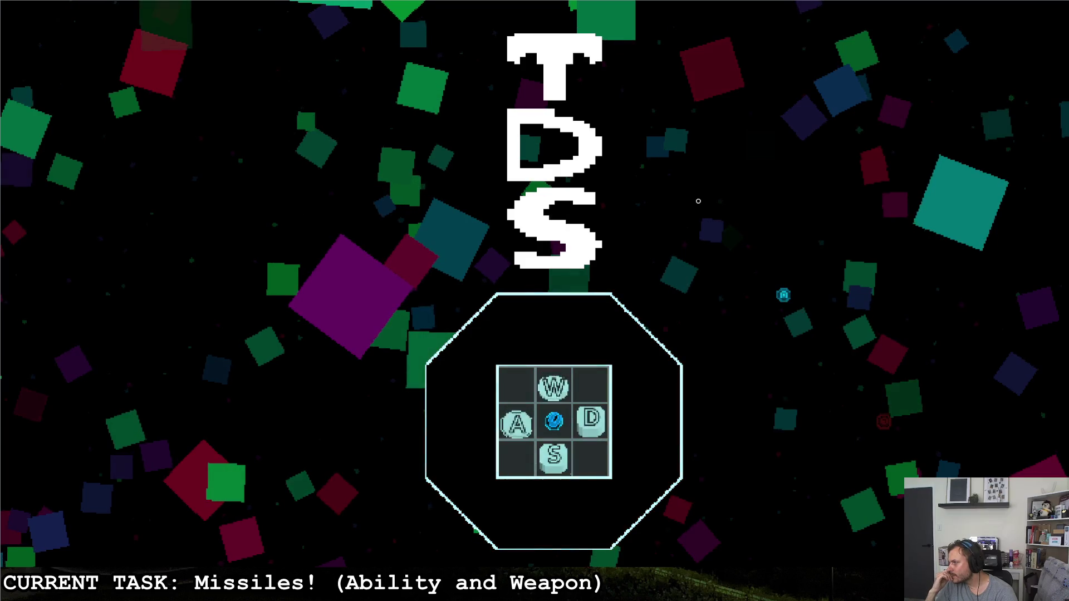
- Start the game, fire a homing missile at the enemy, walk to the octagon room, and pause
{"action": "key", "text": "w"}
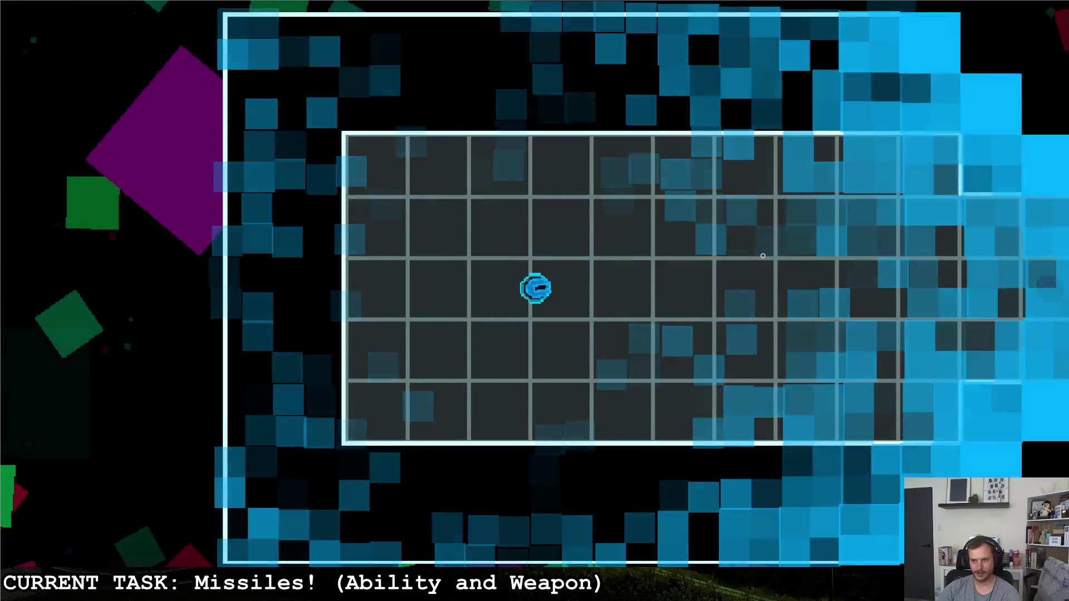
{"action": "left_click", "coordinate": [819, 334]}
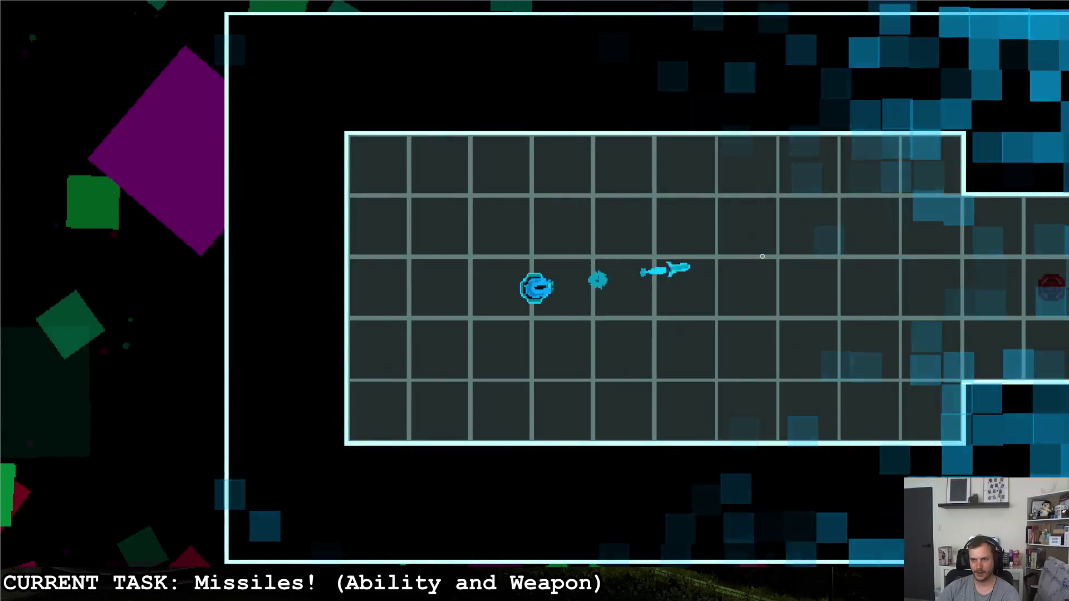
{"action": "key", "text": "d"}
{"action": "key", "text": "d"}
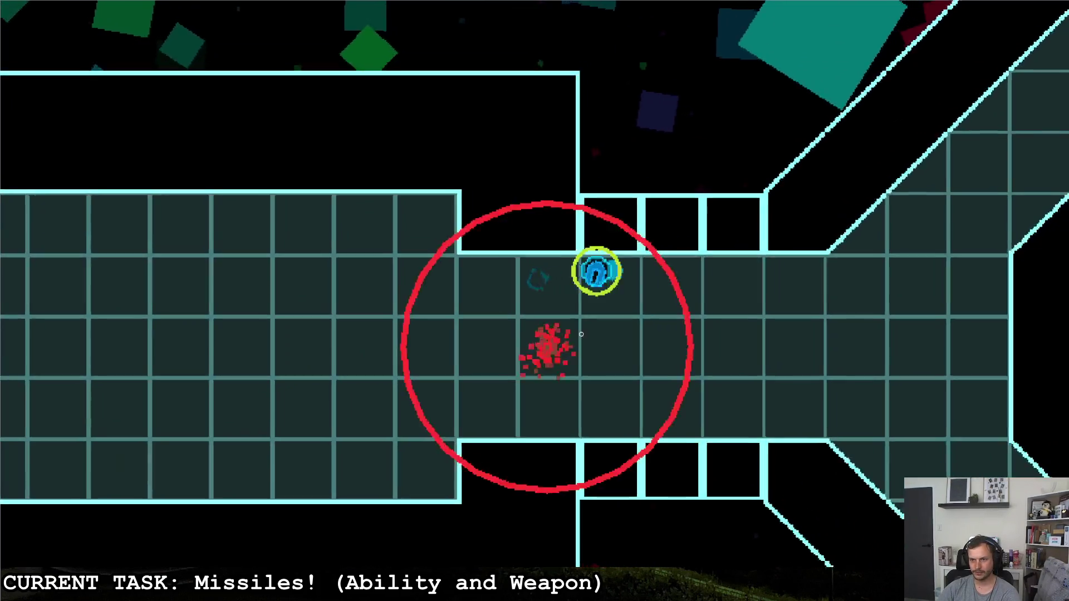
{"action": "key", "text": "s"}
{"action": "key", "text": "d"}
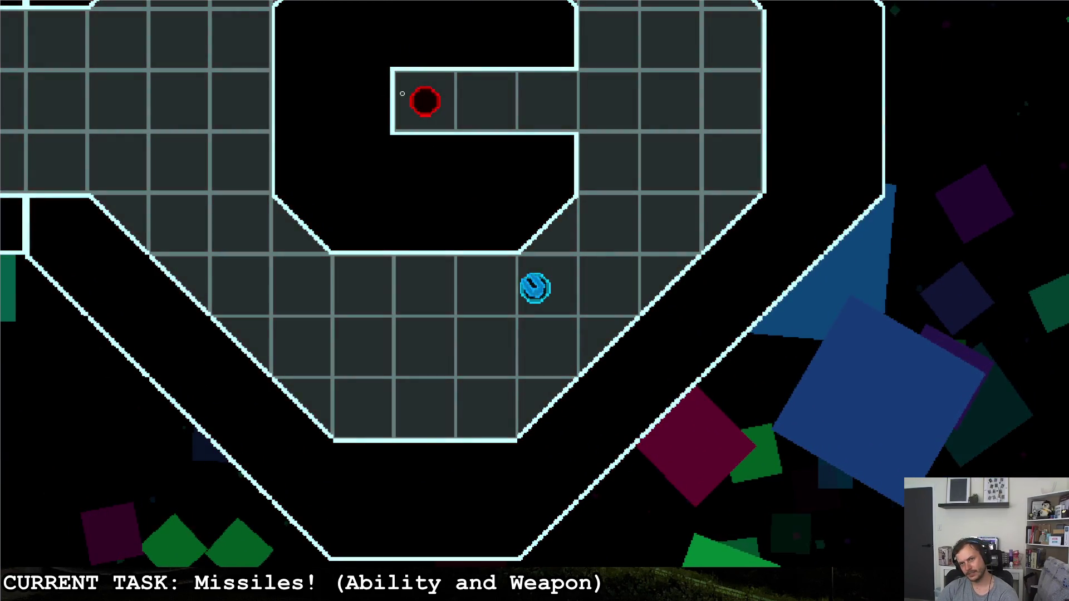
{"action": "key", "text": "Escape"}
{"action": "key", "text": "Escape"}
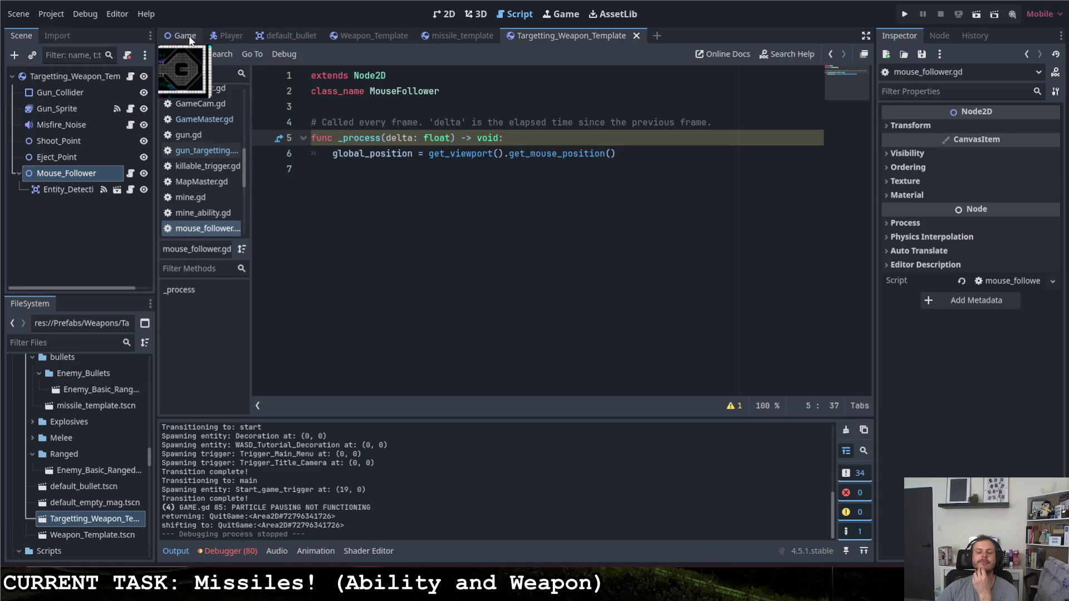
- Open Entity_Detection.gd and fold a block inside draw_detection_visibility
{"action": "left_click", "coordinate": [130, 189]}
{"action": "scroll", "coordinate": [383, 276], "scroll_direction": "up", "scroll_amount": 10}
{"action": "scroll", "coordinate": [384, 276], "scroll_direction": "down", "scroll_amount": 20}
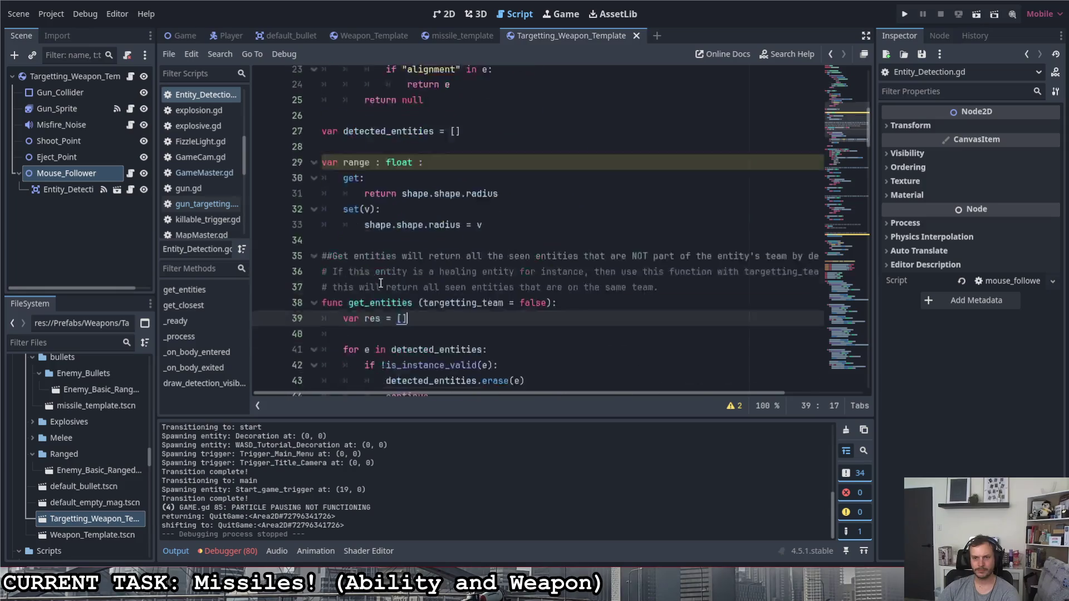
{"action": "scroll", "coordinate": [451, 282], "scroll_direction": "down", "scroll_amount": 12}
{"action": "scroll", "coordinate": [448, 289], "scroll_direction": "up", "scroll_amount": 17}
{"action": "scroll", "coordinate": [317, 241], "scroll_direction": "down", "scroll_amount": 4}
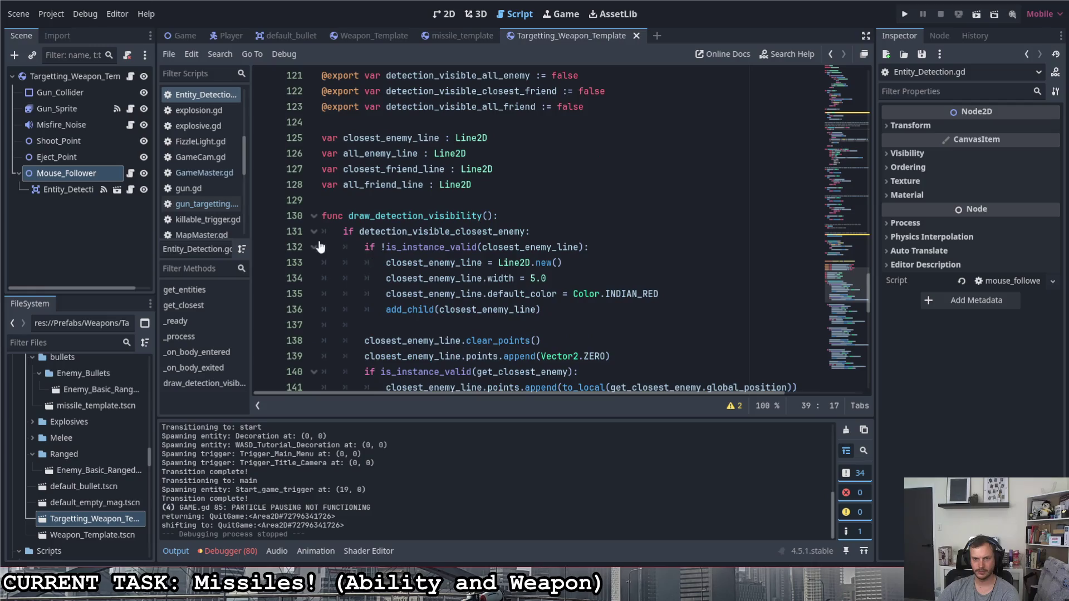
{"action": "left_click", "coordinate": [313, 230]}
{"action": "key", "text": "ctrl+a"}
{"action": "scroll", "coordinate": [453, 266], "scroll_direction": "up", "scroll_amount": 4}
- Change the four detection_visible defaults on lines 120–123 from false to true and run the game
{"action": "left_click", "coordinate": [453, 265]}
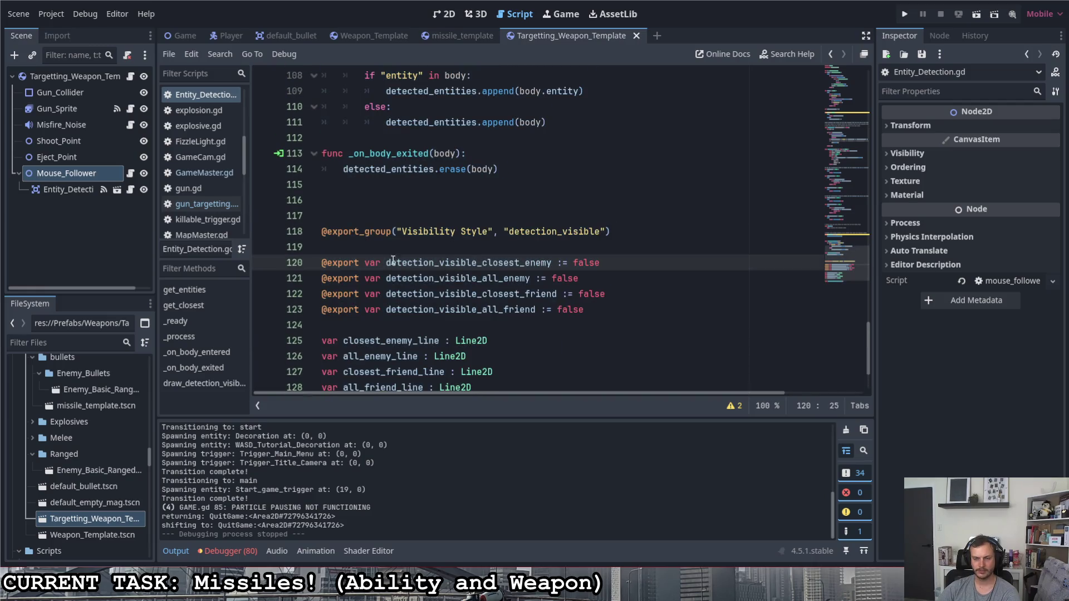
{"action": "double_click", "coordinate": [567, 264]}
{"action": "left_click_drag", "start_coordinate": [606, 268], "coordinate": [575, 265]}
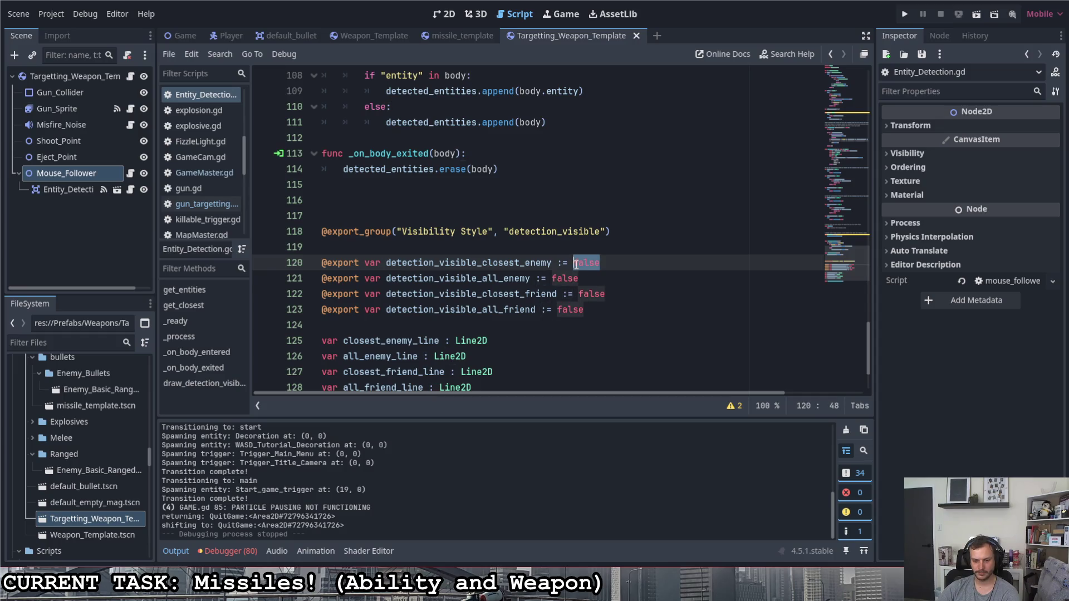
{"action": "key", "text": "ctrl+d"}
{"action": "key", "text": "ctrl+d"}
{"action": "key", "text": "ctrl+d"}
{"action": "type", "text": "tru"}
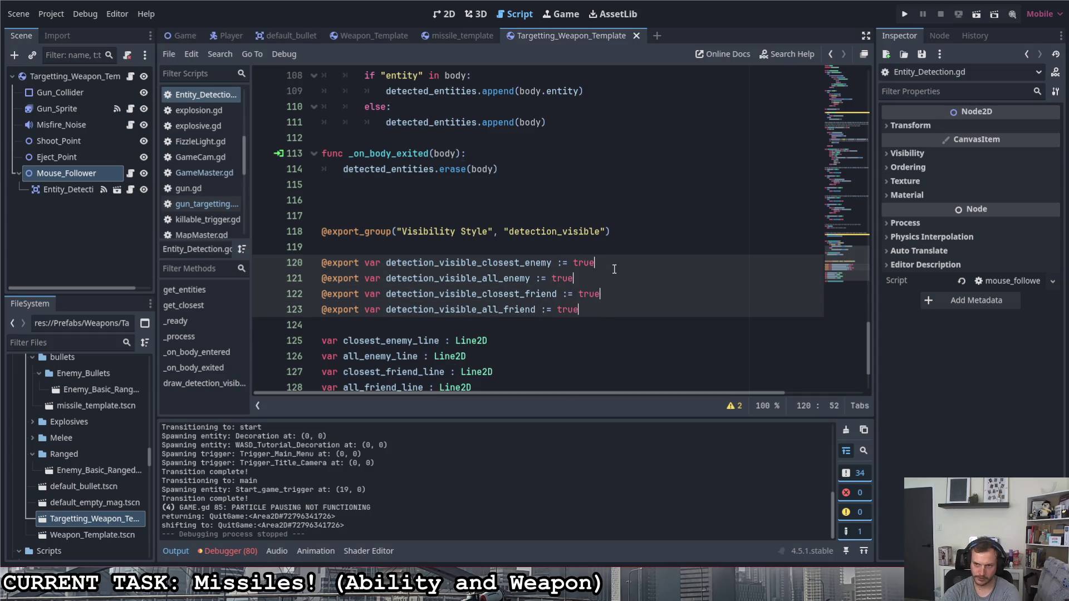
{"action": "key", "text": "Escape"}
{"action": "key", "text": "Up"}
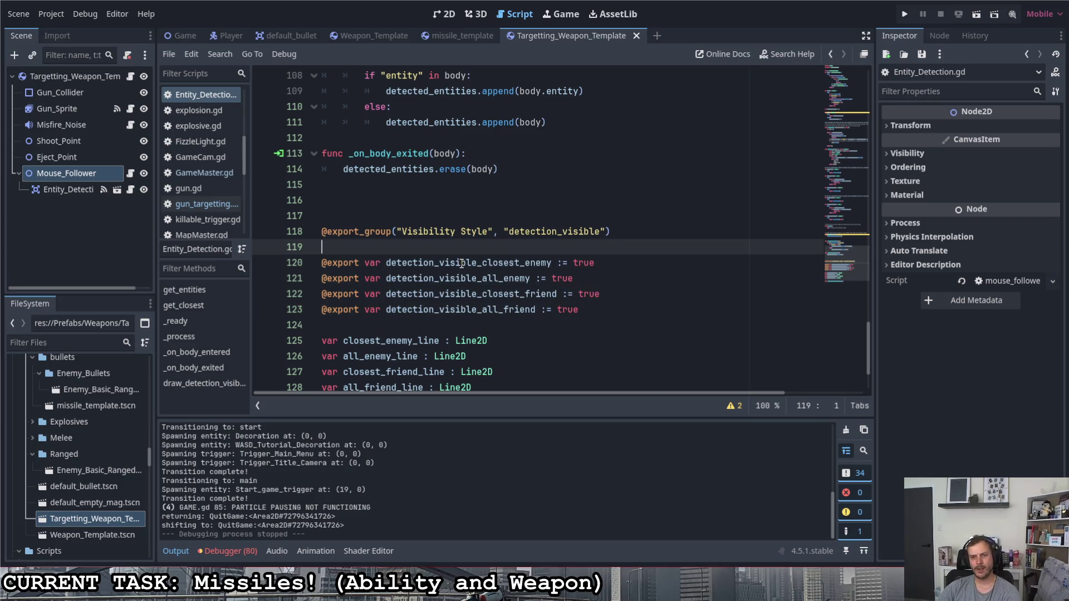
{"action": "key", "text": "F5"}
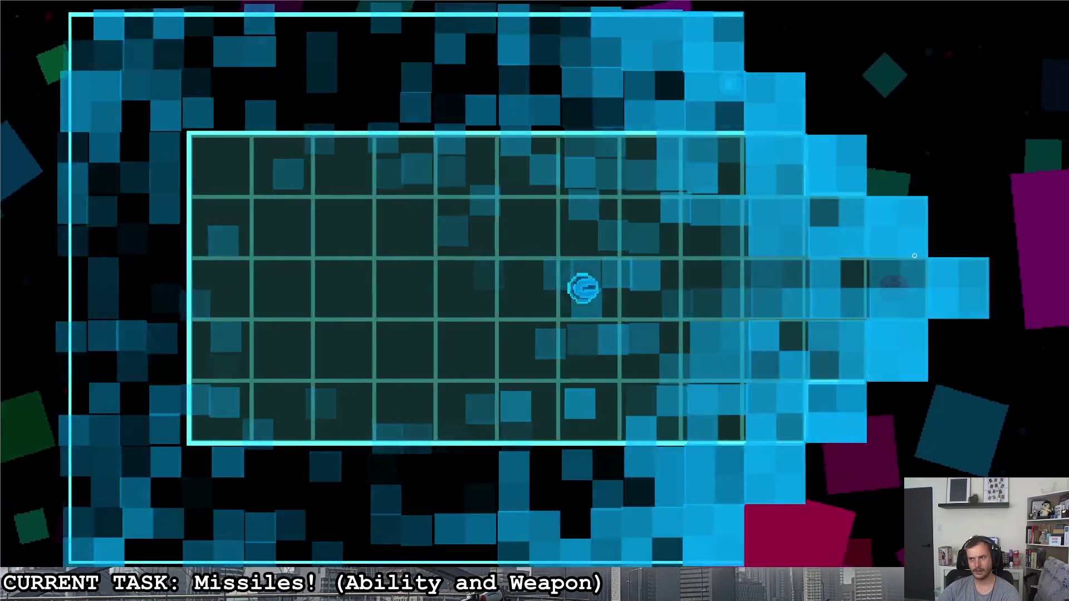
- Steer the ship left across the room, then up-right and down-right into the corridor
{"action": "key", "text": "a"}
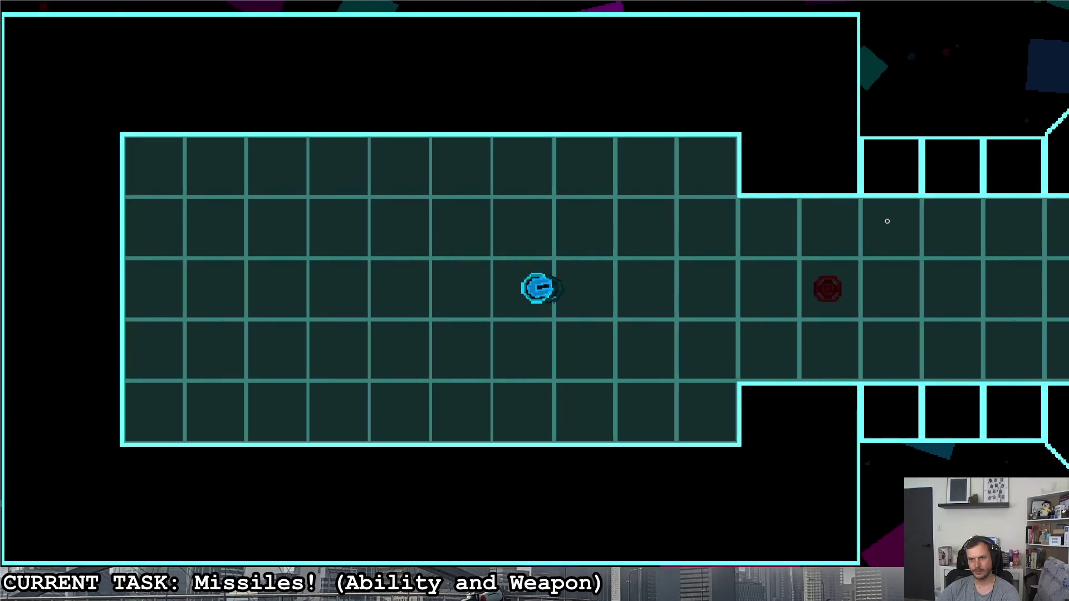
{"action": "key", "text": "a"}
{"action": "key", "text": "d"}
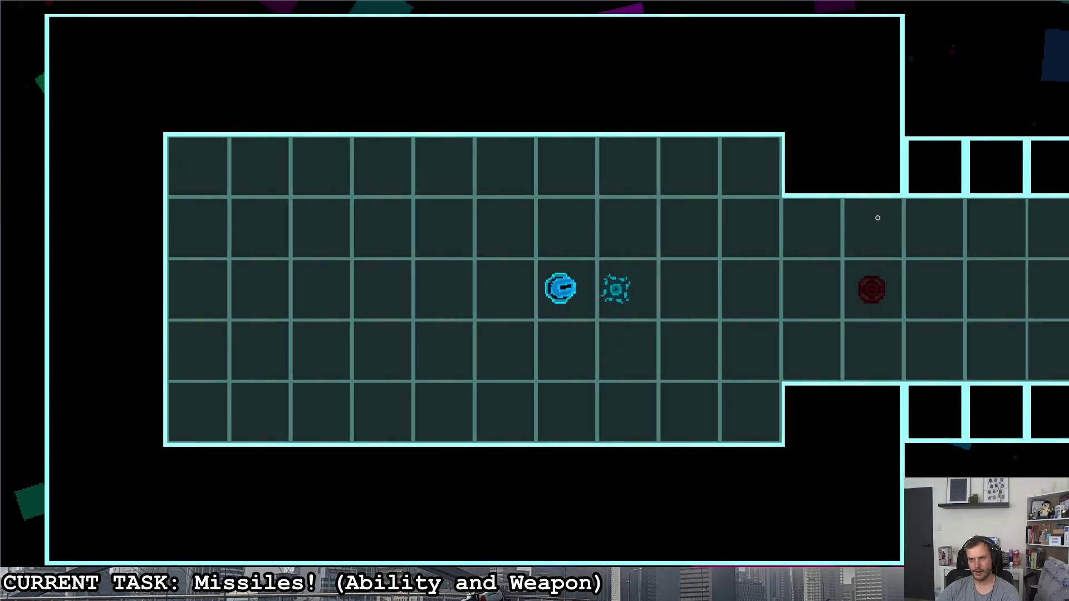
{"action": "key", "text": "w"}
{"action": "key", "text": "d"}
{"action": "key", "text": "s"}
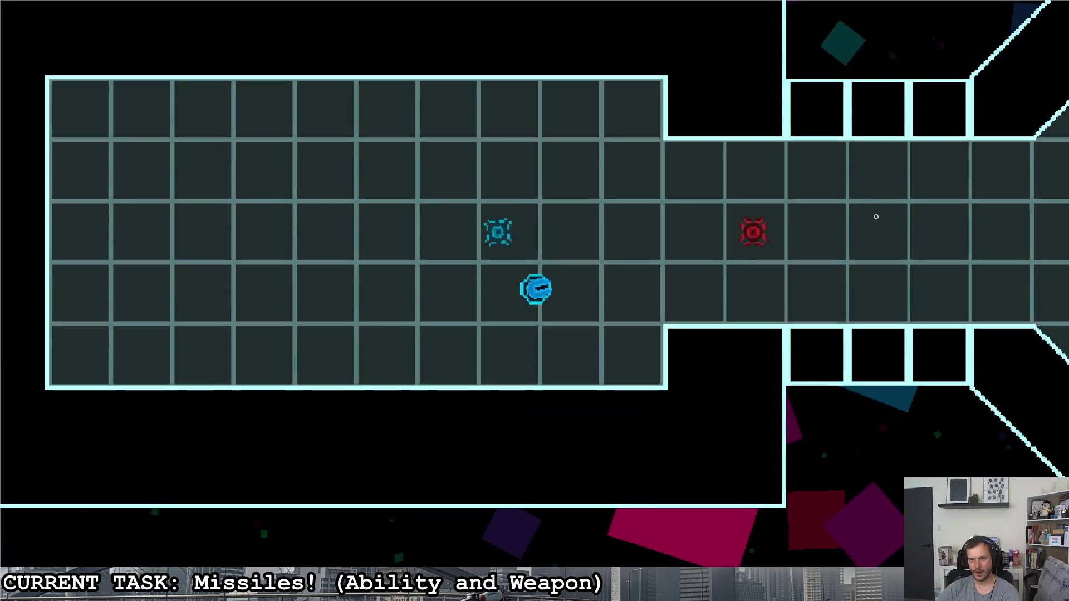
{"action": "key", "text": "d"}
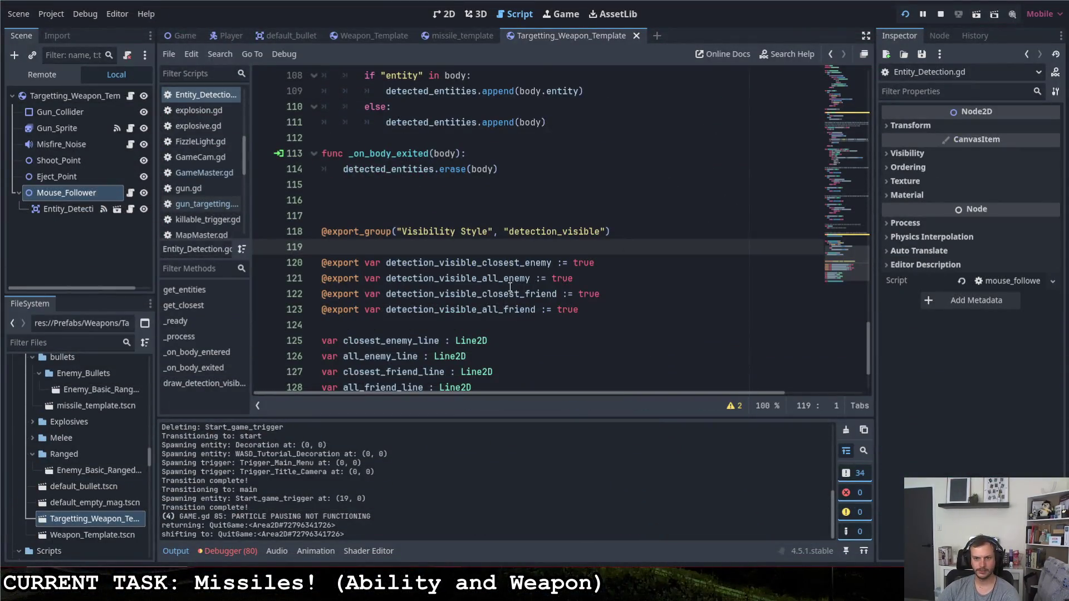
{"action": "scroll", "coordinate": [510, 286], "scroll_direction": "down", "scroll_amount": 2}
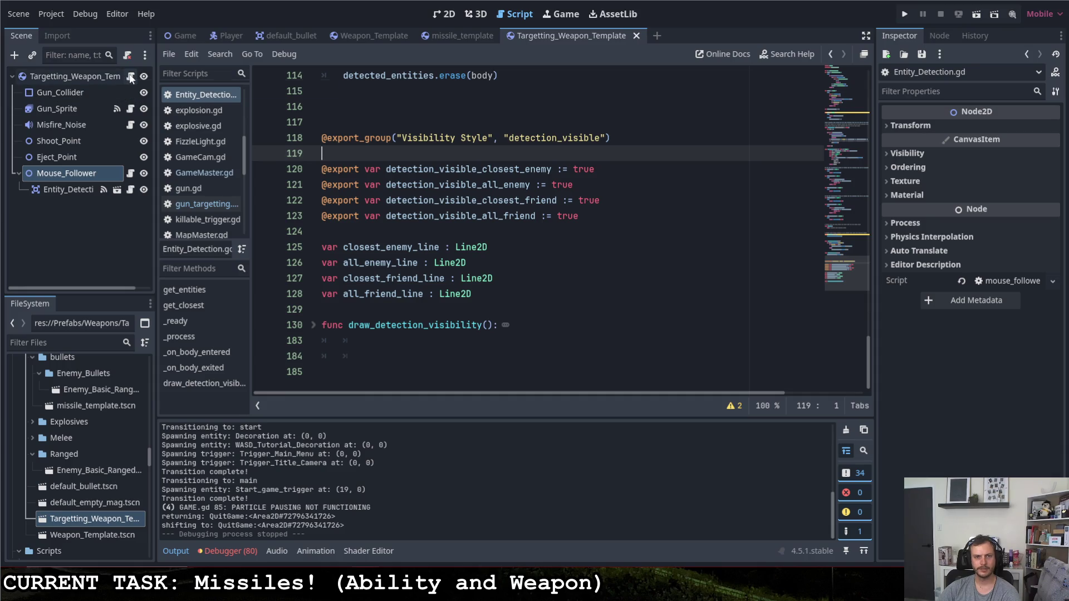
- Unfold draw_detection_visibility and locate the two Line2D.new() lines
{"action": "left_click", "coordinate": [310, 326]}
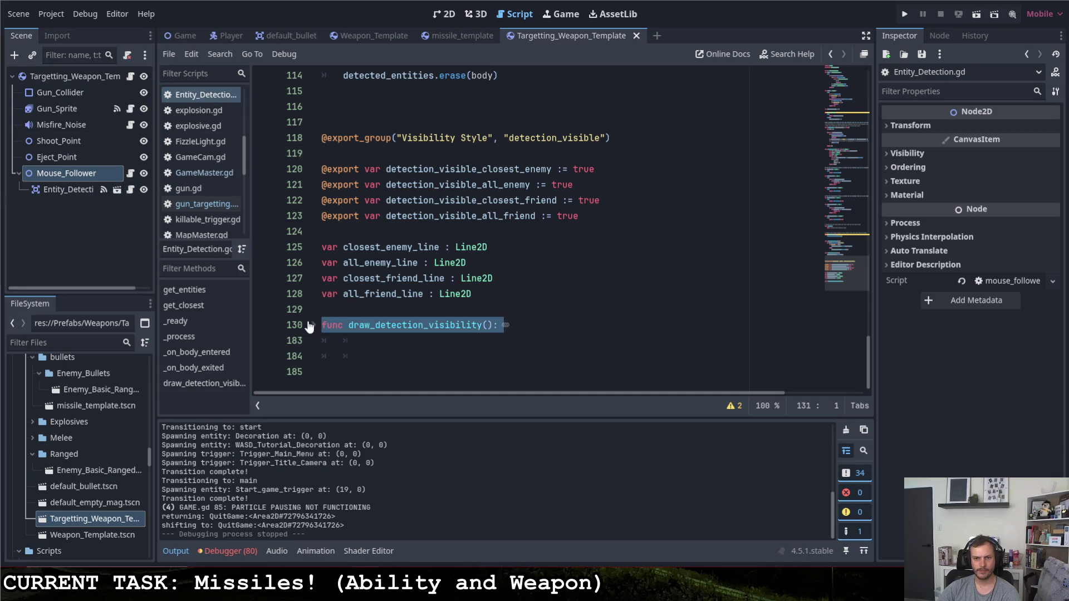
{"action": "left_click", "coordinate": [311, 325]}
{"action": "scroll", "coordinate": [465, 314], "scroll_direction": "down", "scroll_amount": 2}
{"action": "scroll", "coordinate": [468, 288], "scroll_direction": "down", "scroll_amount": 2}
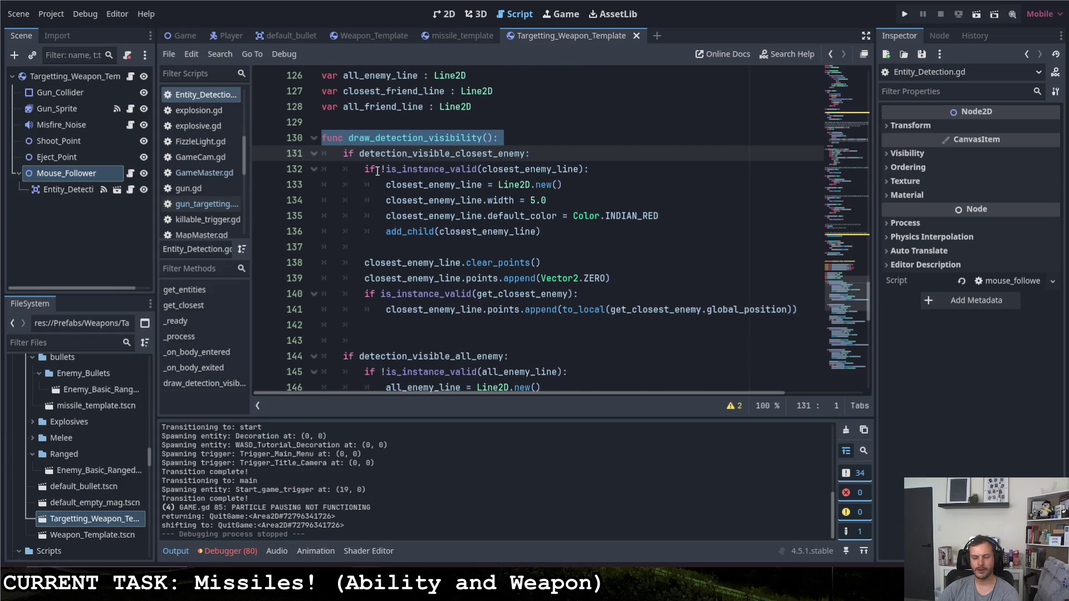
{"action": "scroll", "coordinate": [401, 204], "scroll_direction": "down", "scroll_amount": 9}
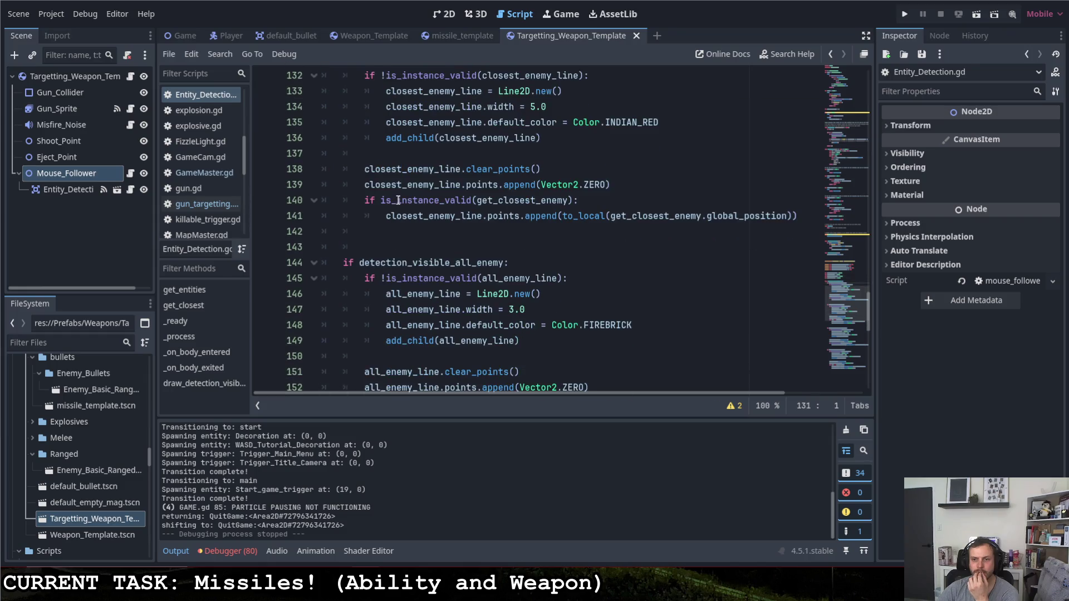
{"action": "scroll", "coordinate": [396, 197], "scroll_direction": "up", "scroll_amount": 4}
{"action": "scroll", "coordinate": [395, 197], "scroll_direction": "up", "scroll_amount": 5}
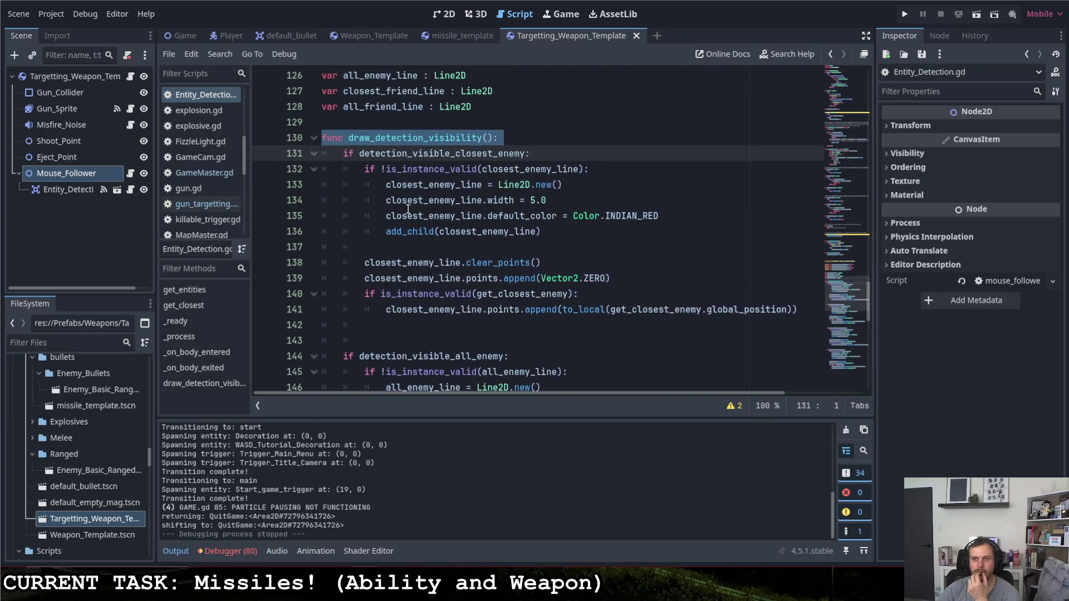
{"action": "left_click_drag", "start_coordinate": [498, 184], "coordinate": [563, 184]}
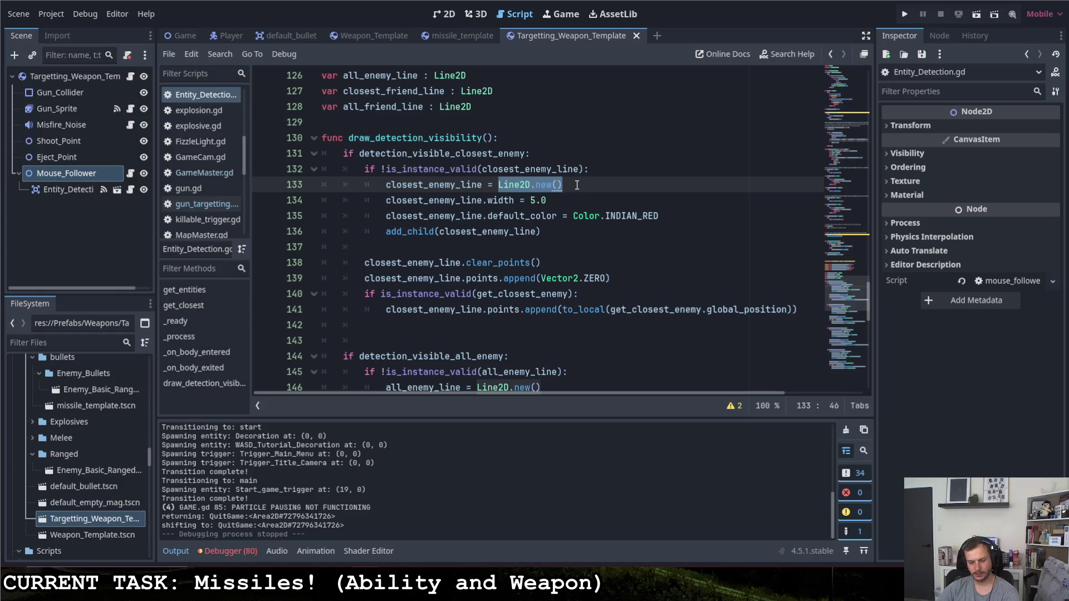
{"action": "scroll", "coordinate": [575, 185], "scroll_direction": "down", "scroll_amount": 1}
{"action": "scroll", "coordinate": [575, 185], "scroll_direction": "down", "scroll_amount": 5}
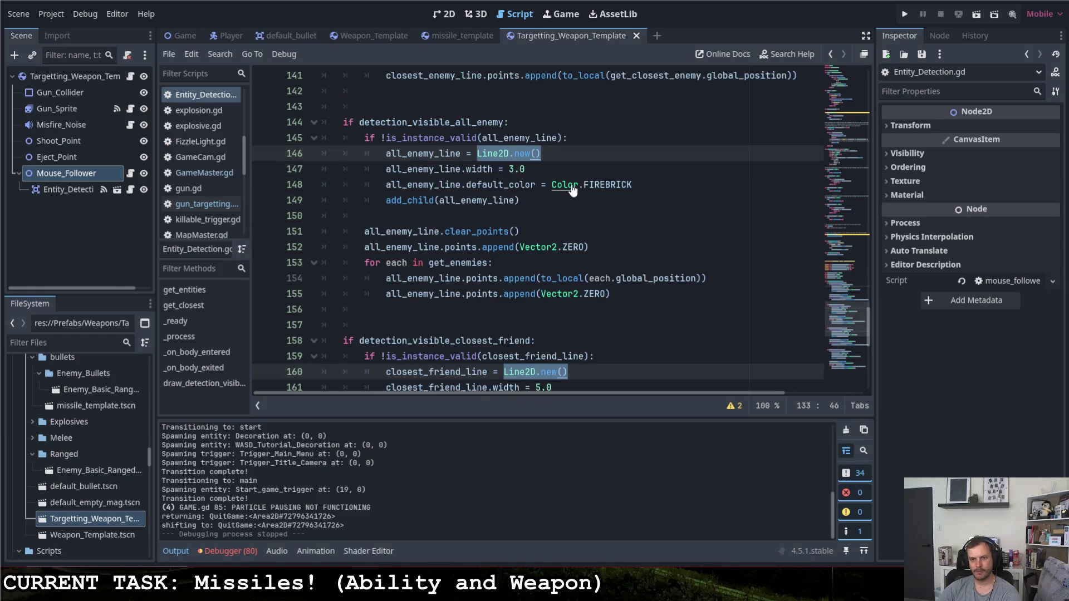
{"action": "scroll", "coordinate": [573, 190], "scroll_direction": "down", "scroll_amount": 5}
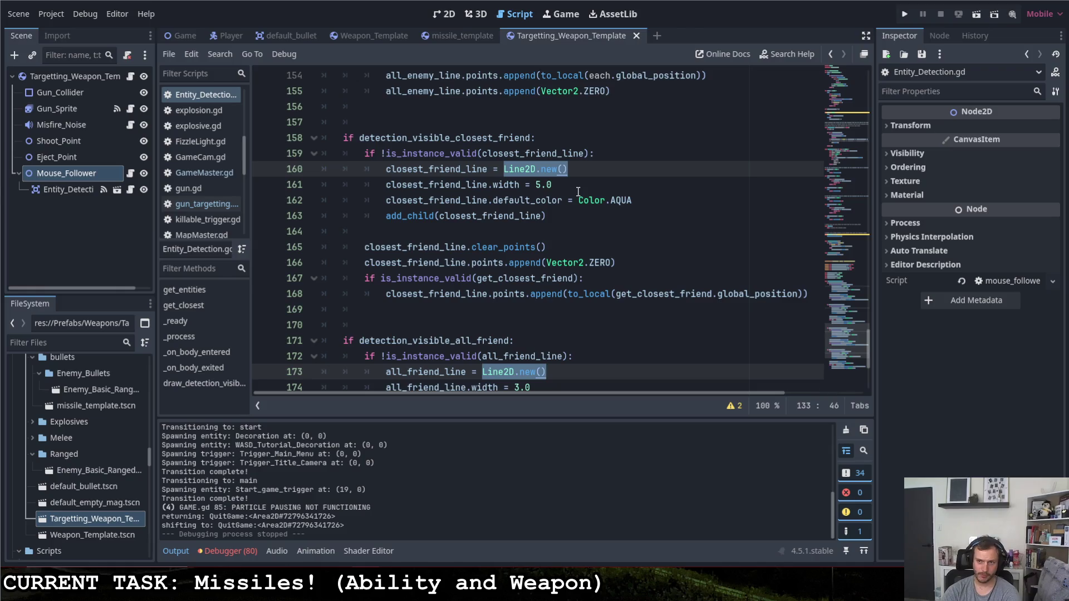
- Add 'closest_enemy_line.z_index += 3' and 'all_enemy_line.z_index += 3' below them, then run the game
{"action": "key", "text": "Right"}
{"action": "key", "text": "Return"}
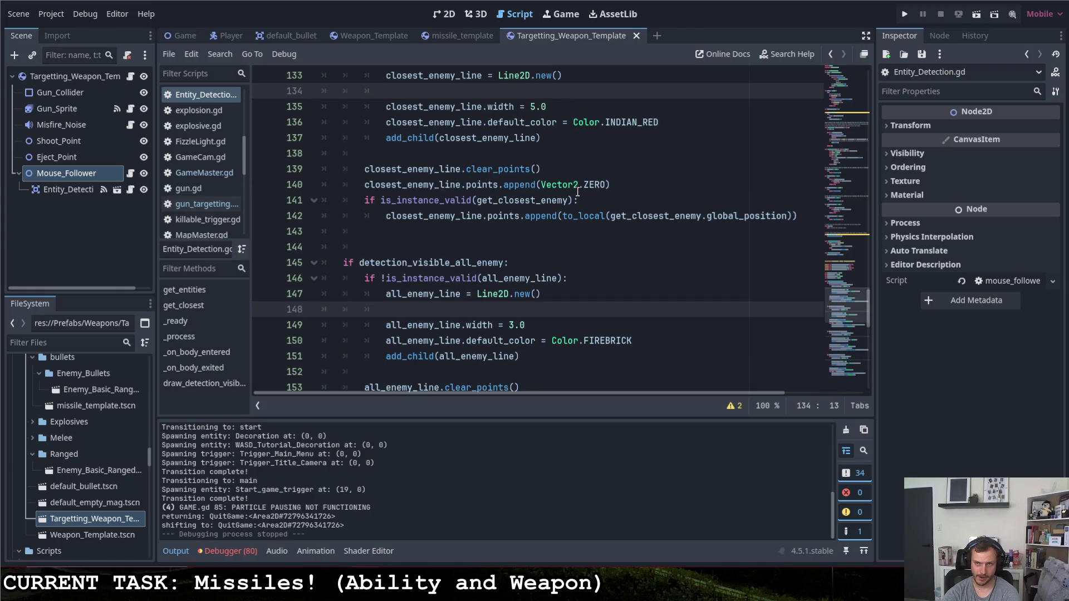
{"action": "key", "text": "Up"}
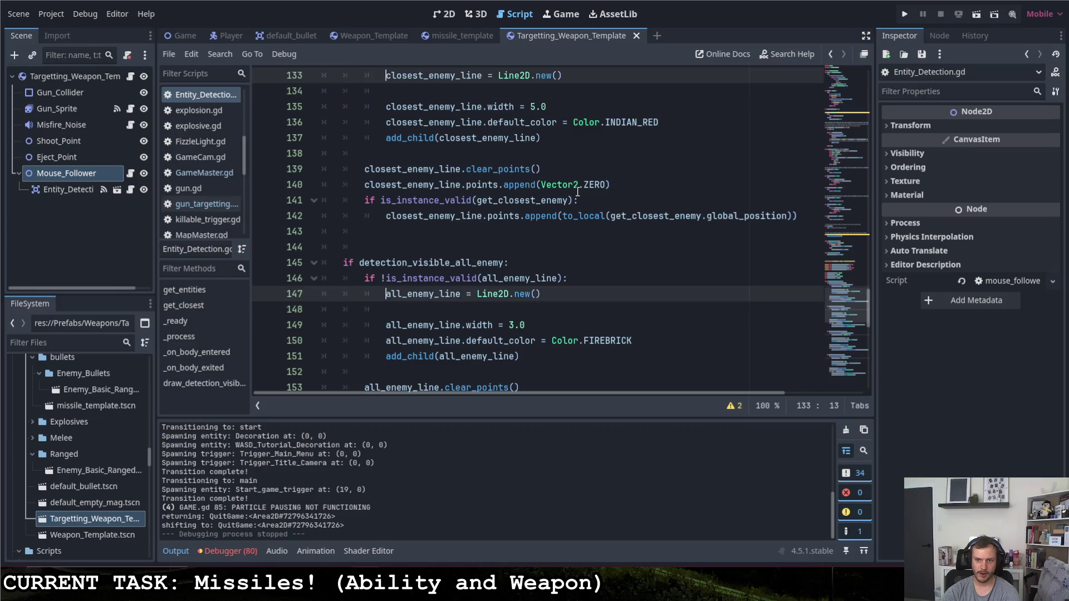
{"action": "key", "text": "shift+End"}
{"action": "key", "text": "shift+Left"}
{"action": "key", "text": "shift+Left"}
{"action": "key", "text": "shift+Left"}
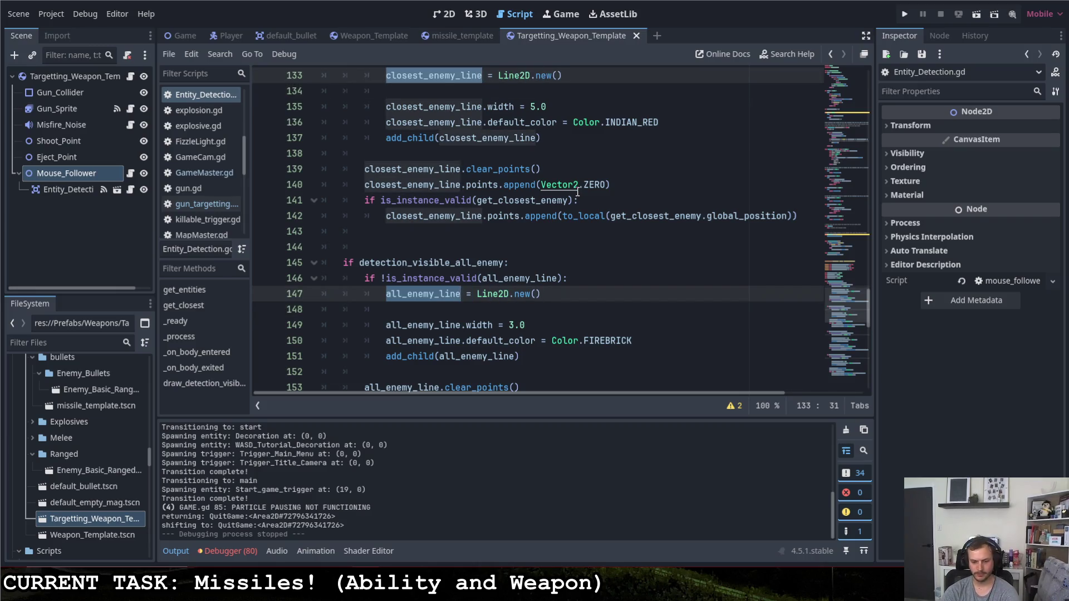
{"action": "key", "text": "ctrl+c"}
{"action": "key", "text": "Down"}
{"action": "key", "text": "ctrl+v"}
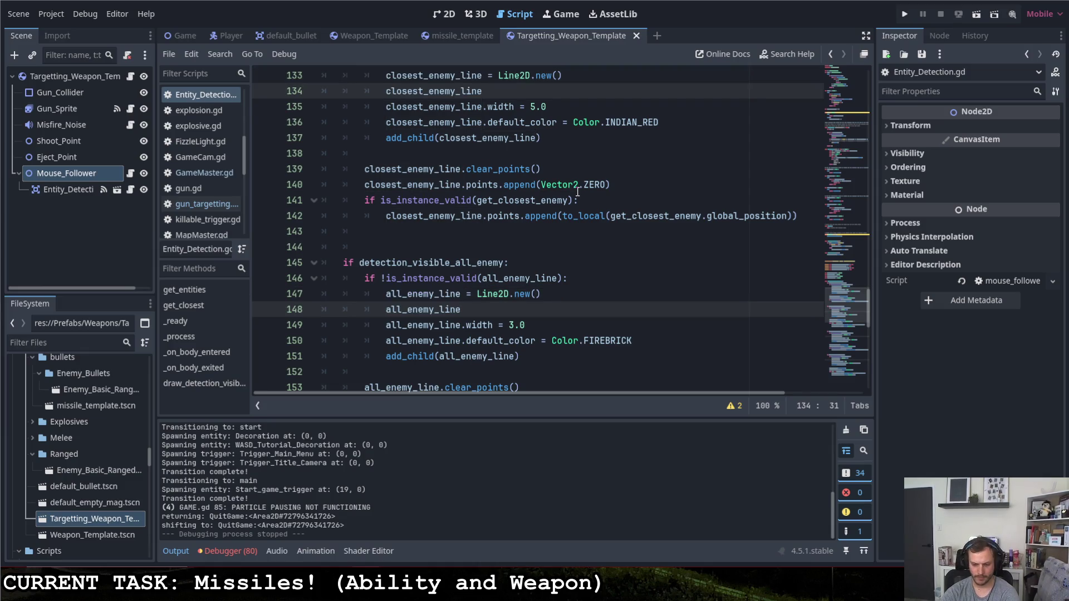
{"action": "type", "text": ".z"}
{"action": "key", "text": "Down"}
{"action": "key", "text": "Return"}
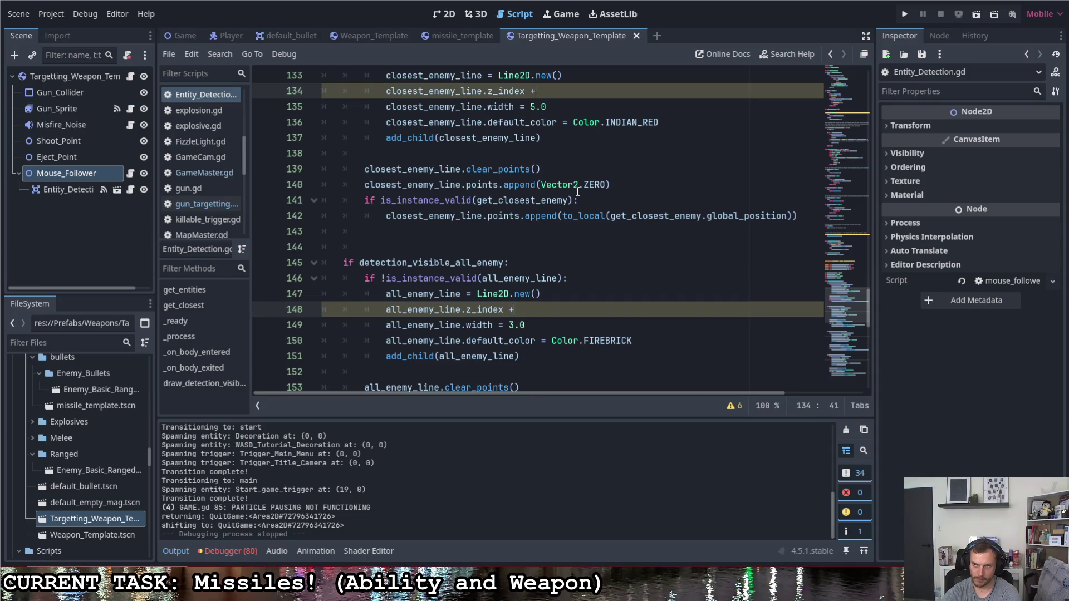
{"action": "type", "text": "="}
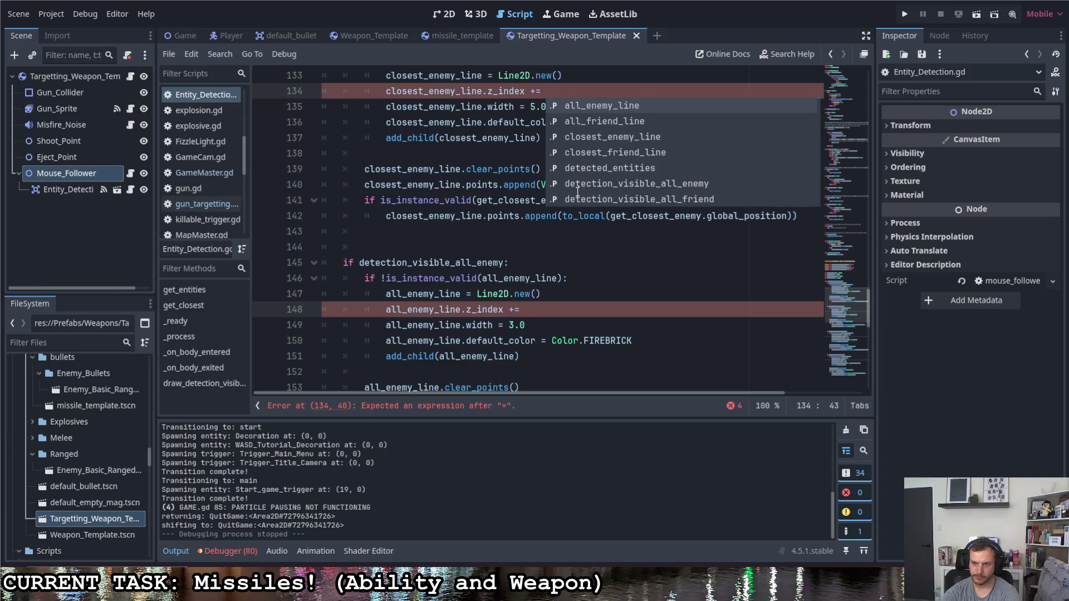
{"action": "type", "text": " 3"}
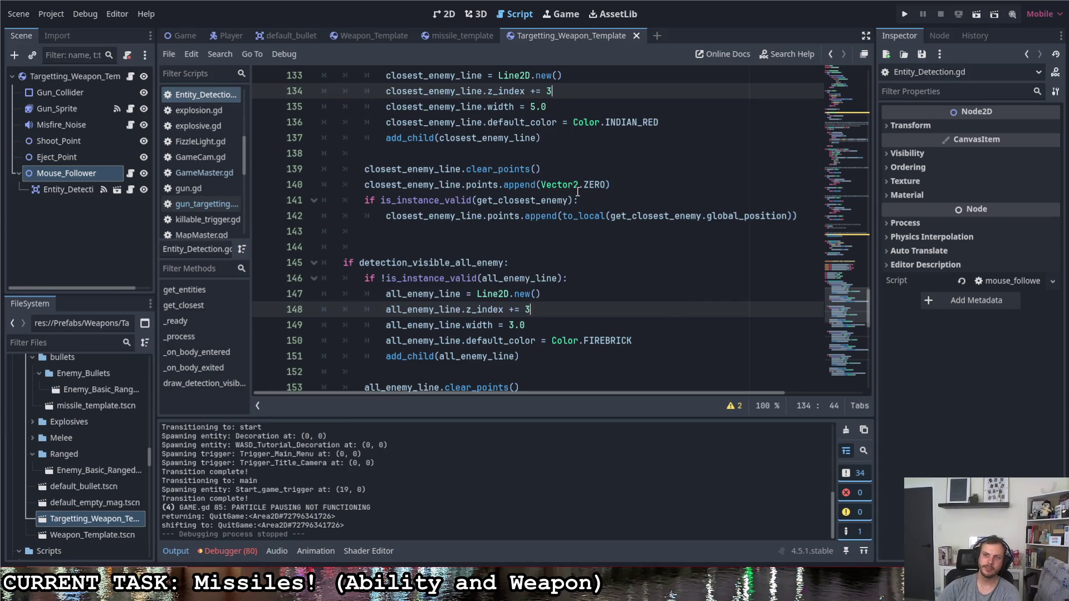
{"action": "left_click", "coordinate": [904, 15]}
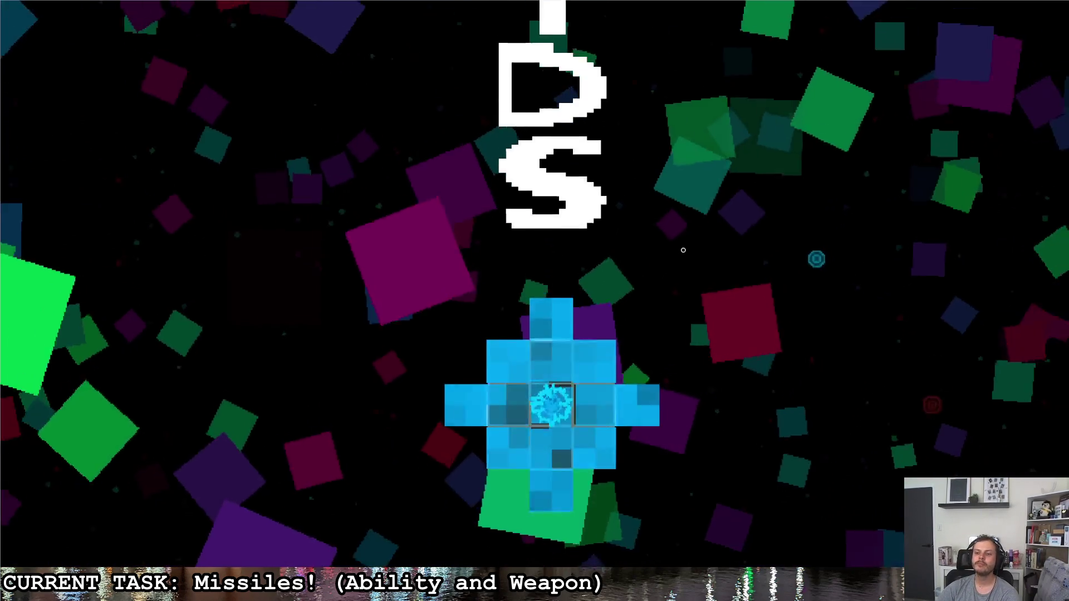
- Maneuver the ship, hit the enemy with the blast ability and a missile, then quit the game
{"action": "key", "text": "d"}
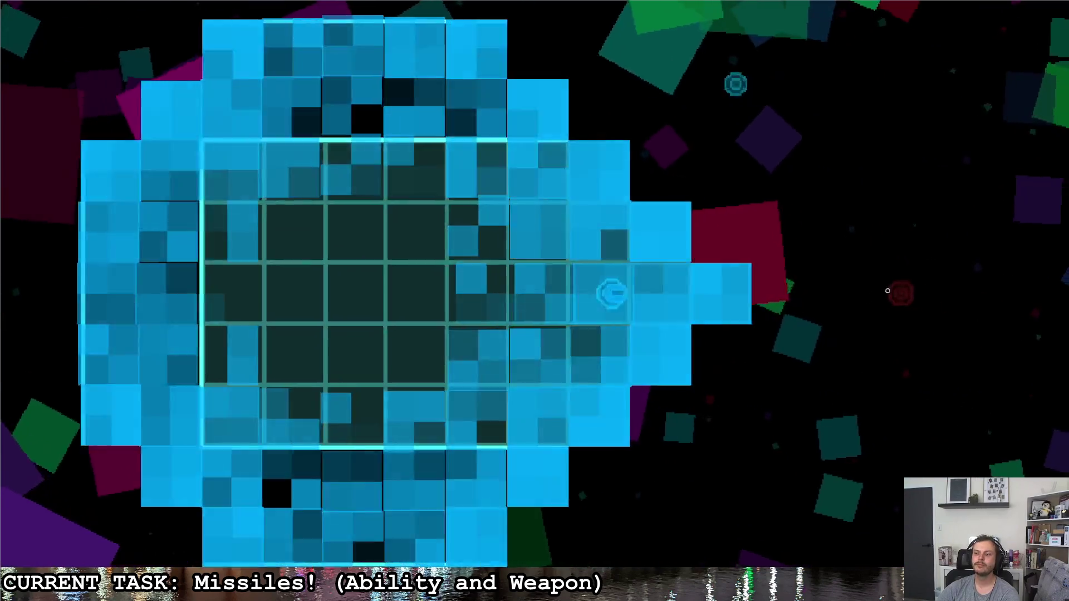
{"action": "key", "text": "s"}
{"action": "key", "text": "a"}
{"action": "key", "text": "a"}
{"action": "key", "text": "a"}
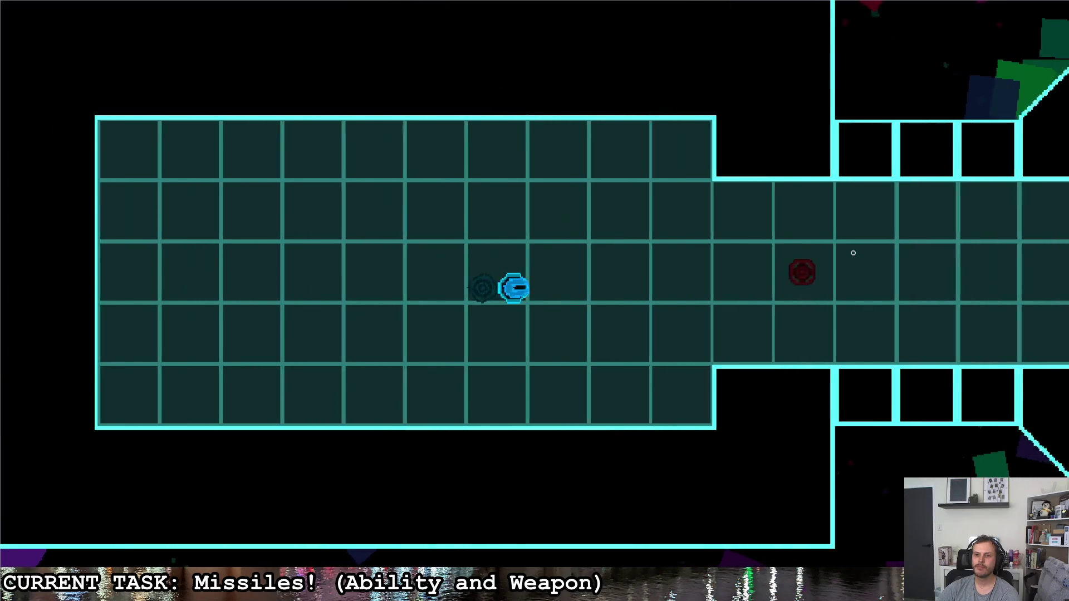
{"action": "key", "text": "d"}
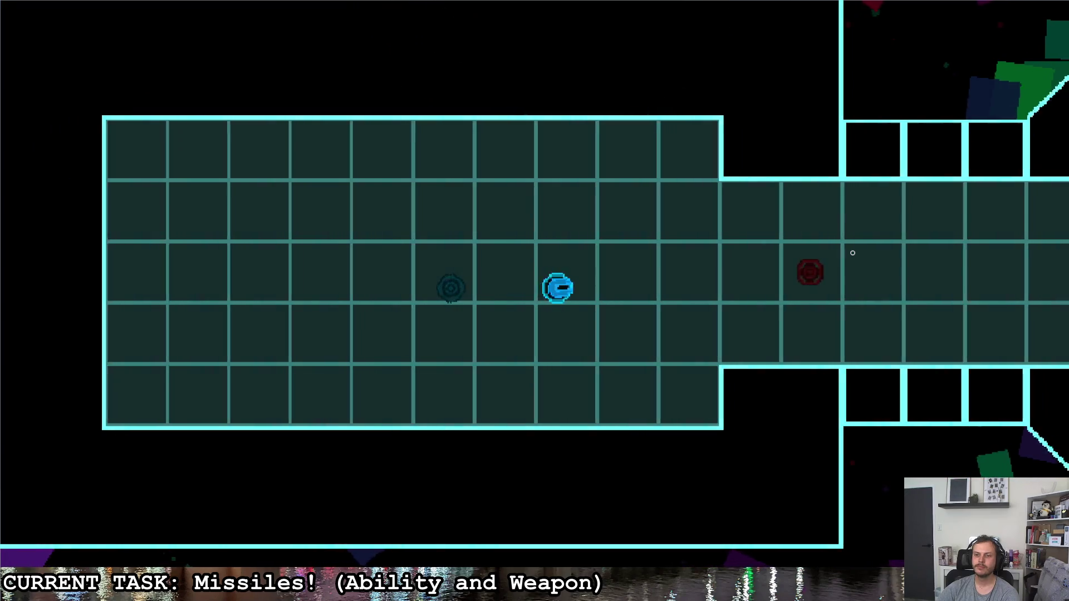
{"action": "key", "text": "a"}
{"action": "key", "text": "a"}
{"action": "key", "text": "d"}
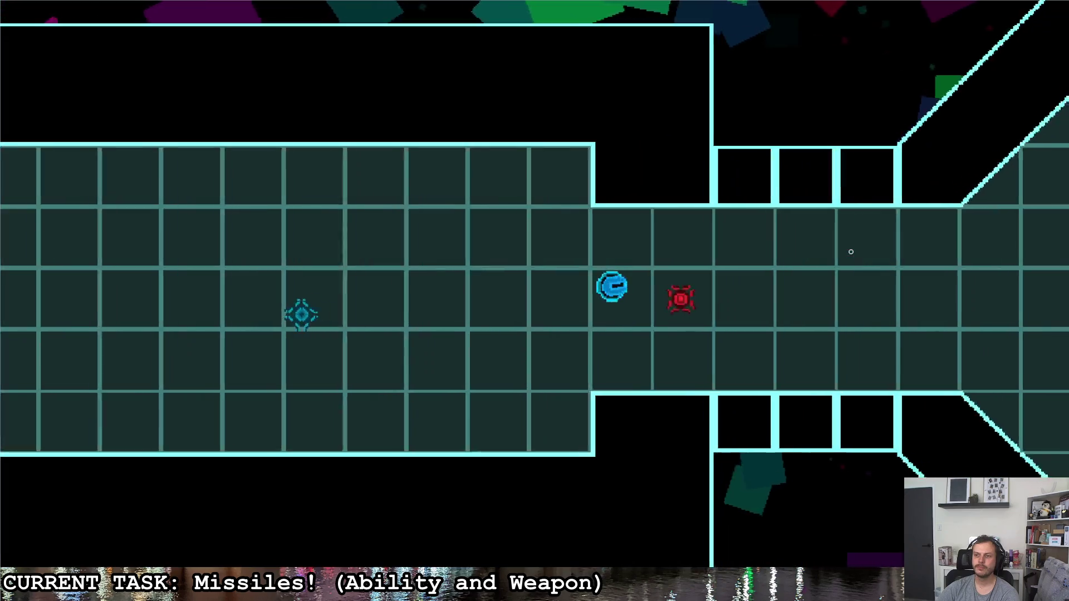
{"action": "right_click", "coordinate": [851, 252]}
{"action": "key", "text": "a"}
{"action": "left_click", "coordinate": [545, 360]}
{"action": "key", "text": "Escape"}
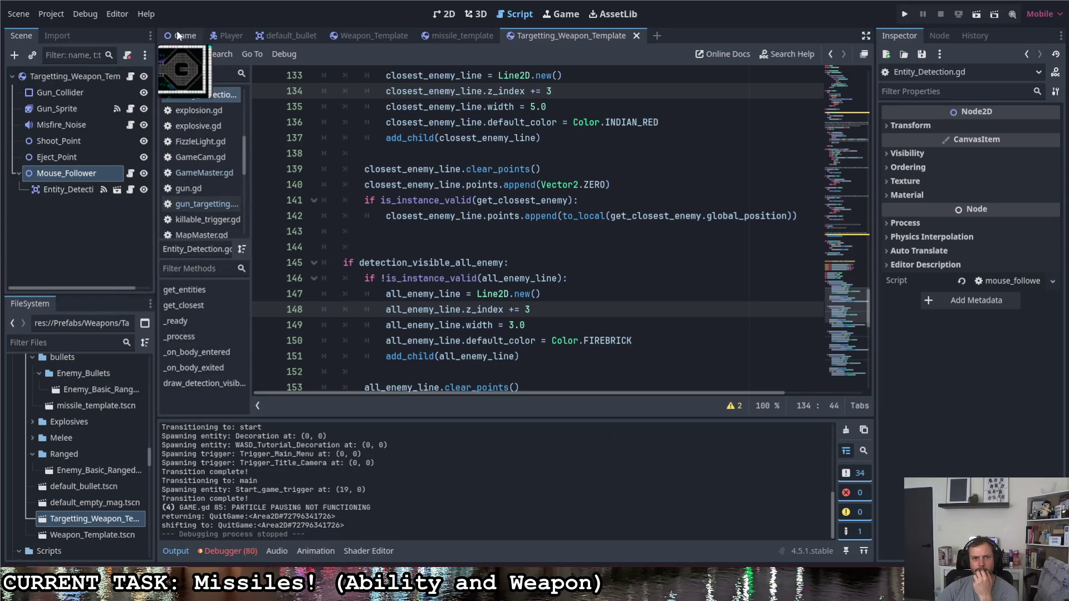
- Review the Entity_Detection node's properties, then expand the Explosives folder and select mine.tscn
{"action": "left_click", "coordinate": [55, 191]}
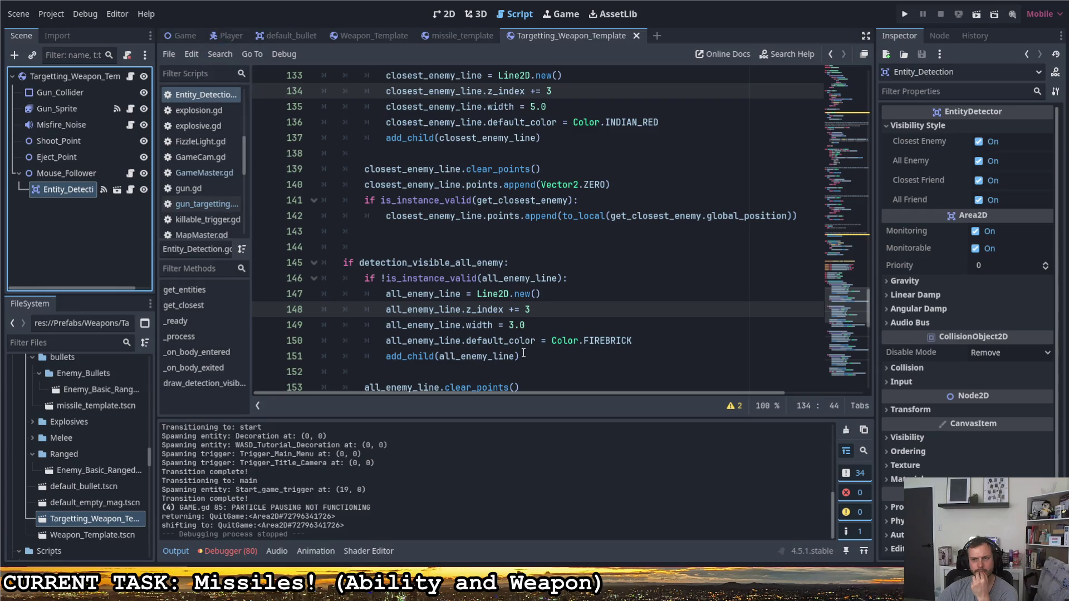
{"action": "scroll", "coordinate": [522, 332], "scroll_direction": "down", "scroll_amount": 1}
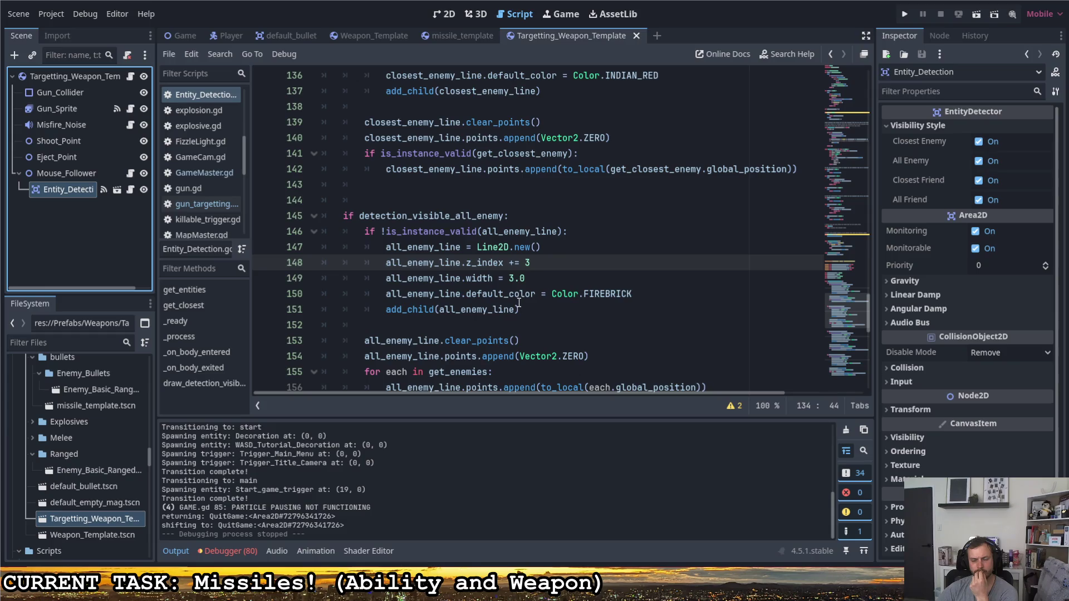
{"action": "scroll", "coordinate": [532, 306], "scroll_direction": "down", "scroll_amount": 1}
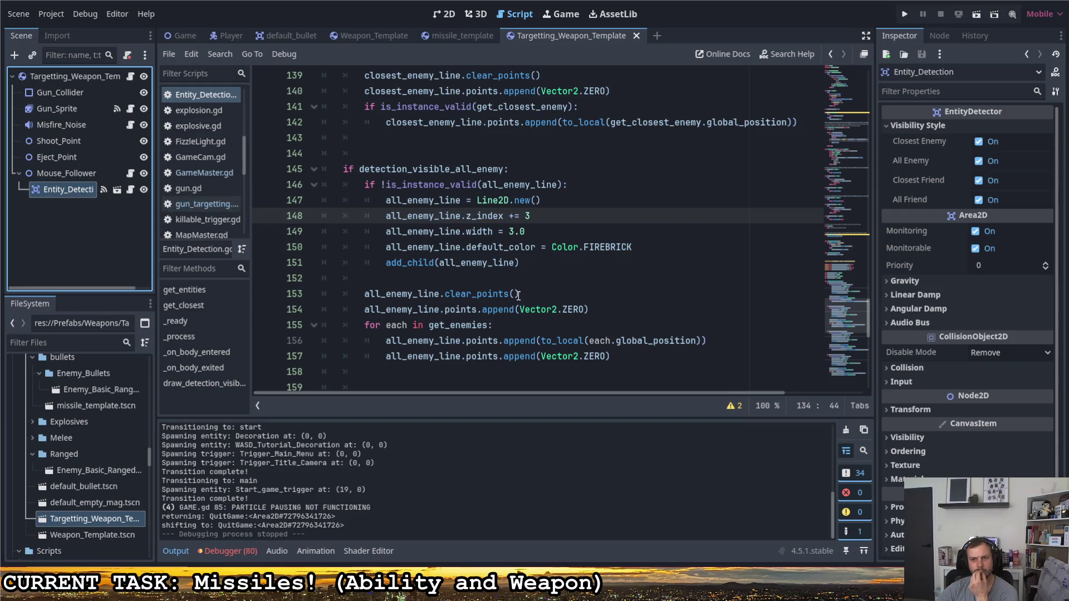
{"action": "scroll", "coordinate": [535, 279], "scroll_direction": "down", "scroll_amount": 1}
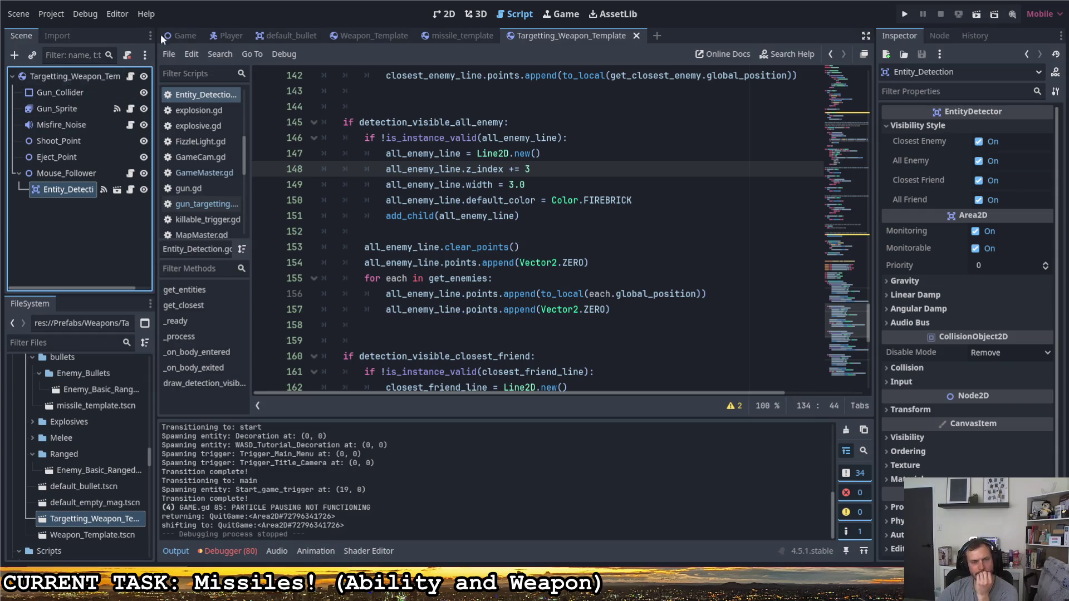
{"action": "scroll", "coordinate": [203, 198], "scroll_direction": "down", "scroll_amount": 2}
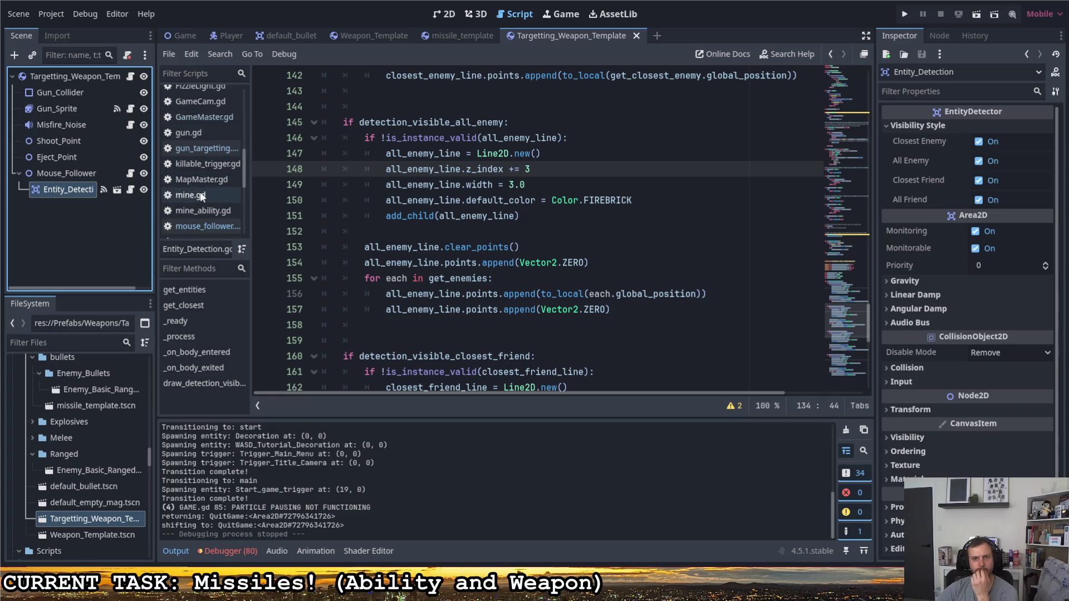
{"action": "scroll", "coordinate": [55, 451], "scroll_direction": "up", "scroll_amount": 3}
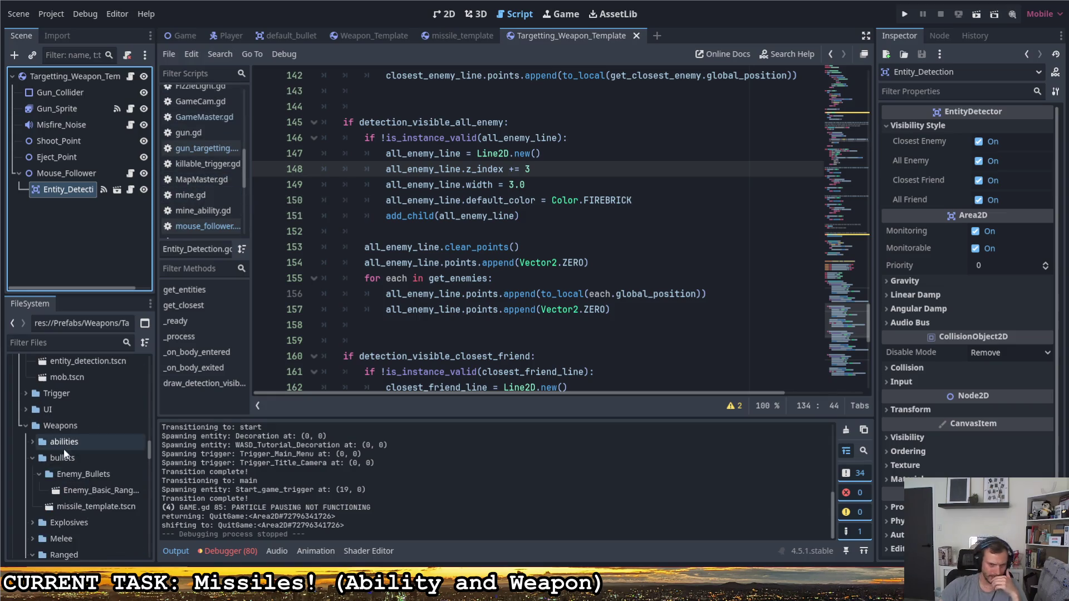
{"action": "scroll", "coordinate": [59, 452], "scroll_direction": "down", "scroll_amount": 2}
{"action": "scroll", "coordinate": [61, 454], "scroll_direction": "down", "scroll_amount": 5}
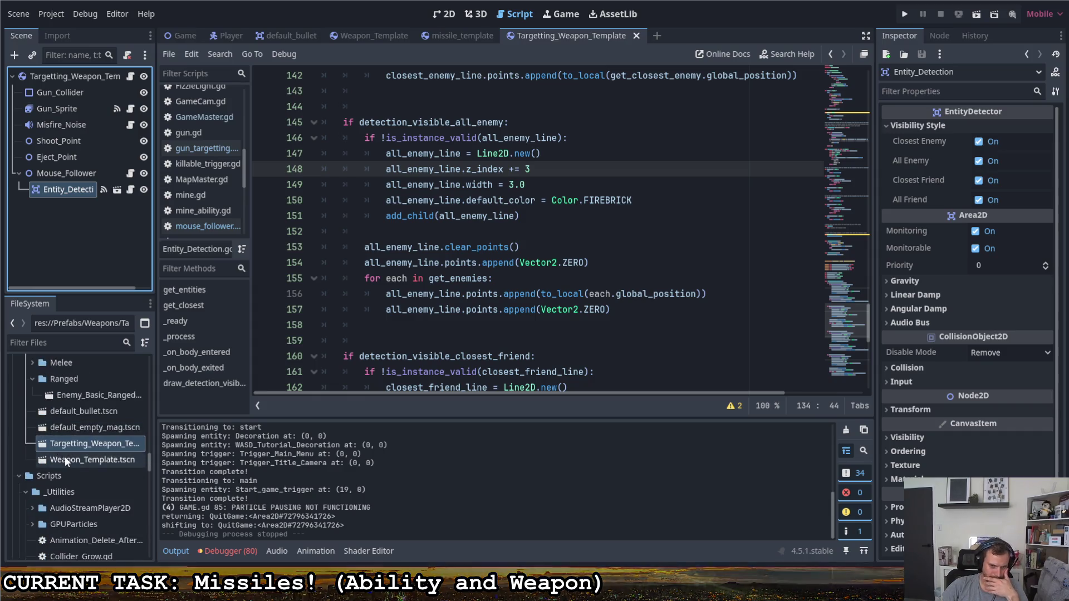
{"action": "scroll", "coordinate": [68, 458], "scroll_direction": "up", "scroll_amount": 3}
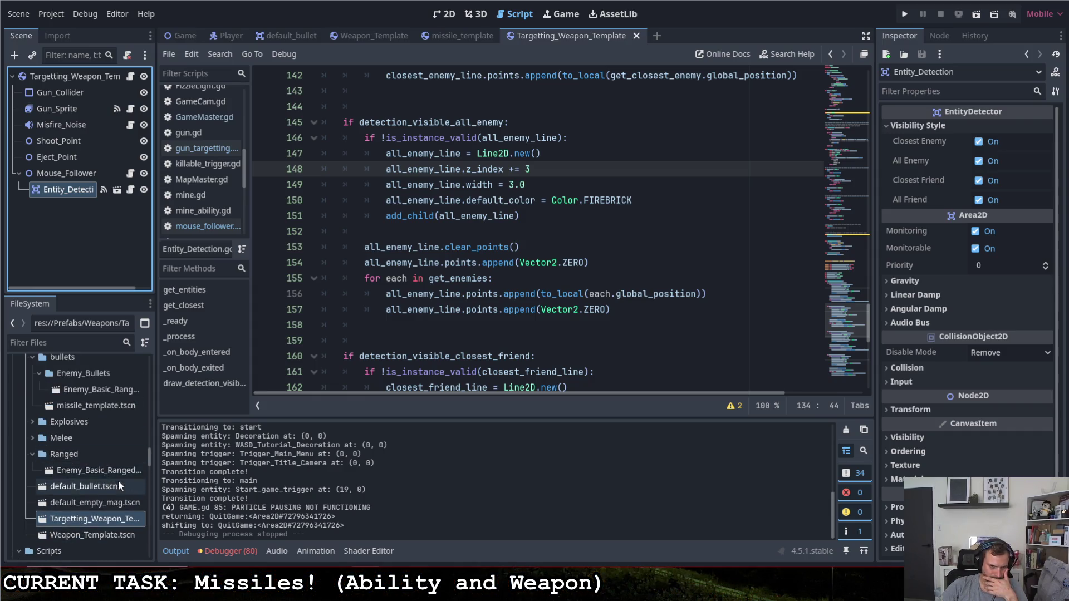
{"action": "scroll", "coordinate": [39, 437], "scroll_direction": "up", "scroll_amount": 1}
{"action": "left_click", "coordinate": [32, 447]}
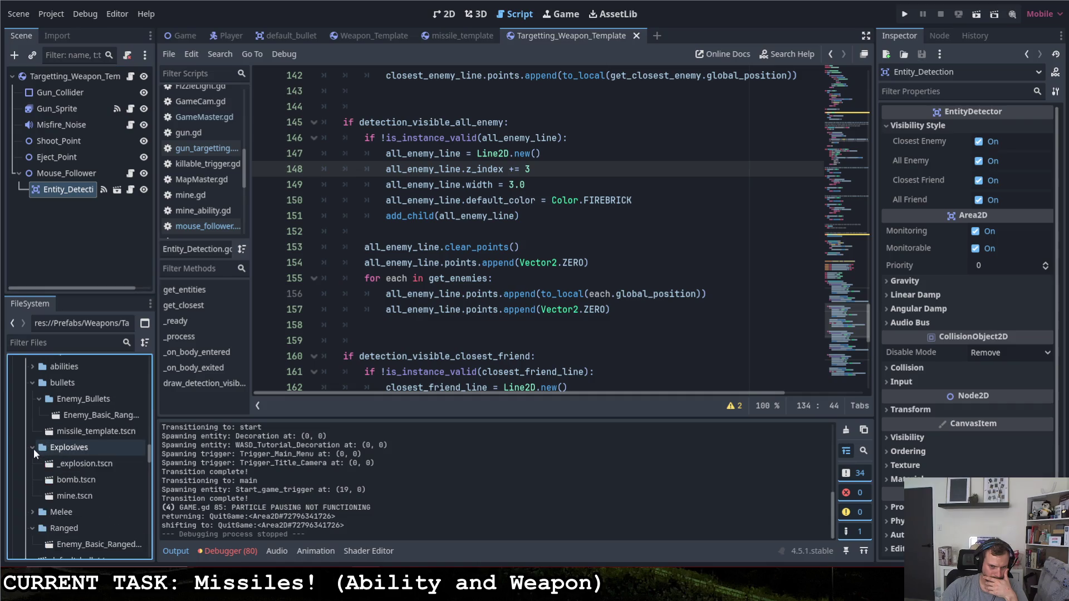
{"action": "left_click", "coordinate": [68, 496]}
- Open mine.tscn and view its Entity_Detection node's Visibility Style settings
{"action": "double_click", "coordinate": [68, 497]}
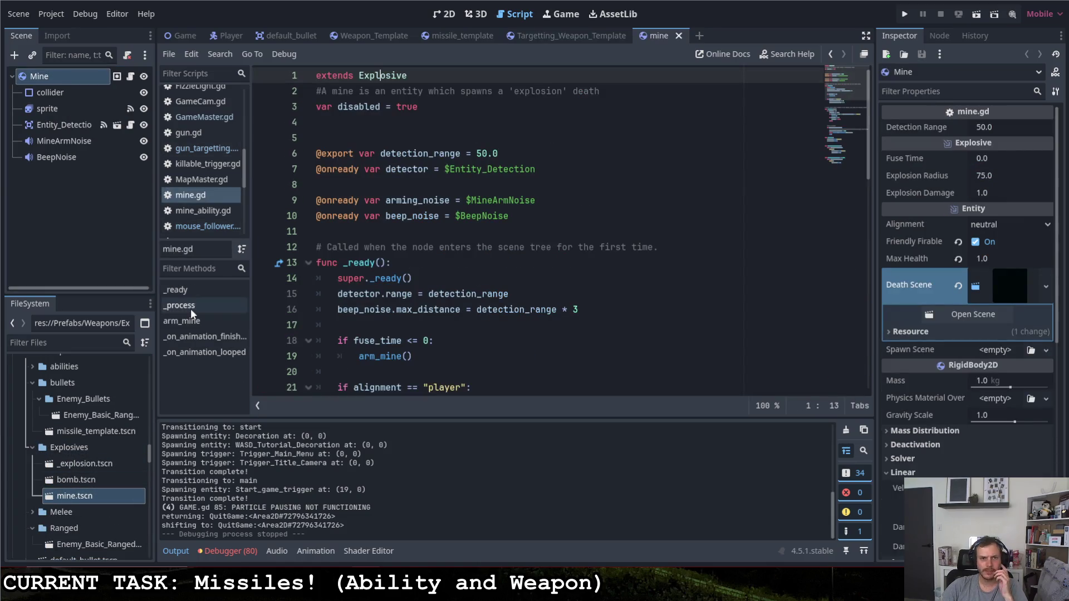
{"action": "left_click", "coordinate": [78, 124]}
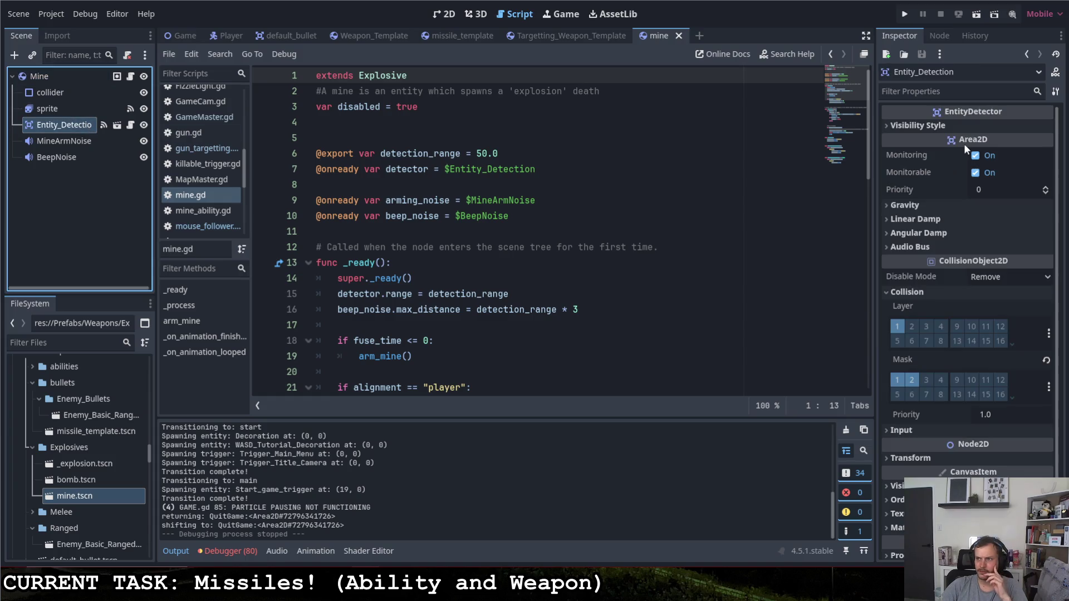
{"action": "left_click", "coordinate": [917, 126]}
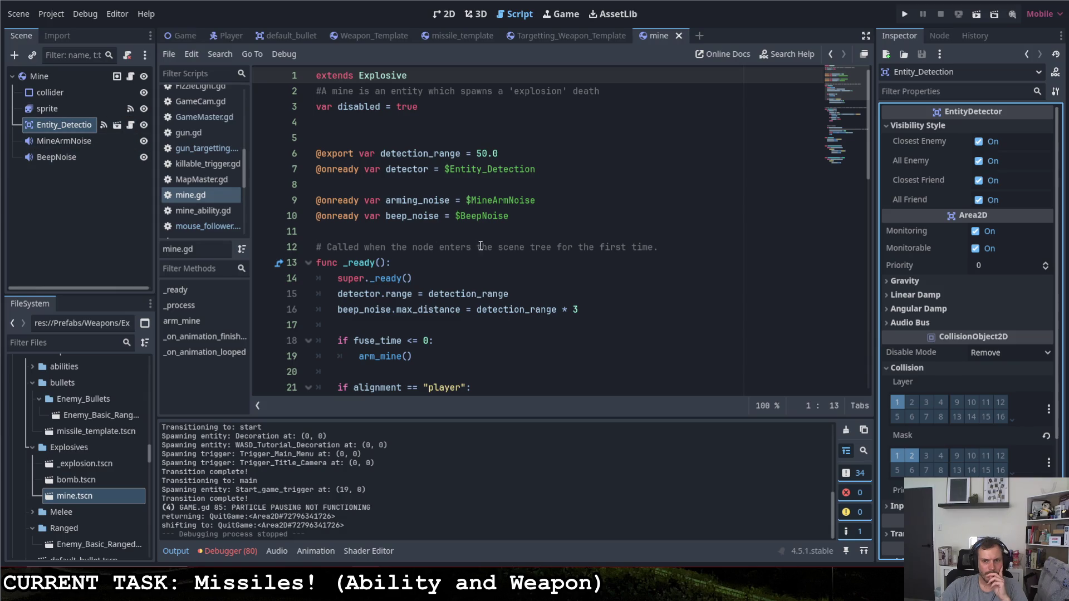
{"action": "scroll", "coordinate": [480, 246], "scroll_direction": "down", "scroll_amount": 4}
{"action": "scroll", "coordinate": [481, 247], "scroll_direction": "up", "scroll_amount": 2}
- Open the detector's Entity_Detection.gd script and scroll through its code
{"action": "left_click", "coordinate": [130, 124]}
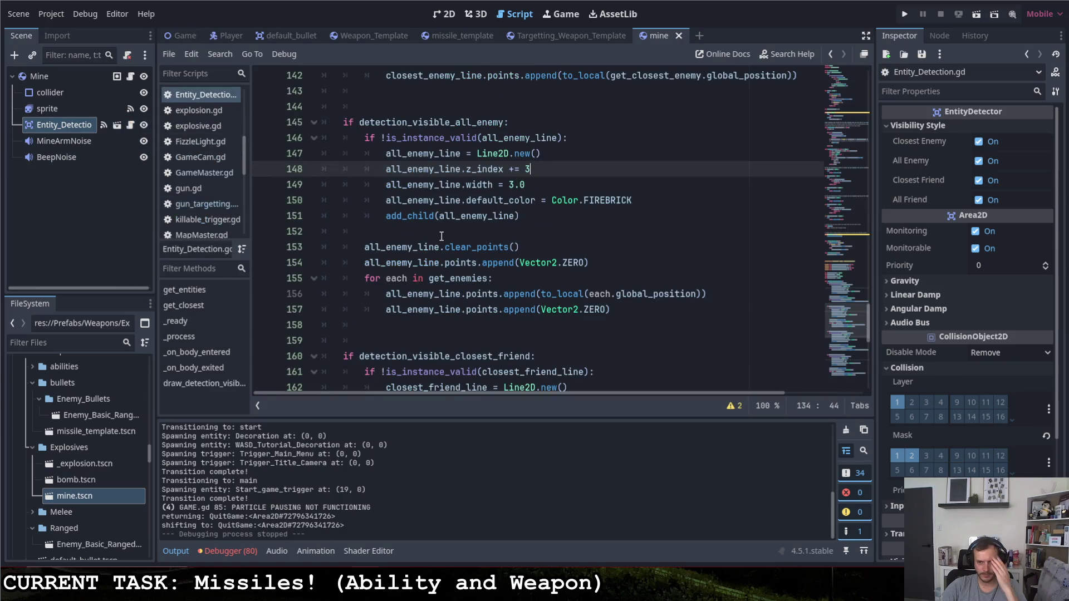
{"action": "scroll", "coordinate": [499, 276], "scroll_direction": "up", "scroll_amount": 10}
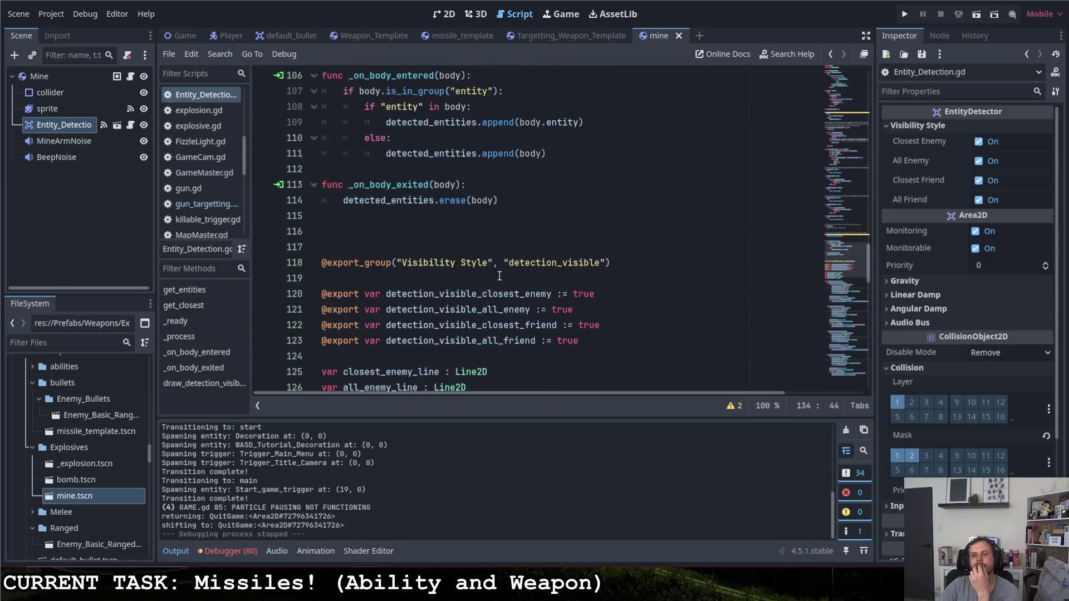
{"action": "scroll", "coordinate": [499, 277], "scroll_direction": "up", "scroll_amount": 3}
{"action": "scroll", "coordinate": [499, 275], "scroll_direction": "up", "scroll_amount": 7}
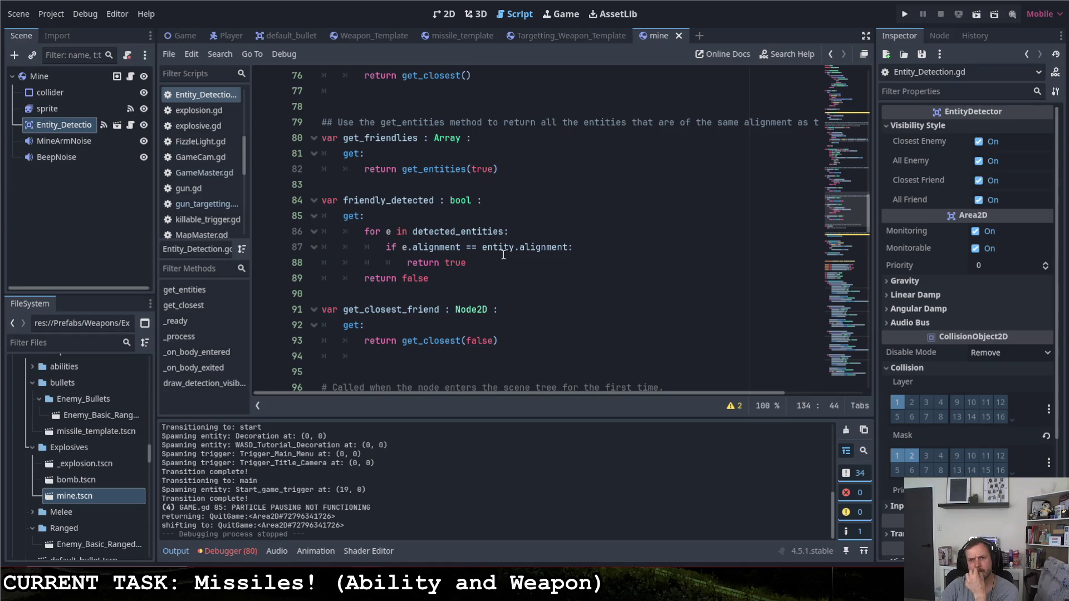
{"action": "scroll", "coordinate": [503, 254], "scroll_direction": "up", "scroll_amount": 8}
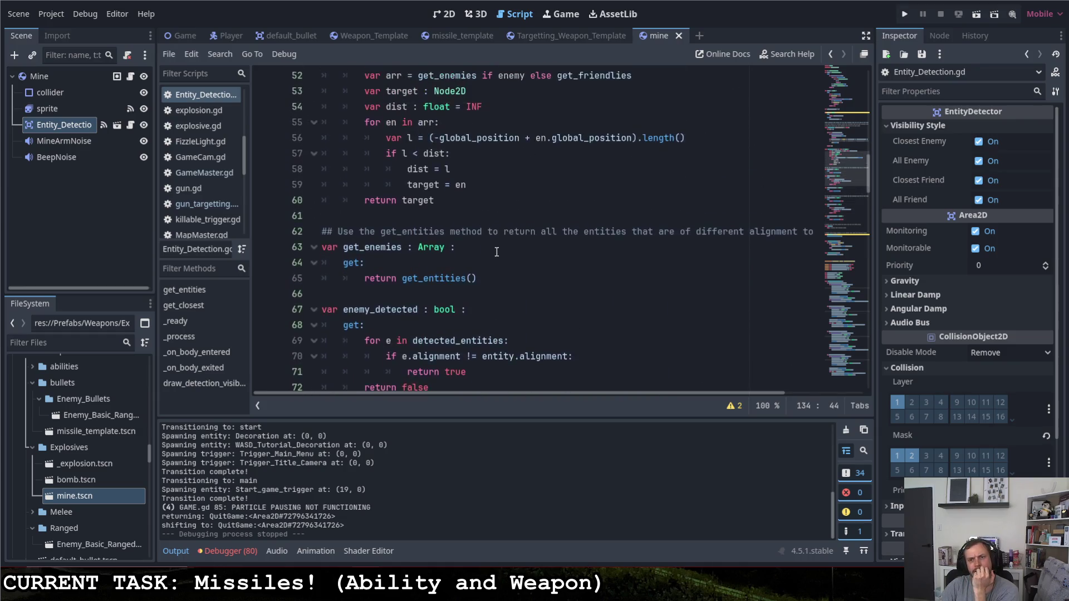
{"action": "scroll", "coordinate": [497, 252], "scroll_direction": "up", "scroll_amount": 8}
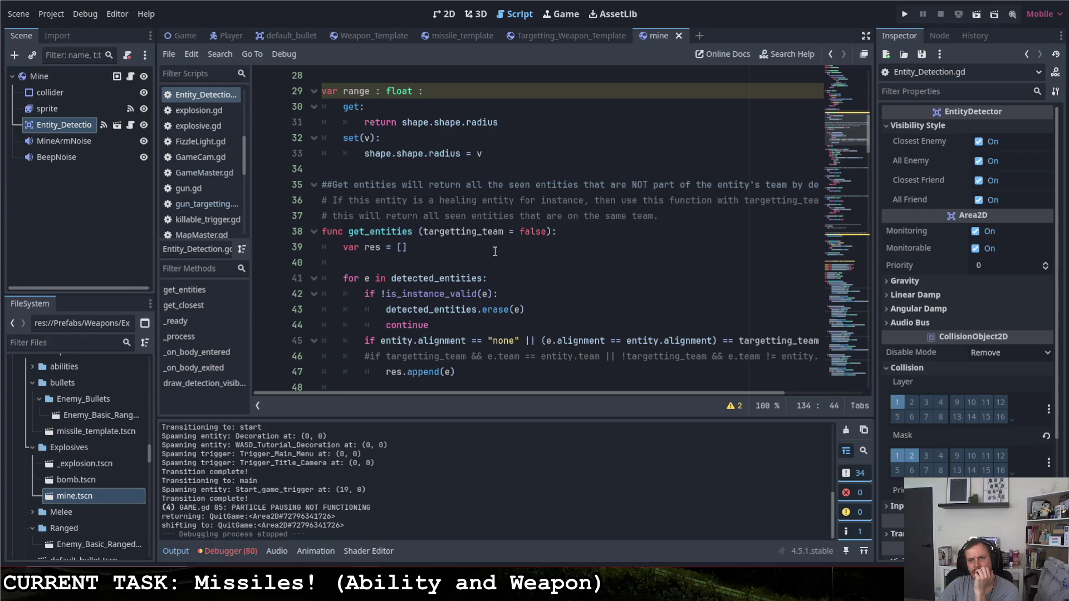
{"action": "scroll", "coordinate": [494, 251], "scroll_direction": "down", "scroll_amount": 1}
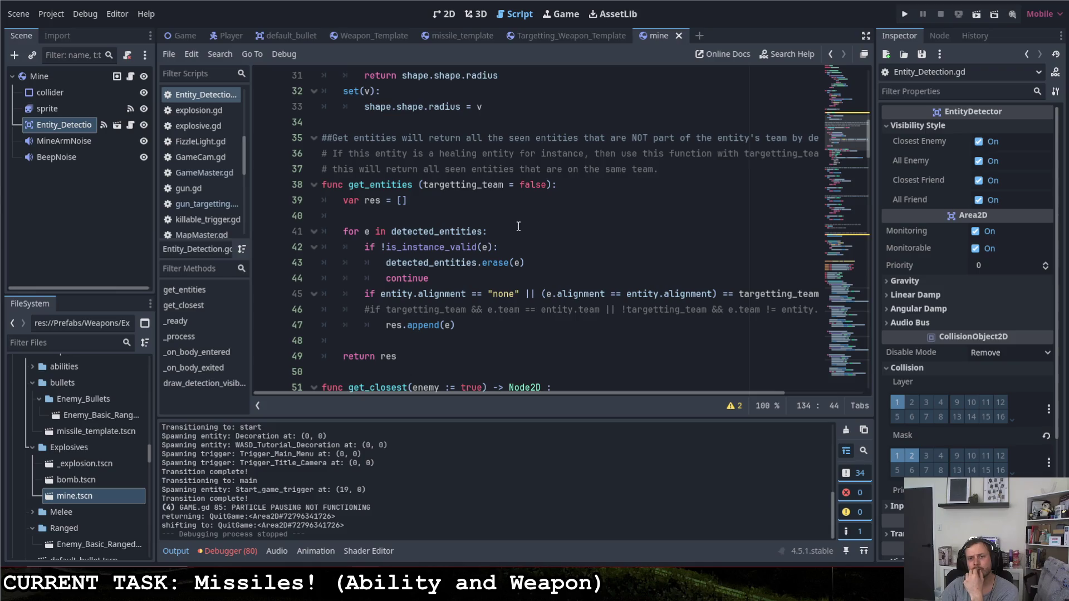
{"action": "scroll", "coordinate": [524, 228], "scroll_direction": "up", "scroll_amount": 7}
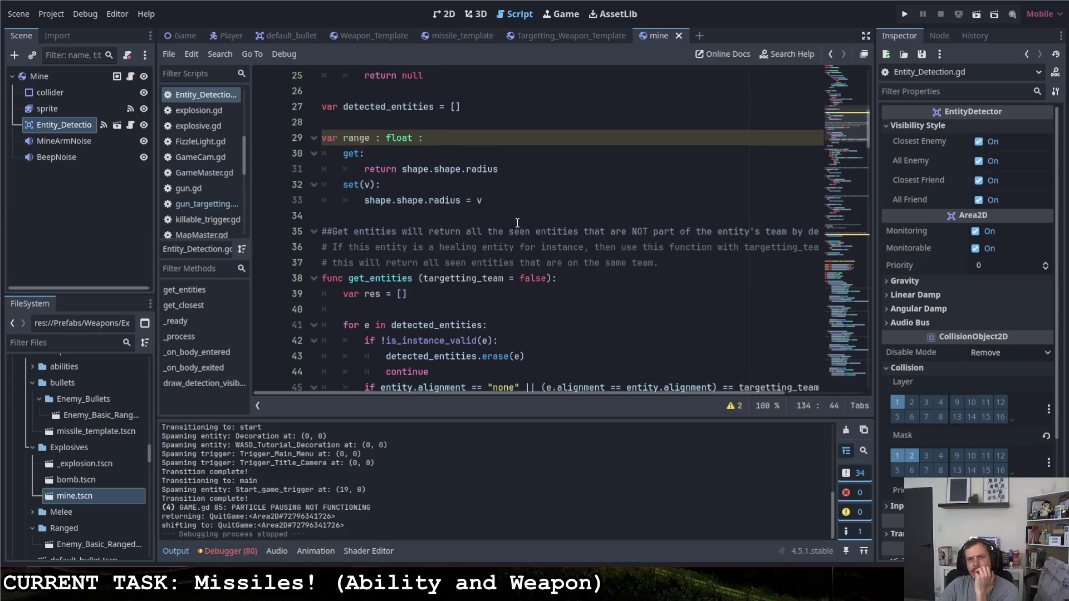
{"action": "scroll", "coordinate": [513, 219], "scroll_direction": "down", "scroll_amount": 4}
{"action": "left_click_drag", "start_coordinate": [477, 156], "coordinate": [307, 159]}
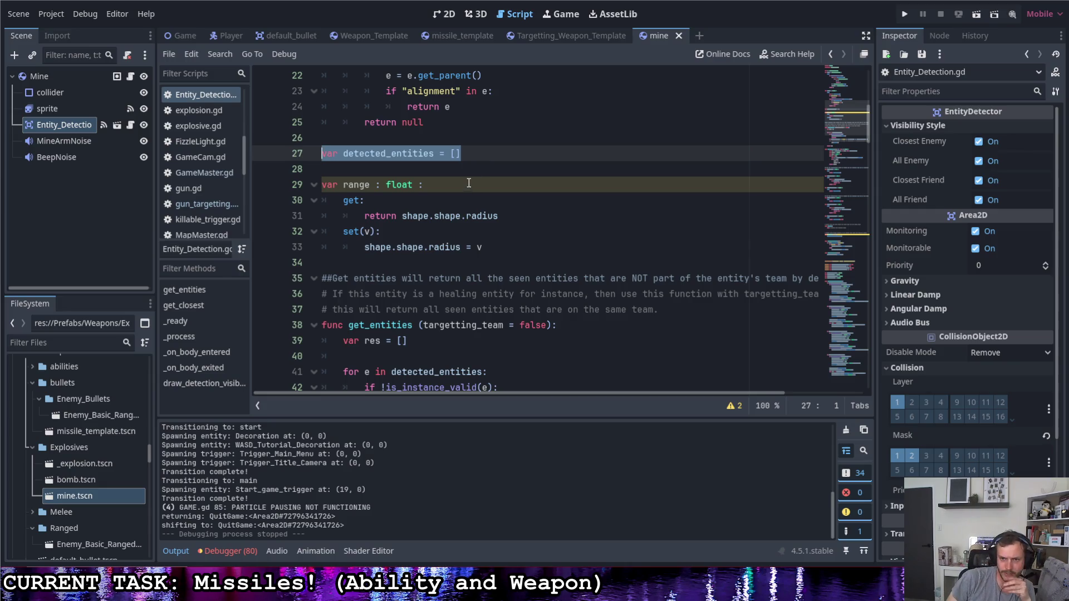
- Highlight the "entity" group check on line 107 in _on_body_entered, then run the game
{"action": "scroll", "coordinate": [592, 173], "scroll_direction": "down", "scroll_amount": 16}
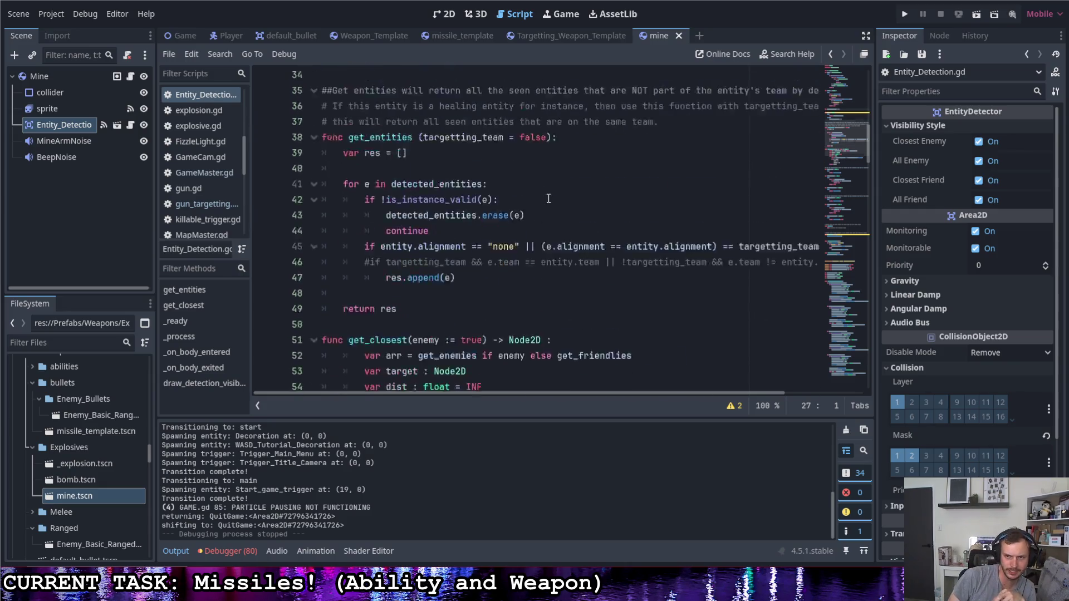
{"action": "scroll", "coordinate": [554, 194], "scroll_direction": "down", "scroll_amount": 14}
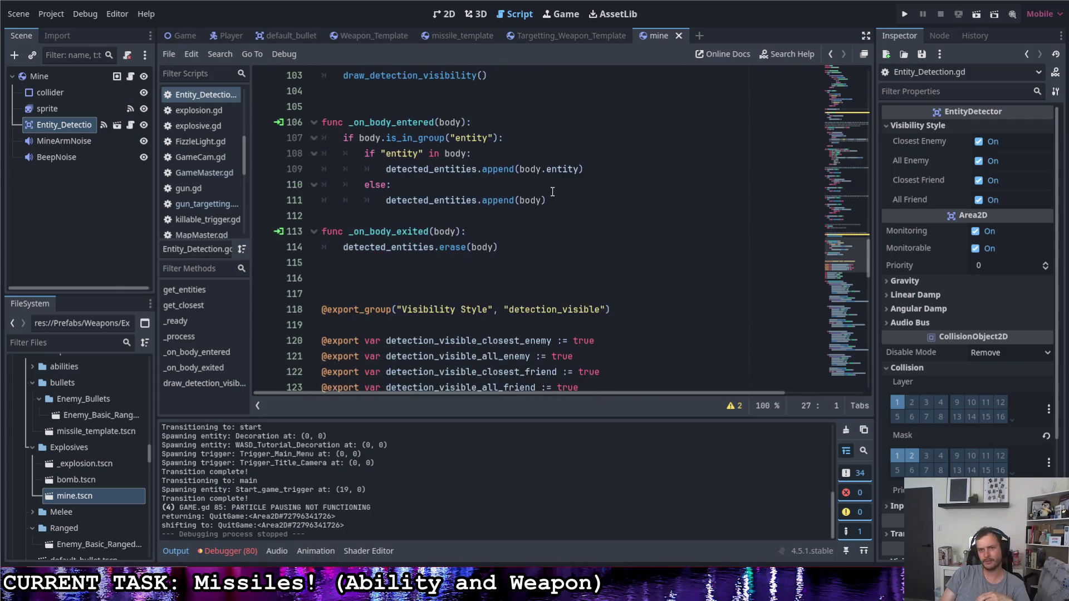
{"action": "scroll", "coordinate": [523, 259], "scroll_direction": "up", "scroll_amount": 4}
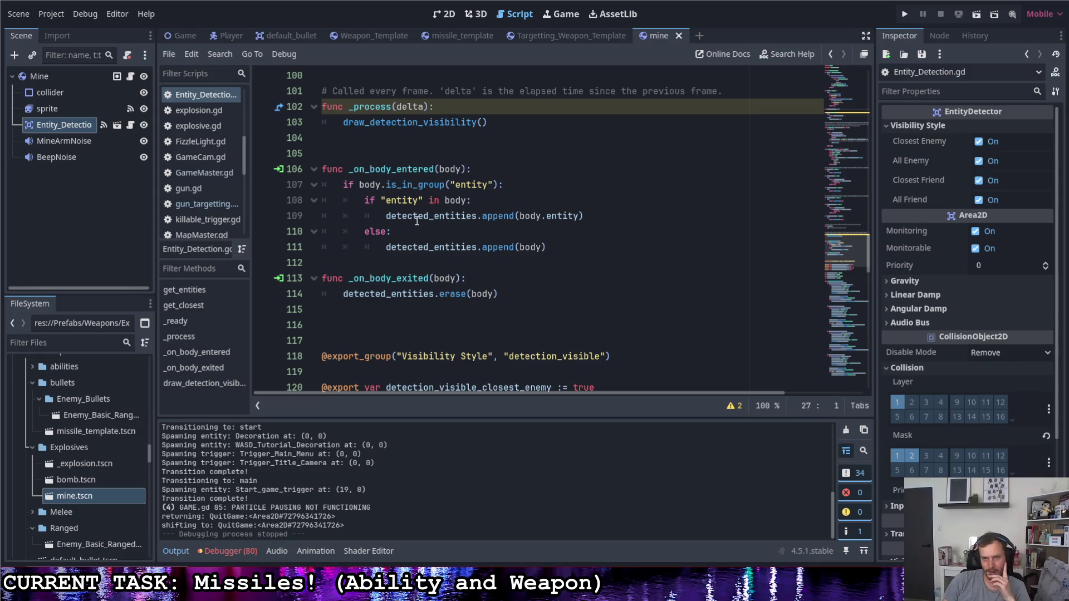
{"action": "left_click_drag", "start_coordinate": [359, 185], "coordinate": [505, 186]}
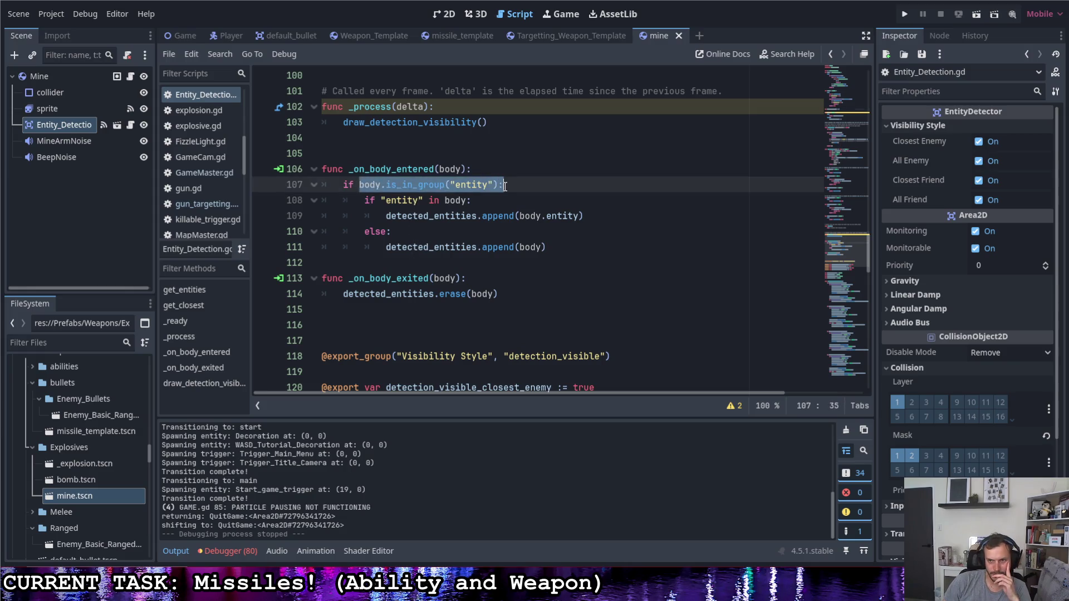
{"action": "left_click", "coordinate": [523, 187]}
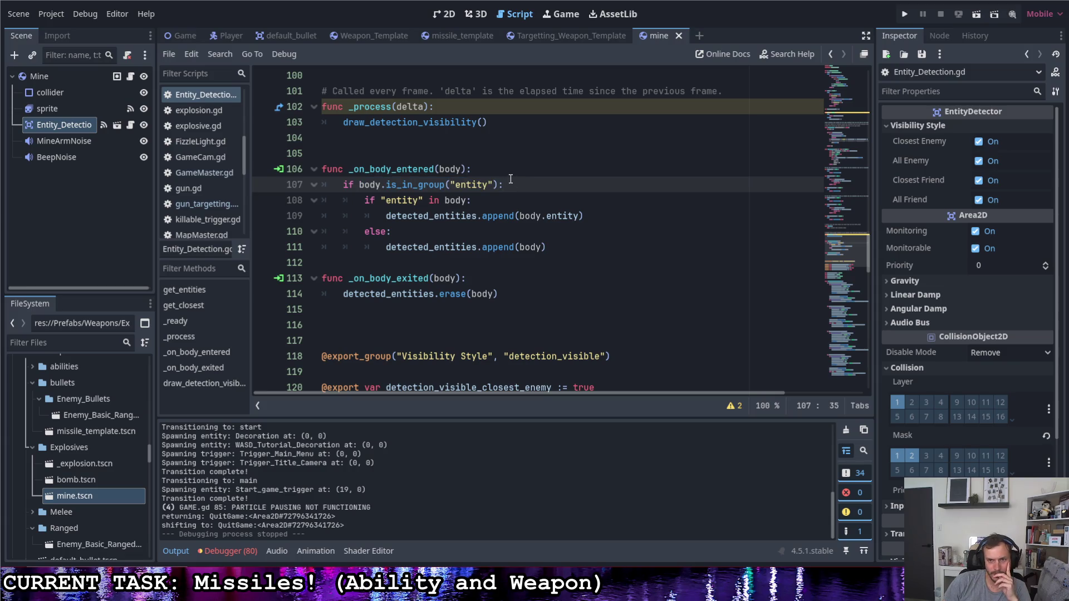
{"action": "left_click_drag", "start_coordinate": [491, 184], "coordinate": [453, 186]}
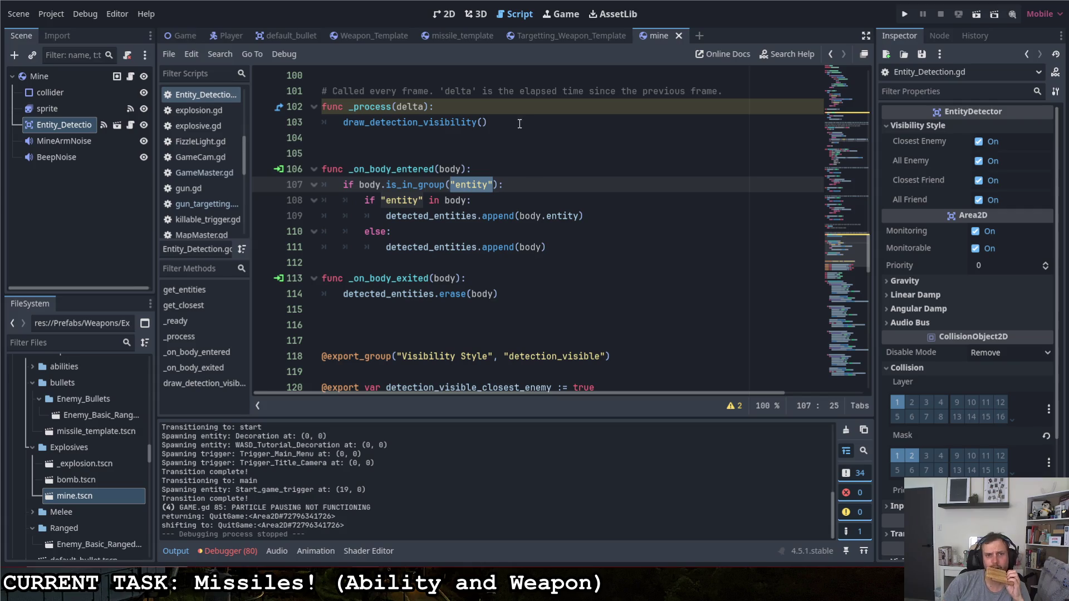
{"action": "left_click", "coordinate": [905, 14]}
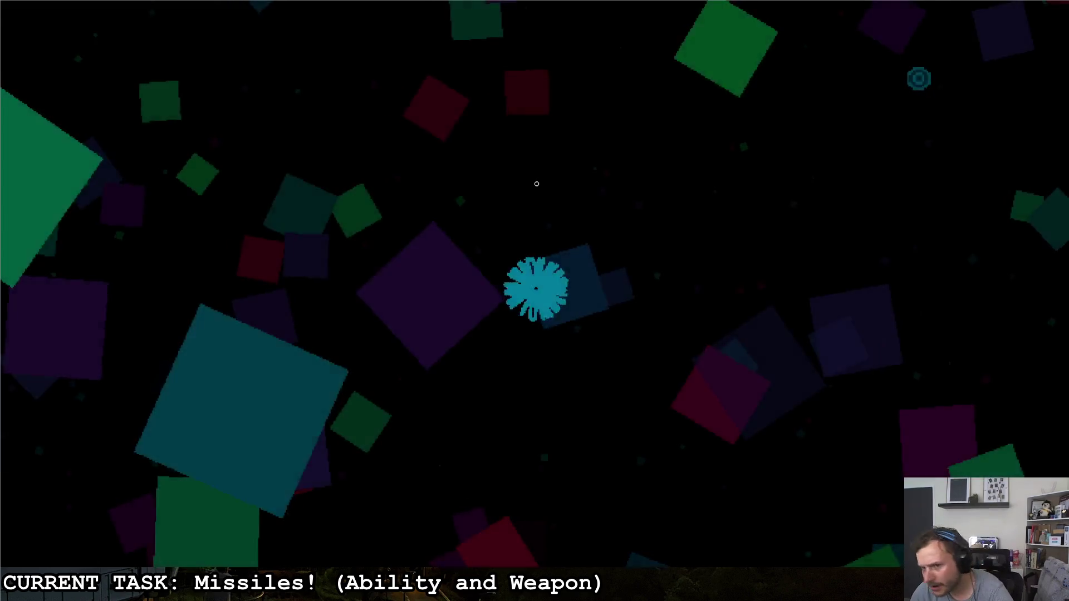
- Show the Remote scene tree and expand GAME > Player > PlayerHand > weapon
{"action": "key", "text": "alt+Tab"}
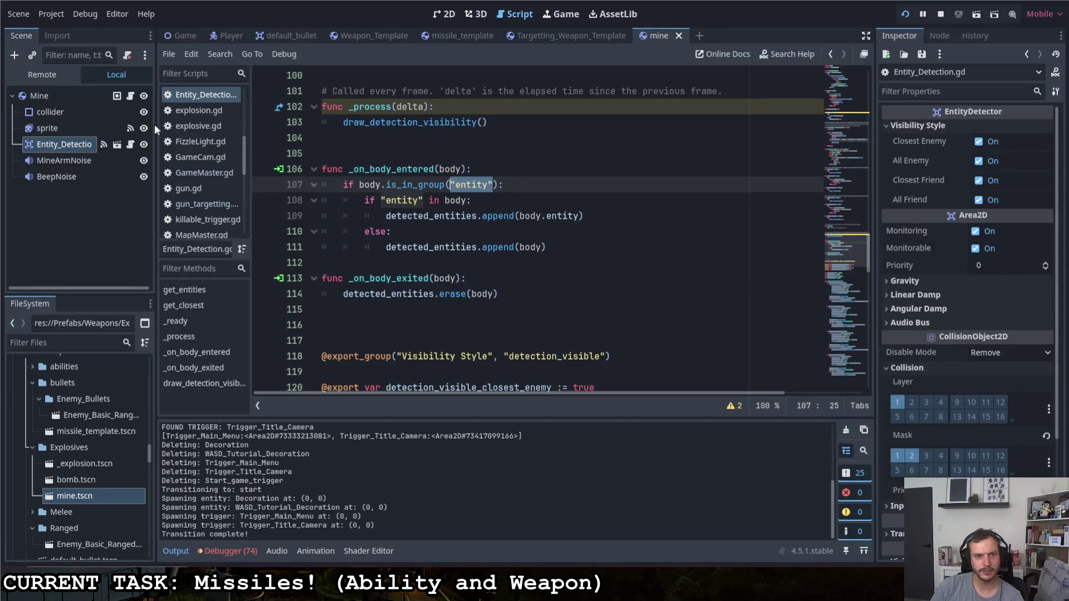
{"action": "left_click", "coordinate": [45, 75]}
{"action": "left_click", "coordinate": [19, 112]}
{"action": "scroll", "coordinate": [64, 186], "scroll_direction": "down", "scroll_amount": 2}
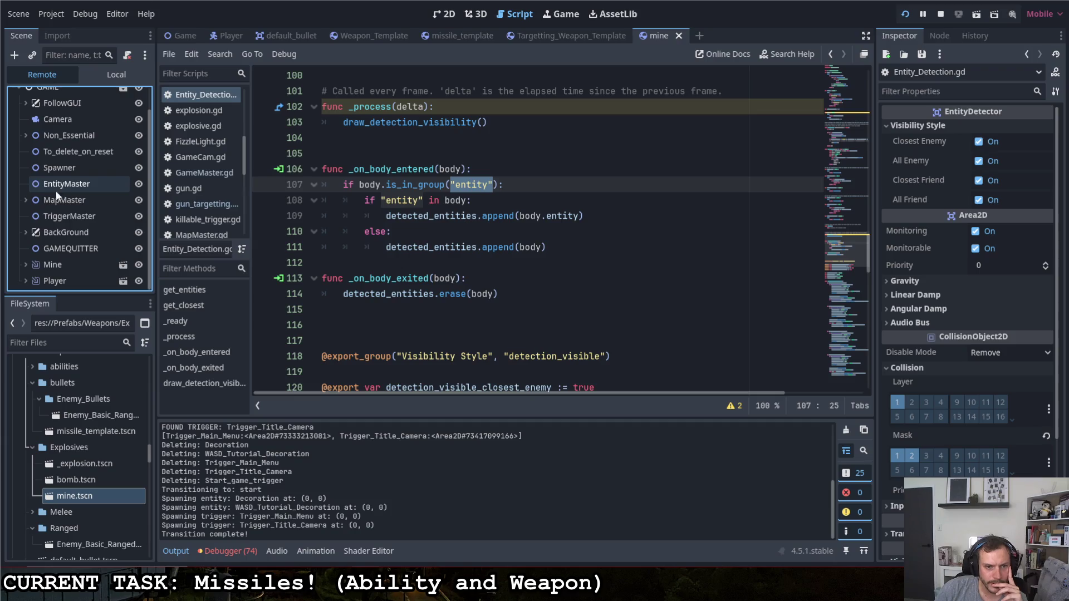
{"action": "left_click", "coordinate": [25, 280]}
{"action": "scroll", "coordinate": [82, 217], "scroll_direction": "down", "scroll_amount": 3}
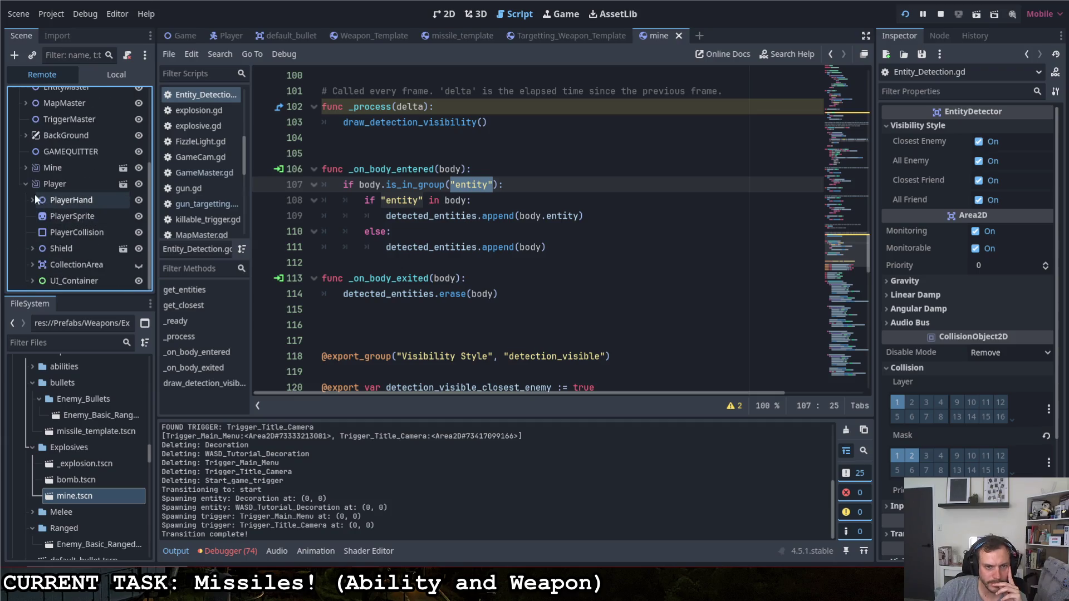
{"action": "left_click", "coordinate": [32, 200]}
{"action": "left_click", "coordinate": [39, 216]}
{"action": "scroll", "coordinate": [62, 216], "scroll_direction": "down", "scroll_amount": 3}
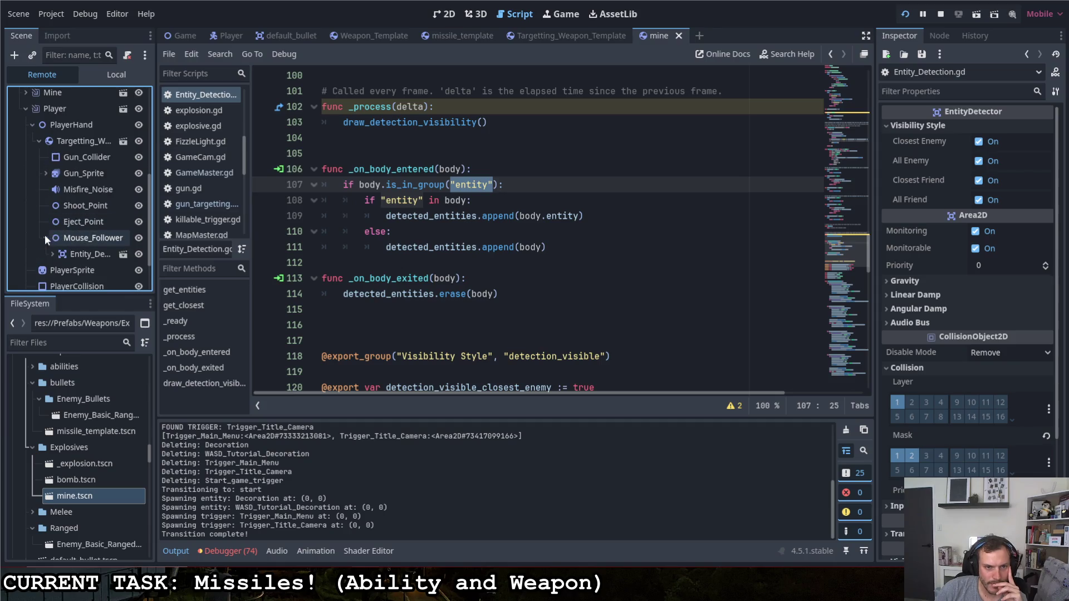
{"action": "scroll", "coordinate": [50, 223], "scroll_direction": "down", "scroll_amount": 3}
{"action": "left_click", "coordinate": [54, 205]}
{"action": "scroll", "coordinate": [78, 212], "scroll_direction": "down", "scroll_amount": 3}
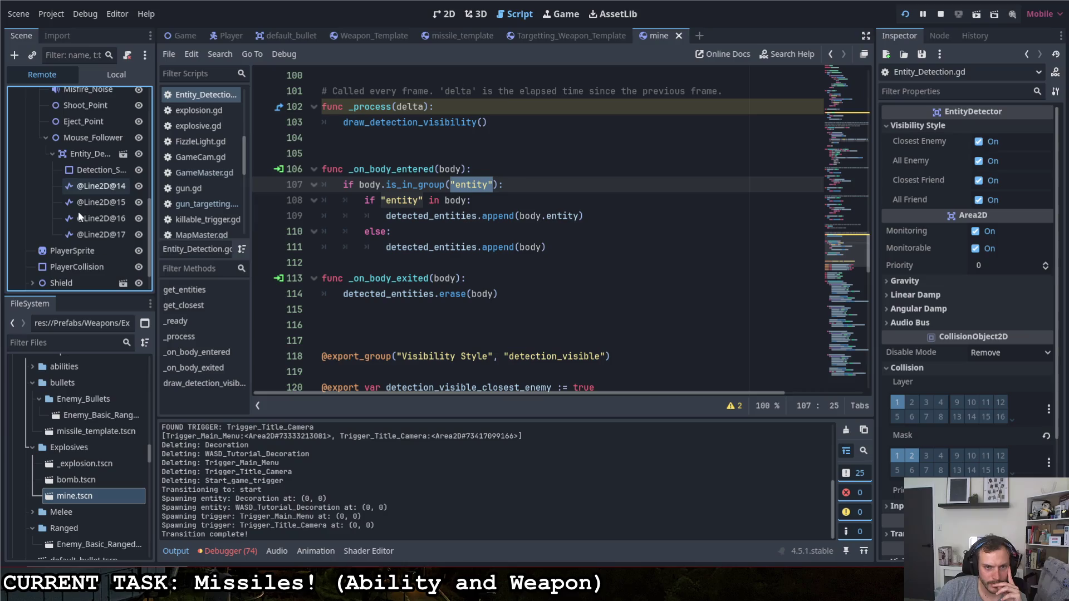
{"action": "left_click", "coordinate": [94, 186]}
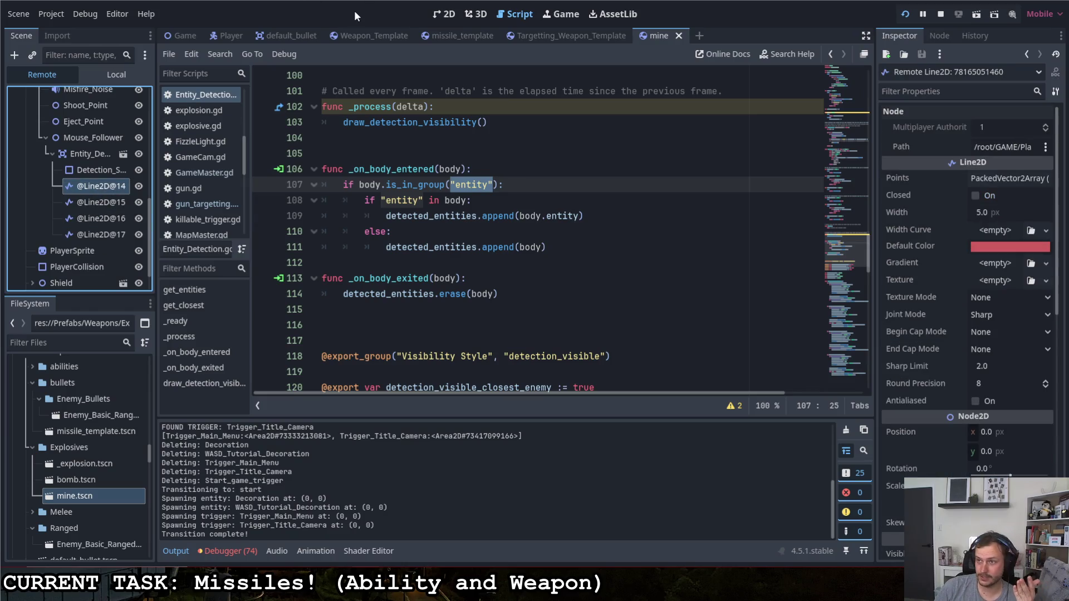
{"action": "key", "text": "alt+Tab"}
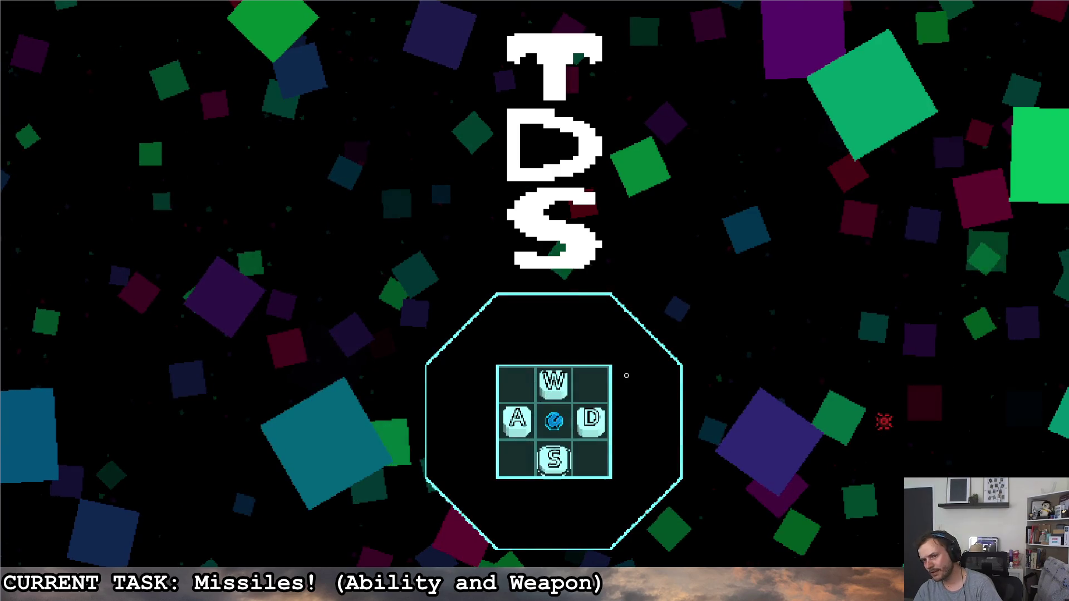
- Walk the player right into the arena, then switch to missile_smoke.pxo in Pixelorama
{"action": "key", "text": "d"}
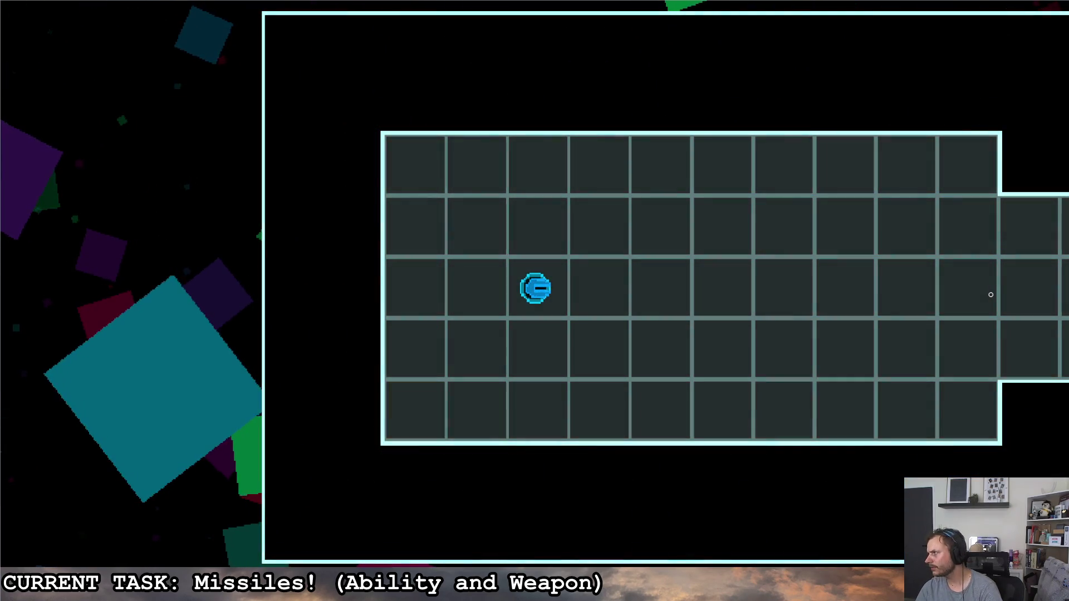
{"action": "key", "text": "d"}
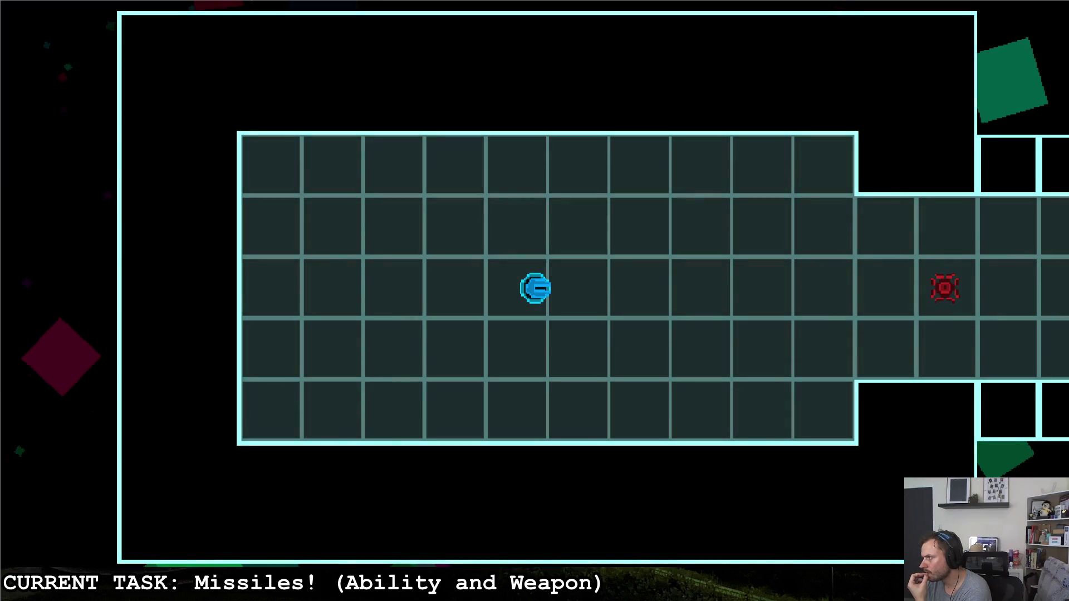
{"action": "key", "text": "alt+Tab"}
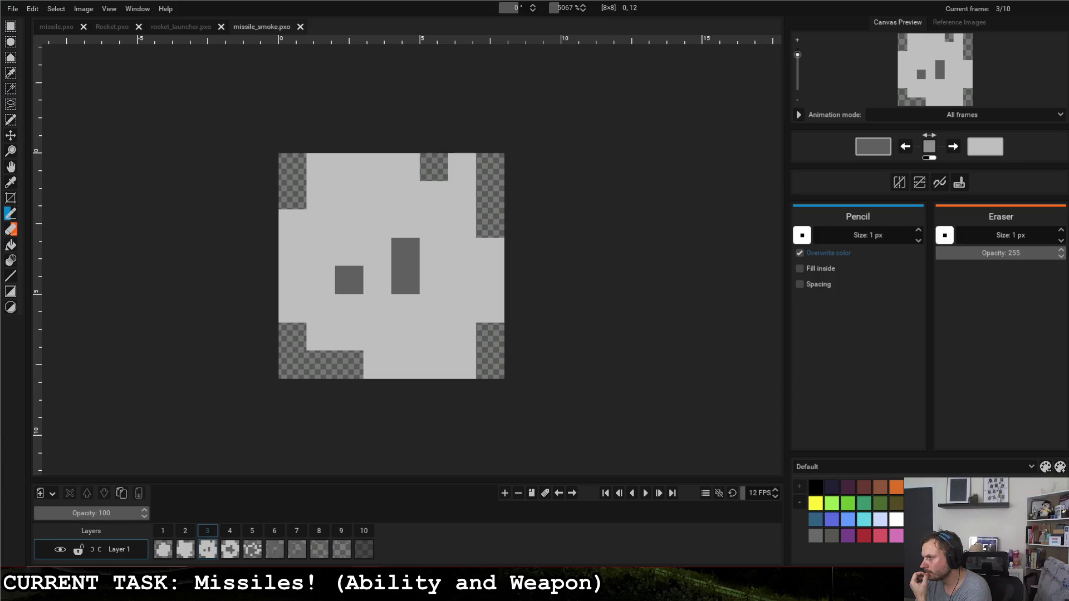
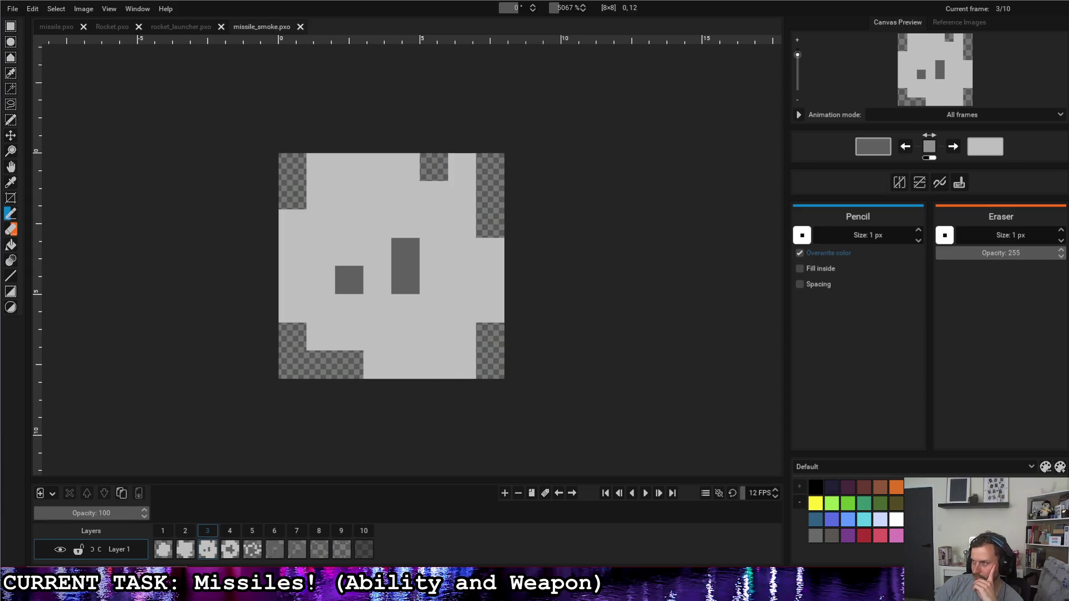
- Switch from Pixelorama's missile_smoke sprite back to the Godot editor showing Entity_Detection.gd
{"action": "key", "text": "alt+Tab"}
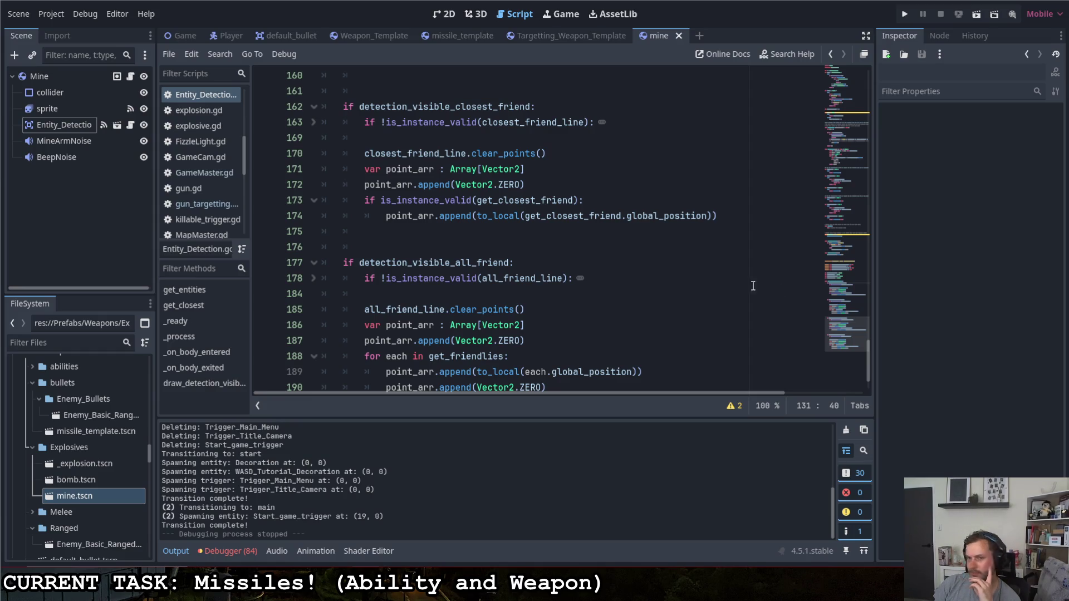
{"action": "scroll", "coordinate": [509, 255], "scroll_direction": "up", "scroll_amount": 10}
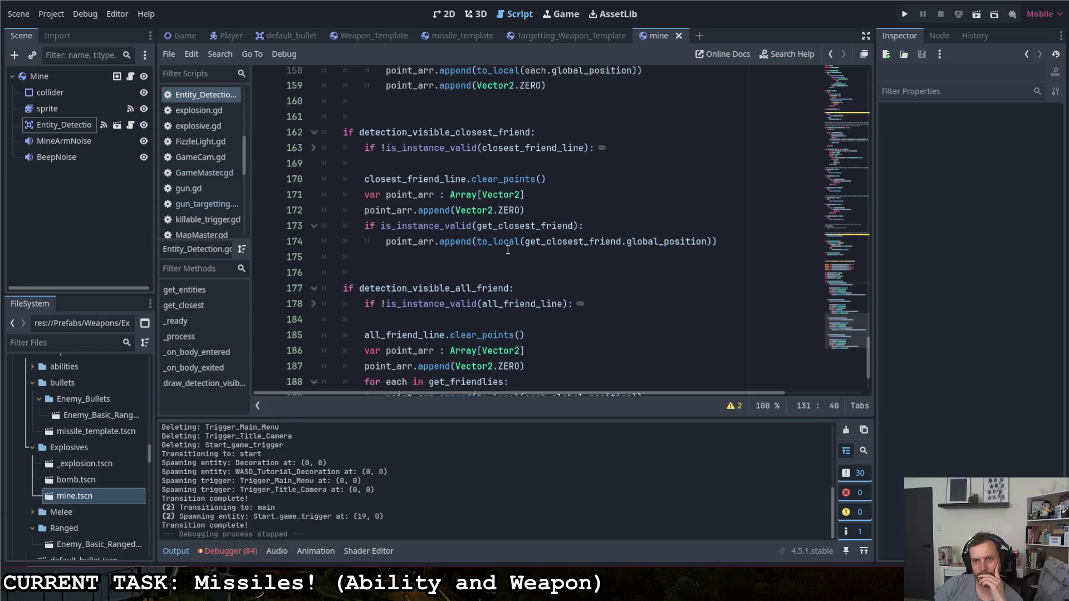
{"action": "scroll", "coordinate": [501, 250], "scroll_direction": "up", "scroll_amount": 1}
{"action": "scroll", "coordinate": [482, 236], "scroll_direction": "down", "scroll_amount": 1}
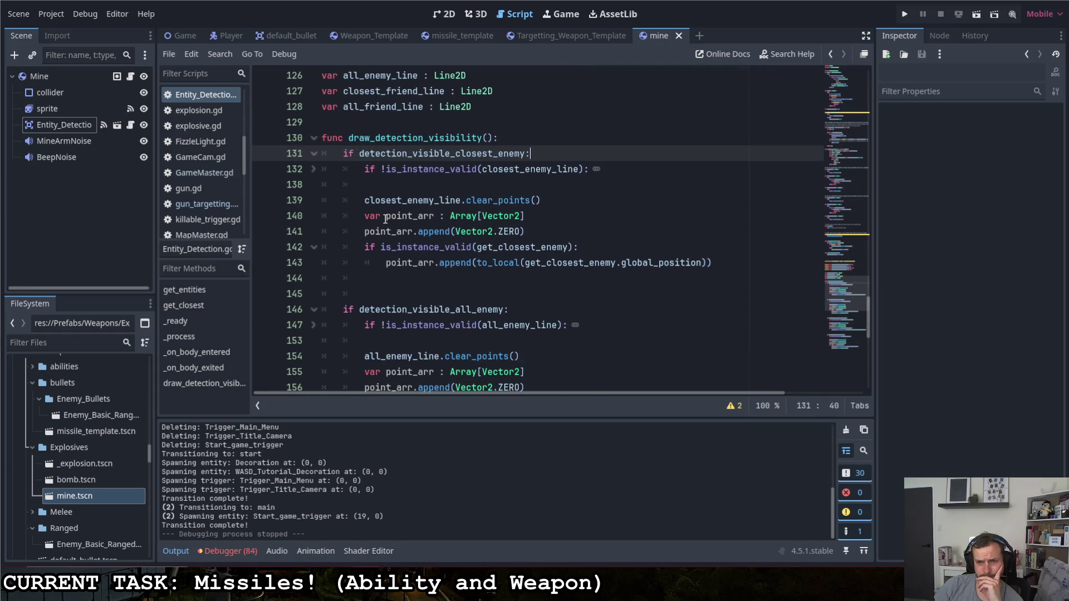
{"action": "left_click_drag", "start_coordinate": [461, 203], "coordinate": [609, 206]}
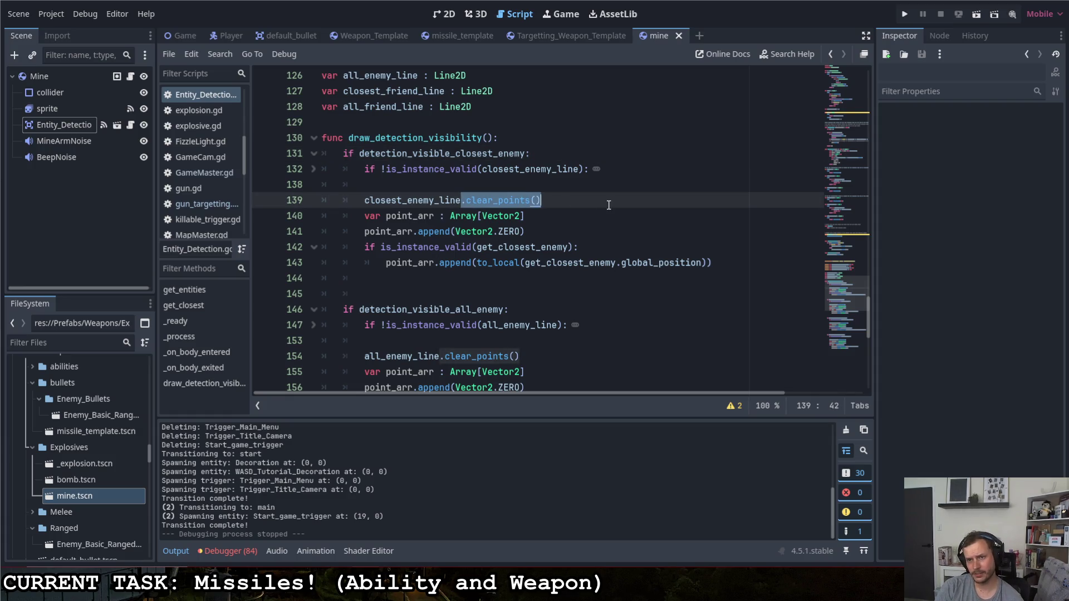
{"action": "scroll", "coordinate": [609, 205], "scroll_direction": "down", "scroll_amount": 10}
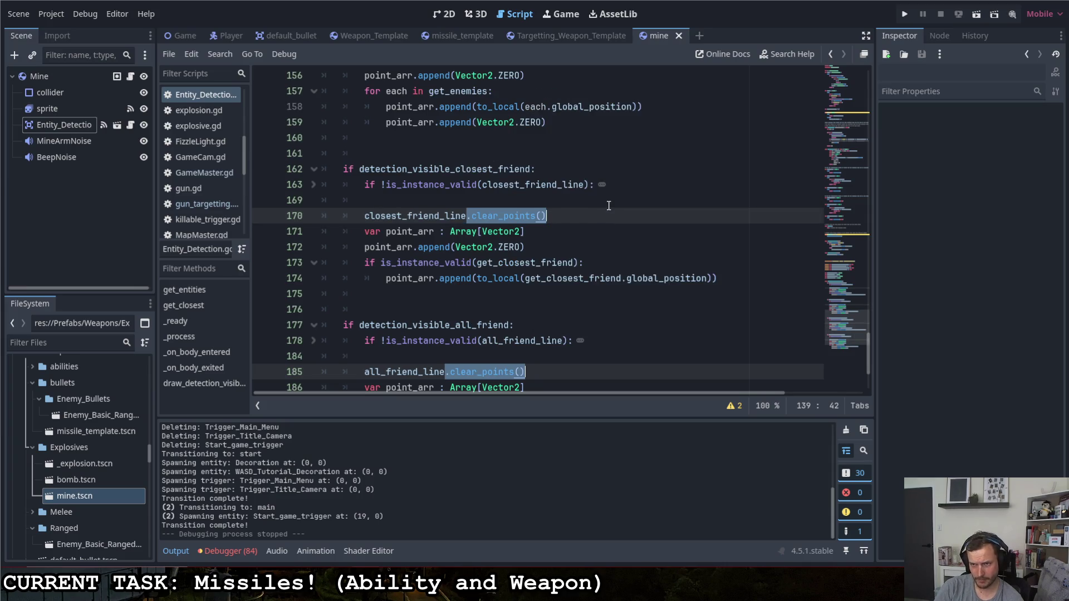
{"action": "key", "text": "Down"}
{"action": "key", "text": "Down"}
{"action": "key", "text": "Down"}
{"action": "key", "text": "Down"}
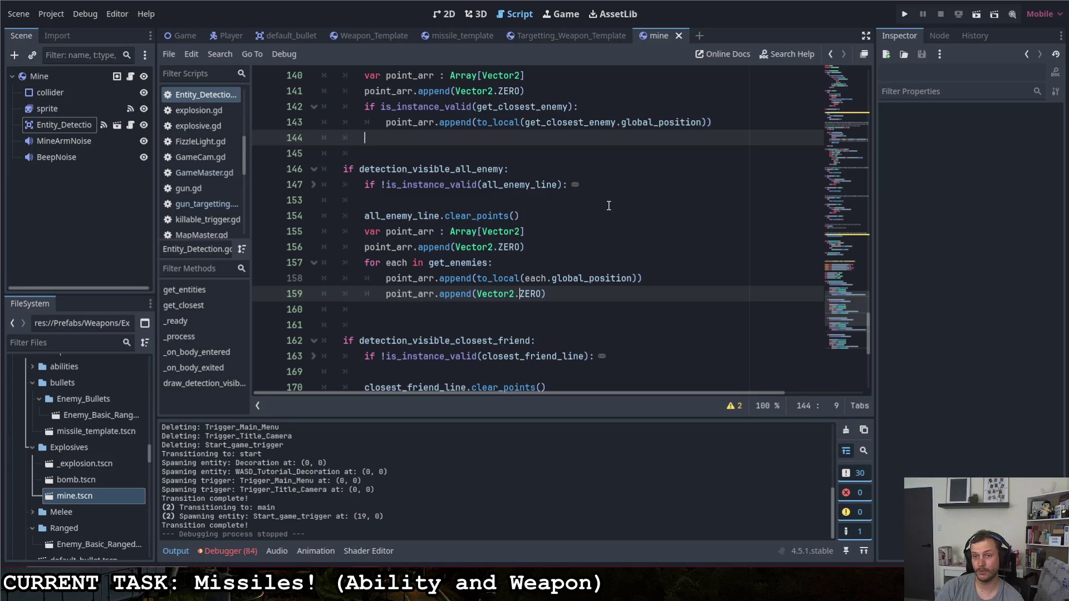
{"action": "scroll", "coordinate": [608, 206], "scroll_direction": "up", "scroll_amount": 6}
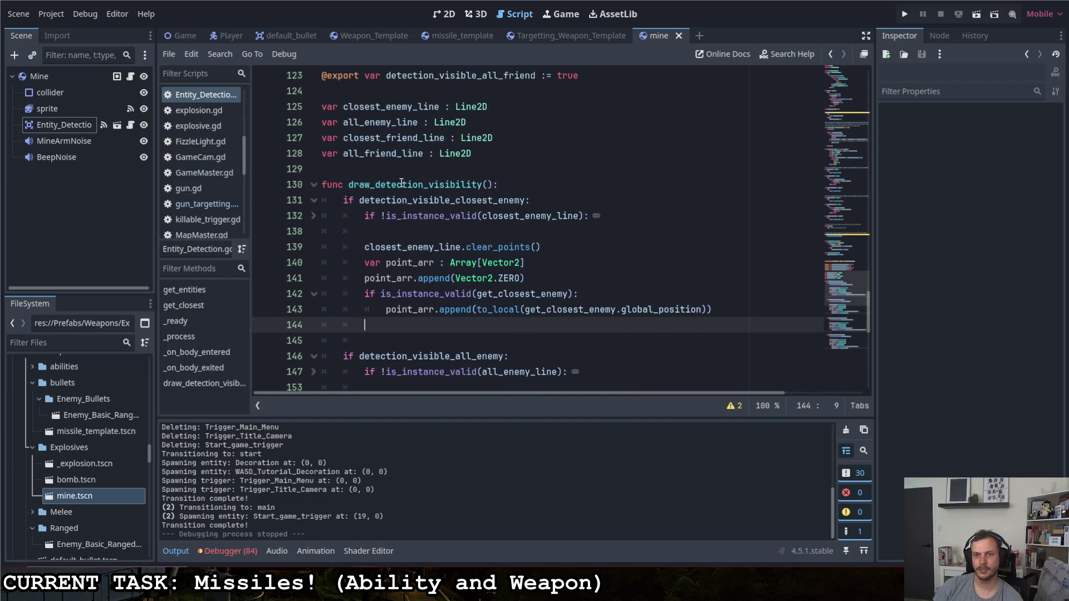
{"action": "left_click_drag", "start_coordinate": [344, 200], "coordinate": [407, 200]}
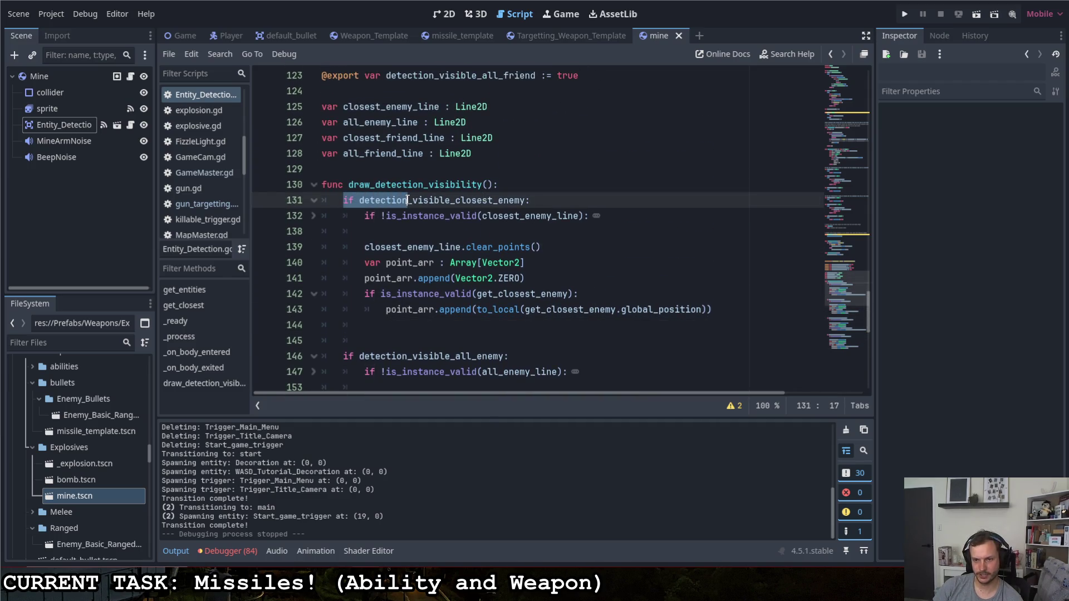
{"action": "scroll", "coordinate": [494, 216], "scroll_direction": "down", "scroll_amount": 4}
{"action": "scroll", "coordinate": [495, 215], "scroll_direction": "down", "scroll_amount": 3}
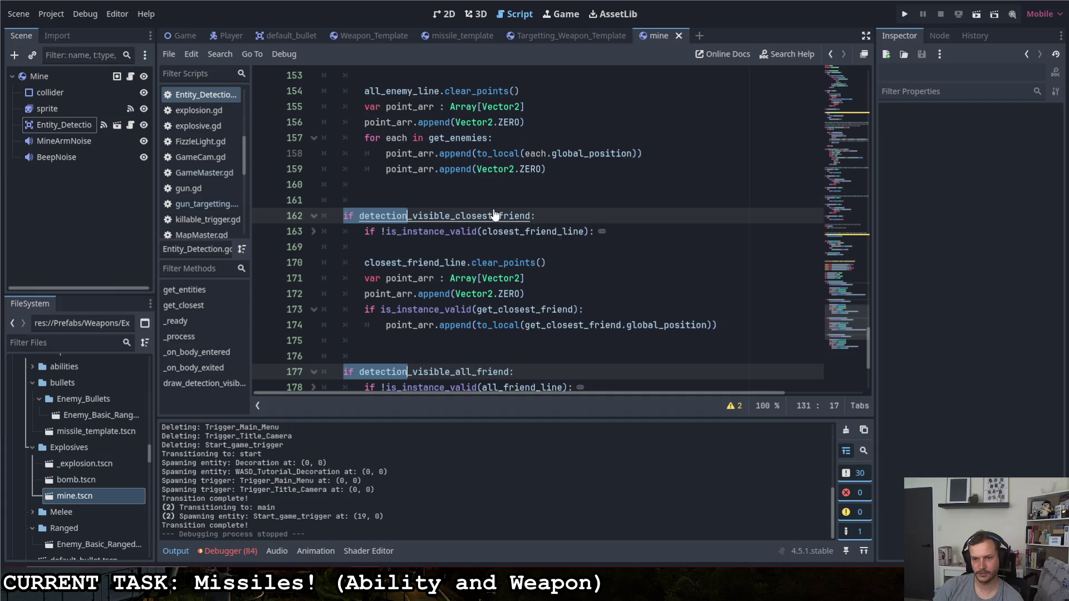
{"action": "scroll", "coordinate": [494, 215], "scroll_direction": "down", "scroll_amount": 3}
{"action": "scroll", "coordinate": [573, 242], "scroll_direction": "up", "scroll_amount": 3}
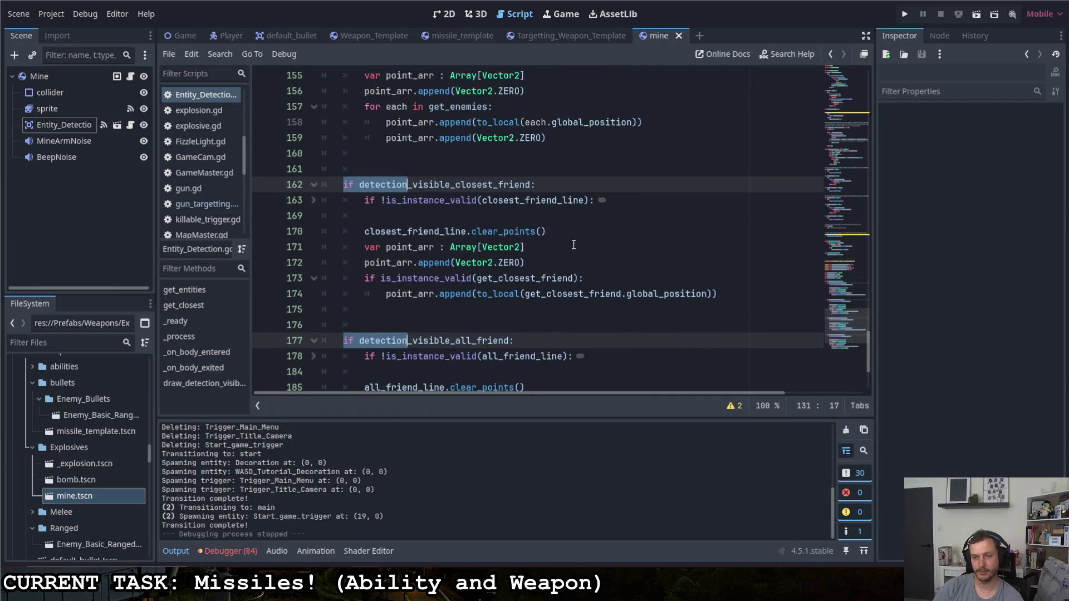
{"action": "key", "text": "Up"}
{"action": "key", "text": "Up"}
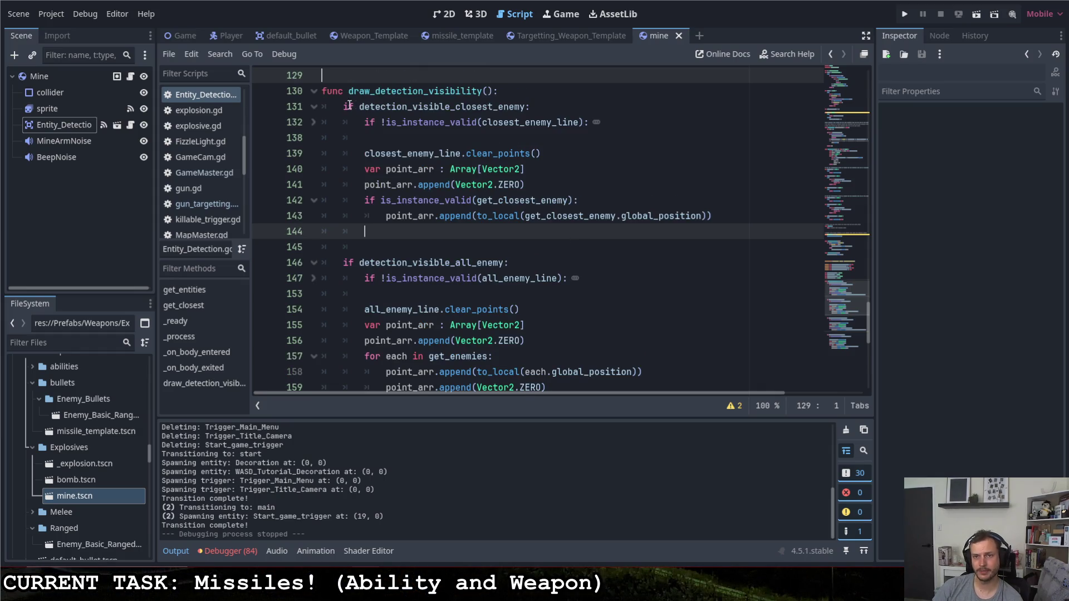
{"action": "scroll", "coordinate": [396, 209], "scroll_direction": "down", "scroll_amount": 13}
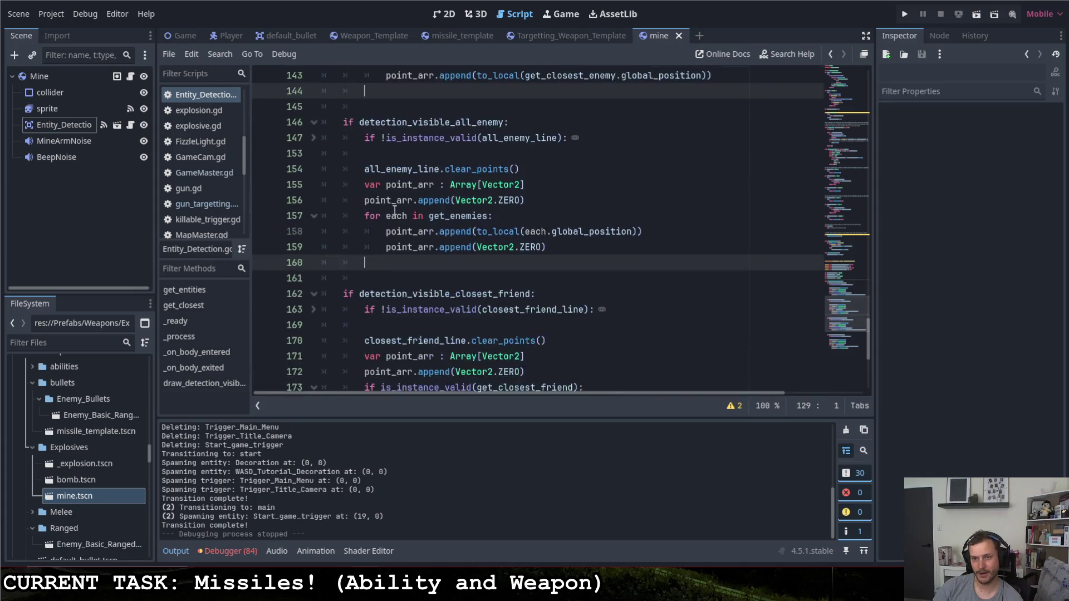
{"action": "scroll", "coordinate": [398, 214], "scroll_direction": "up", "scroll_amount": 3}
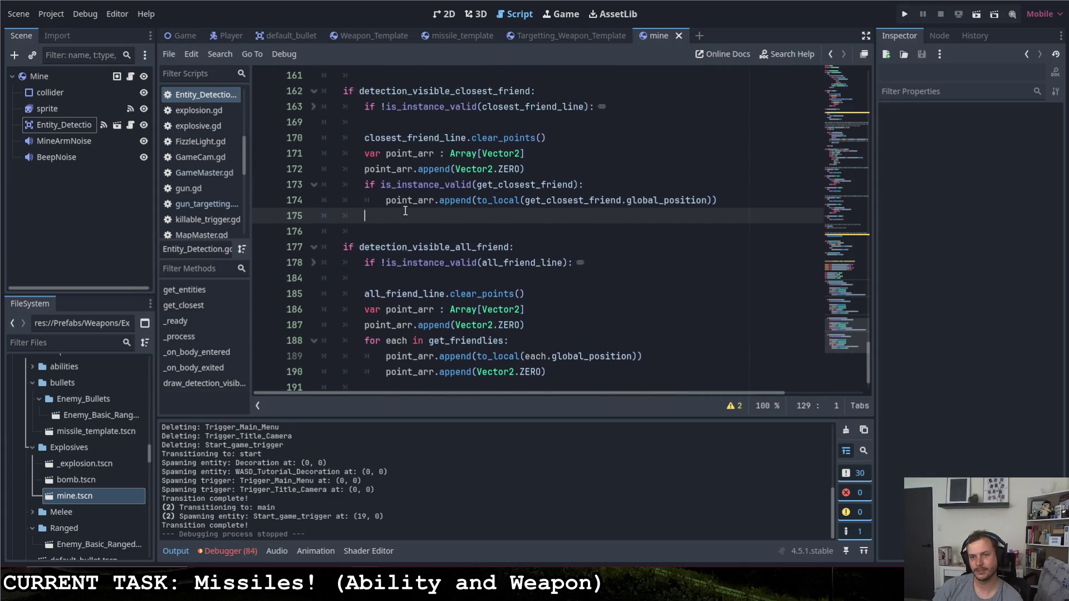
{"action": "scroll", "coordinate": [424, 214], "scroll_direction": "up", "scroll_amount": 7}
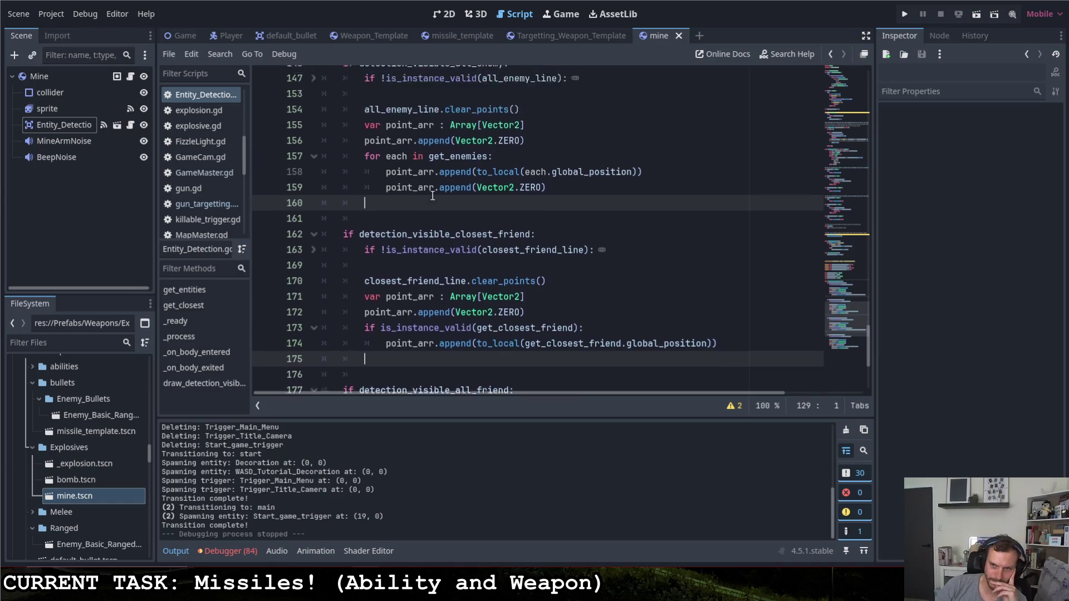
{"action": "scroll", "coordinate": [427, 198], "scroll_direction": "up", "scroll_amount": 1}
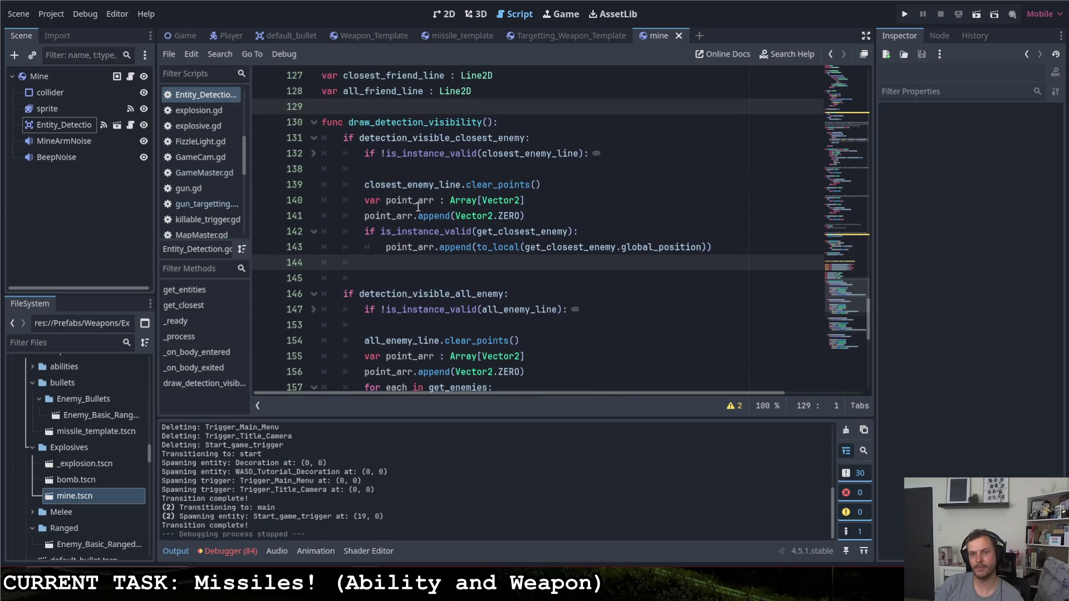
{"action": "left_click", "coordinate": [365, 185]}
{"action": "left_click_drag", "start_coordinate": [365, 184], "coordinate": [462, 186]}
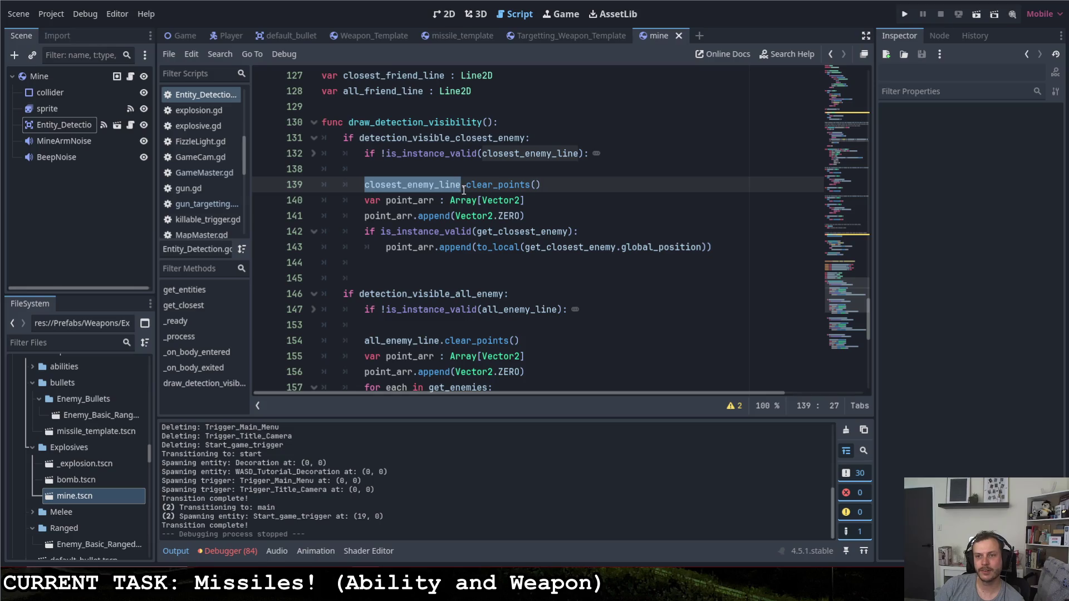
{"action": "left_click_drag", "start_coordinate": [553, 190], "coordinate": [370, 195]}
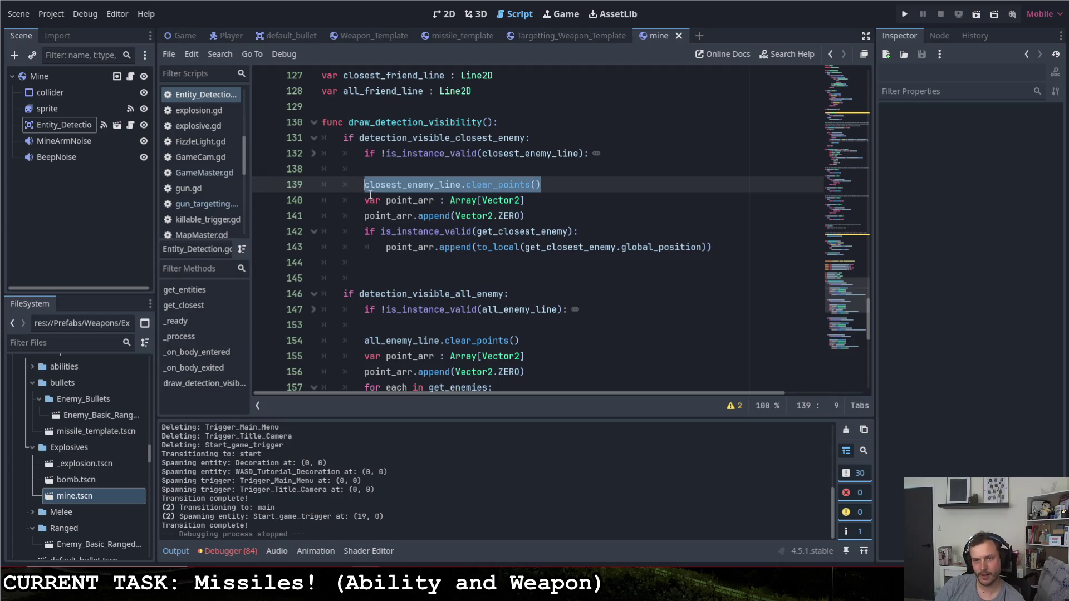
- Add 'closest_enemy_line.points = point_arr' on line 144 of draw_detection_visibility
{"action": "left_click", "coordinate": [381, 269]}
{"action": "type", "text": "closest_enemy_line.clear_points()"}
{"action": "key", "text": "ctrl+shift+Left"}
{"action": "key", "text": "ctrl+shift+Left"}
{"action": "key", "text": "shift+Left"}
{"action": "type", "text": "= point_arr"}
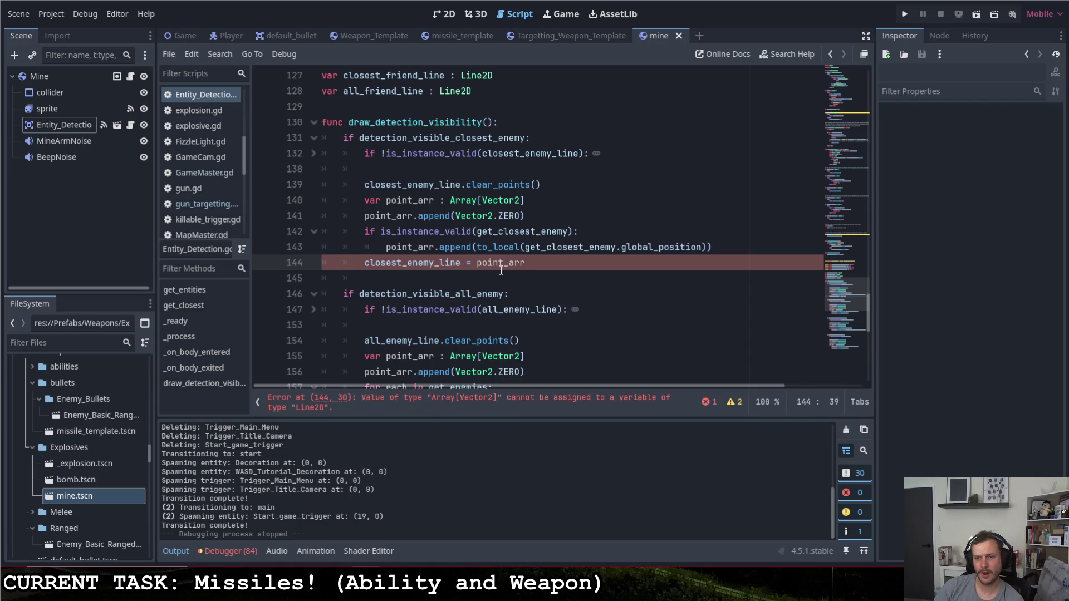
{"action": "left_click", "coordinate": [466, 262]}
{"action": "type", "text": ".points"}
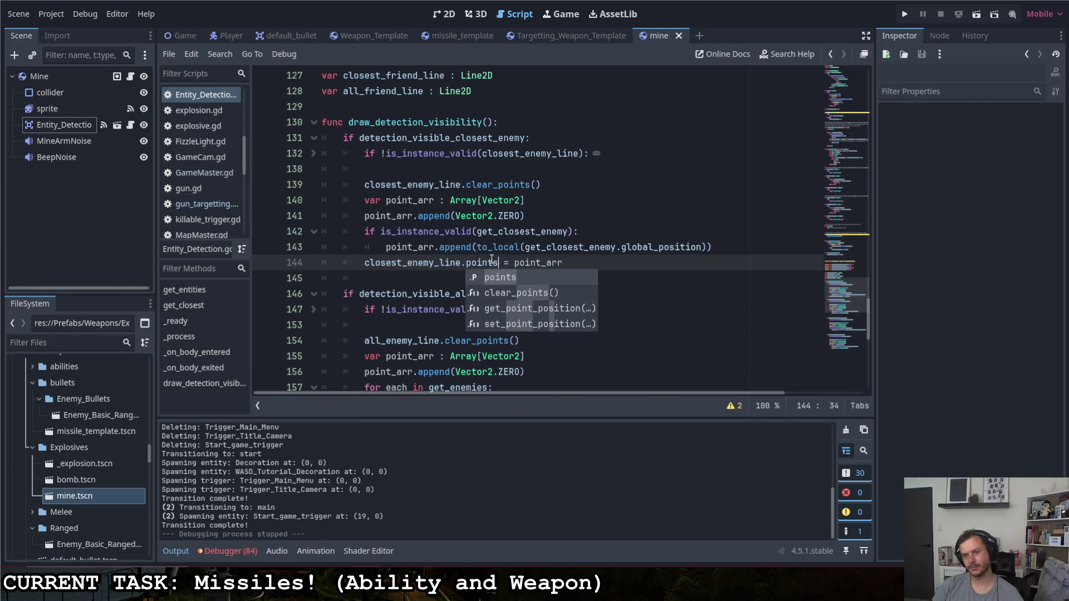
{"action": "left_click_drag", "start_coordinate": [563, 262], "coordinate": [367, 264]}
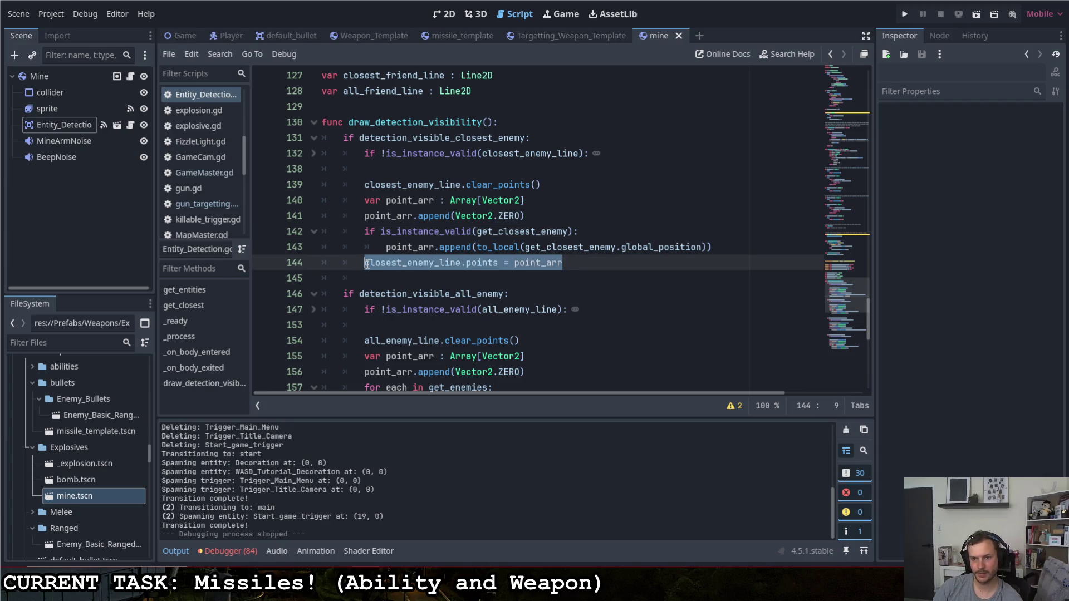
{"action": "left_click", "coordinate": [398, 261]}
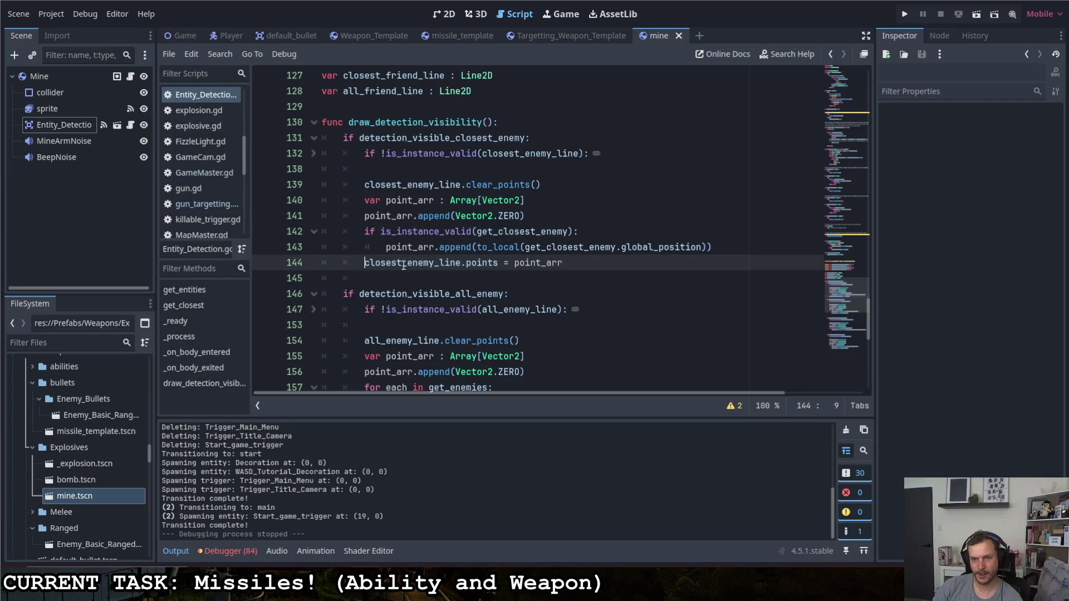
- Put the all_enemy_line, closest_friend_line and all_friend_line names on lines 160, 175 and 191
{"action": "double_click", "coordinate": [404, 265]}
{"action": "scroll", "coordinate": [403, 266], "scroll_direction": "down", "scroll_amount": 2}
{"action": "left_click_drag", "start_coordinate": [364, 247], "coordinate": [440, 247]}
{"action": "key", "text": "ctrl+c"}
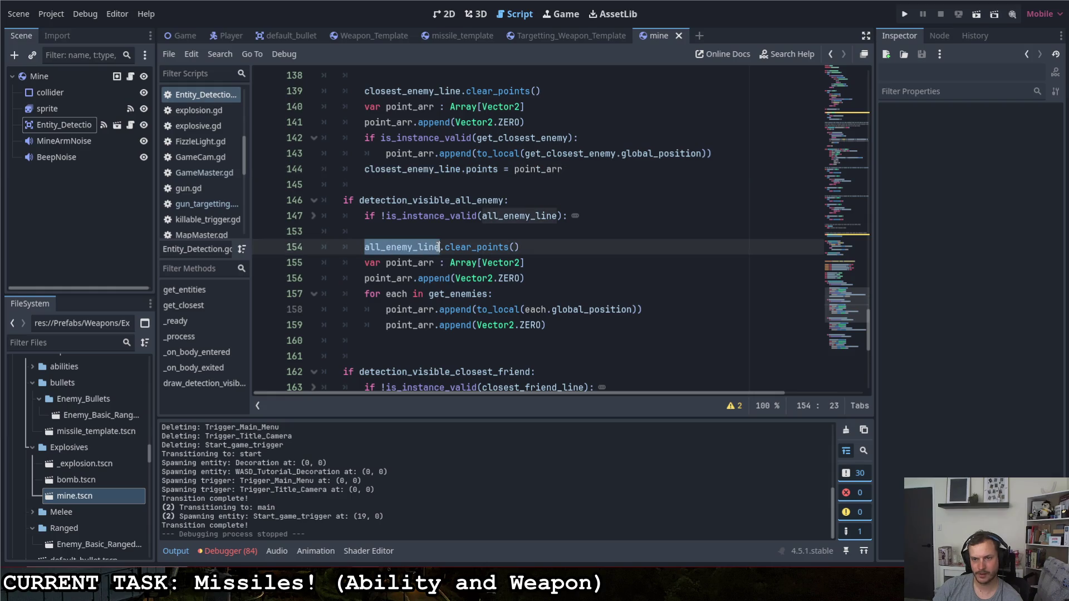
{"action": "left_click", "coordinate": [421, 354]}
{"action": "left_click", "coordinate": [416, 338]}
{"action": "key", "text": "ctrl+v"}
{"action": "scroll", "coordinate": [418, 334], "scroll_direction": "down", "scroll_amount": 4}
{"action": "left_click", "coordinate": [366, 231]}
{"action": "left_click_drag", "start_coordinate": [365, 231], "coordinate": [471, 232]}
{"action": "key", "text": "ctrl+c"}
{"action": "left_click", "coordinate": [427, 309]}
{"action": "key", "text": "ctrl+v"}
{"action": "scroll", "coordinate": [427, 310], "scroll_direction": "down", "scroll_amount": 2}
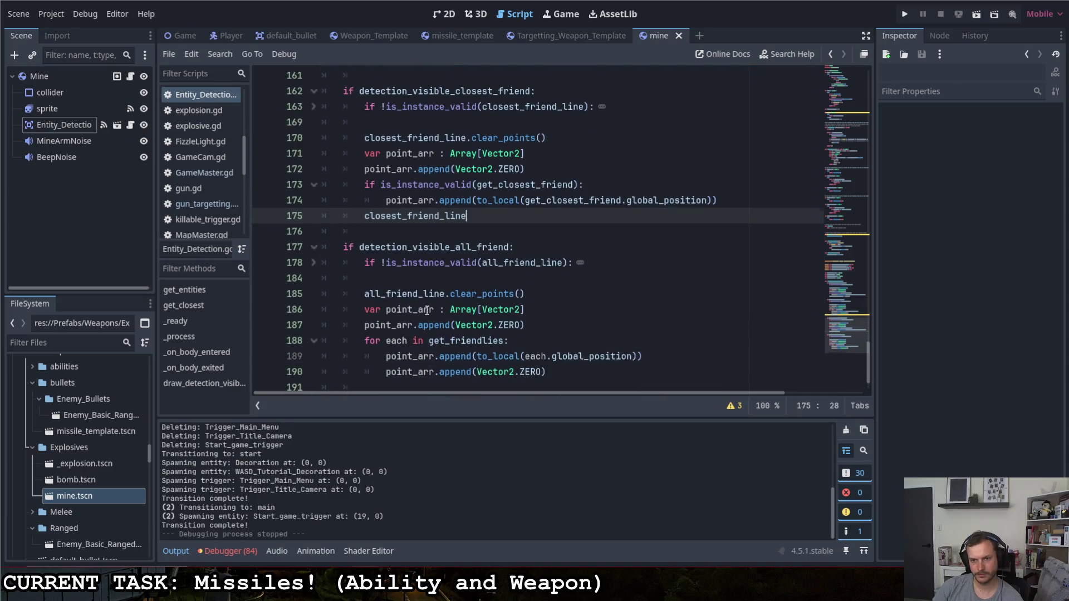
{"action": "left_click_drag", "start_coordinate": [365, 293], "coordinate": [445, 293]}
{"action": "scroll", "coordinate": [424, 348], "scroll_direction": "down", "scroll_amount": 1}
{"action": "left_click", "coordinate": [423, 348]}
{"action": "key", "text": "ctrl+v"}
{"action": "type", "text": "."}
- Append '.points = point_arr' to each of those three line names
{"action": "scroll", "coordinate": [572, 263], "scroll_direction": "up", "scroll_amount": 14}
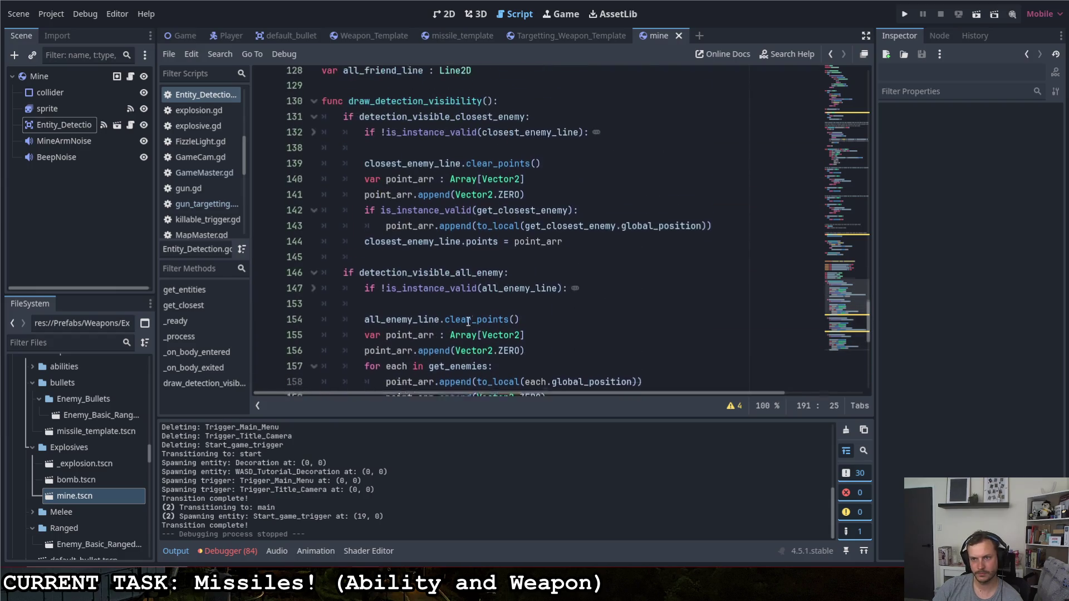
{"action": "left_click_drag", "start_coordinate": [573, 263], "coordinate": [462, 263]}
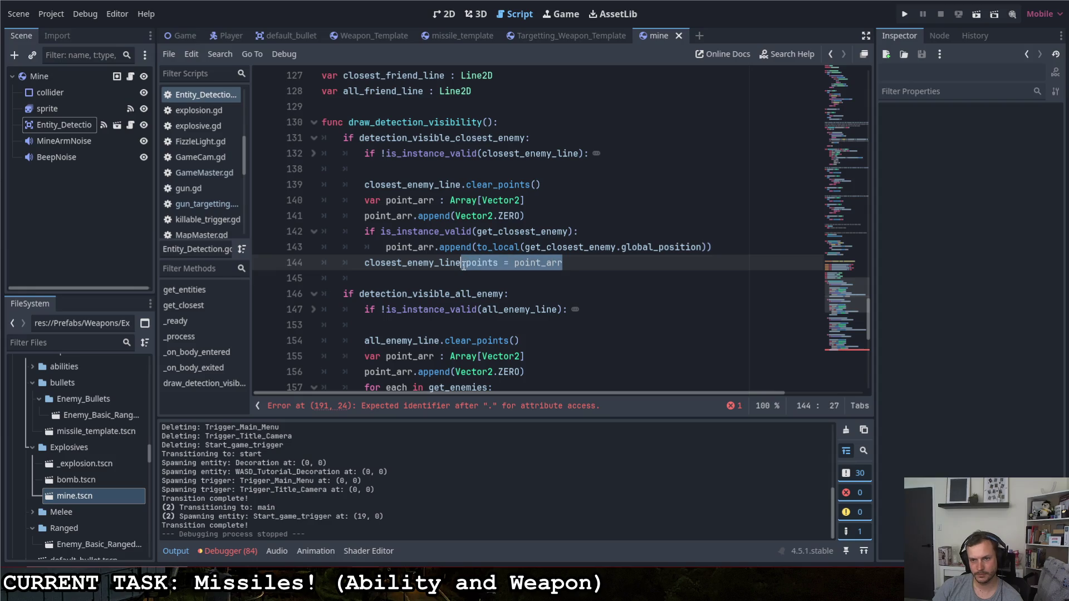
{"action": "scroll", "coordinate": [471, 265], "scroll_direction": "down", "scroll_amount": 4}
{"action": "left_click", "coordinate": [462, 250]}
{"action": "key", "text": "ctrl+v"}
{"action": "scroll", "coordinate": [461, 250], "scroll_direction": "down", "scroll_amount": 3}
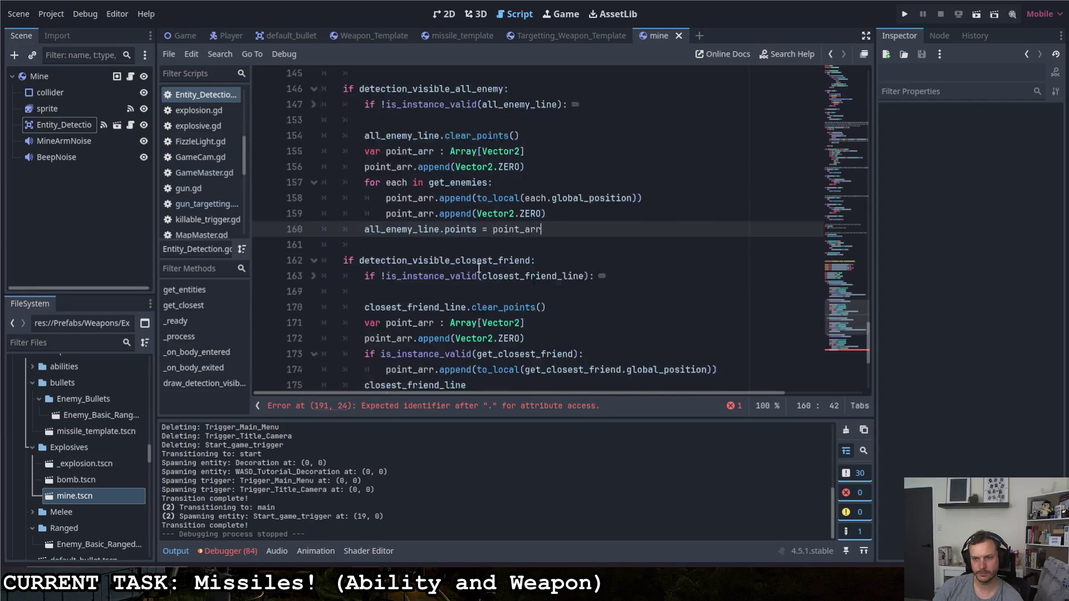
{"action": "left_click", "coordinate": [476, 263]}
{"action": "key", "text": "ctrl+v"}
{"action": "scroll", "coordinate": [479, 268], "scroll_direction": "down", "scroll_amount": 2}
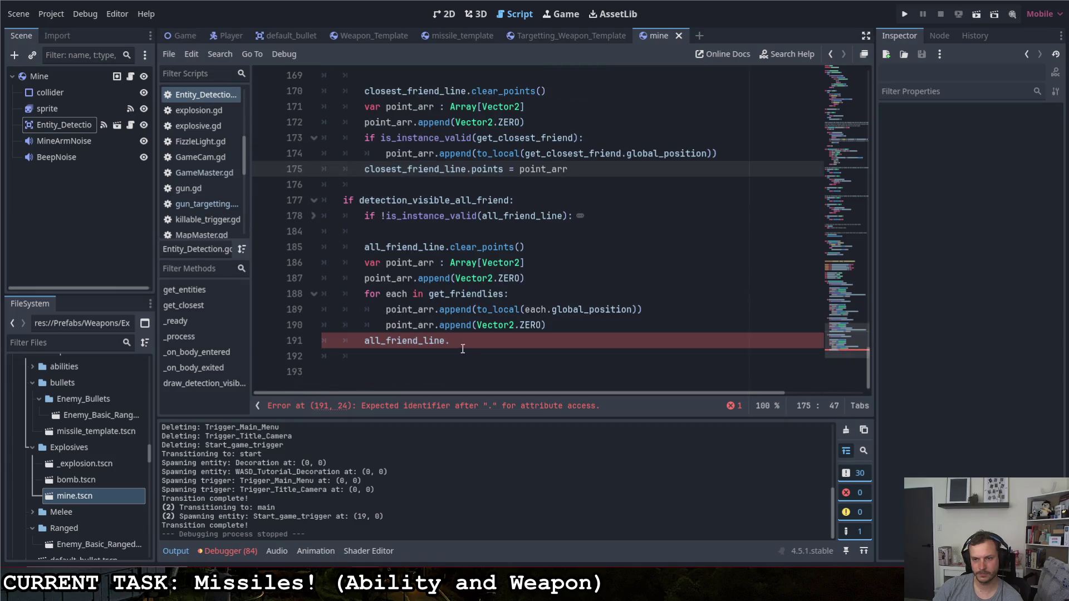
{"action": "left_click", "coordinate": [462, 341]}
{"action": "key", "text": "ctrl+v"}
- Save the script and launch the project to test the detection lines
{"action": "left_click", "coordinate": [580, 277]}
{"action": "key", "text": "ctrl+s"}
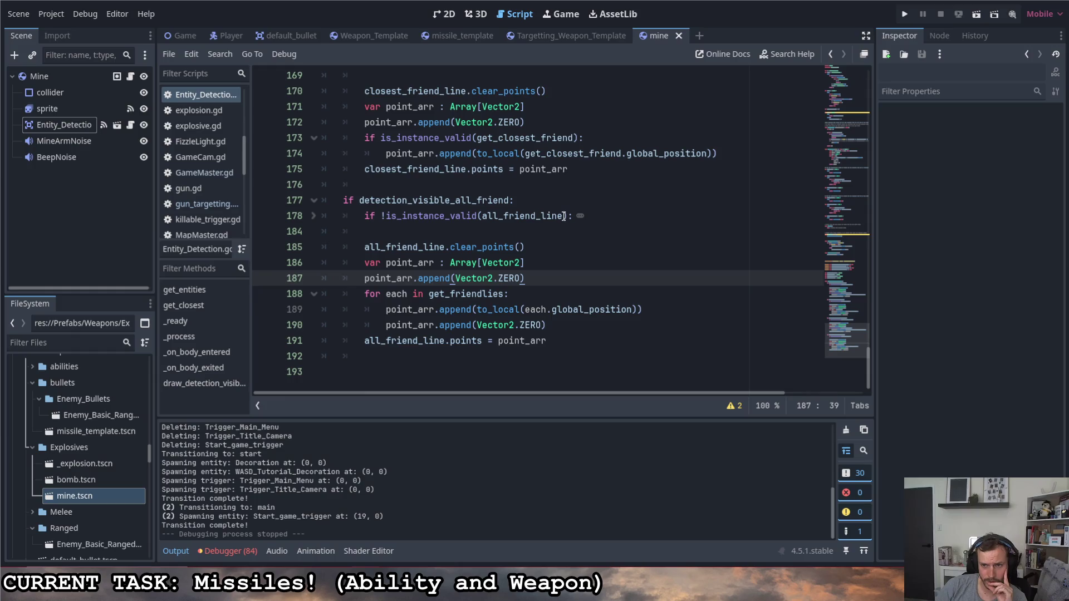
{"action": "scroll", "coordinate": [569, 222], "scroll_direction": "up", "scroll_amount": 10}
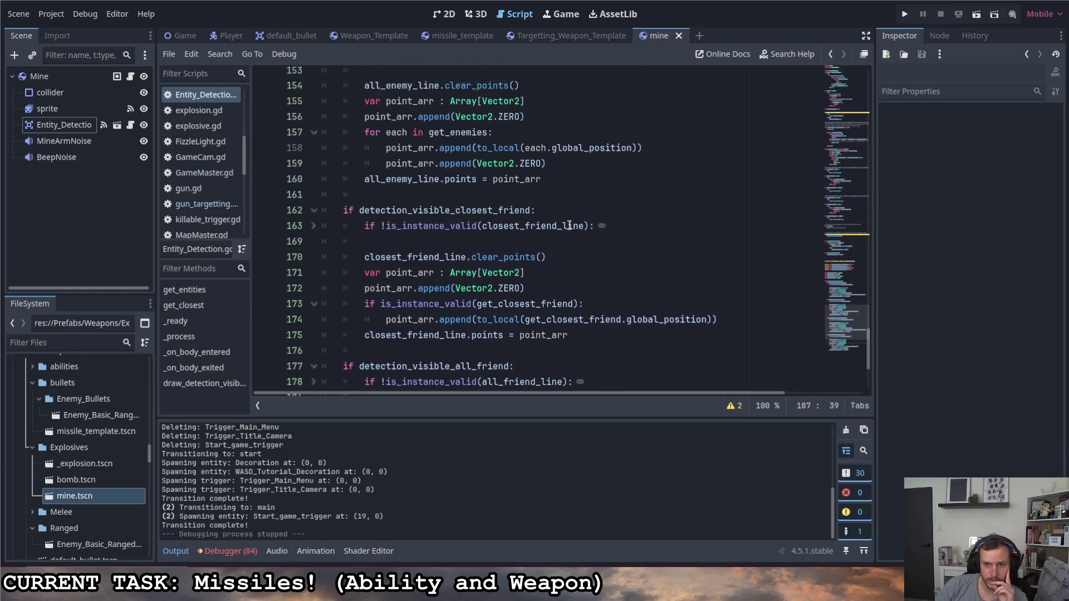
{"action": "left_click", "coordinate": [902, 16]}
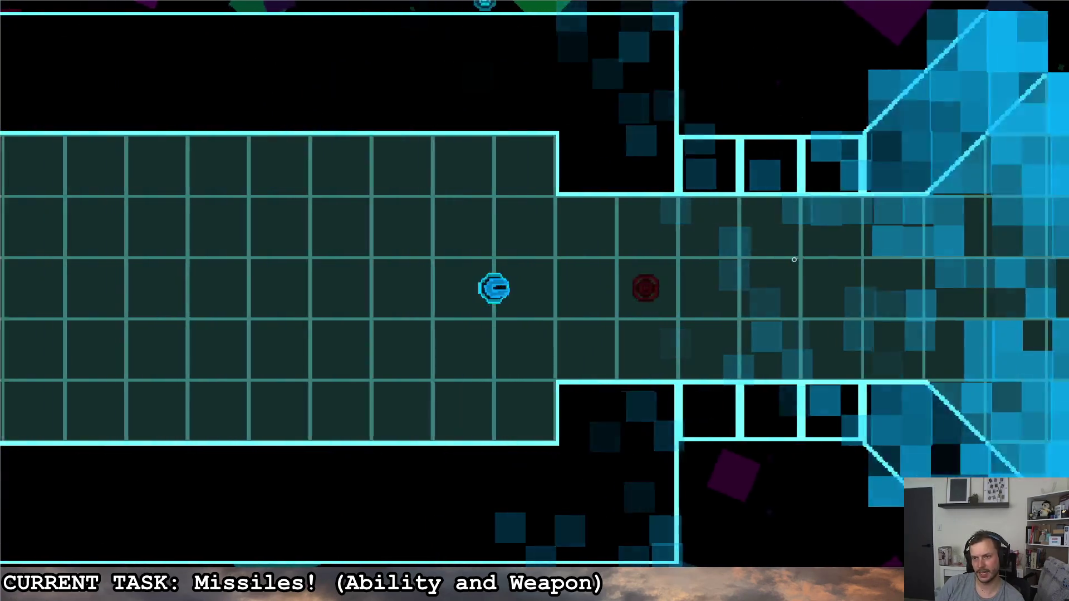
- Fly the ship right through the corridor past the red enemy into the octagonal room
{"action": "key", "text": "d"}
{"action": "key", "text": "w"}
{"action": "key", "text": "d"}
{"action": "key", "text": "s"}
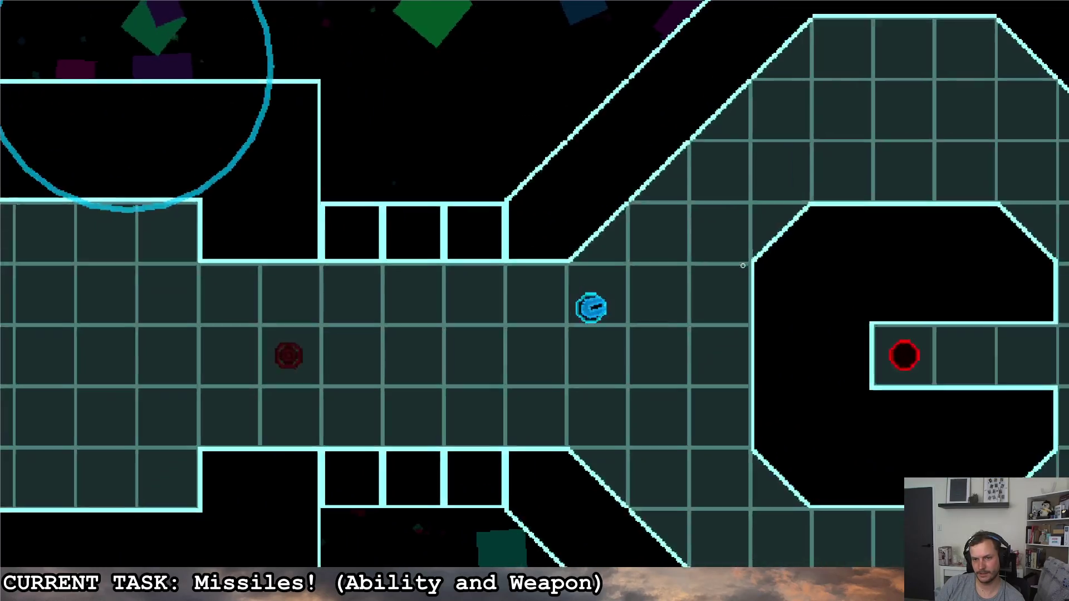
{"action": "key", "text": "a"}
{"action": "key", "text": "d"}
{"action": "key", "text": "d"}
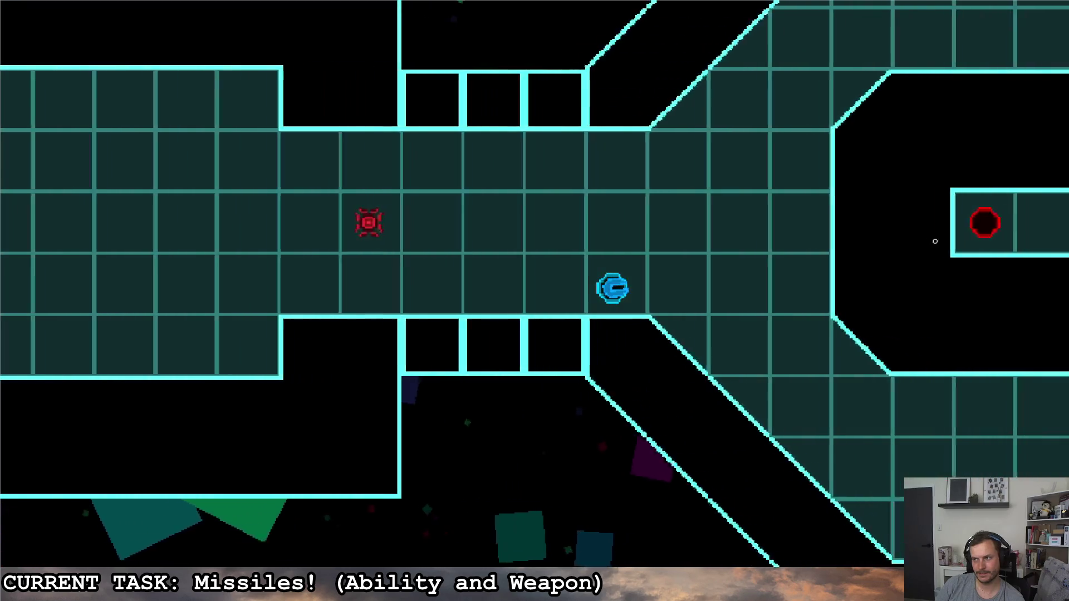
{"action": "key", "text": "d"}
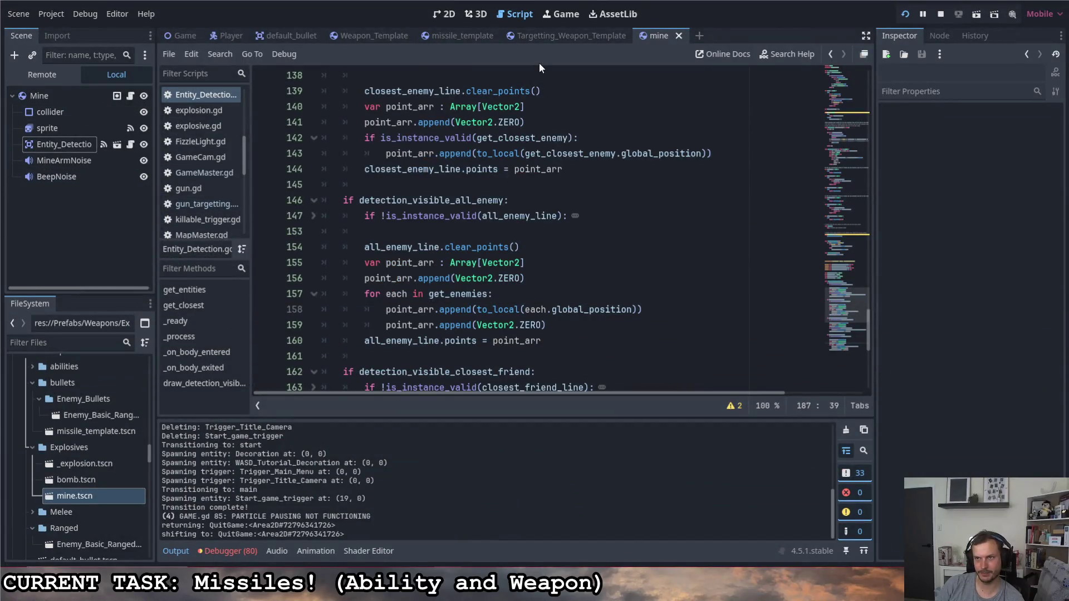
- In the Targetting_Weapon_Template scene, open the Mouse_Follower node's script
{"action": "left_click", "coordinate": [555, 35]}
{"action": "left_click", "coordinate": [114, 173]}
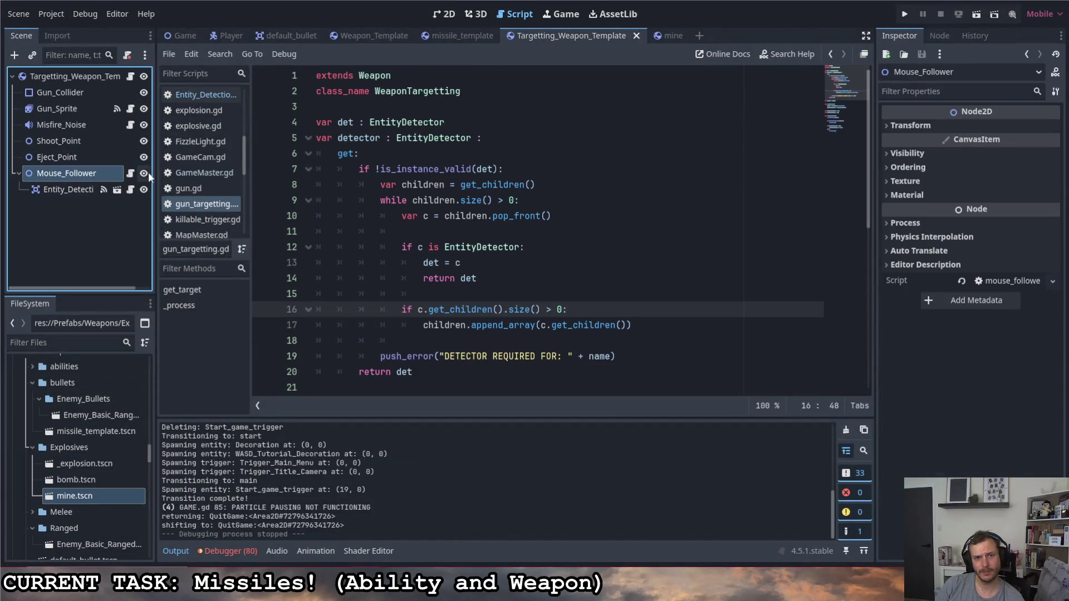
{"action": "left_click", "coordinate": [132, 174]}
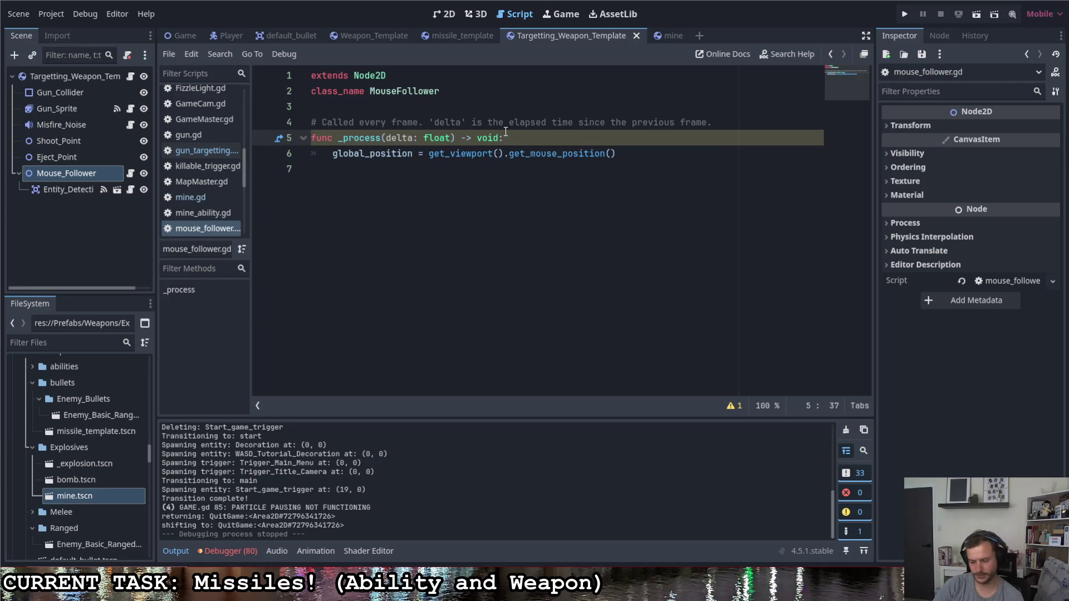
- Add print("MOUSEPOS: " + str(get_viewport().get_mouse_position())) to _process and run the game
{"action": "key", "text": "Return"}
{"action": "type", "text": "por"}
{"action": "key", "text": "BackSpace"}
{"action": "key", "text": "BackSpace"}
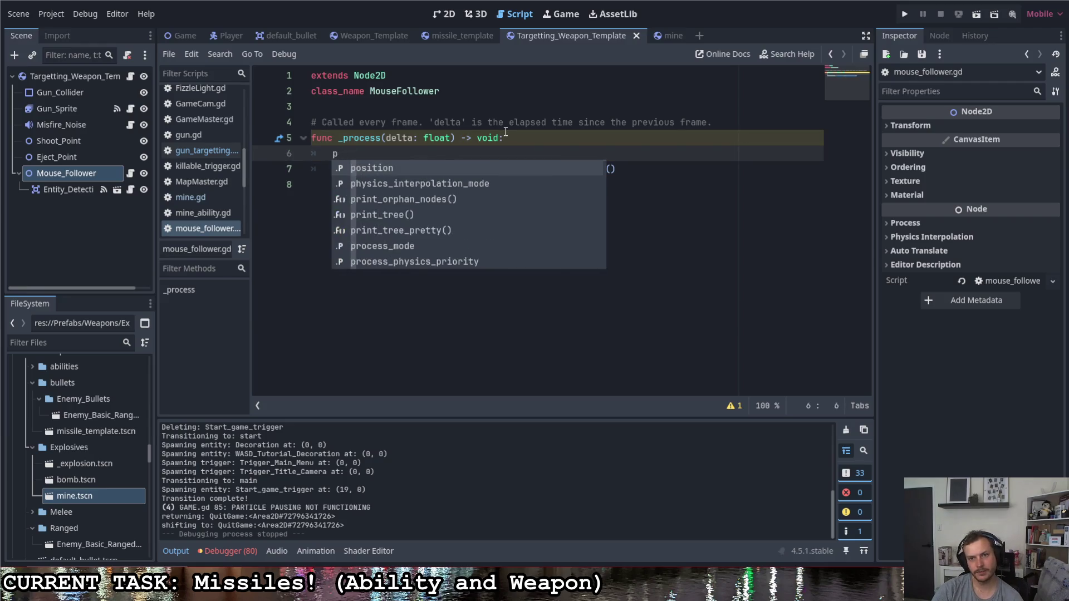
{"action": "type", "text": "rint(:"}
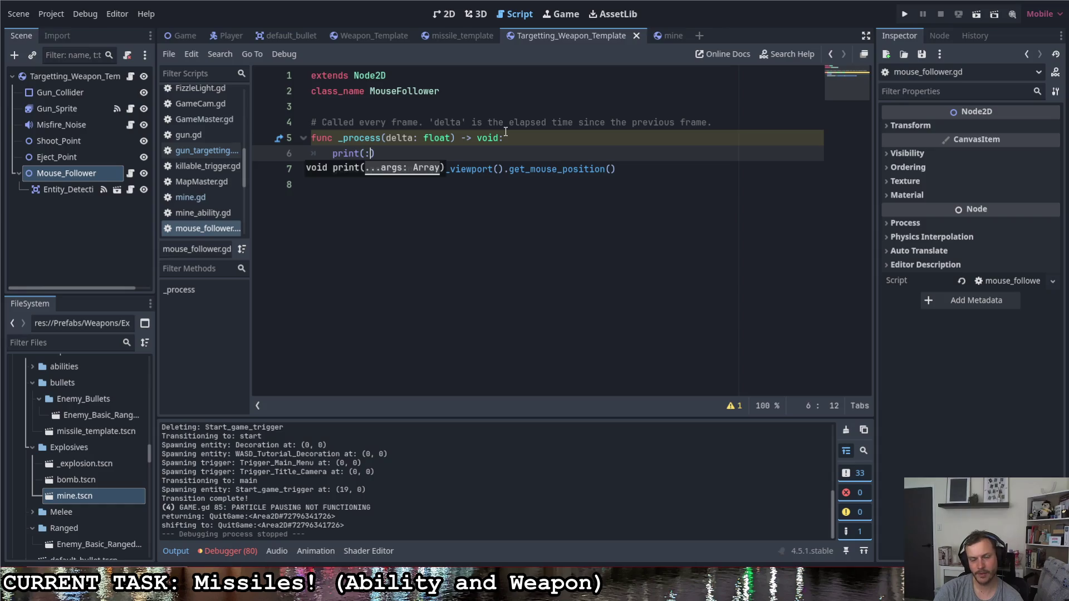
{"action": "left_click_drag", "start_coordinate": [615, 169], "coordinate": [429, 169]}
{"action": "left_click", "coordinate": [365, 155]}
{"action": "key", "text": "ctrl+v"}
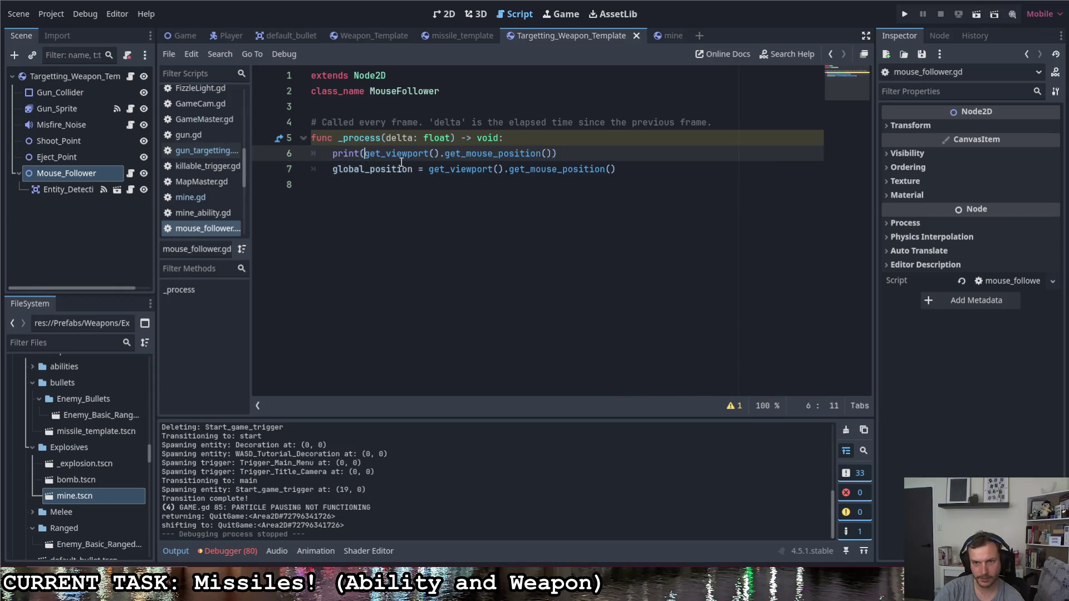
{"action": "type", "text": "\"MOU"}
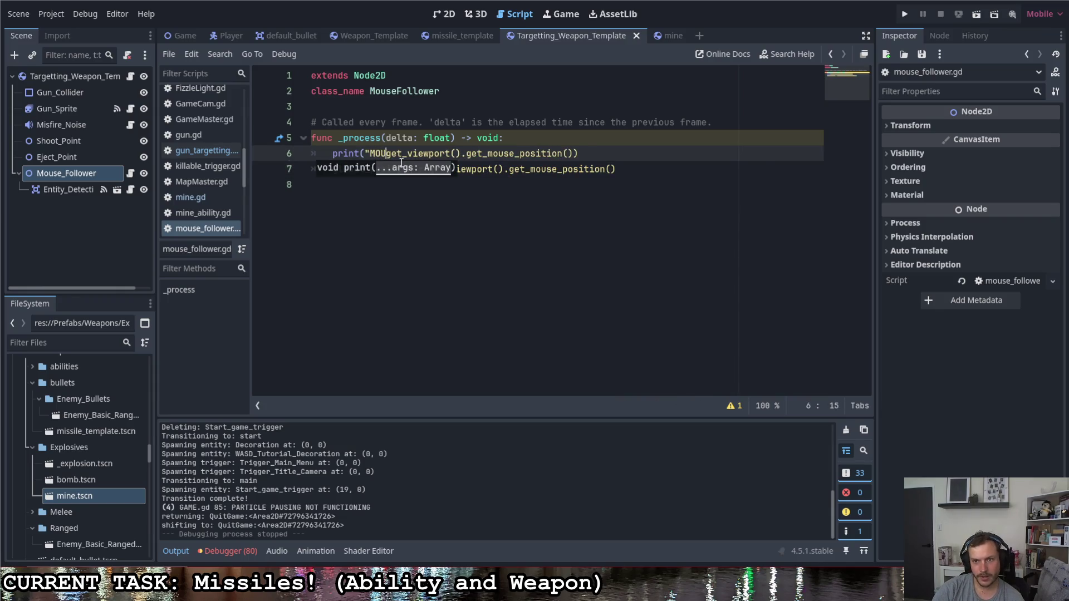
{"action": "type", "text": "SE"}
{"action": "type", "text": "POS: \" "}
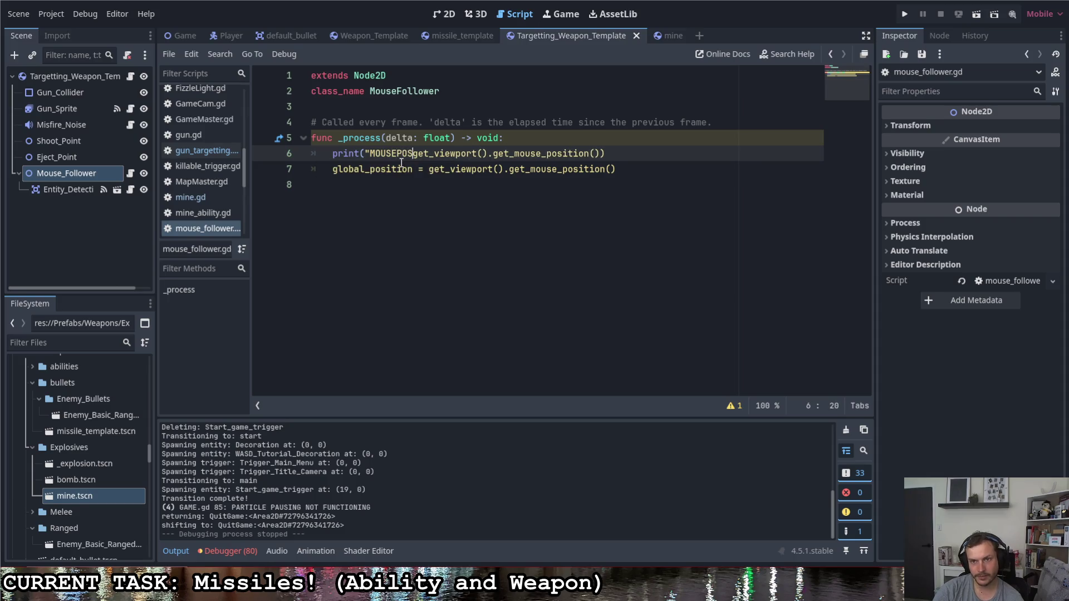
{"action": "type", "text": "+ "}
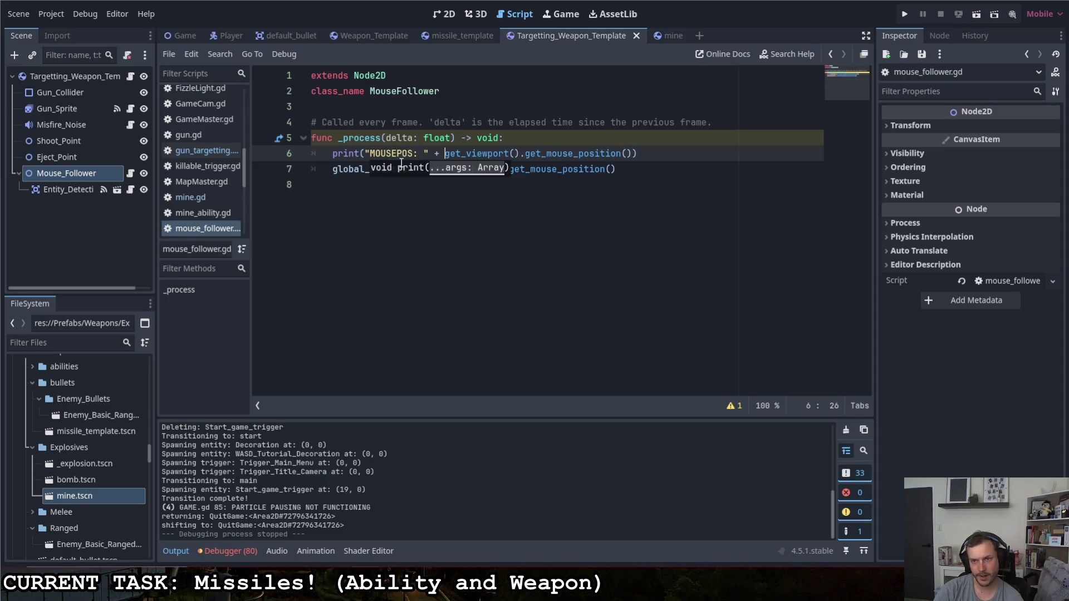
{"action": "type", "text": "str("}
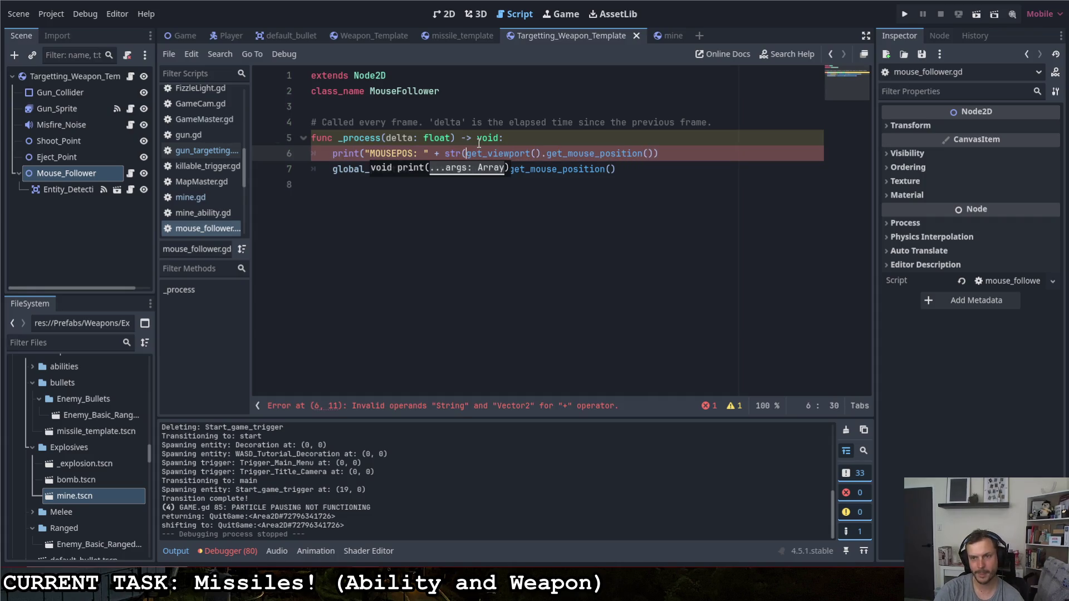
{"action": "left_click", "coordinate": [657, 159]}
{"action": "type", "text": ")"}
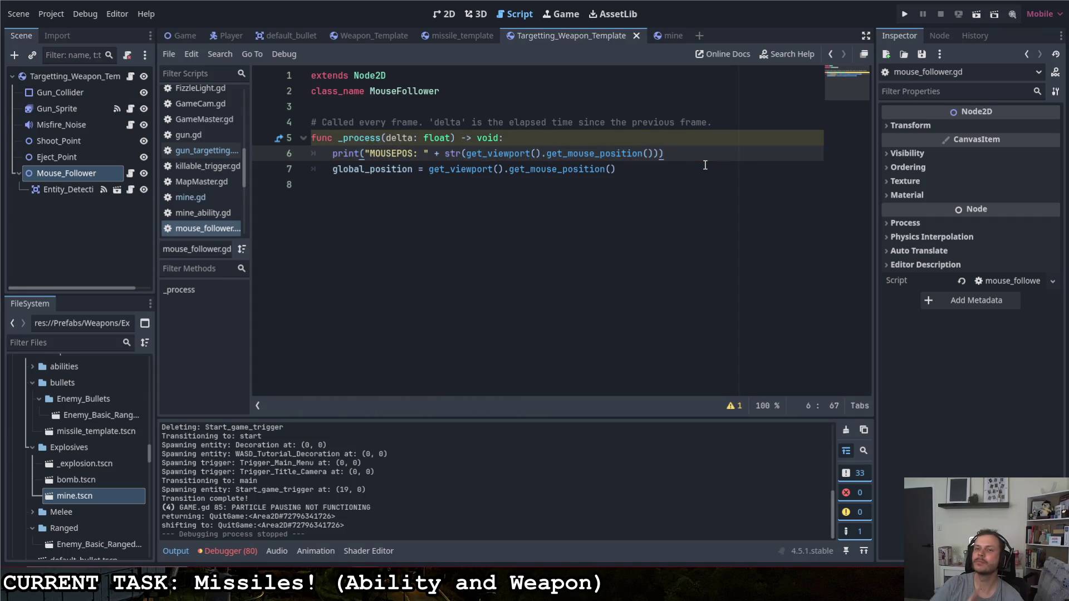
{"action": "left_click", "coordinate": [905, 14]}
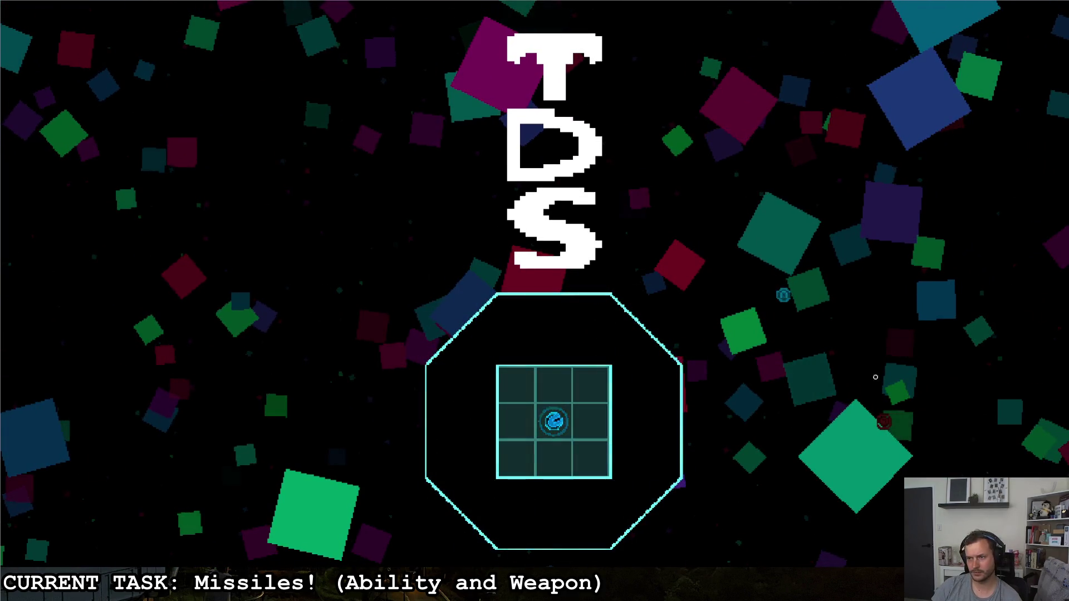
- Stop the running game and review the logged MOUSEPOS values in the Output panel
{"action": "key", "text": "alt+Tab"}
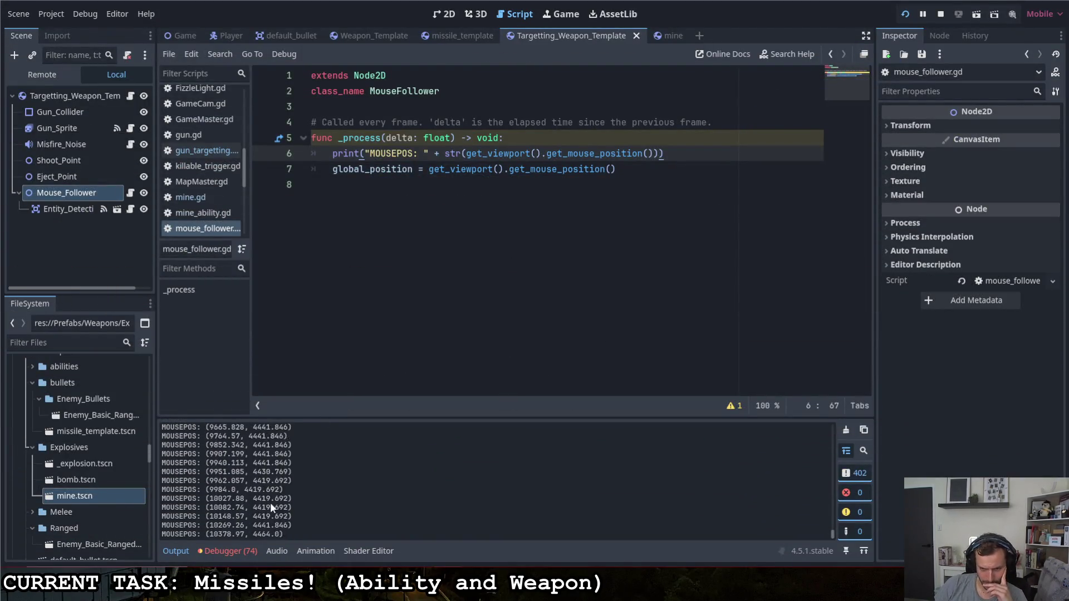
{"action": "key", "text": "F8"}
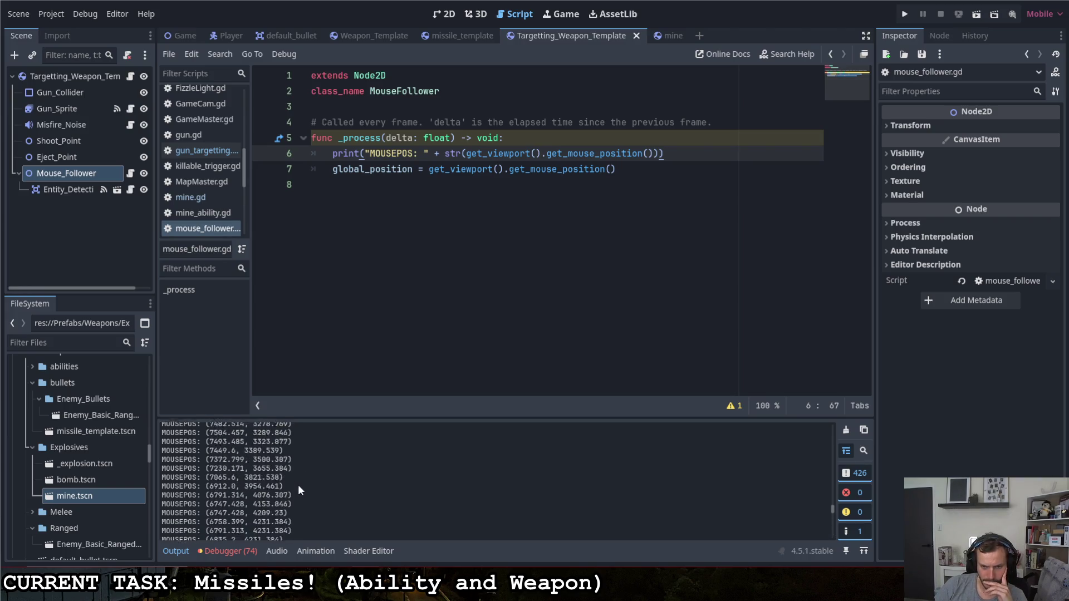
{"action": "right_click", "coordinate": [78, 170]}
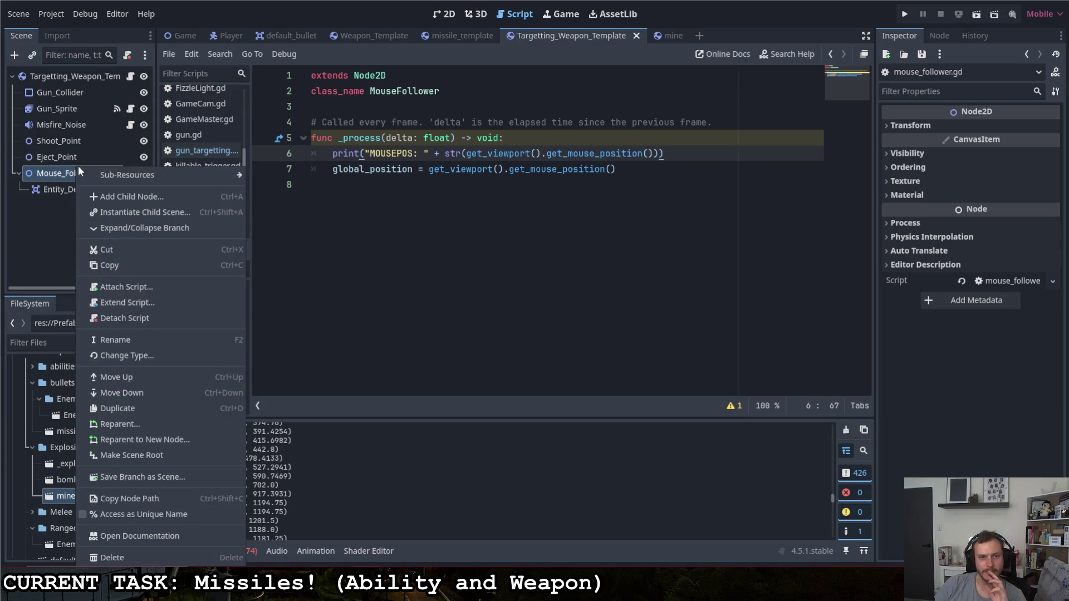
- Add a Line2D node (searched 'line') under Mouse_Follower and show it in the 2D view
{"action": "left_click", "coordinate": [122, 197]}
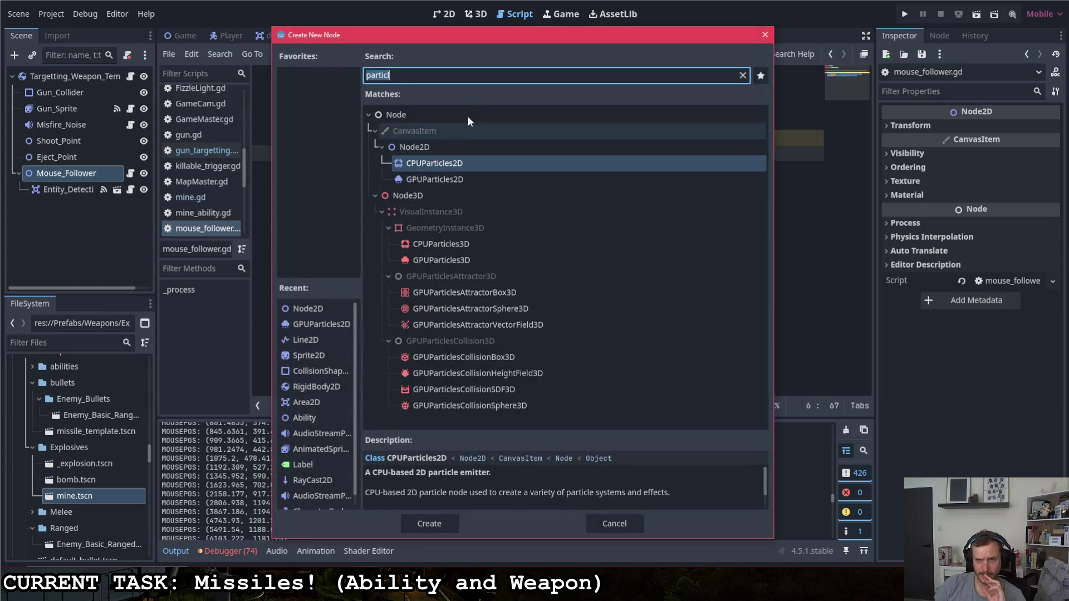
{"action": "type", "text": "line"}
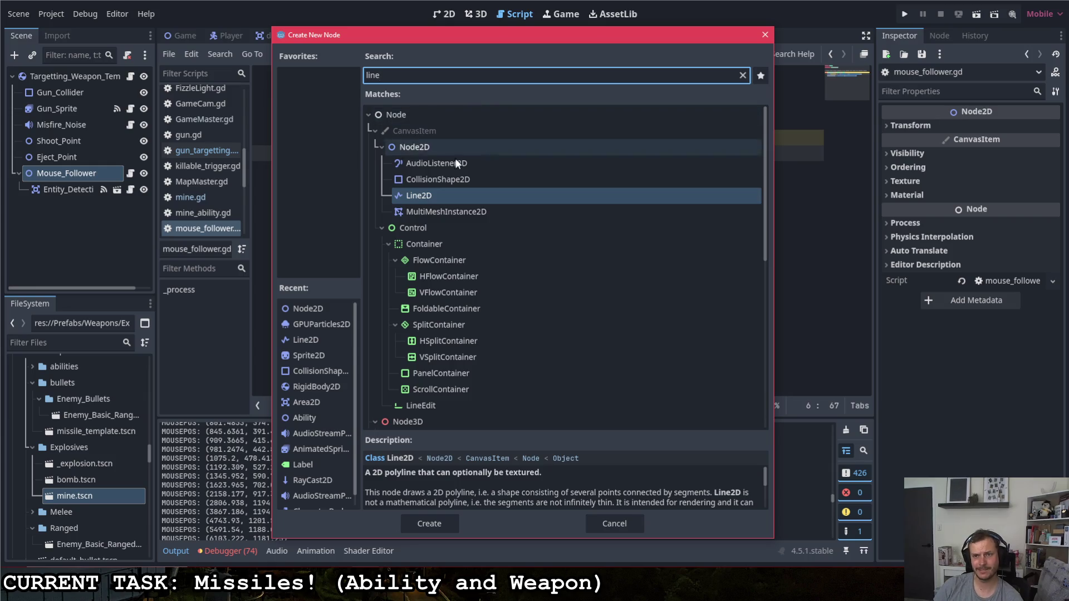
{"action": "double_click", "coordinate": [415, 197]}
{"action": "left_click", "coordinate": [445, 14]}
{"action": "scroll", "coordinate": [293, 173], "scroll_direction": "up", "scroll_amount": 5}
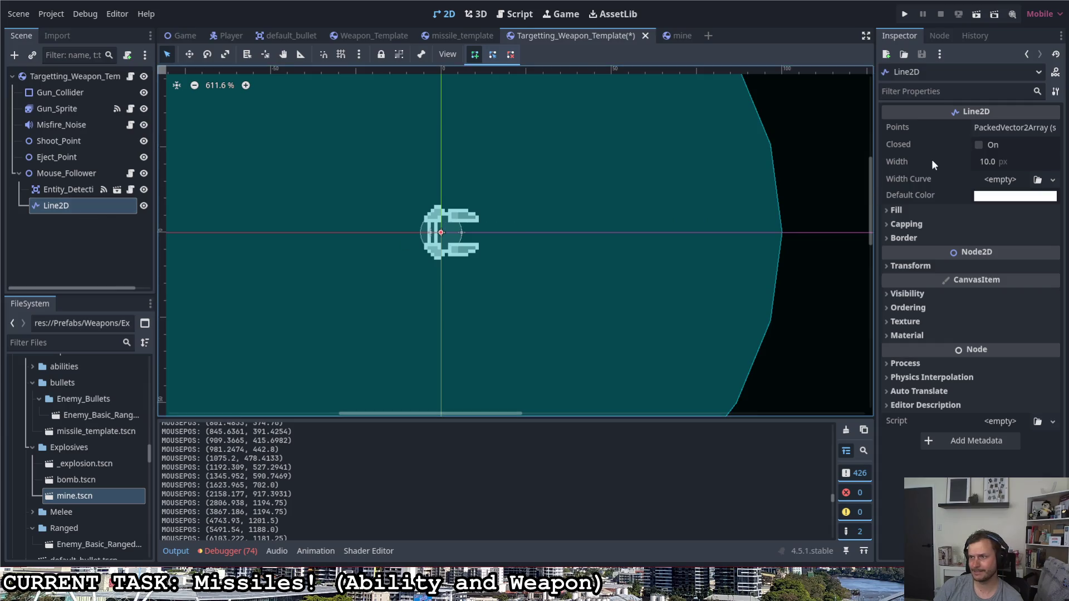
- Give the Line2D width 2 and eight points forming a cross with 11–12 px arms
{"action": "left_click", "coordinate": [994, 162]}
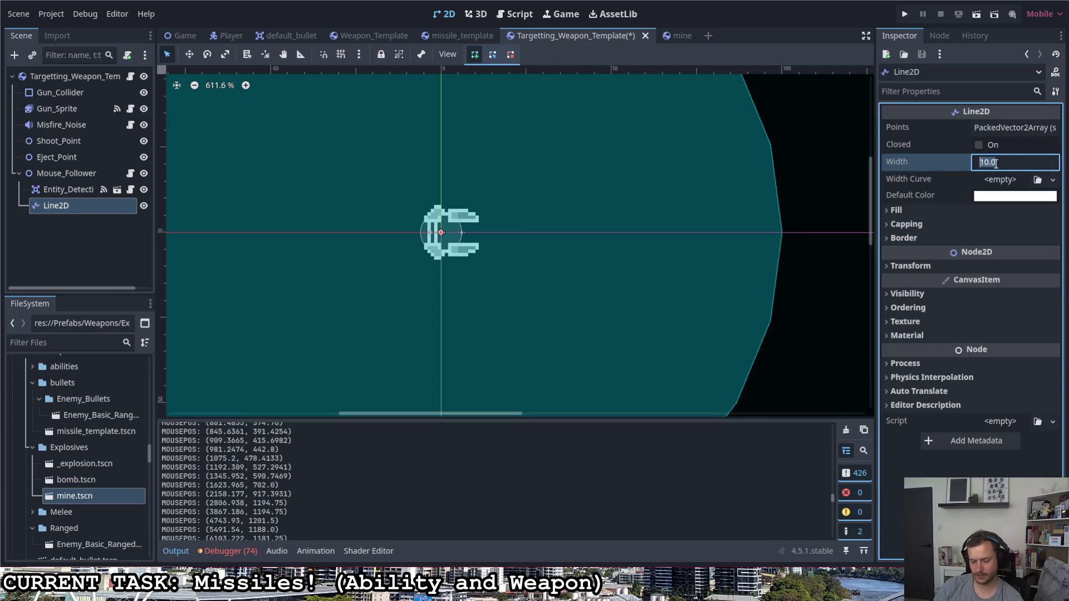
{"action": "type", "text": "2"}
{"action": "left_click", "coordinate": [1000, 129]}
{"action": "left_click", "coordinate": [989, 146]}
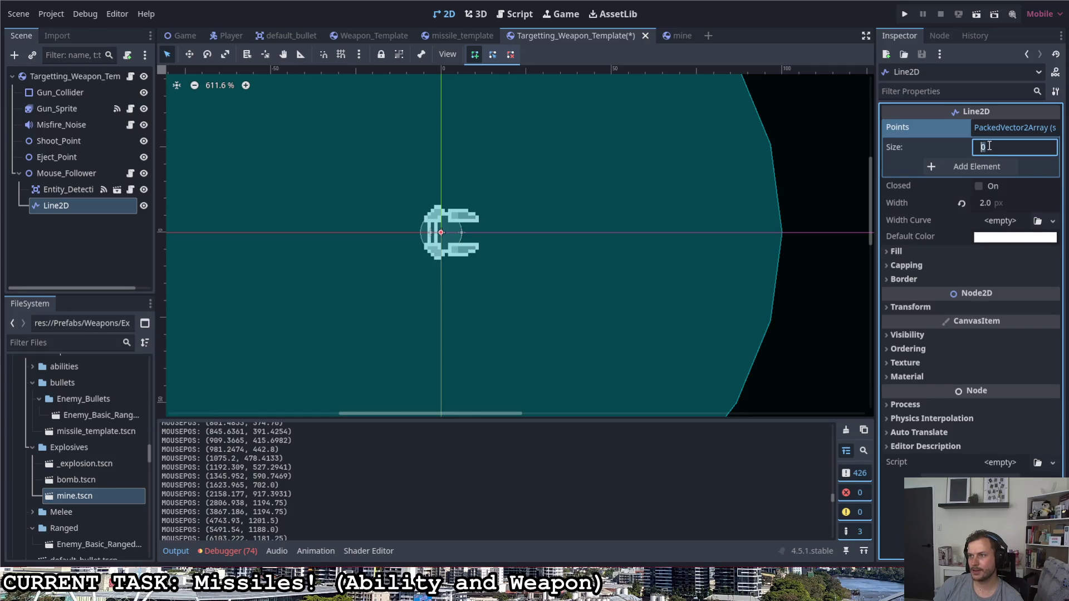
{"action": "left_click", "coordinate": [948, 166]}
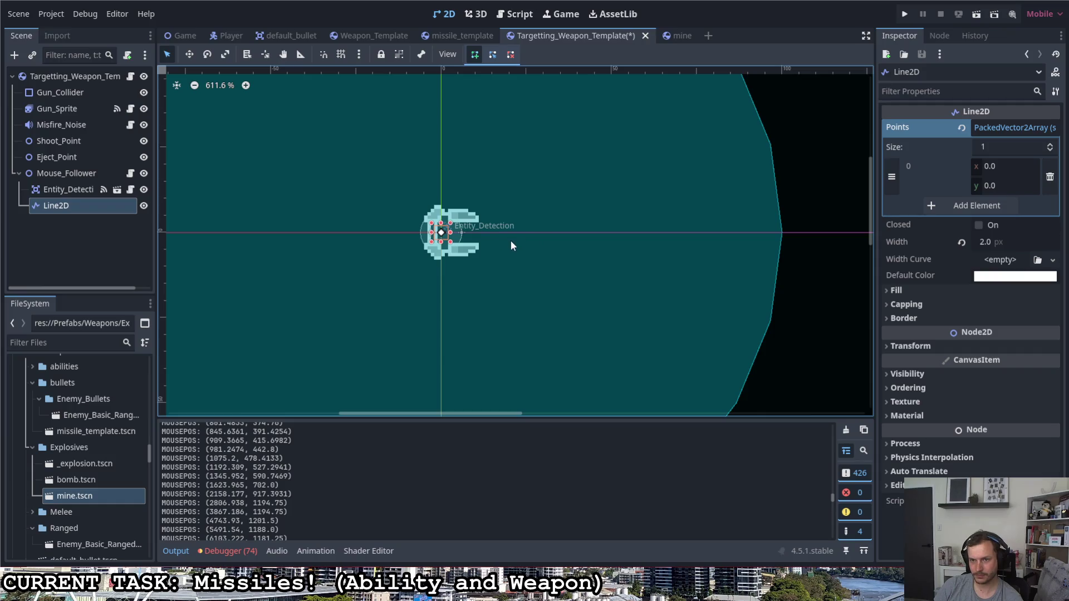
{"action": "left_click", "coordinate": [405, 232]}
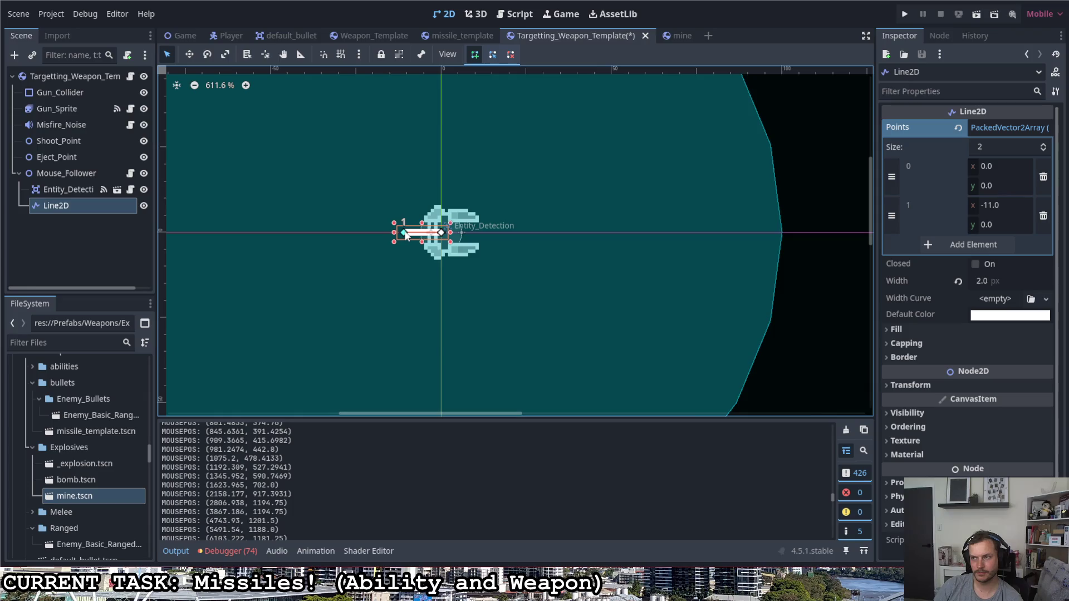
{"action": "left_click", "coordinate": [944, 246]}
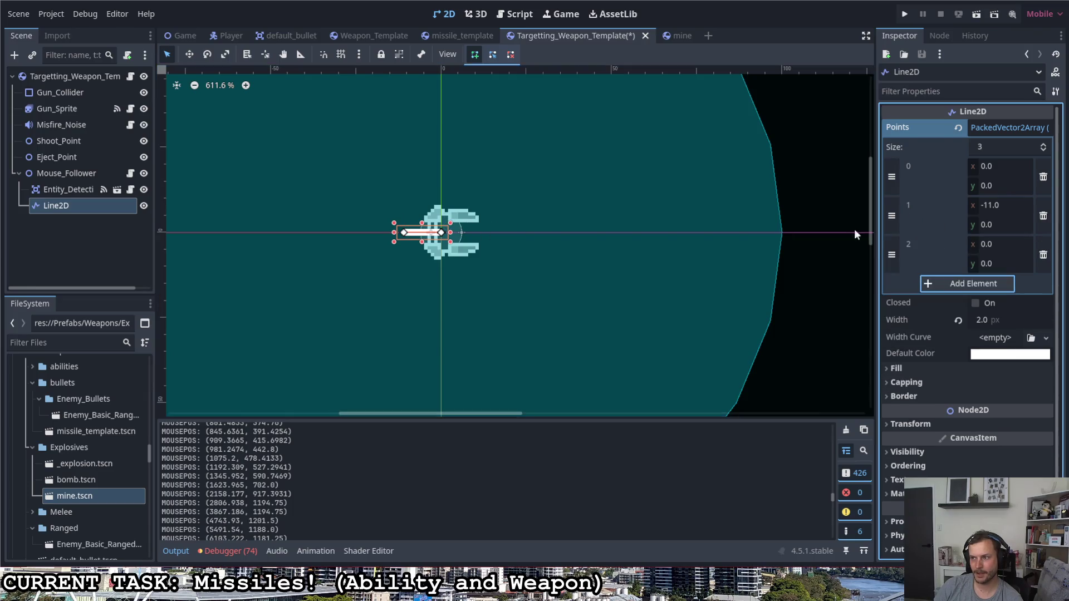
{"action": "left_click", "coordinate": [442, 191]}
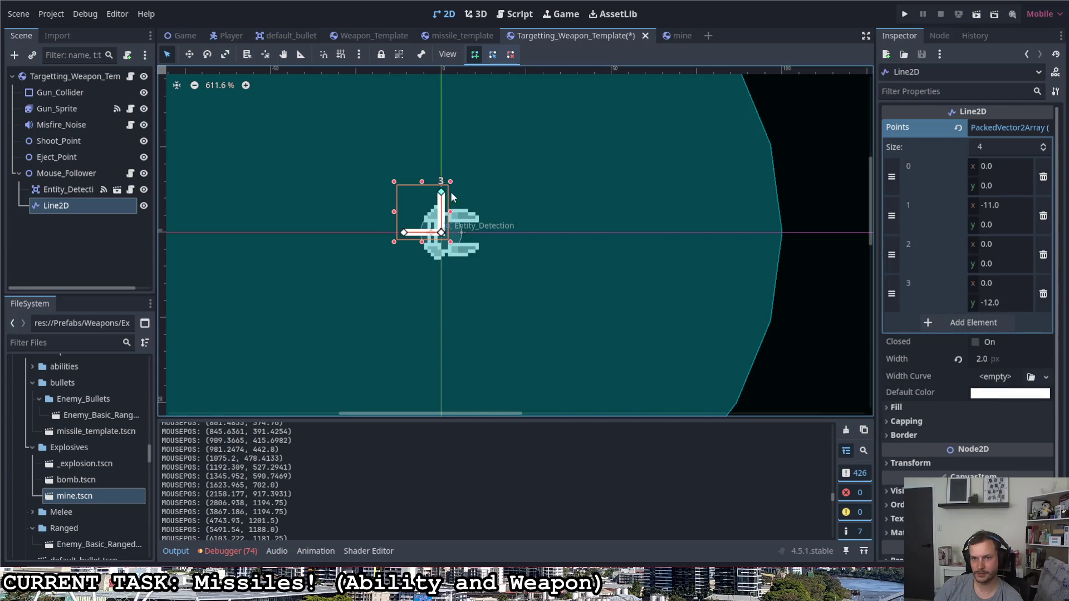
{"action": "left_click", "coordinate": [981, 324]}
{"action": "left_click", "coordinate": [500, 231]}
{"action": "left_click", "coordinate": [973, 396]}
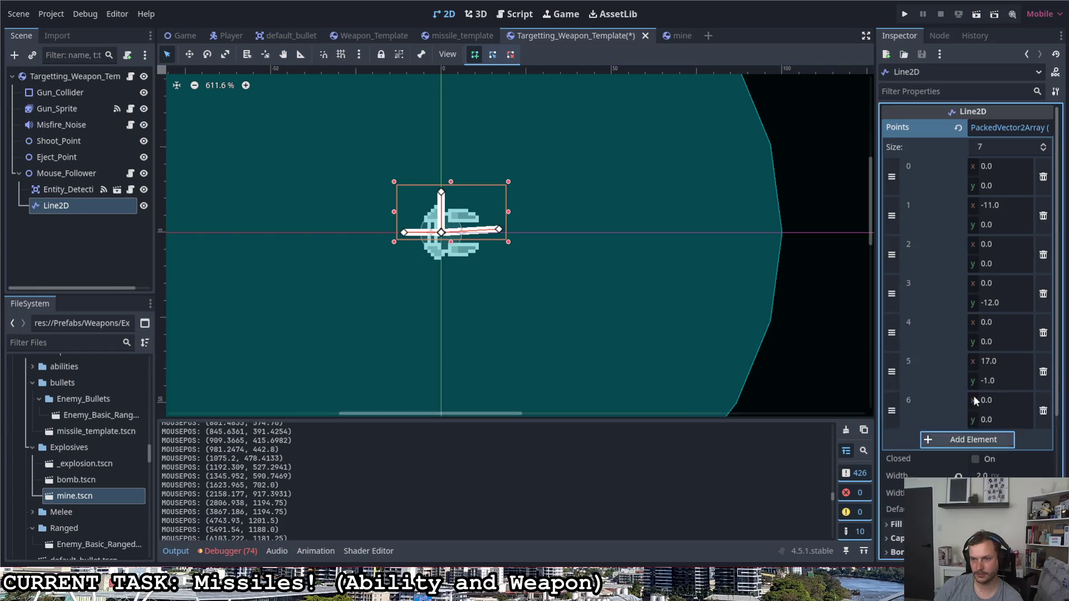
{"action": "left_click", "coordinate": [439, 271]}
{"action": "left_click_drag", "start_coordinate": [500, 230], "coordinate": [482, 232]}
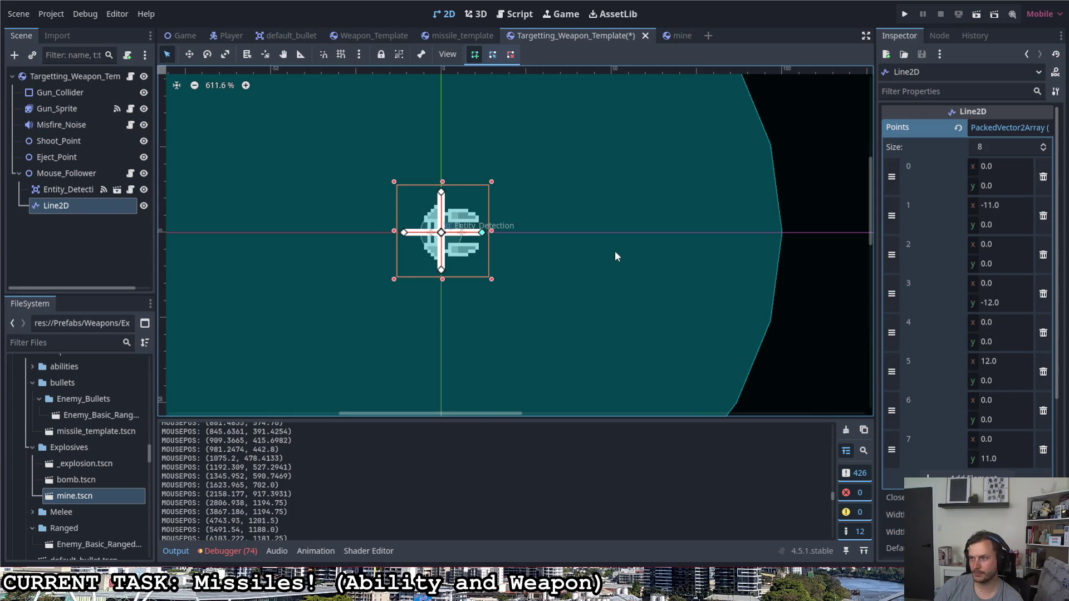
- Run the game to check the crosshair, then stop it
{"action": "left_click", "coordinate": [911, 14]}
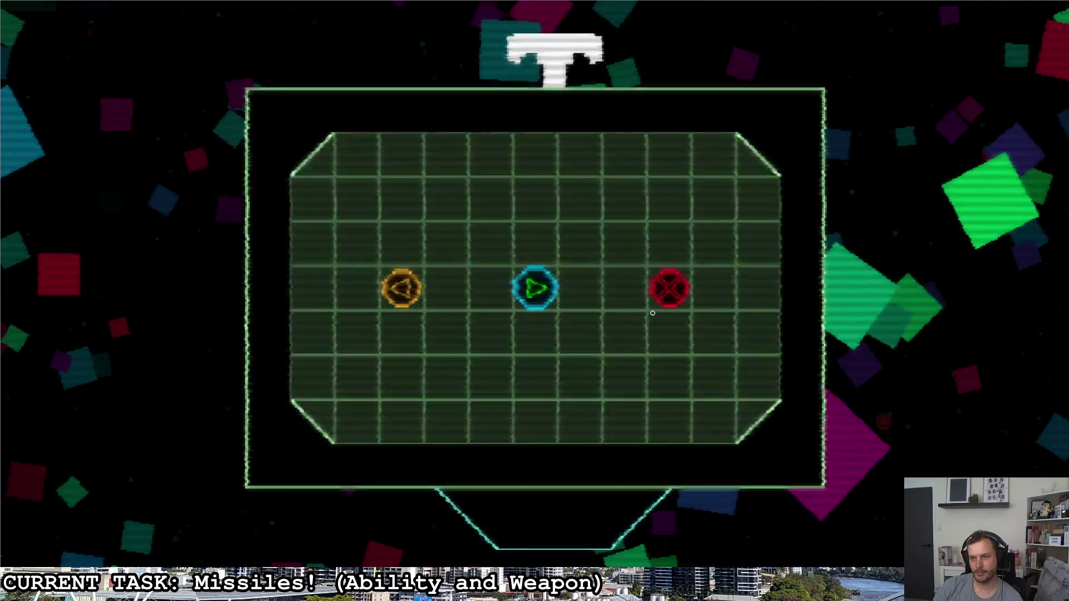
{"action": "key", "text": "F8"}
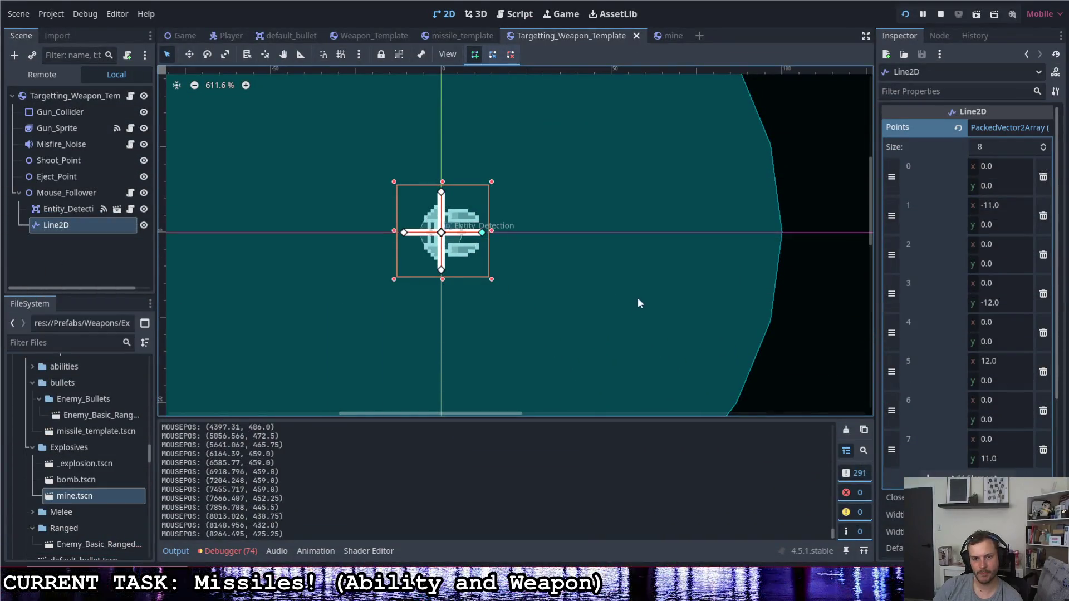
{"action": "left_click", "coordinate": [132, 194]}
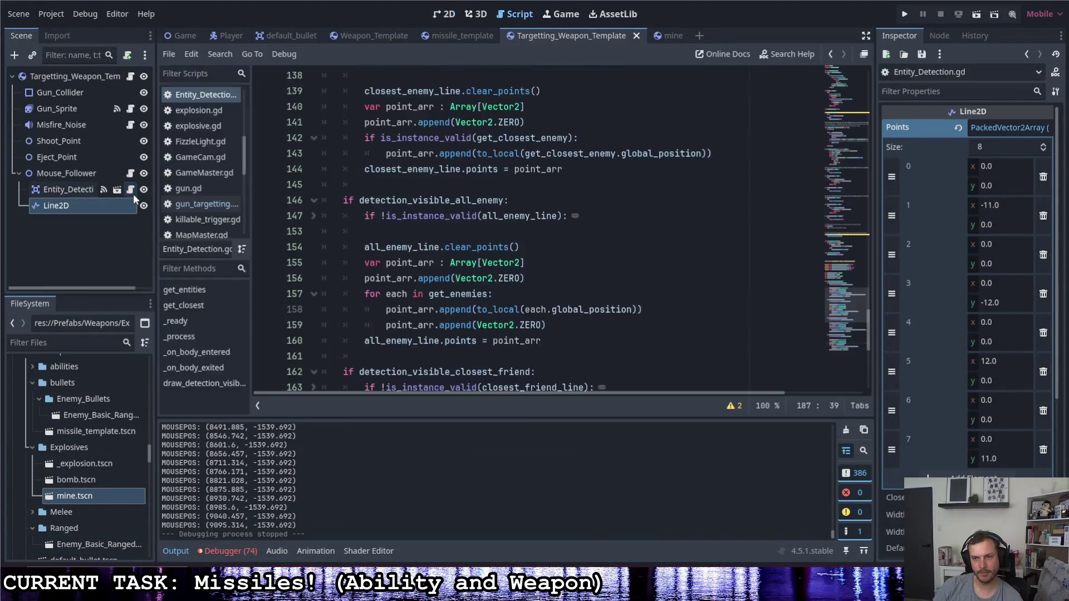
- Delete the MOUSEPOS print line from mouse_follower.gd's _process and save
{"action": "scroll", "coordinate": [453, 247], "scroll_direction": "down", "scroll_amount": 4}
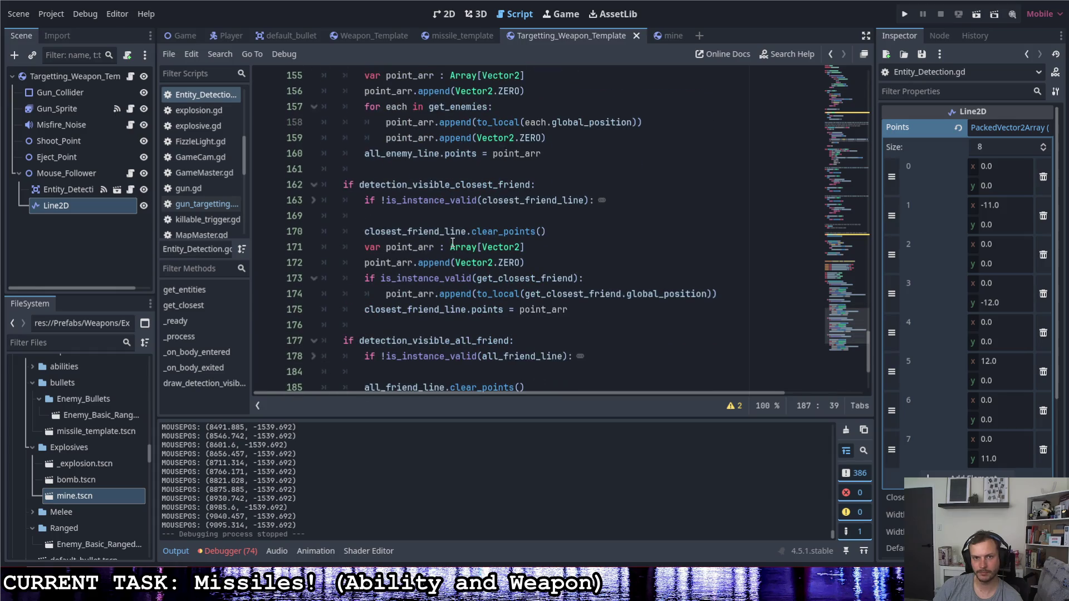
{"action": "scroll", "coordinate": [449, 245], "scroll_direction": "up", "scroll_amount": 3}
{"action": "scroll", "coordinate": [438, 240], "scroll_direction": "up", "scroll_amount": 8}
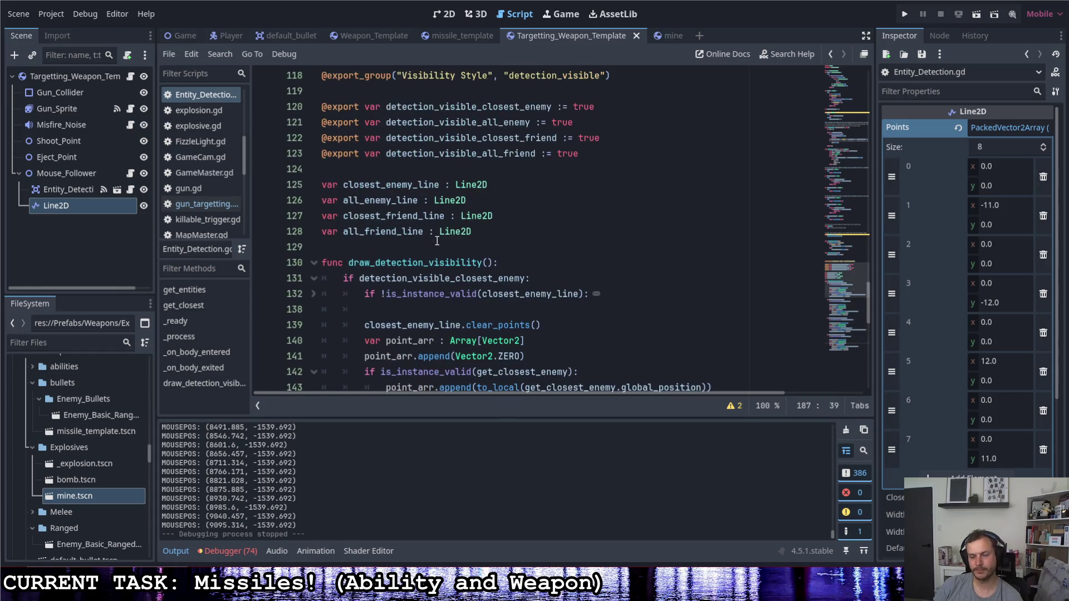
{"action": "left_click", "coordinate": [132, 174]}
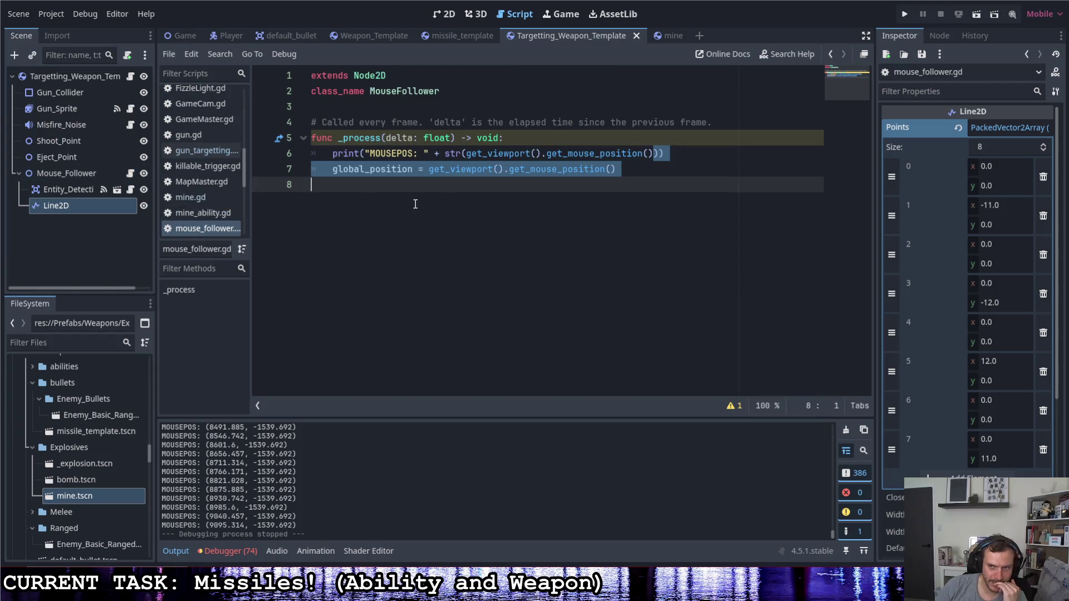
{"action": "left_click", "coordinate": [363, 155]}
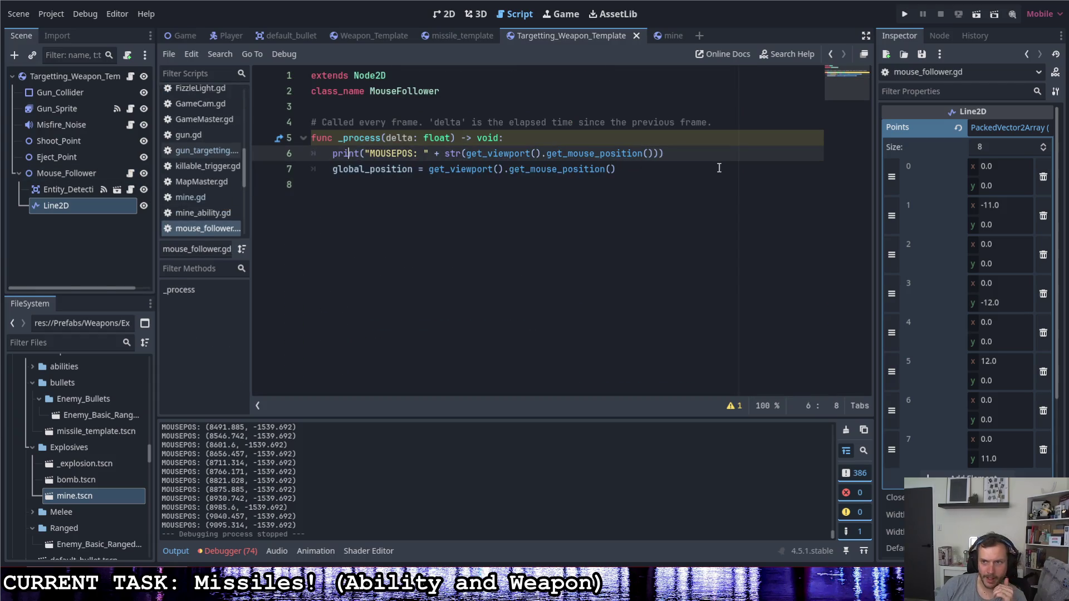
{"action": "triple_click", "coordinate": [364, 155]}
{"action": "key", "text": "BackSpace"}
{"action": "key", "text": "BackSpace"}
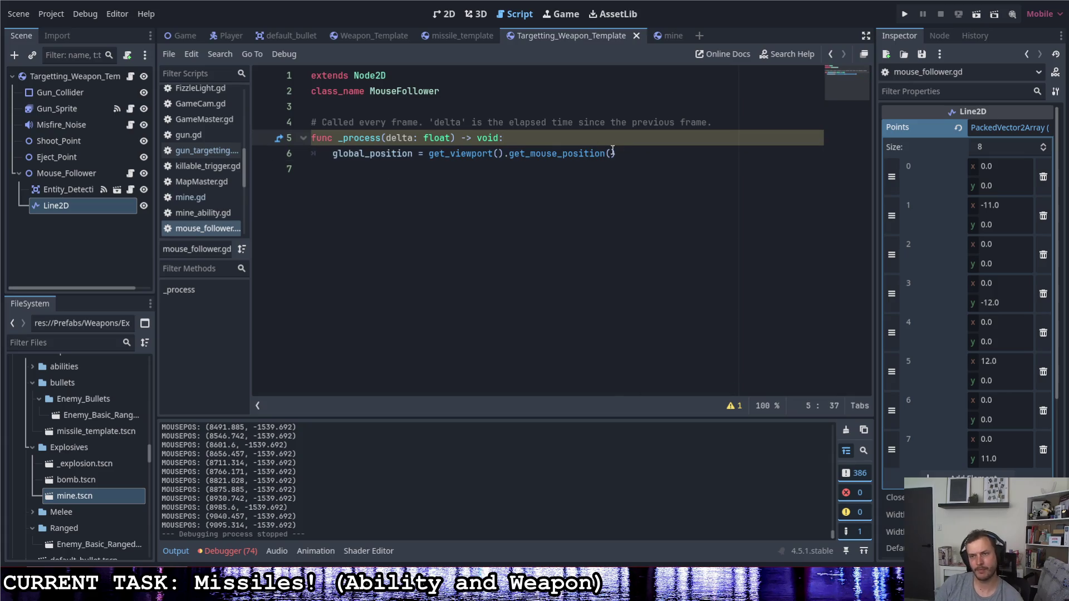
{"action": "left_click", "coordinate": [613, 152]}
{"action": "key", "text": "ctrl+s"}
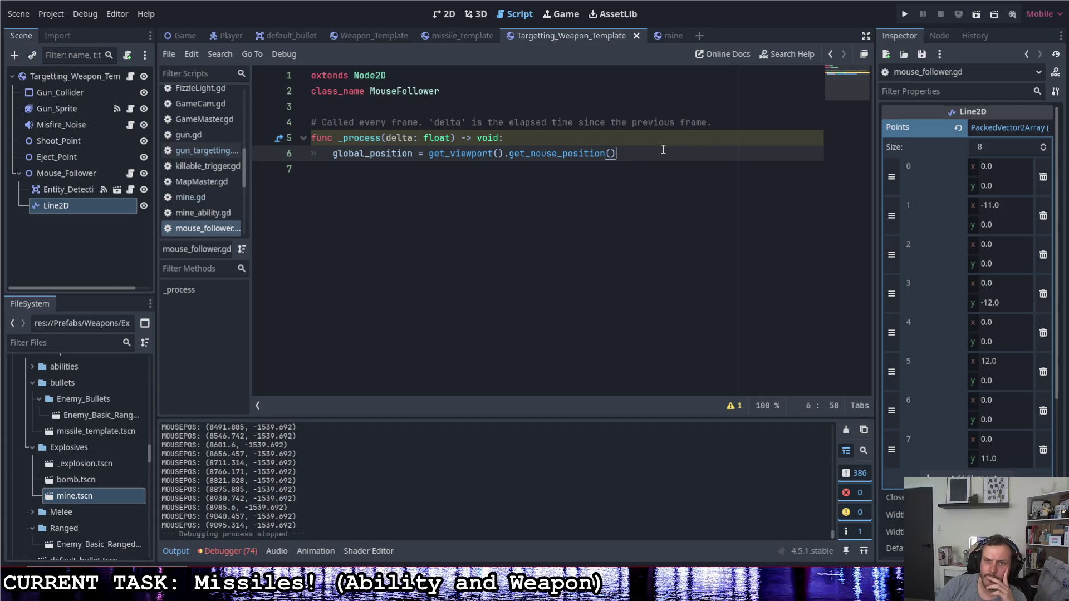
{"action": "left_click", "coordinate": [902, 15]}
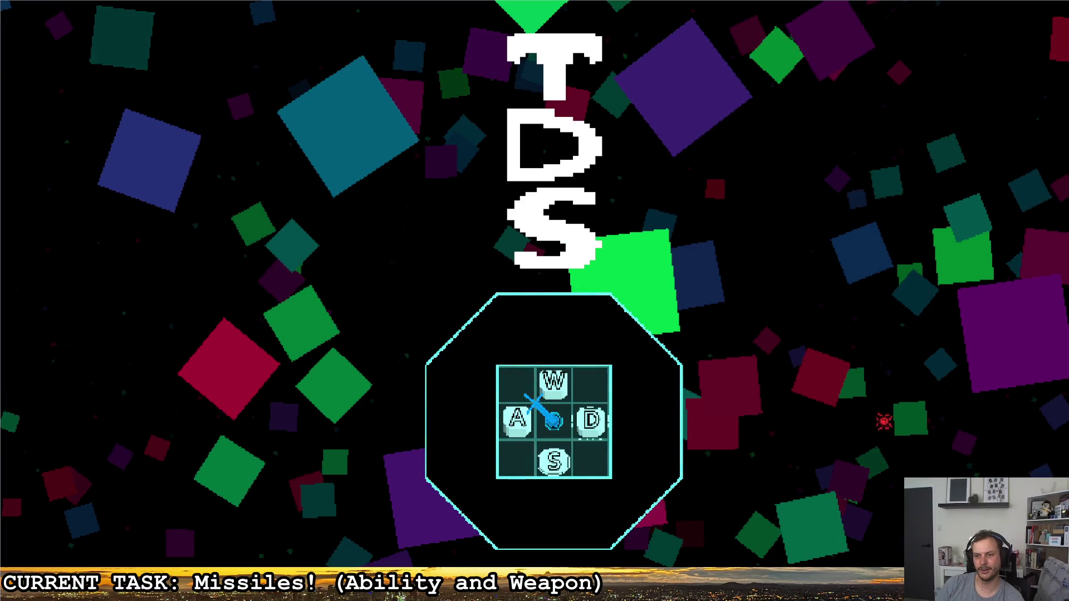
{"action": "key", "text": "w"}
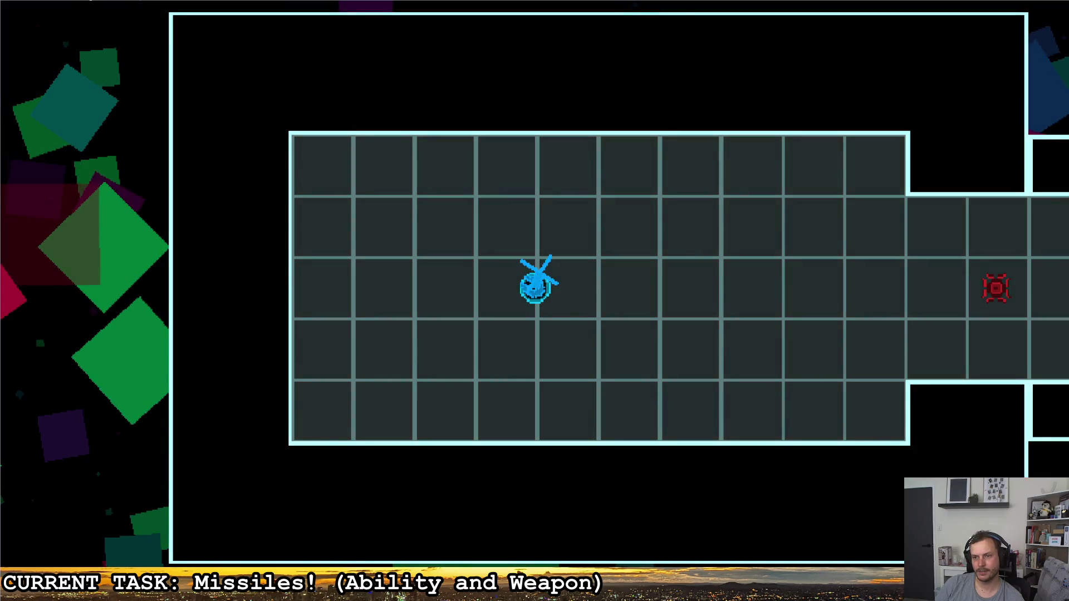
{"action": "key", "text": "alt+Tab"}
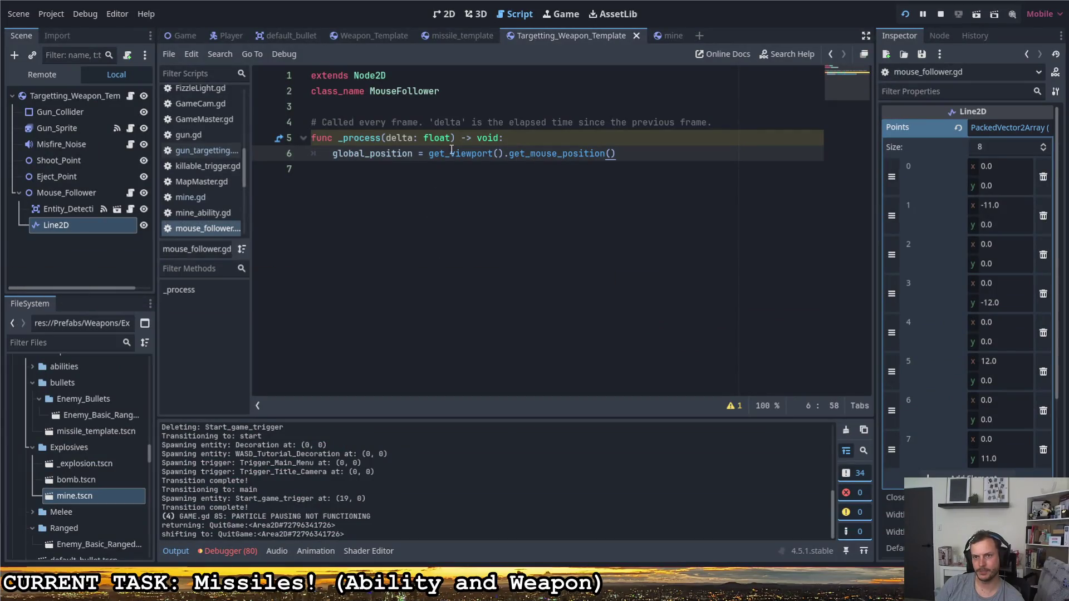
- Change line 6 to get_parent().global_position + get_viewport().get_mouse_position()
{"action": "left_click", "coordinate": [429, 153]}
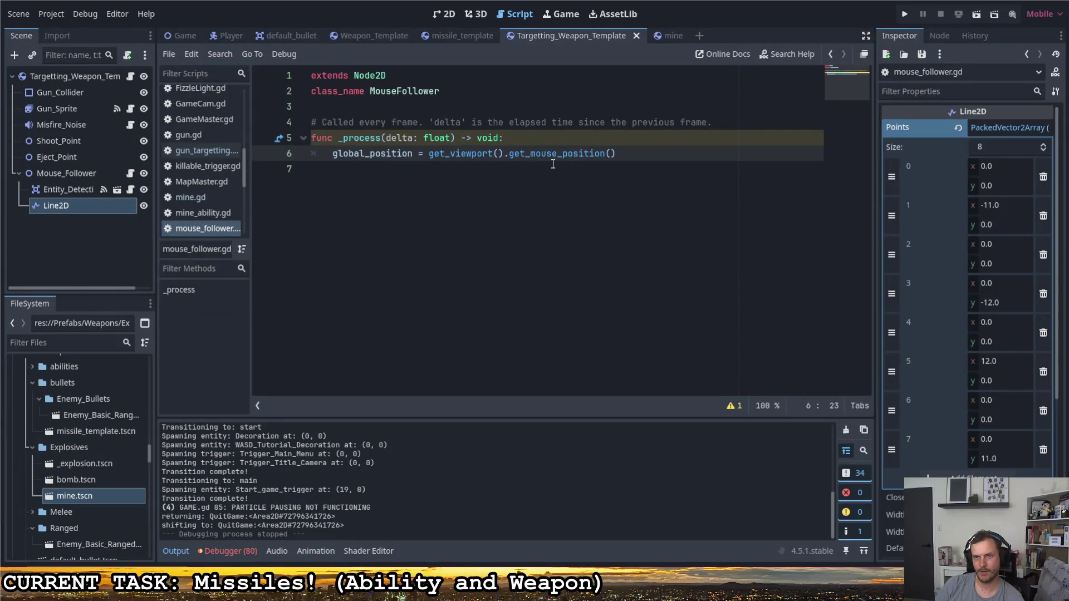
{"action": "type", "text": "get_parent"}
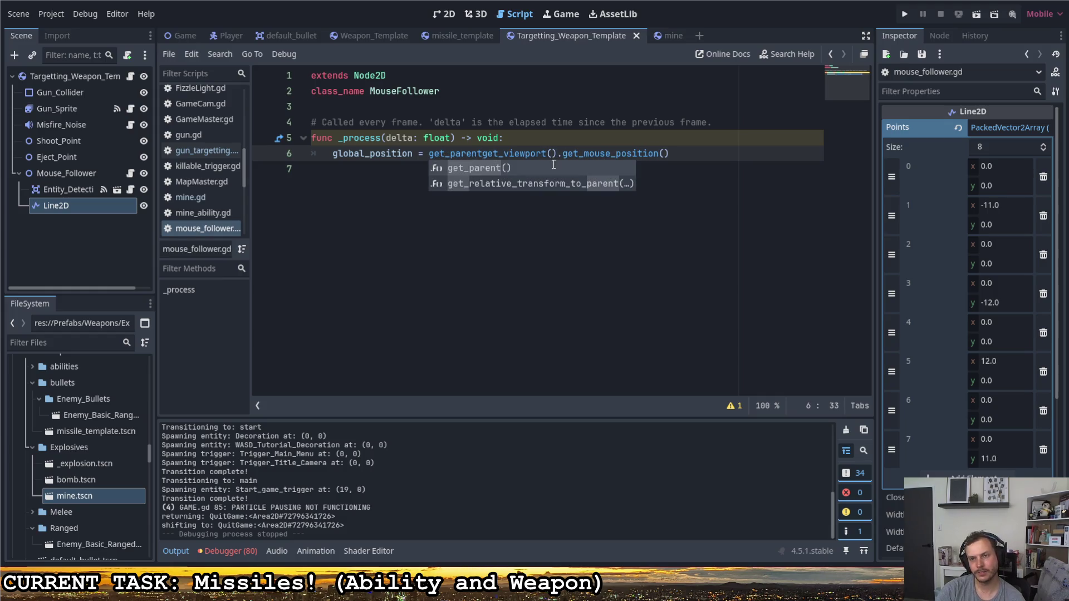
{"action": "key", "text": "Tab"}
{"action": "key", "text": "ctrl+z"}
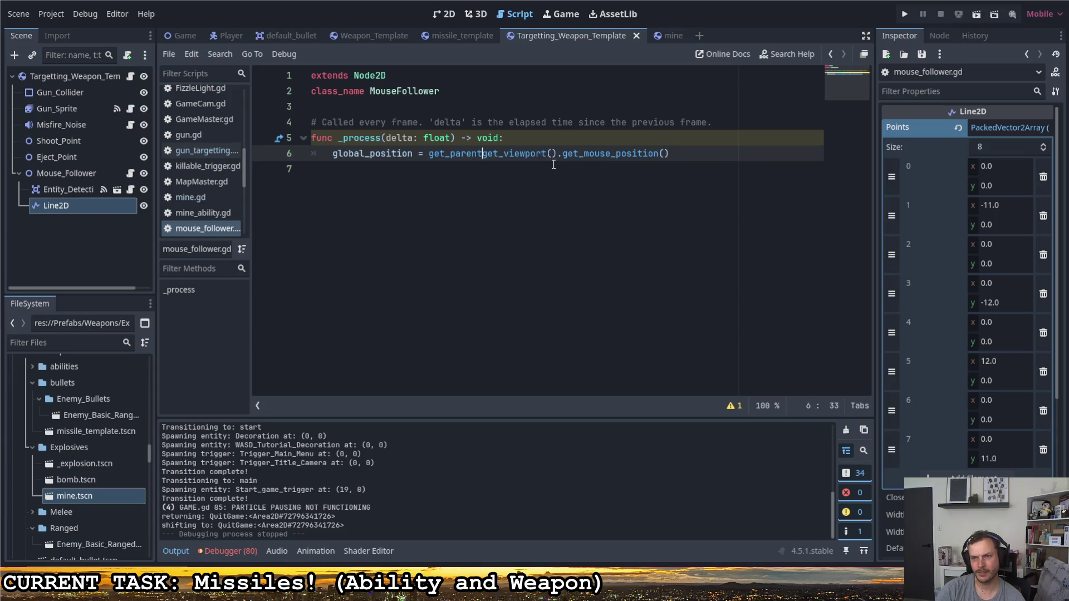
{"action": "type", "text": "(),"}
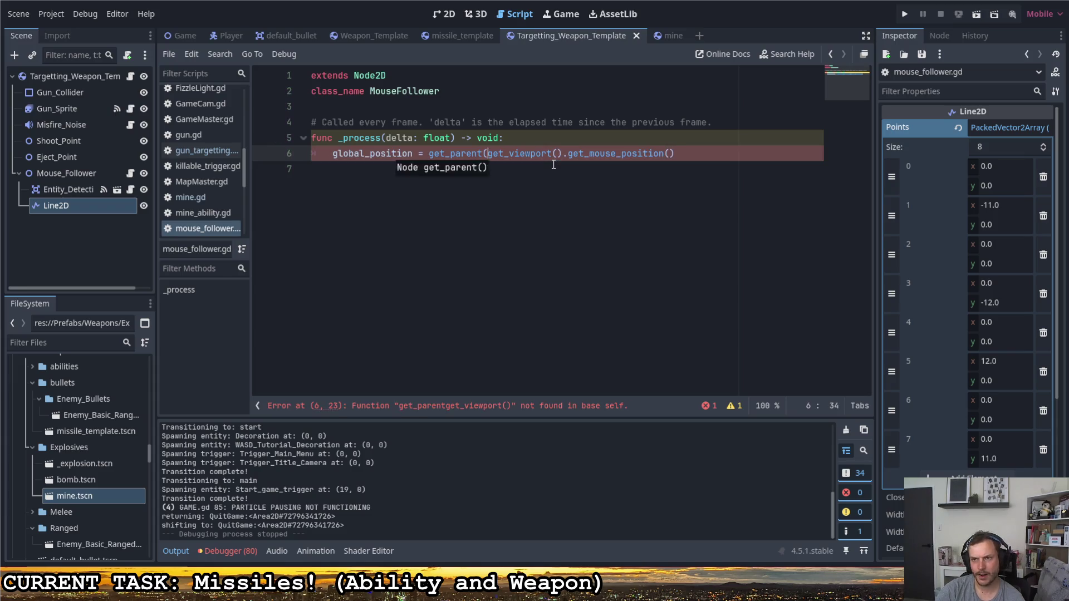
{"action": "key", "text": "BackSpace"}
{"action": "type", "text": ".global_"}
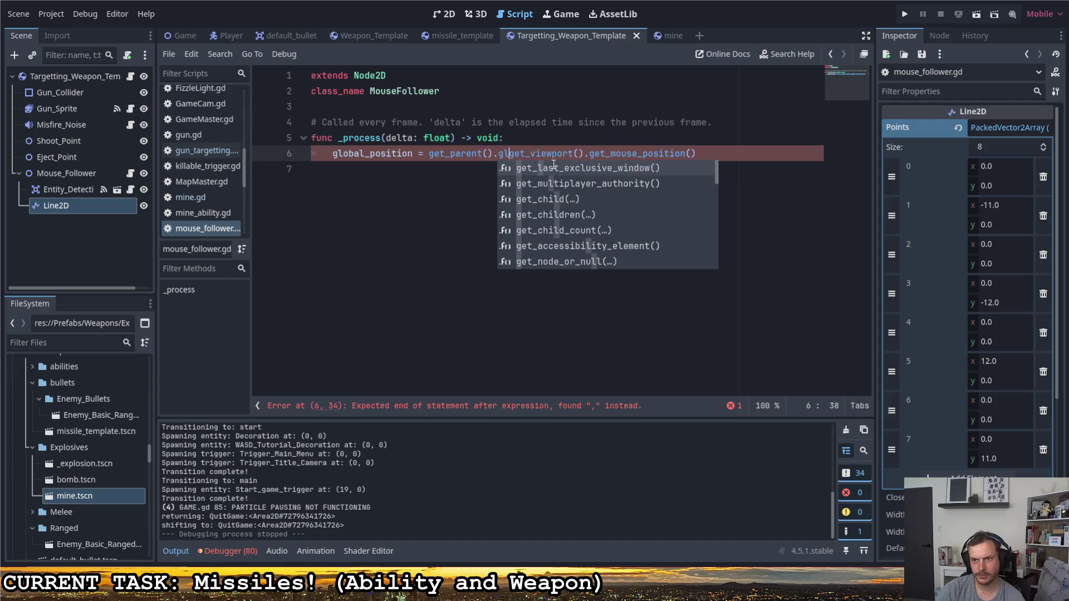
{"action": "type", "text": "posi"}
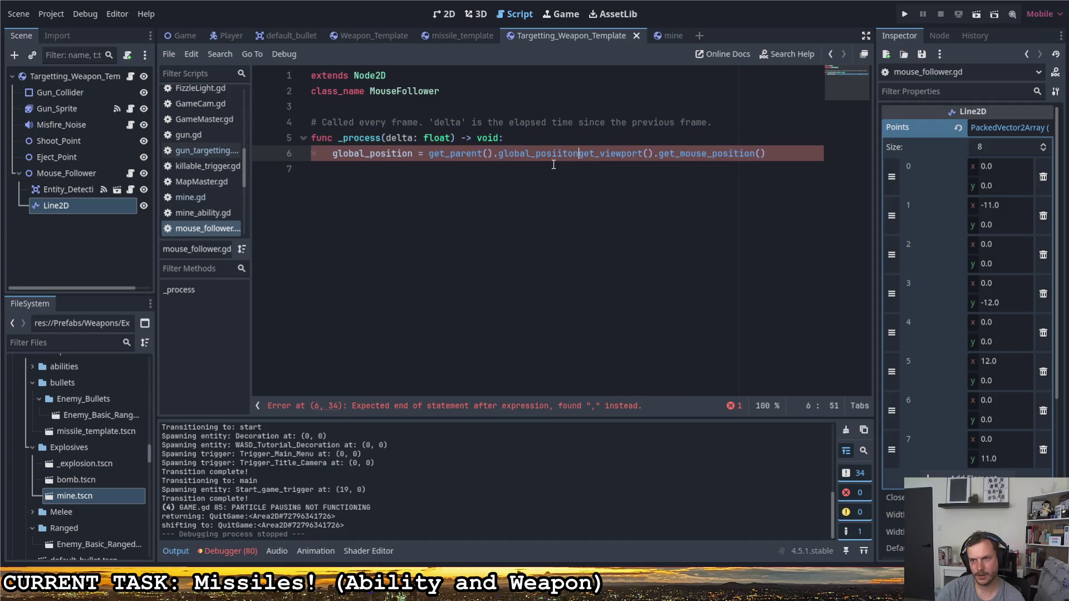
{"action": "type", "text": "tion"}
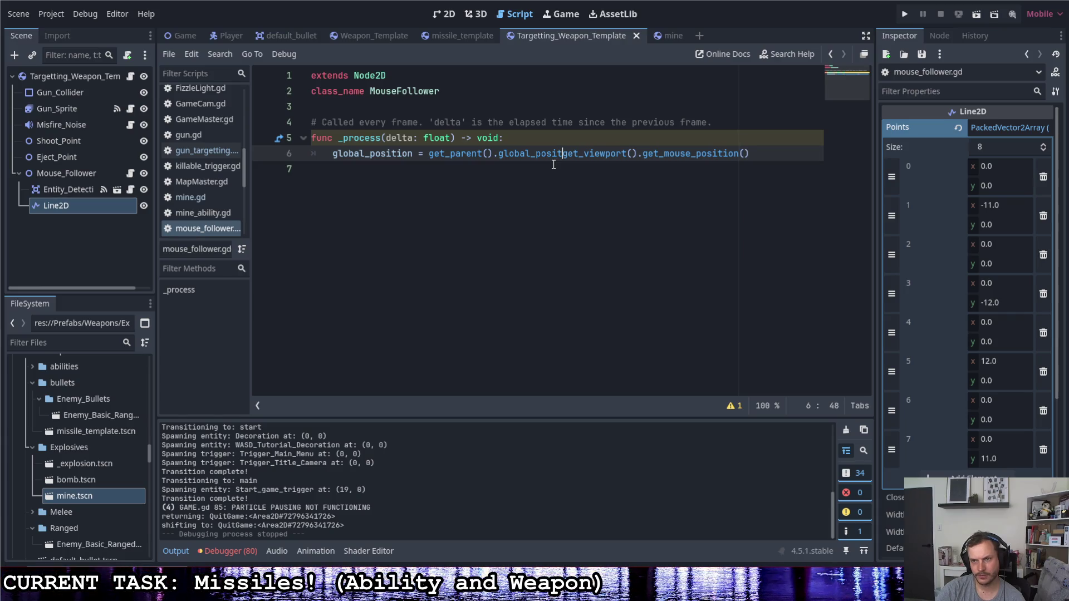
{"action": "type", "text": " +"}
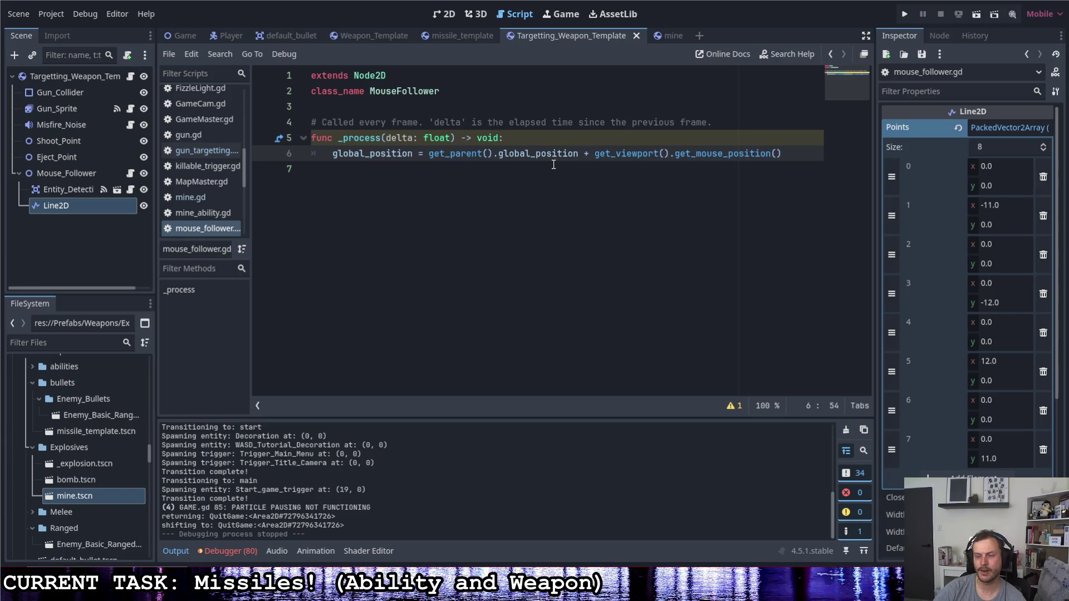
{"action": "left_click", "coordinate": [585, 170]}
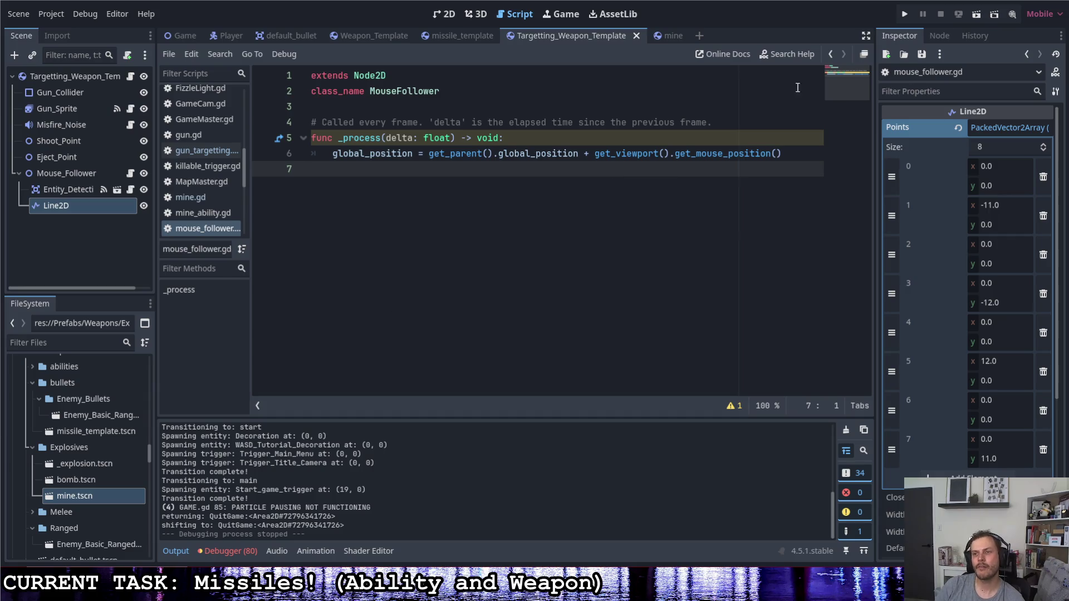
{"action": "left_click", "coordinate": [905, 16]}
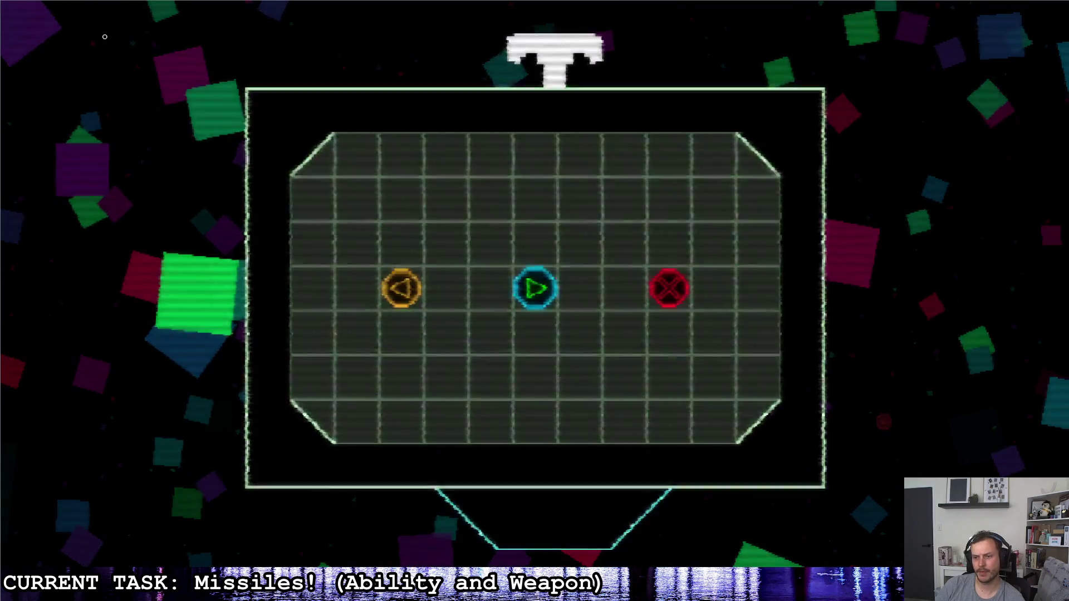
{"action": "left_click", "coordinate": [669, 286]}
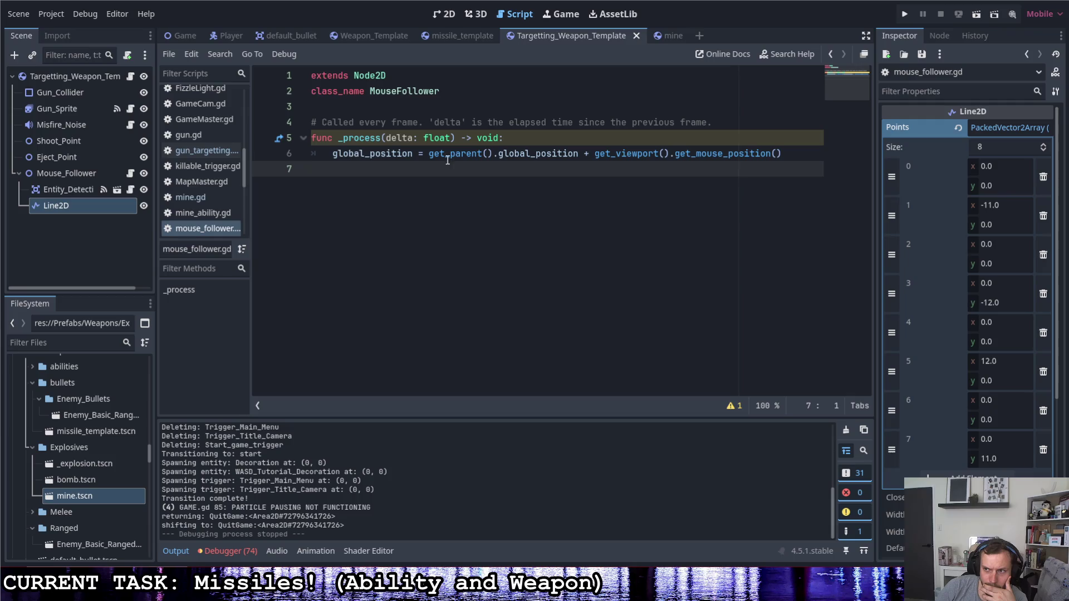
- Replace get_parent().global_position on line 6 of mouse_follower.gd with GameMaster.gm.cam.global_position
{"action": "mouse_move", "coordinate": [716, 154]}
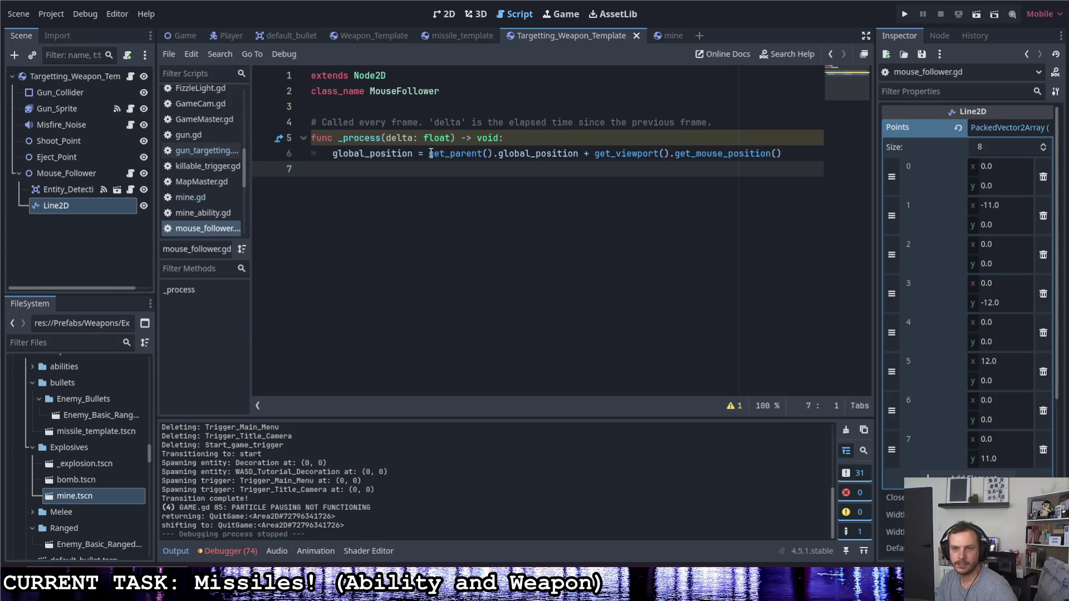
{"action": "left_click_drag", "start_coordinate": [429, 153], "coordinate": [579, 153]}
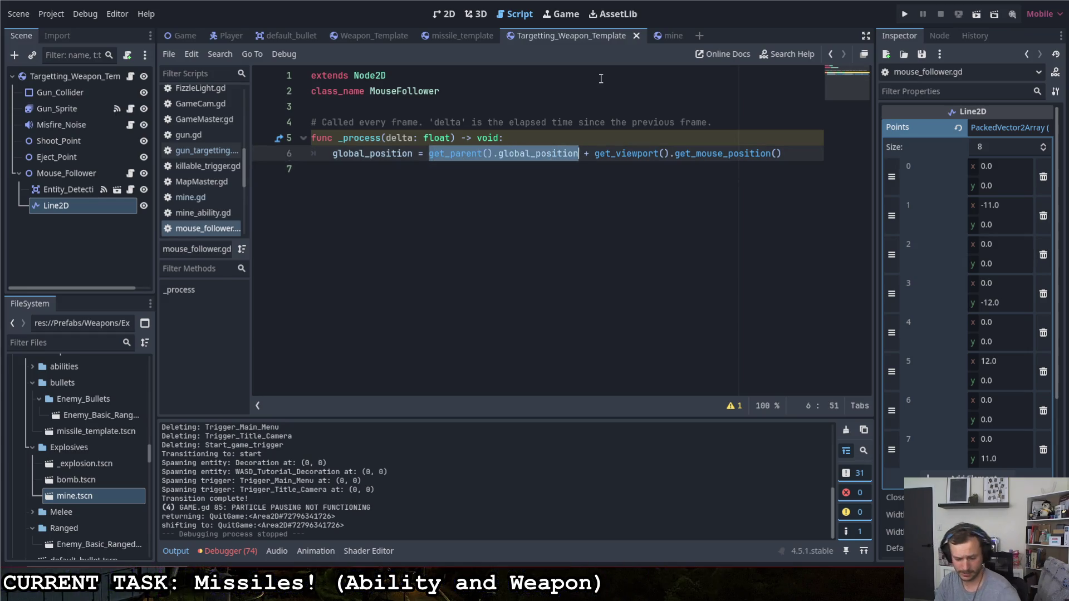
{"action": "type", "text": "GameMaster."}
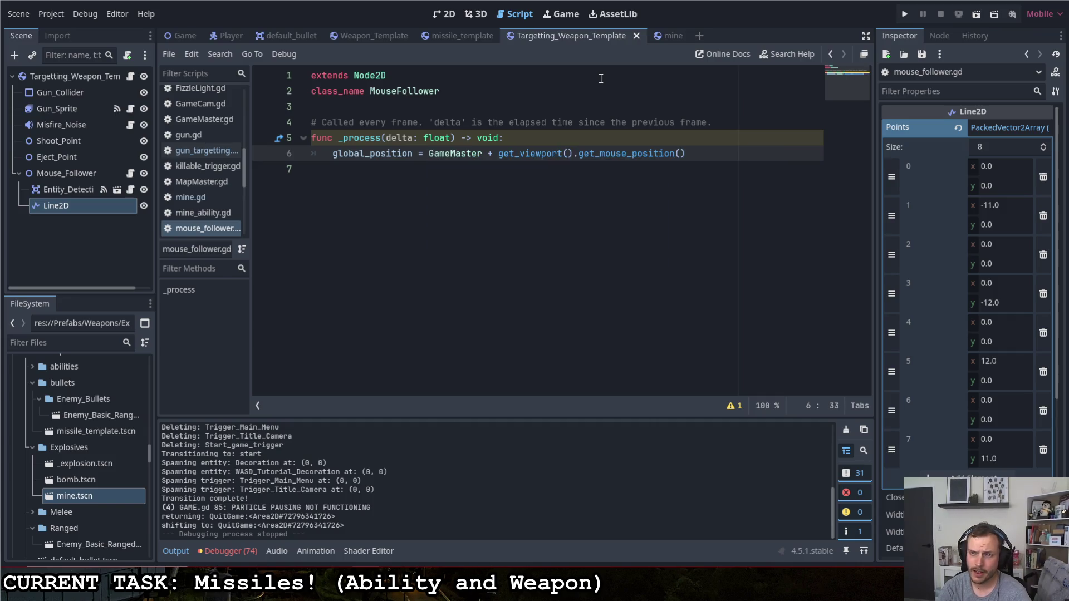
{"action": "type", "text": "gm.cam"}
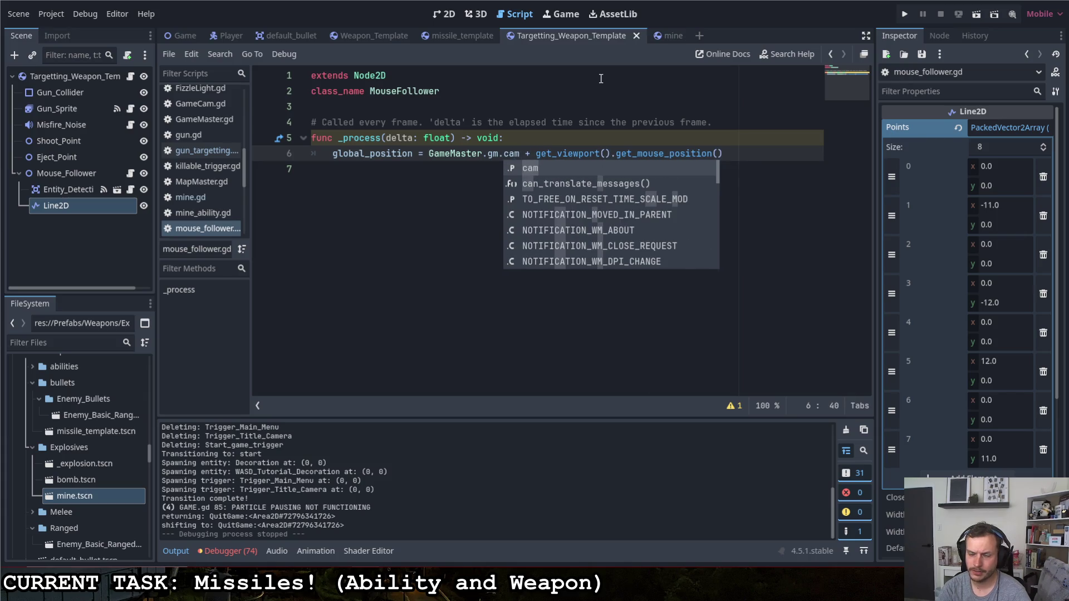
{"action": "type", "text": ".posi"}
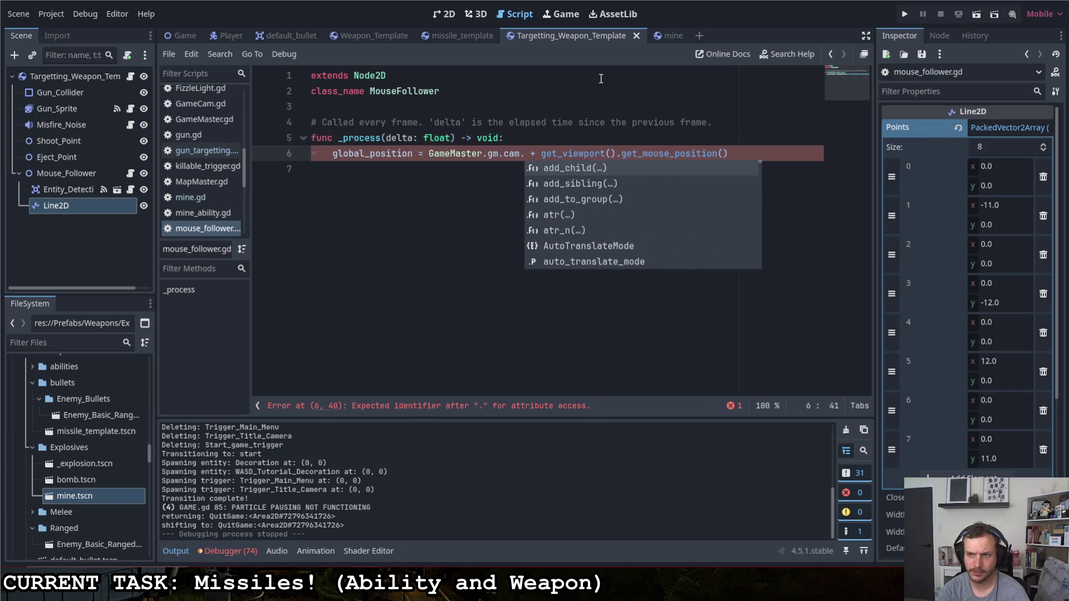
{"action": "key", "text": "BackSpace"}
{"action": "key", "text": "BackSpace"}
{"action": "key", "text": "BackSpace"}
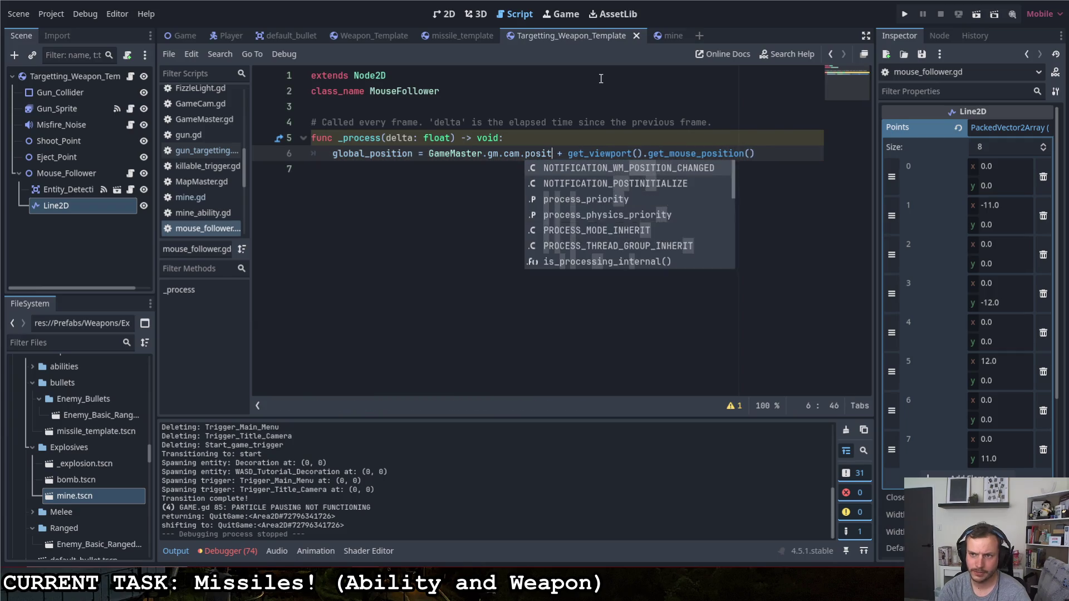
{"action": "key", "text": "BackSpace"}
{"action": "type", "text": "global_posi"}
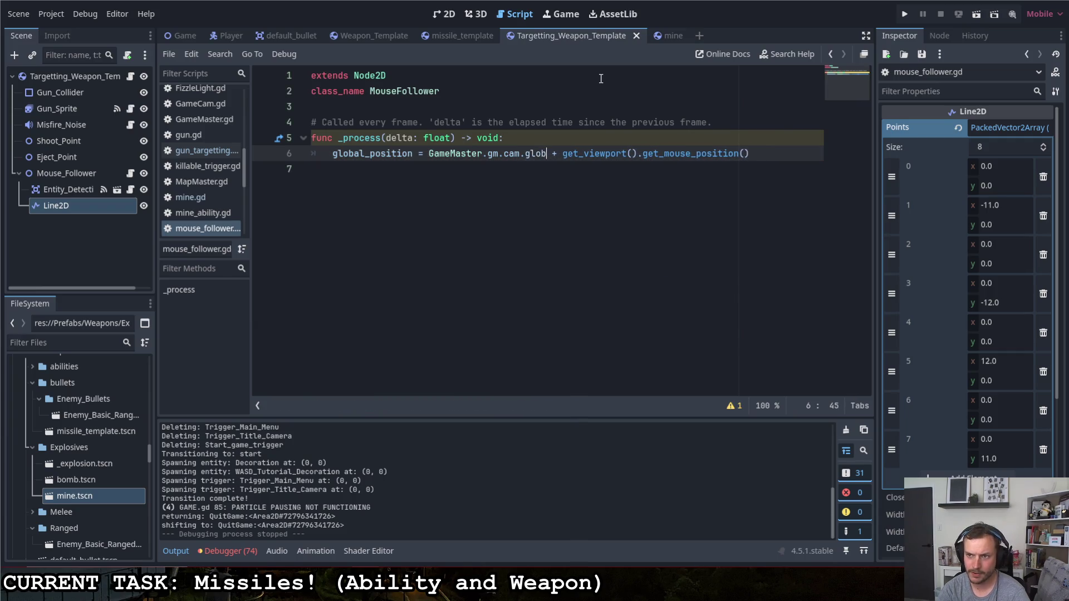
{"action": "type", "text": "tion"}
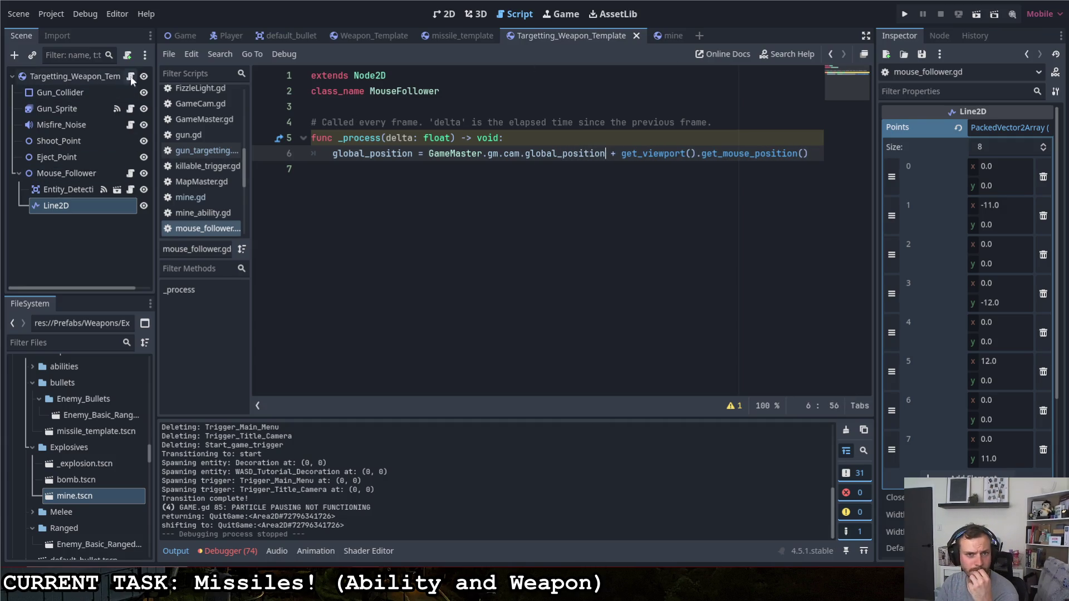
{"action": "left_click", "coordinate": [180, 35]}
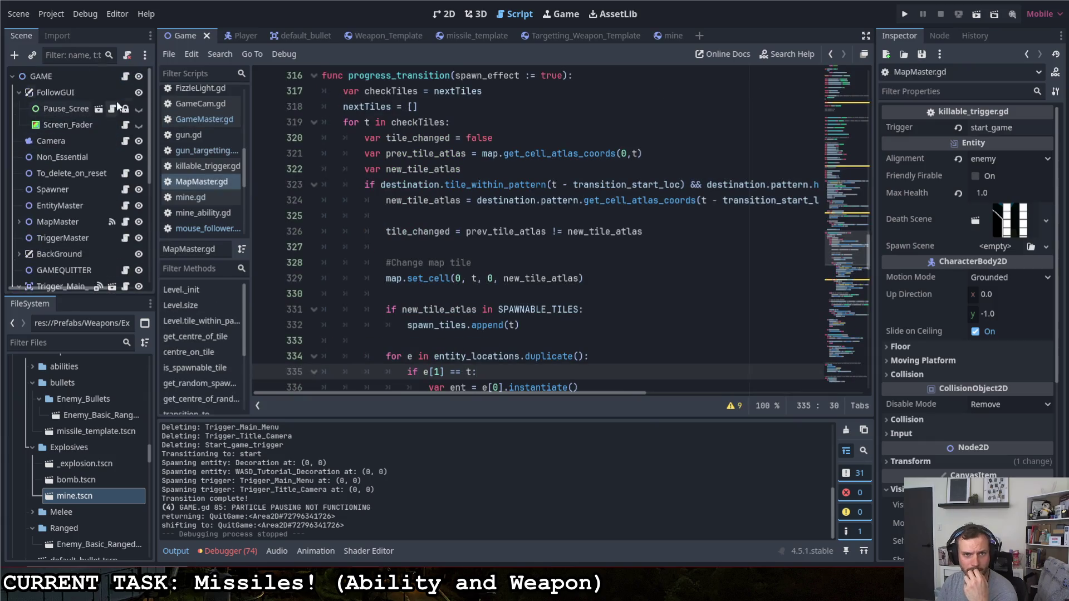
- Change line 43 of GameMaster.gd so cam is declared as ': Camera2D = $Camera'
{"action": "scroll", "coordinate": [413, 173], "scroll_direction": "up", "scroll_amount": 4}
{"action": "scroll", "coordinate": [413, 173], "scroll_direction": "up", "scroll_amount": 10}
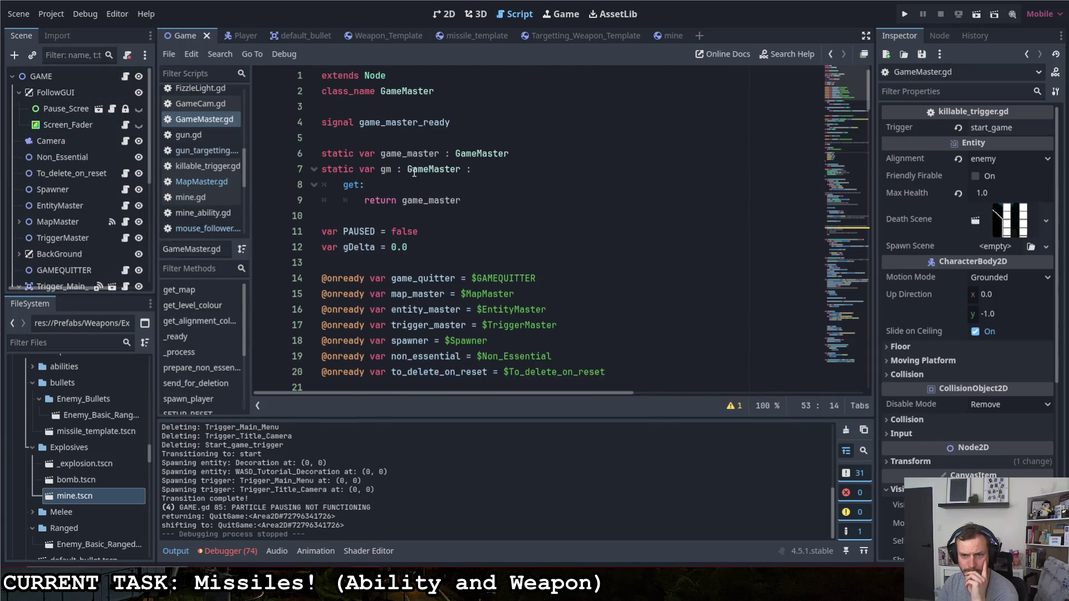
{"action": "scroll", "coordinate": [414, 174], "scroll_direction": "down", "scroll_amount": 11}
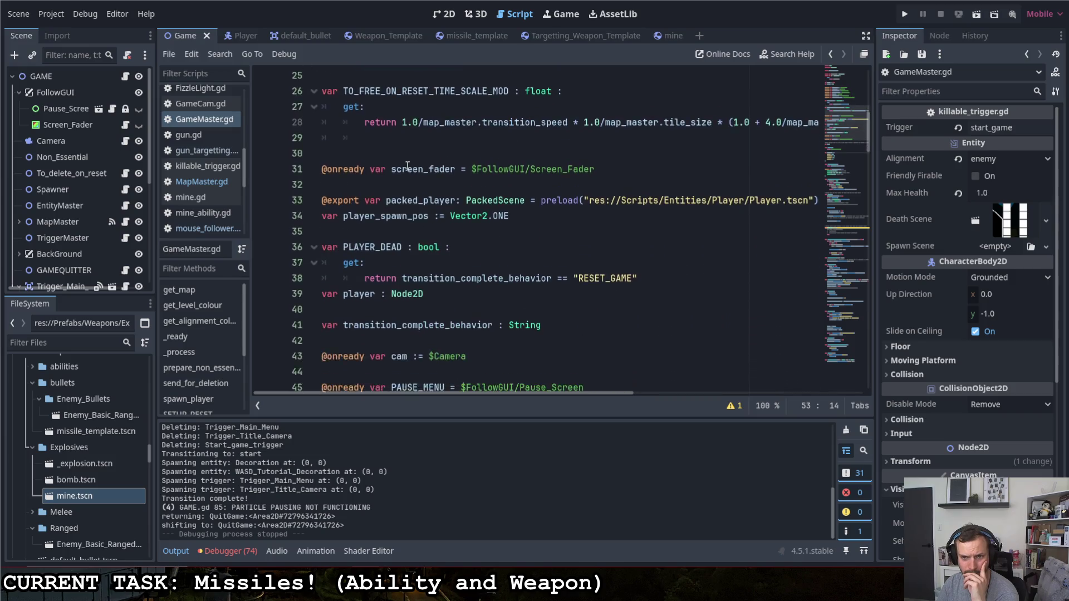
{"action": "left_click", "coordinate": [403, 216]}
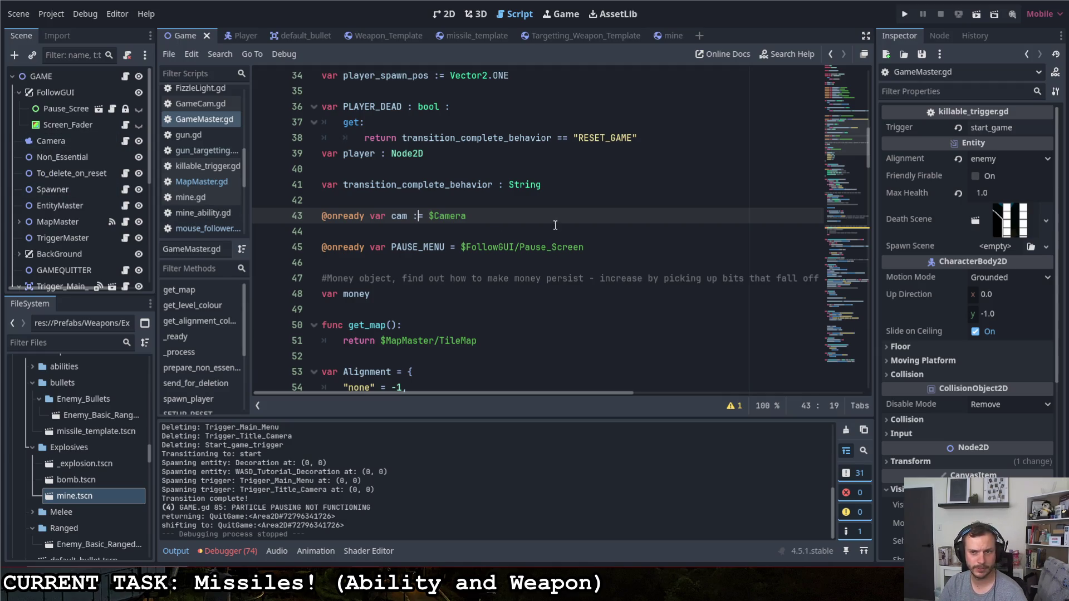
{"action": "type", "text": " Camera2D"}
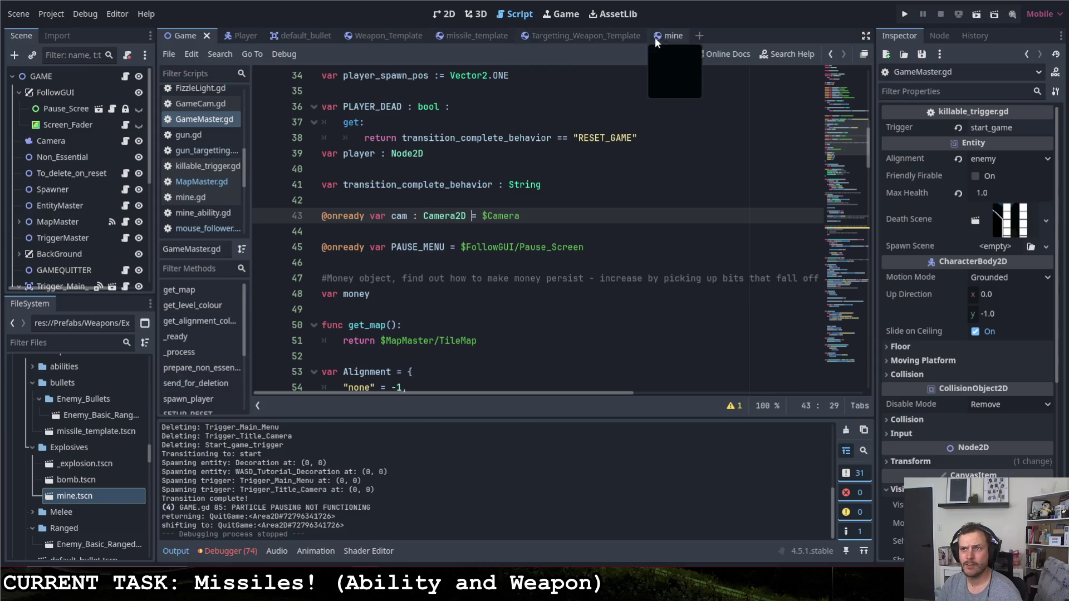
- Make line 6 use the camera's get_screen_center_position() instead of global_position, then run the project
{"action": "left_click", "coordinate": [600, 33]}
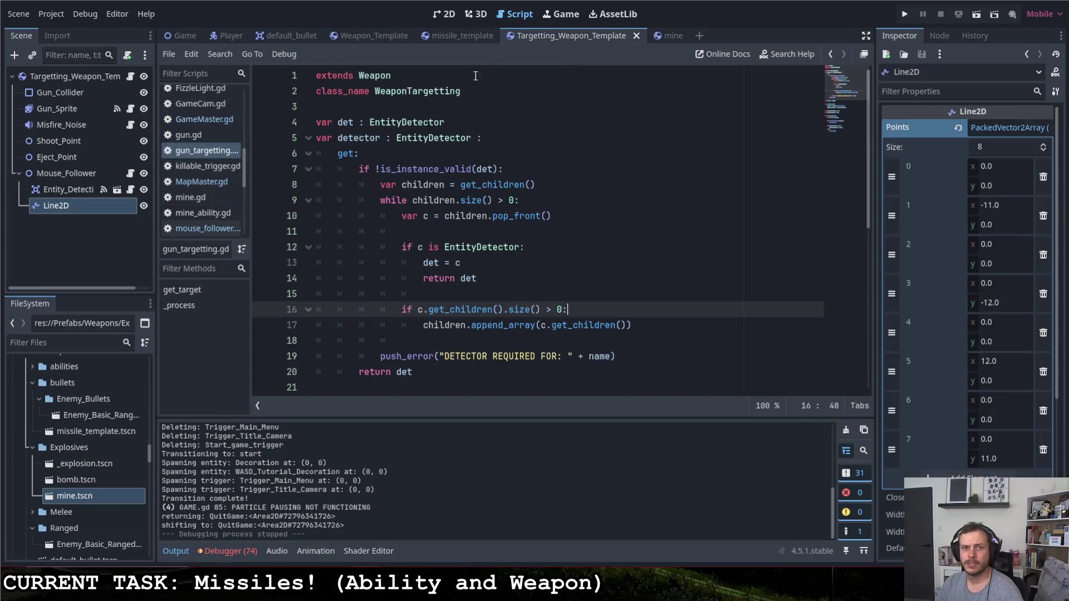
{"action": "left_click", "coordinate": [131, 173]}
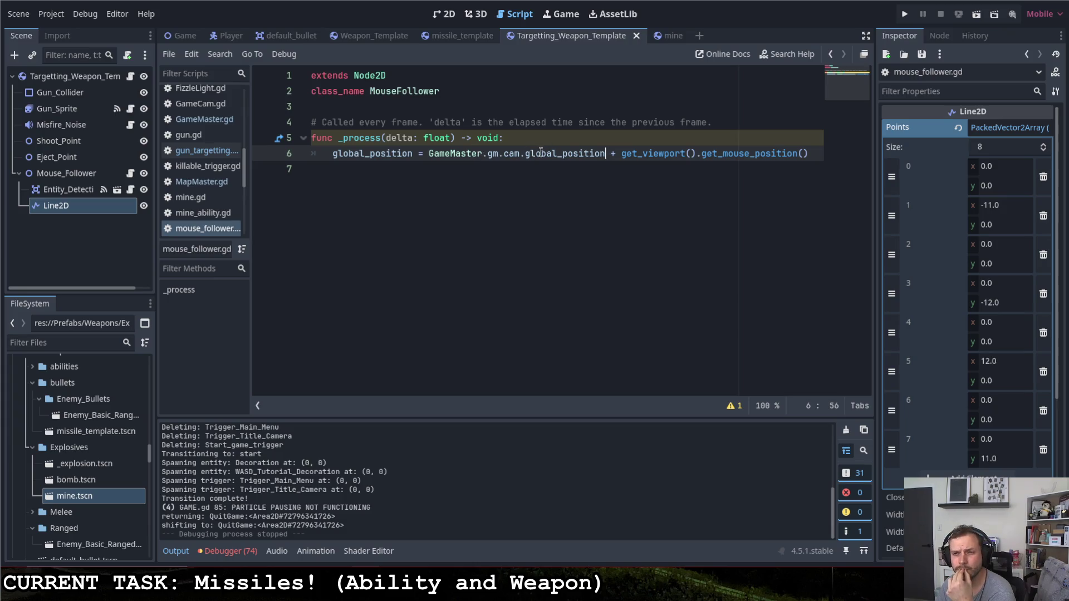
{"action": "key", "text": "ctrl+shift+Left"}
{"action": "key", "text": "ctrl+shift+Left"}
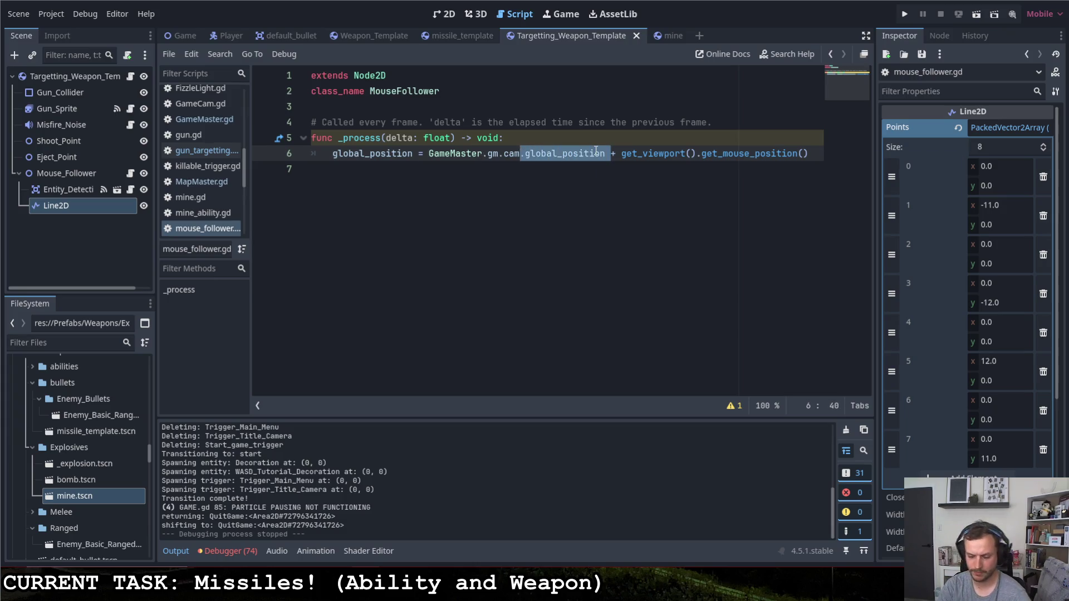
{"action": "type", "text": "."}
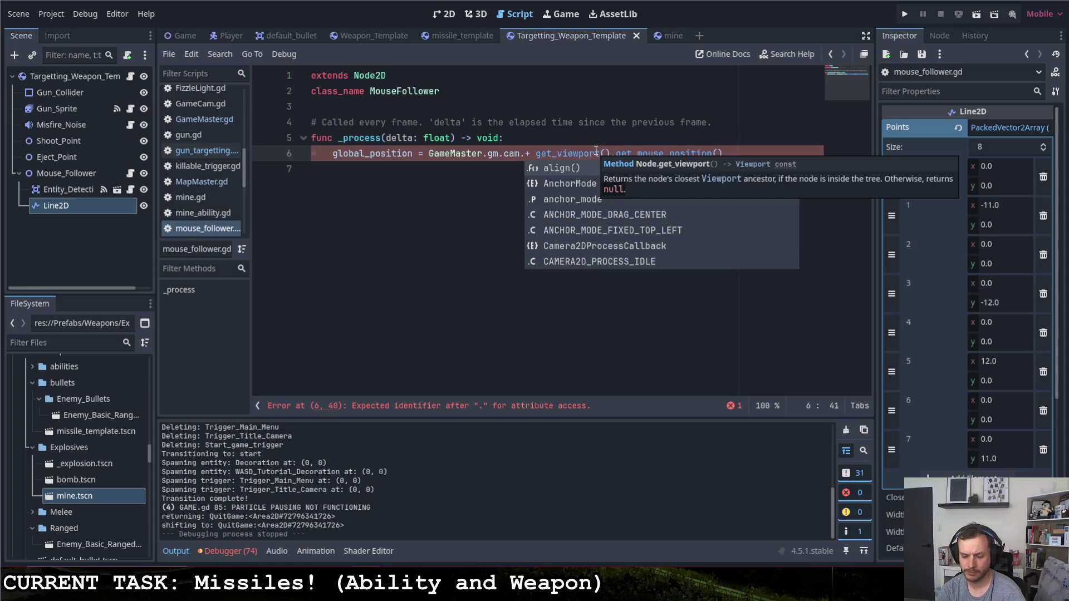
{"action": "type", "text": "get"}
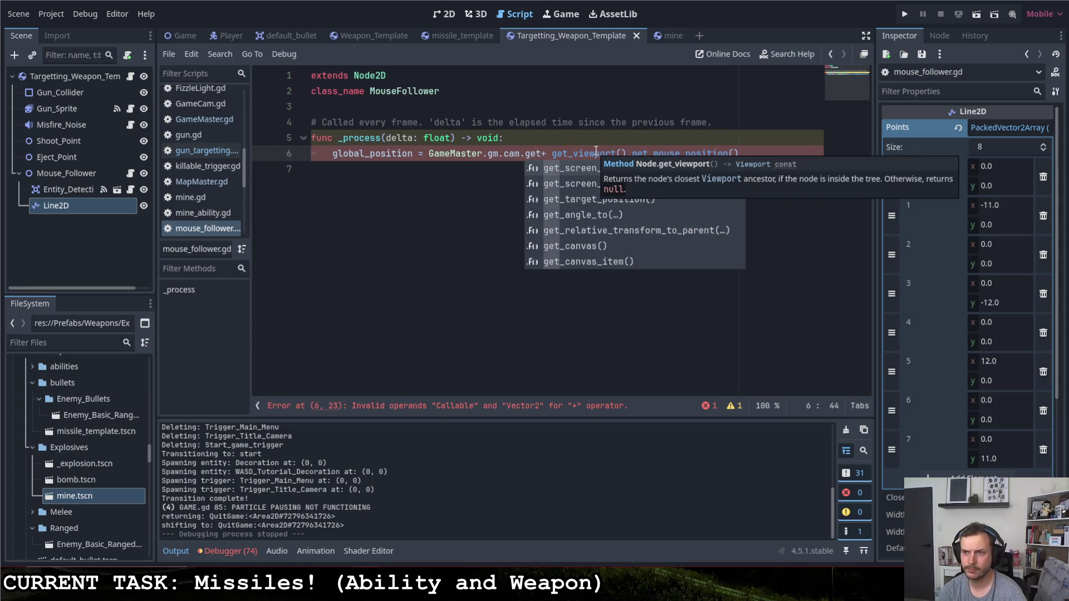
{"action": "key", "text": "Return"}
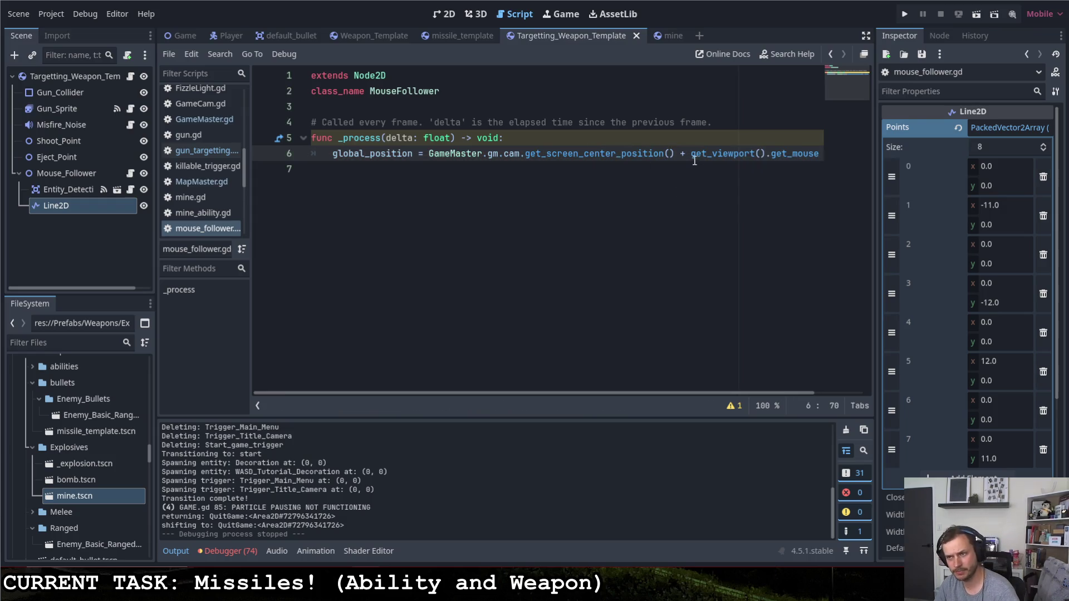
{"action": "left_click_drag", "start_coordinate": [599, 392], "coordinate": [629, 392]}
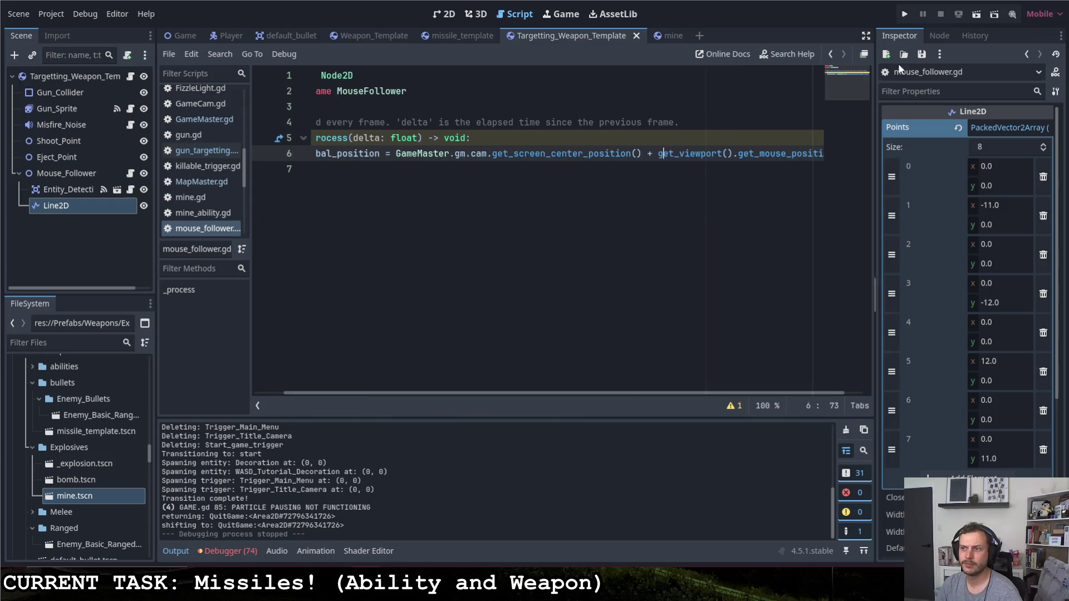
{"action": "left_click", "coordinate": [905, 14]}
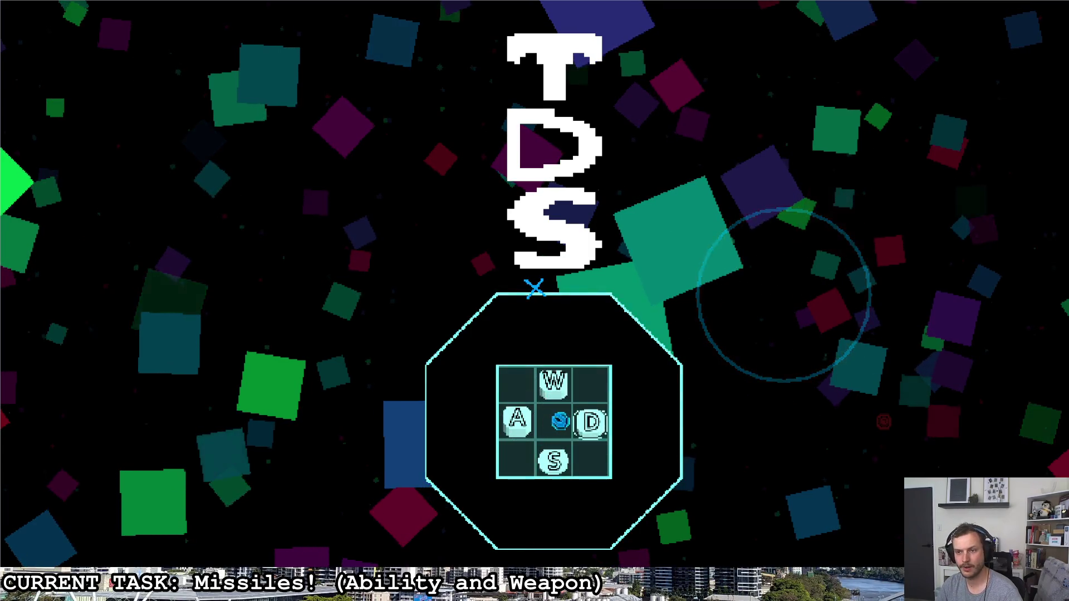
- Start a round from the title screen to check the crosshair, then return to the Weapon_Template gun script
{"action": "key", "text": "d"}
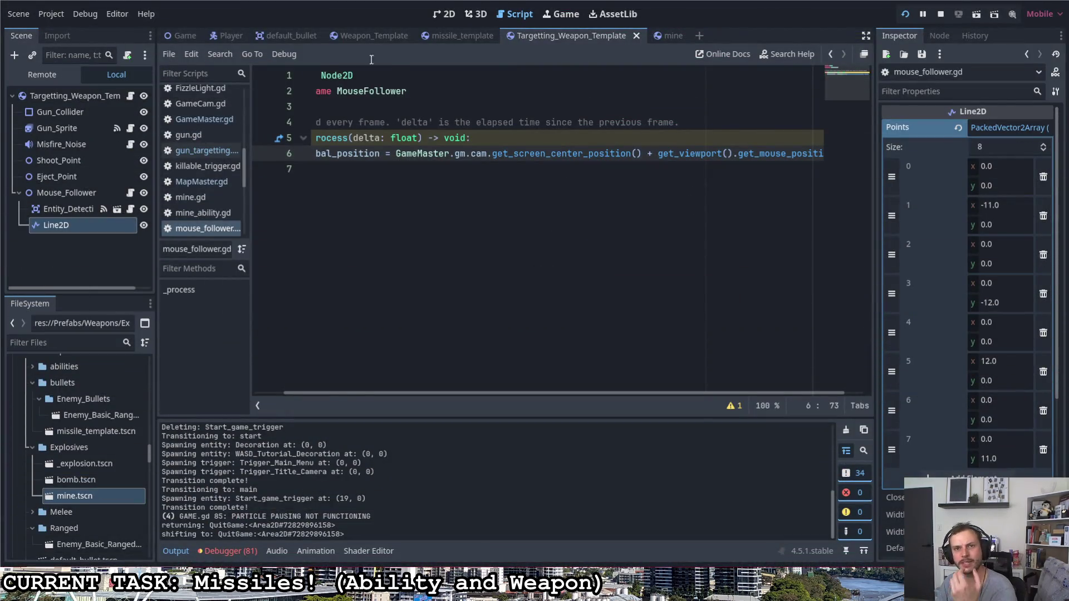
{"action": "left_click", "coordinate": [368, 35]}
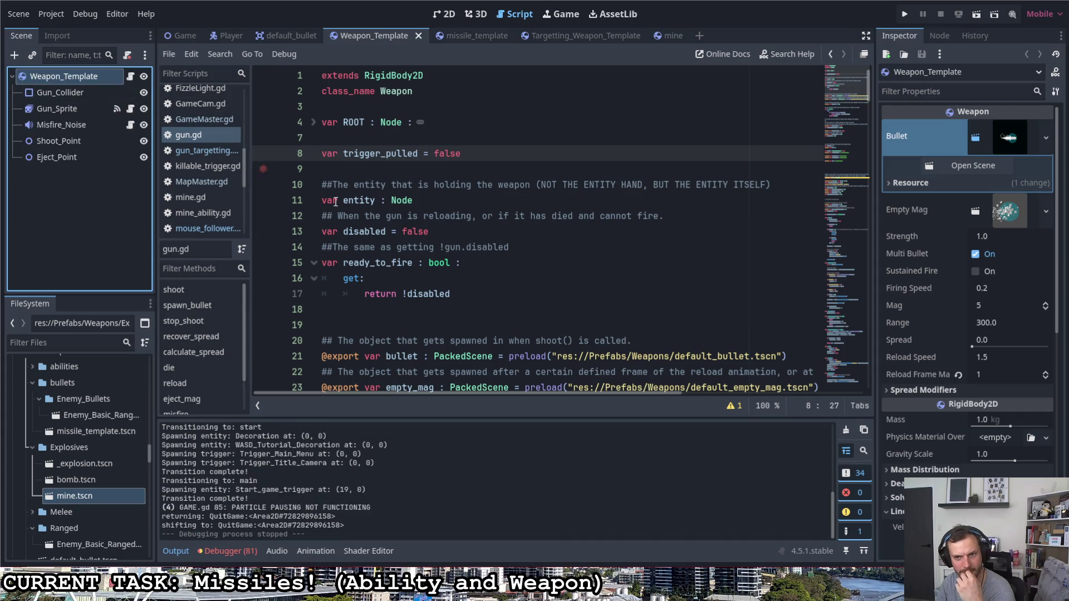
- Find get_global_mouse_position() in PlayerHand.gd's process_look and look up its documentation
{"action": "scroll", "coordinate": [385, 211], "scroll_direction": "down", "scroll_amount": 8}
{"action": "scroll", "coordinate": [384, 211], "scroll_direction": "down", "scroll_amount": 3}
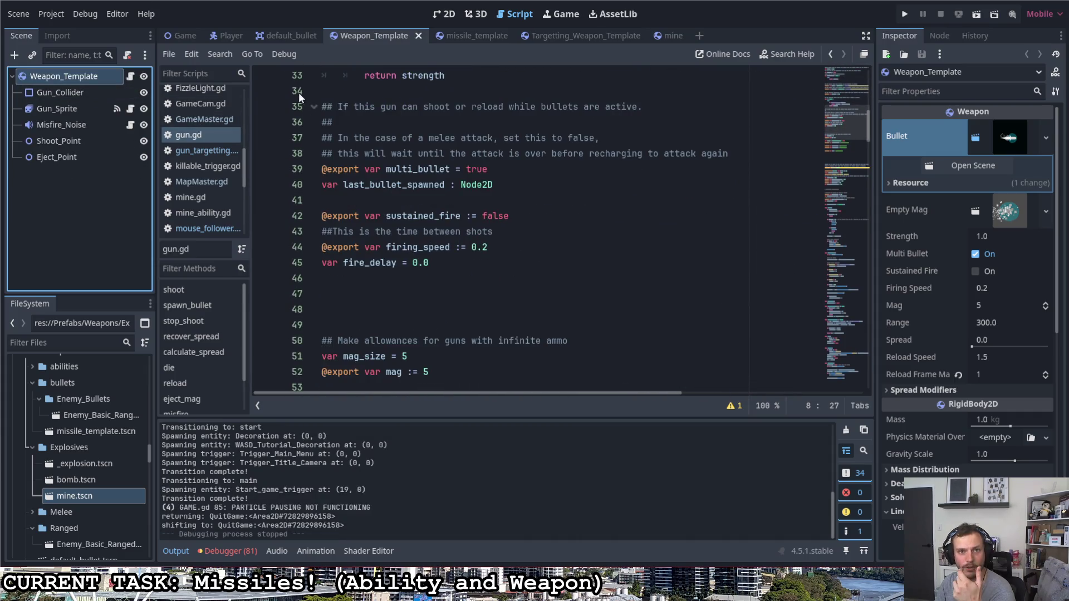
{"action": "left_click", "coordinate": [228, 35]}
{"action": "left_click", "coordinate": [130, 92]}
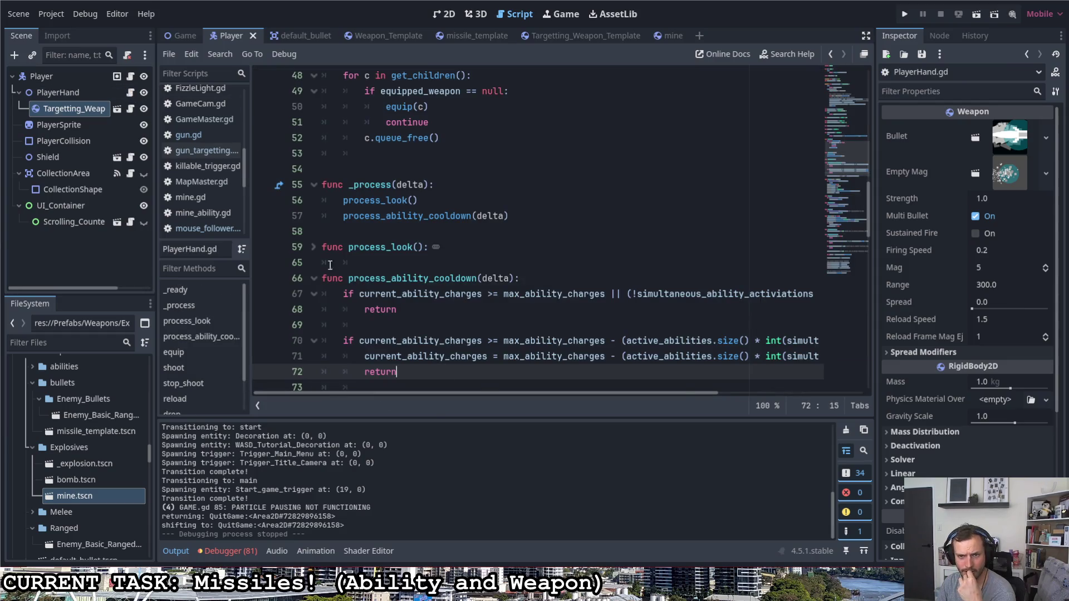
{"action": "left_click", "coordinate": [314, 246]}
{"action": "left_click_drag", "start_coordinate": [386, 263], "coordinate": [533, 263]}
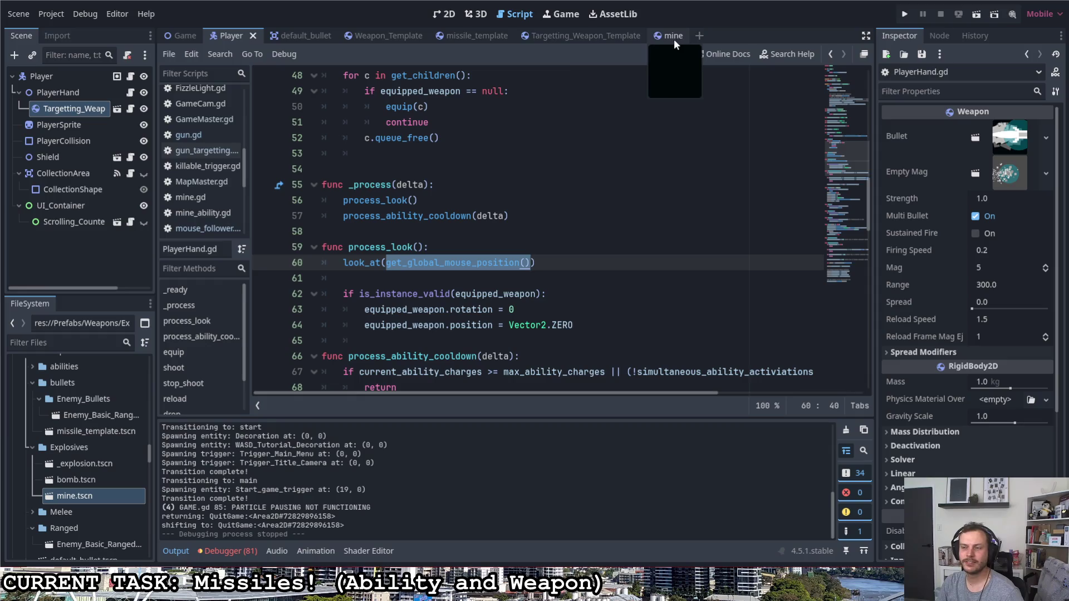
{"action": "left_click", "coordinate": [571, 35]}
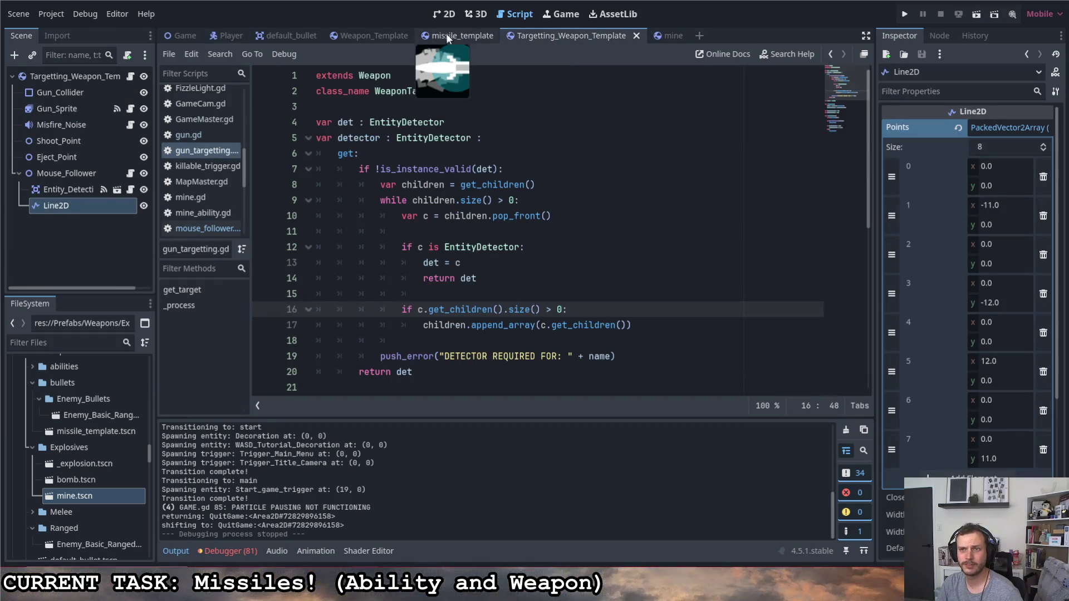
{"action": "left_click", "coordinate": [227, 33]}
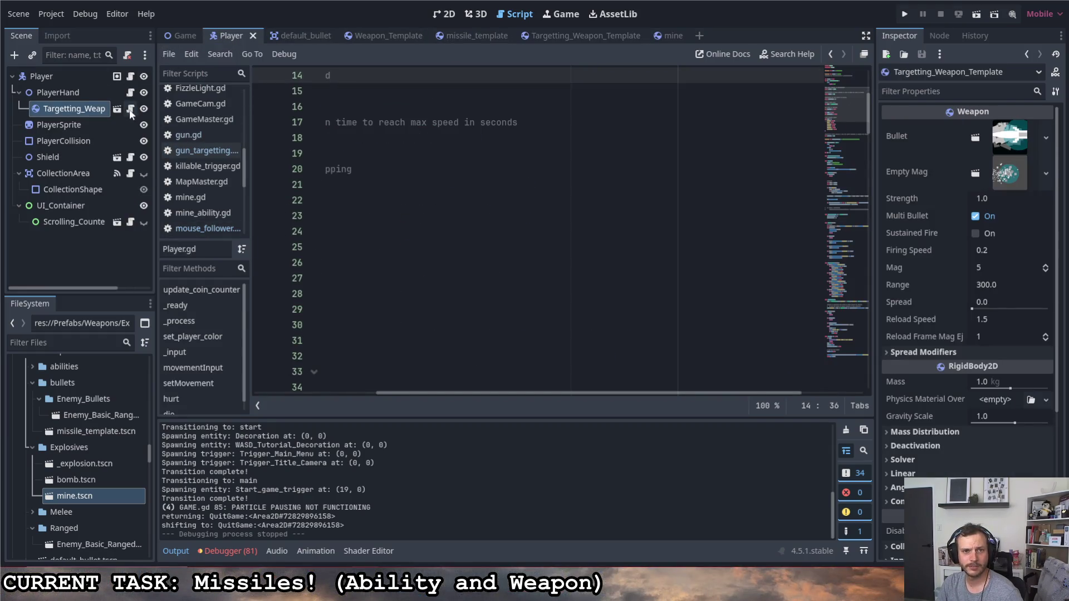
{"action": "left_click", "coordinate": [130, 93]}
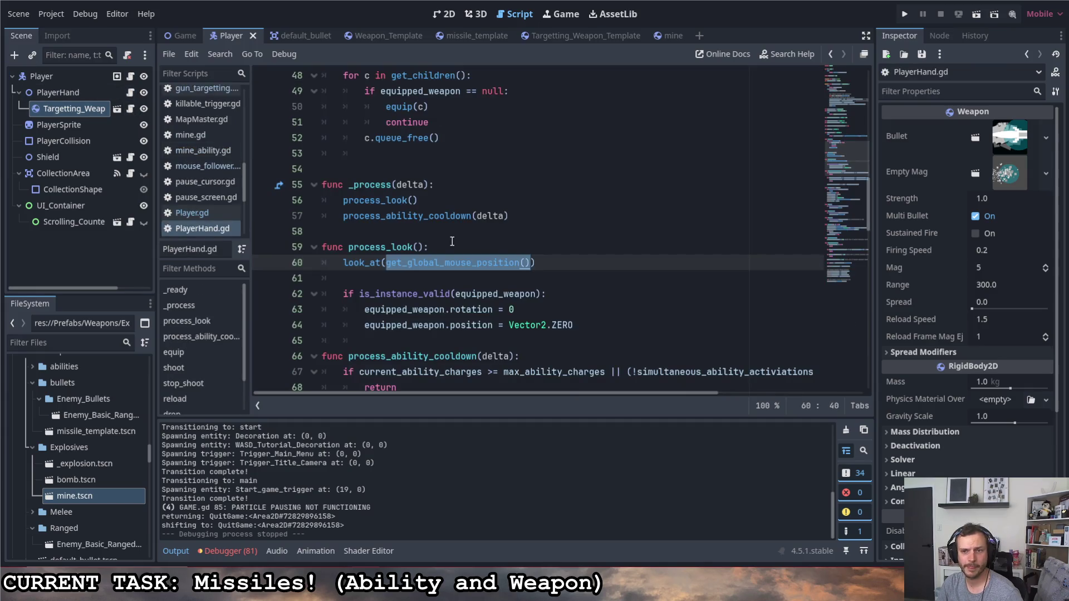
{"action": "left_click_drag", "start_coordinate": [387, 262], "coordinate": [514, 264]}
{"action": "right_click", "coordinate": [515, 264]}
{"action": "left_click", "coordinate": [549, 539]}
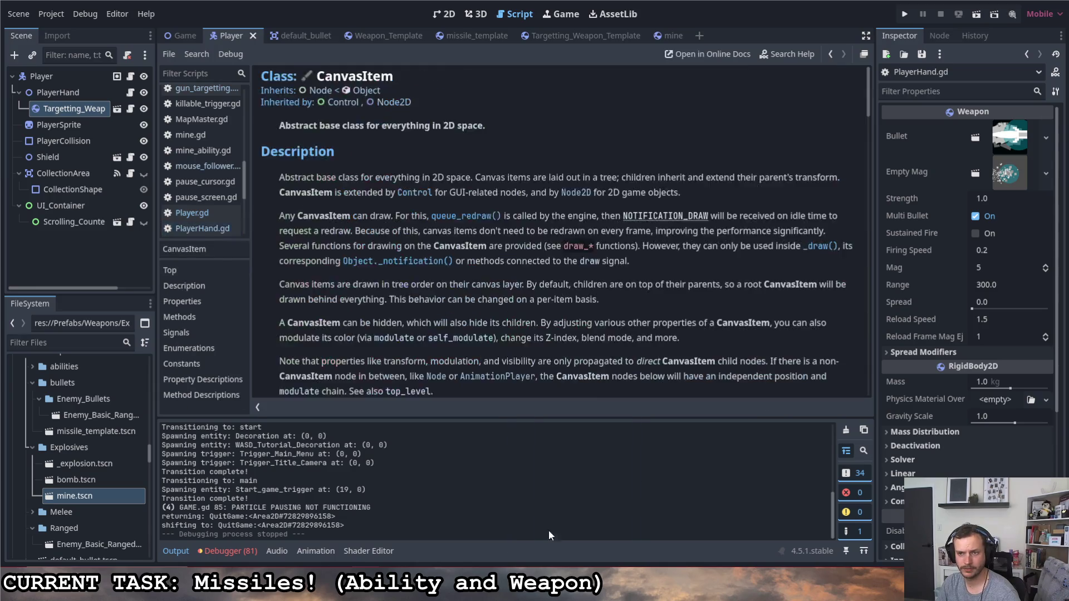
- Replace line 6 of mouse_follower.gd with get_global_mouse_position(), then run the game with F5
{"action": "left_click", "coordinate": [625, 34]}
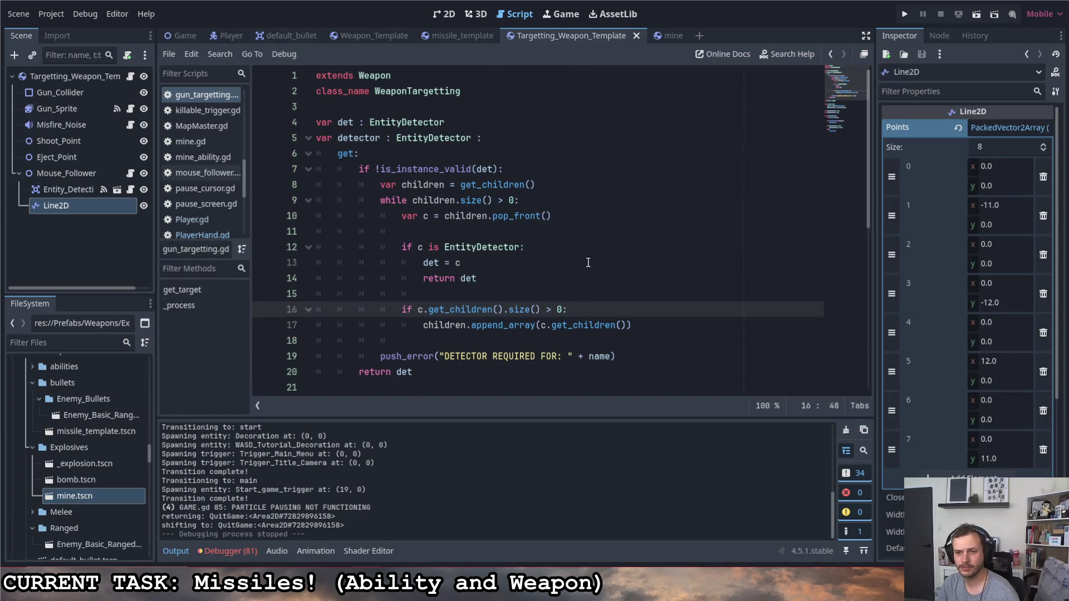
{"action": "left_click", "coordinate": [192, 174]}
{"action": "left_click_drag", "start_coordinate": [396, 154], "coordinate": [825, 154]}
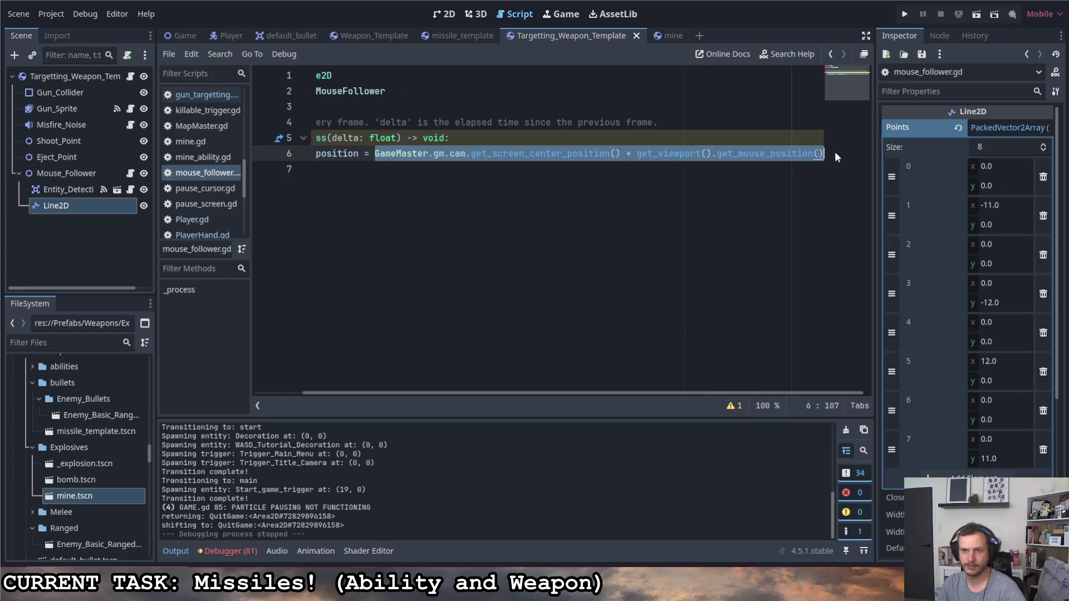
{"action": "type", "text": "get_"}
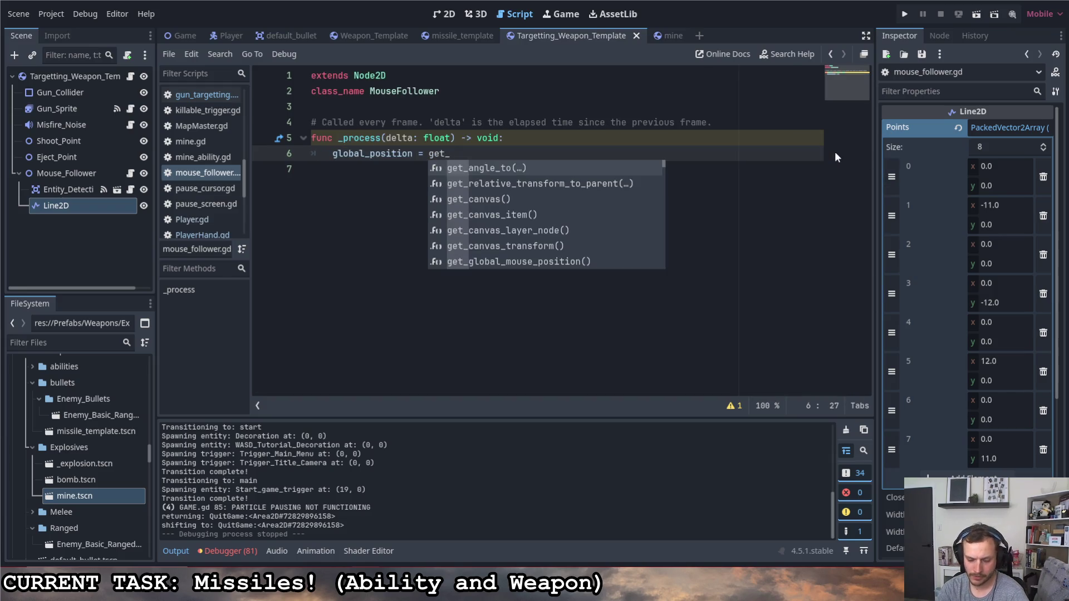
{"action": "type", "text": "glob"}
{"action": "key", "text": "Return"}
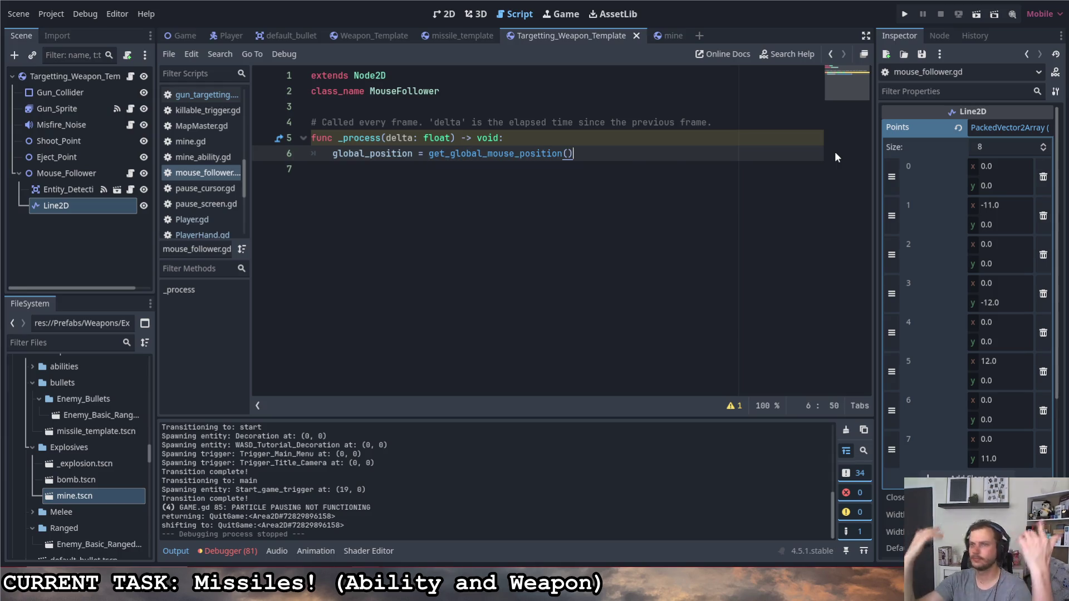
{"action": "key", "text": "F5"}
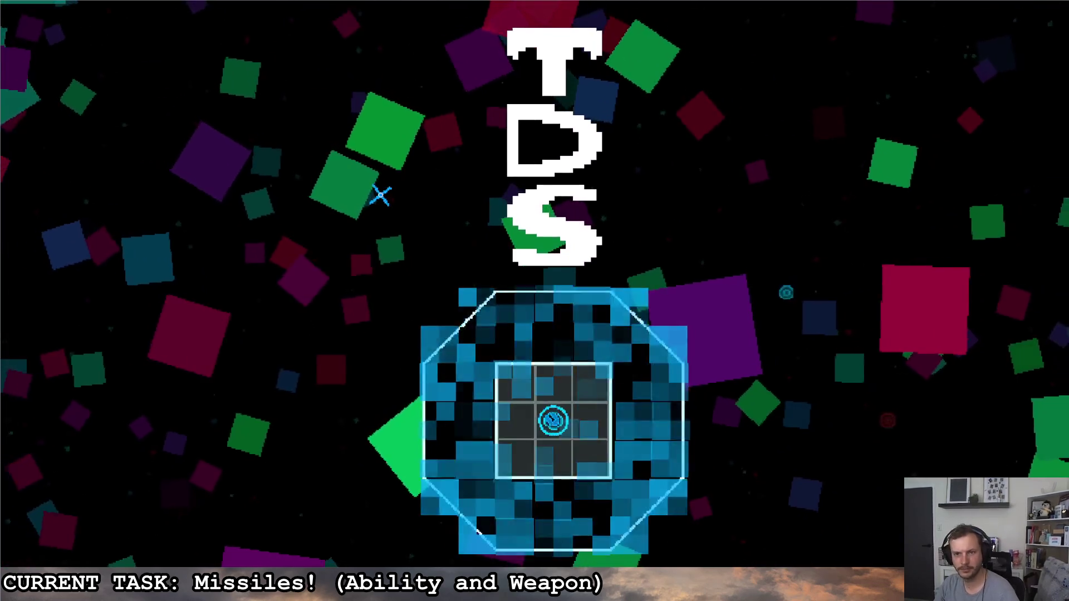
- Start the game, drive the ship right along the corridor, then stop it with F8
{"action": "key", "text": "d"}
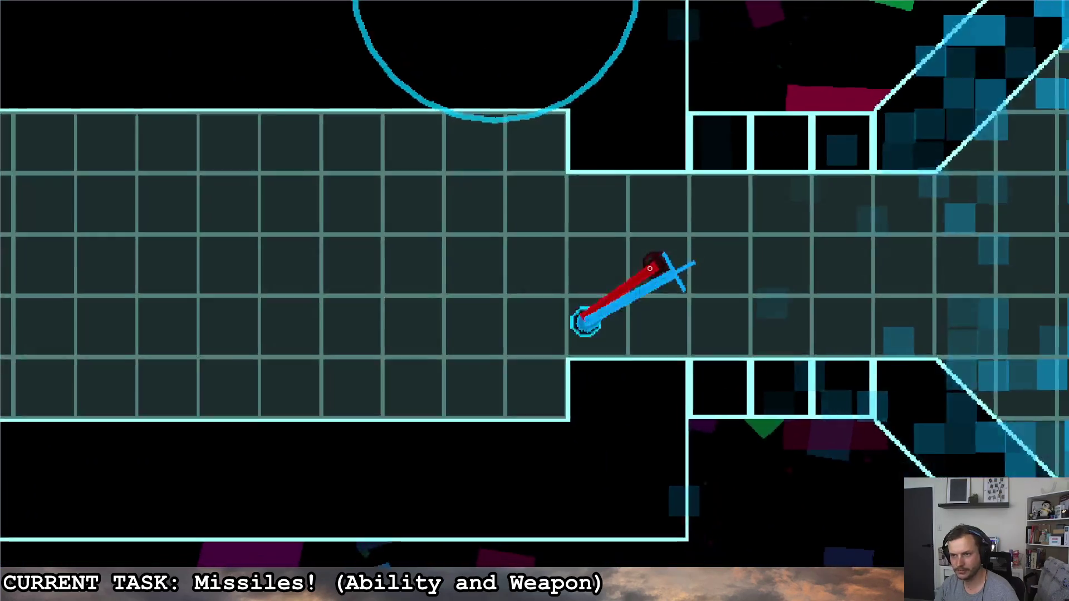
{"action": "key", "text": "d"}
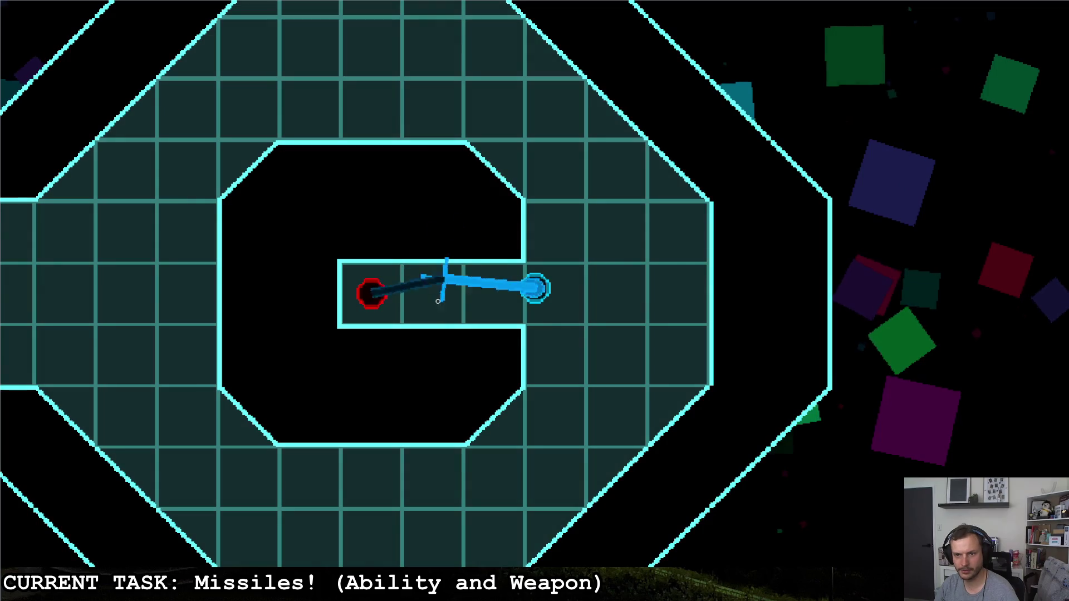
{"action": "key", "text": "F8"}
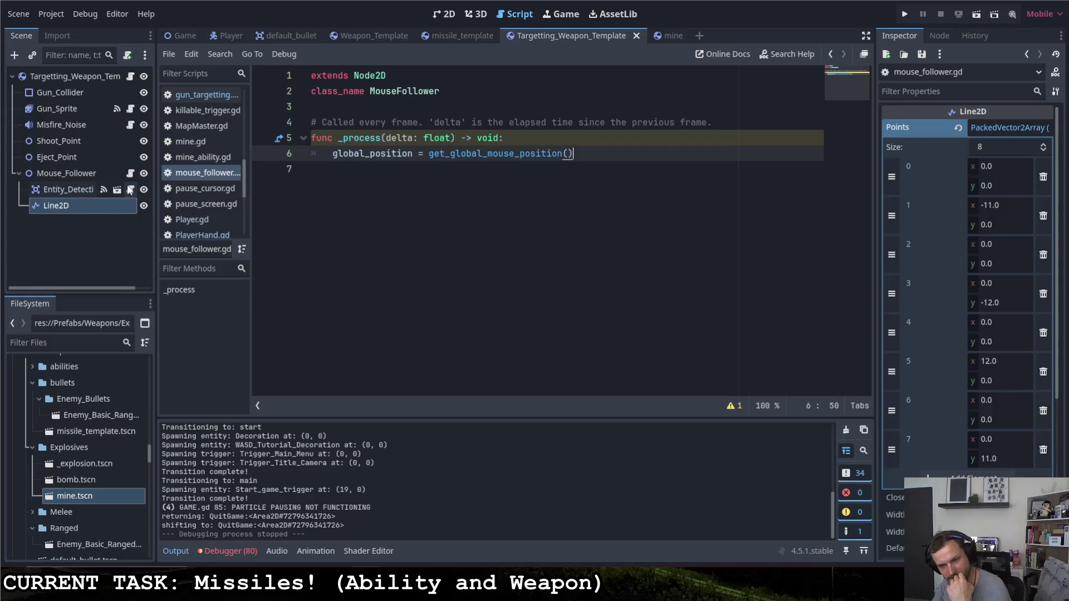
- Relaunch the game and steer the ship around the arena with WASD
{"action": "left_click", "coordinate": [905, 17]}
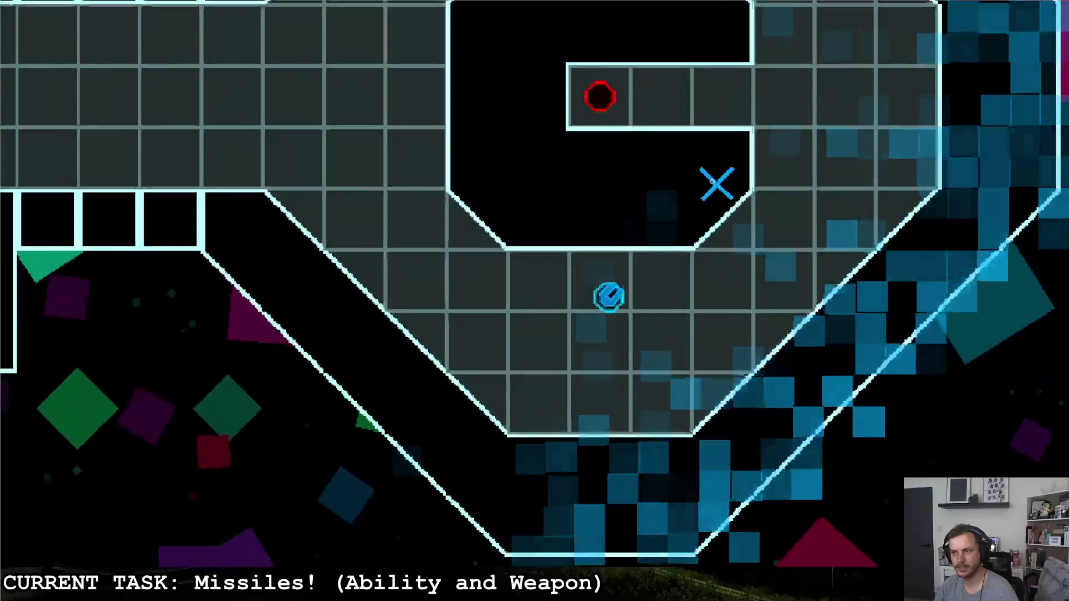
{"action": "key", "text": "d"}
{"action": "key", "text": "w"}
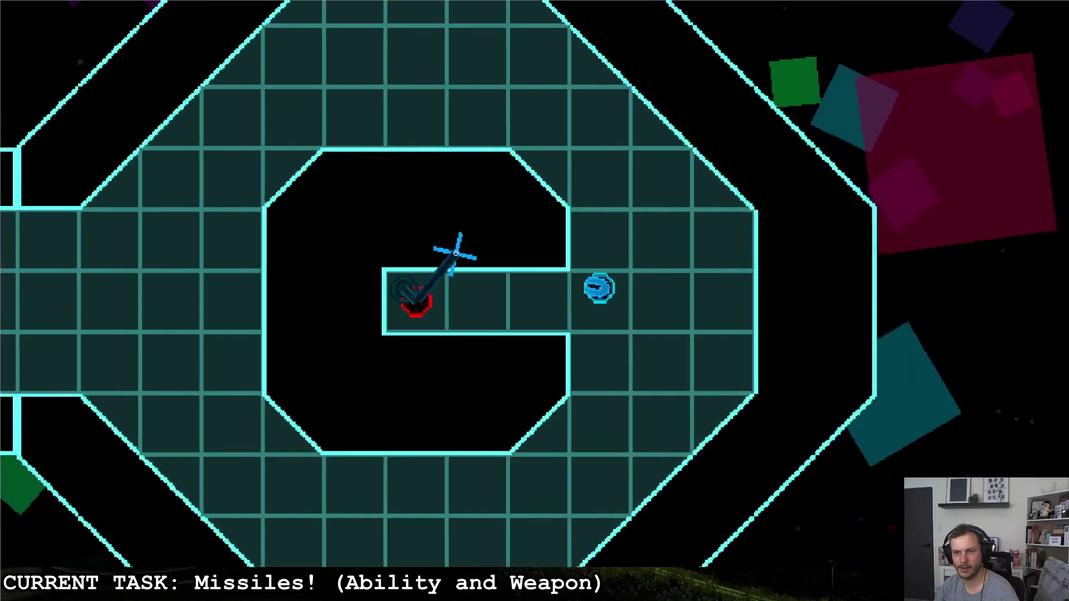
{"action": "key", "text": "s"}
{"action": "key", "text": "a"}
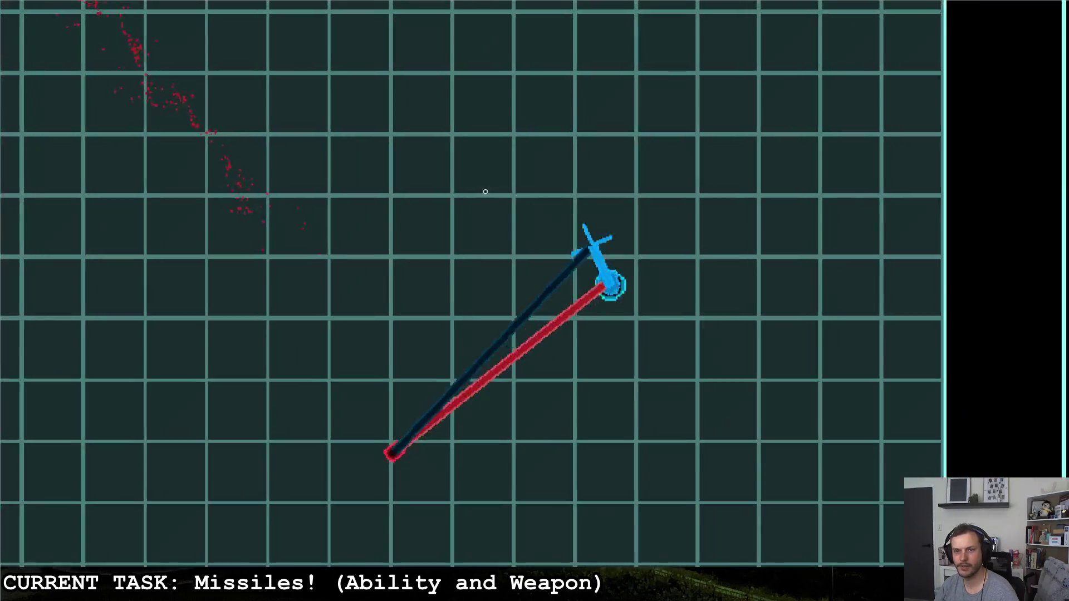
{"action": "key", "text": "a"}
{"action": "key", "text": "s"}
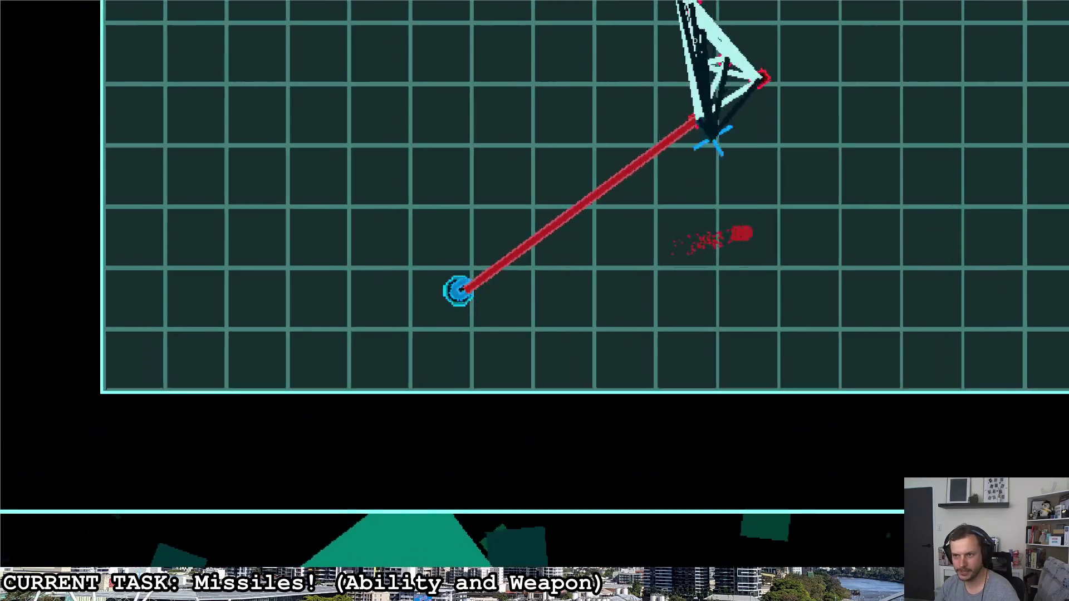
- Fire the targeting beam at the enemy, sweep the aim, launch homing missiles, then quit
{"action": "left_click", "coordinate": [730, 60]}
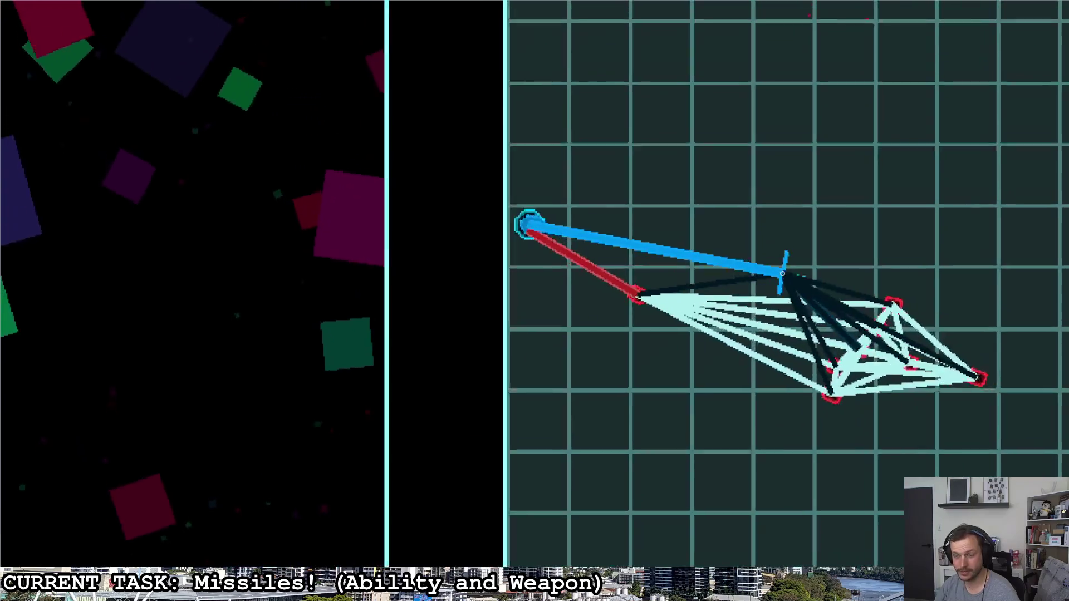
{"action": "left_click_drag", "start_coordinate": [783, 274], "coordinate": [719, 308]}
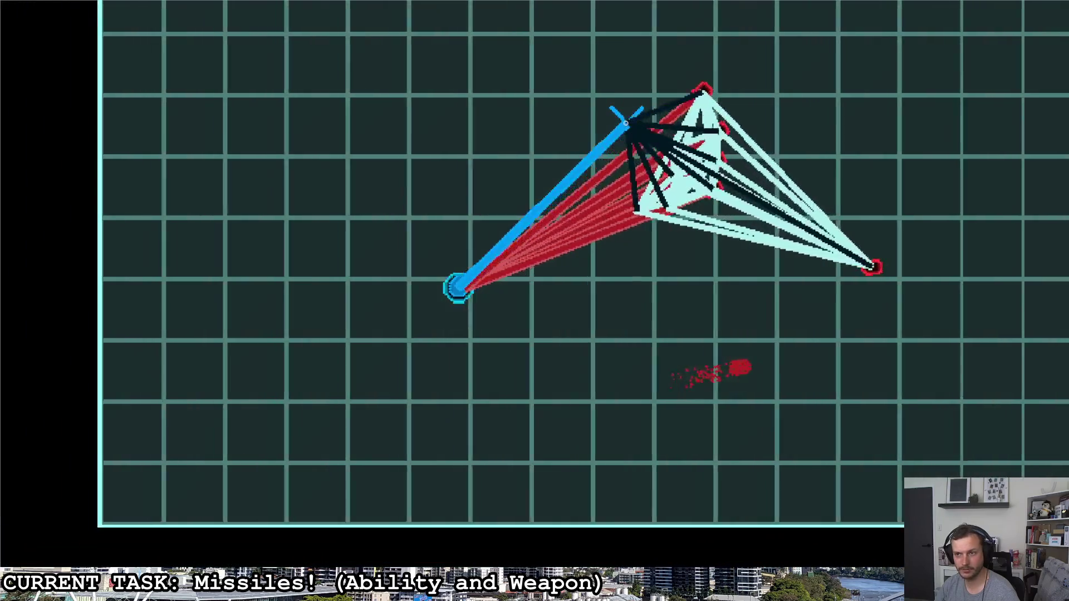
{"action": "mouse_move", "coordinate": [626, 123]}
{"action": "left_mouse_down"}
{"action": "mouse_move", "coordinate": [616, 112]}
{"action": "mouse_move", "coordinate": [612, 226]}
{"action": "left_mouse_up"}
{"action": "left_click_drag", "start_coordinate": [630, 271], "coordinate": [543, 324]}
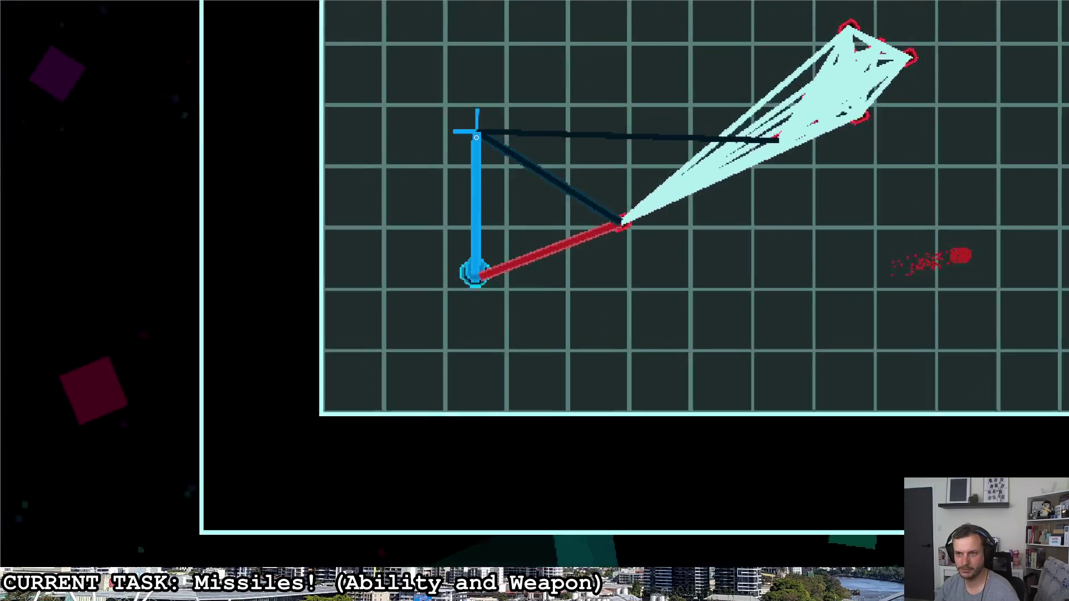
{"action": "mouse_move", "coordinate": [671, 253]}
{"action": "left_mouse_down"}
{"action": "mouse_move", "coordinate": [730, 282]}
{"action": "mouse_move", "coordinate": [520, 382]}
{"action": "left_mouse_up"}
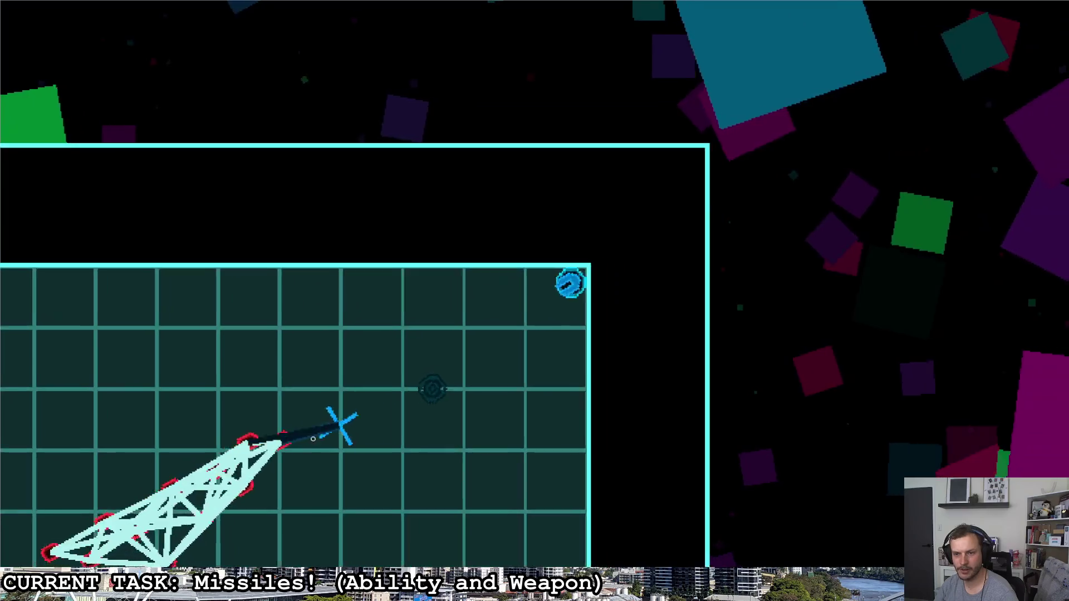
{"action": "mouse_move", "coordinate": [340, 425]}
{"action": "left_mouse_down"}
{"action": "mouse_move", "coordinate": [406, 393]}
{"action": "mouse_move", "coordinate": [282, 458]}
{"action": "mouse_move", "coordinate": [370, 239]}
{"action": "mouse_move", "coordinate": [382, 258]}
{"action": "left_mouse_up"}
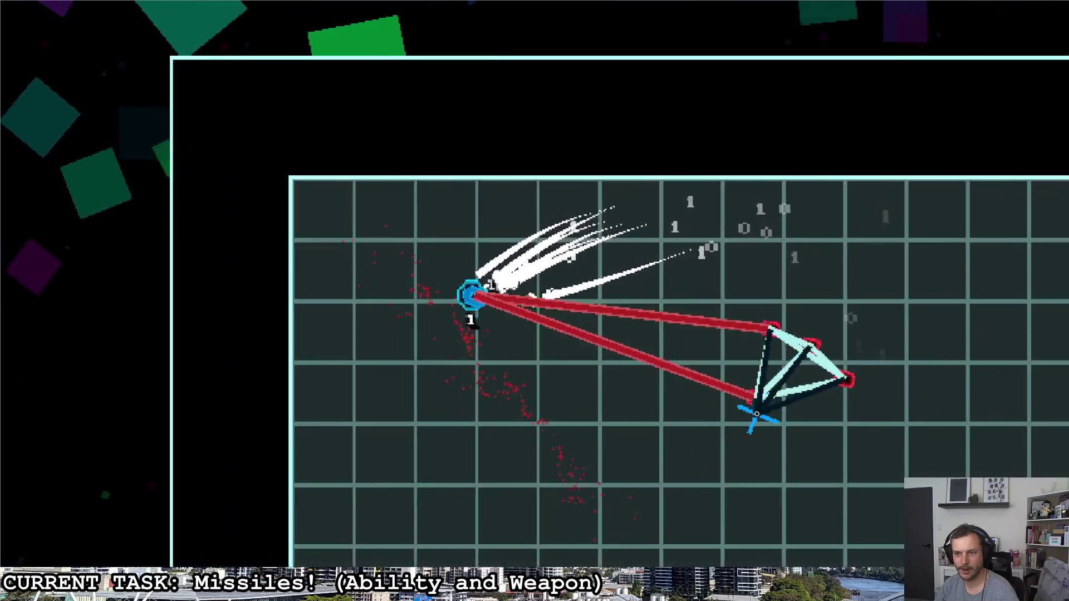
{"action": "left_click_drag", "start_coordinate": [757, 414], "coordinate": [757, 411]}
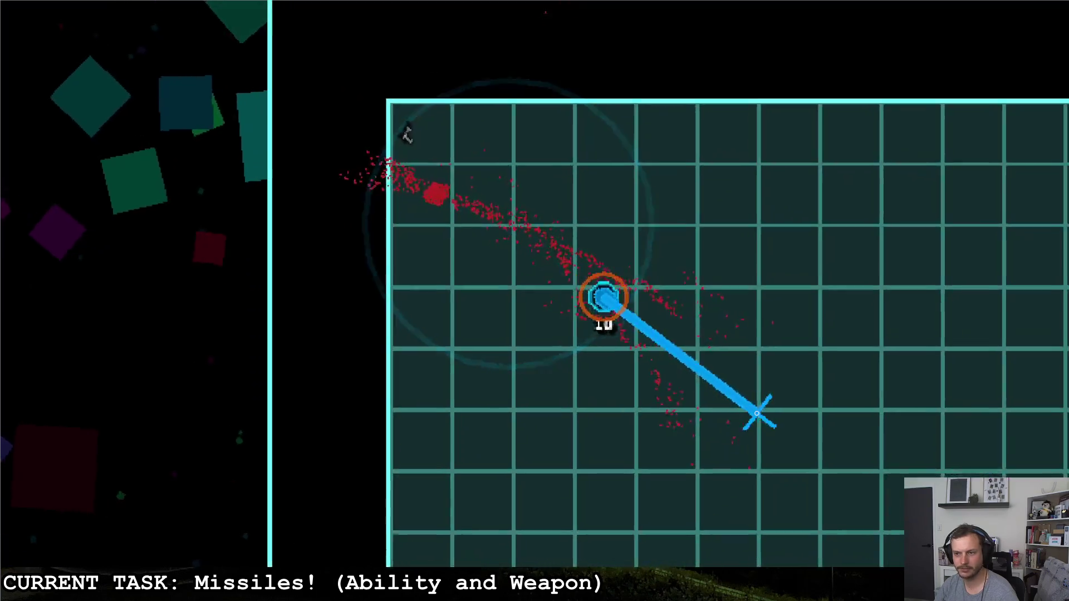
{"action": "left_click", "coordinate": [669, 288]}
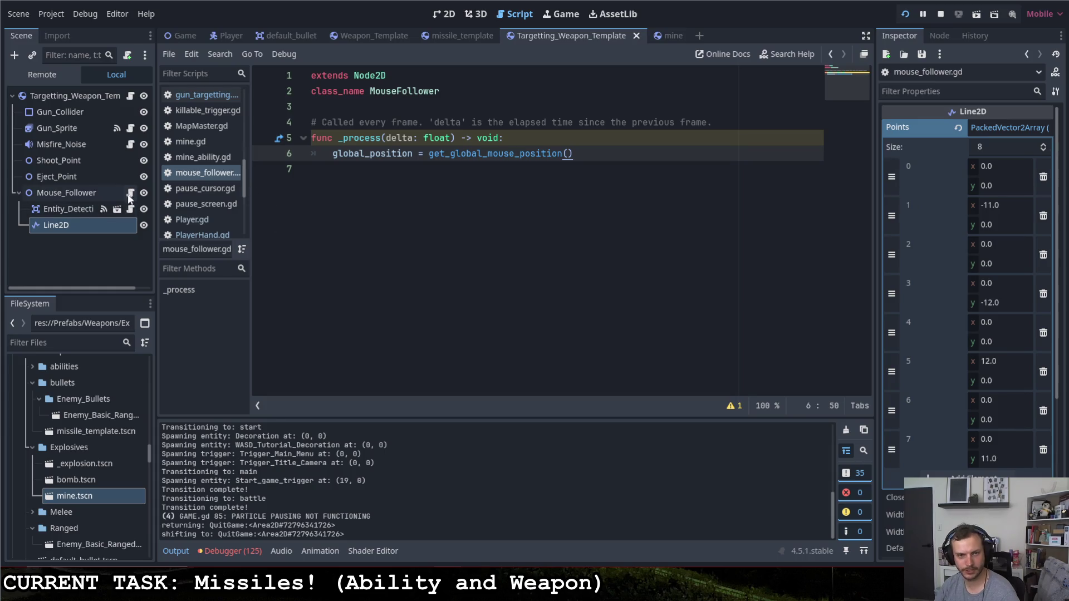
- Delete the Line2D node under Mouse_Follower
{"action": "left_click", "coordinate": [65, 206]}
{"action": "right_click", "coordinate": [66, 206]}
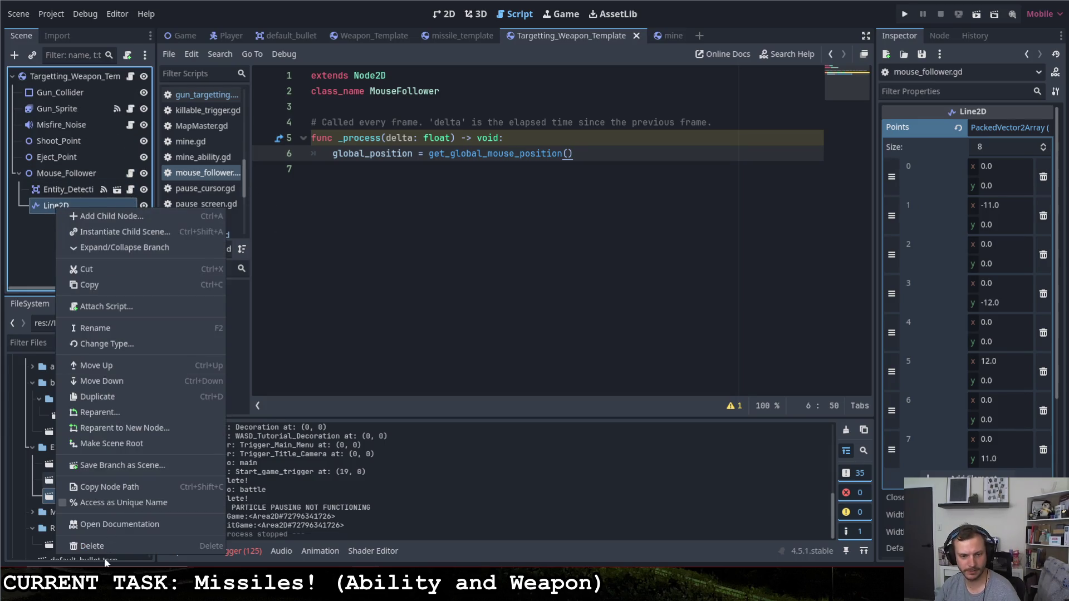
{"action": "left_click", "coordinate": [84, 546]}
{"action": "left_click", "coordinate": [489, 297]}
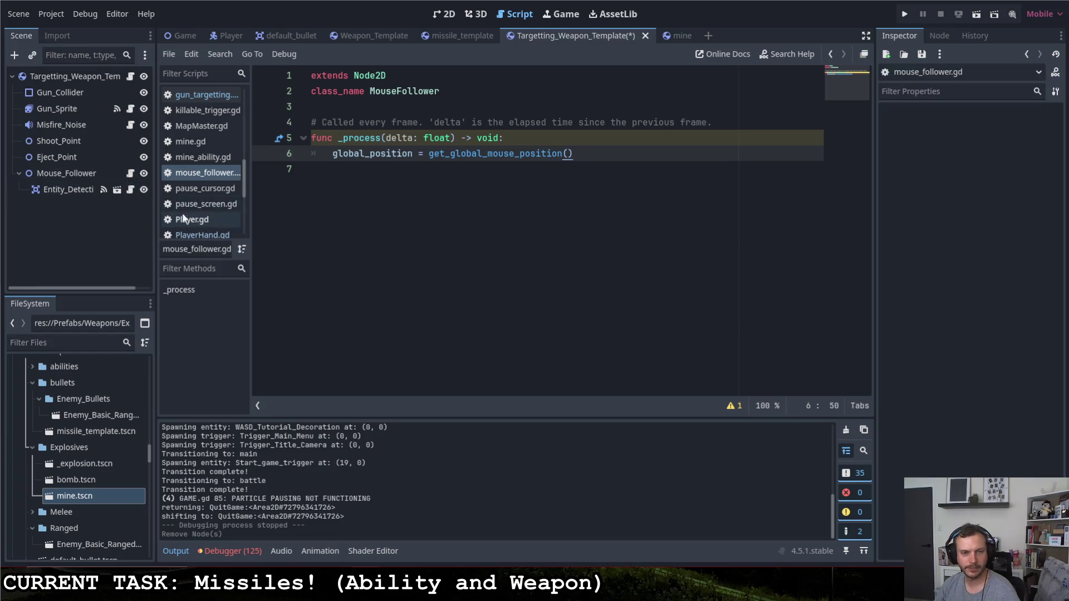
- Open Entity_Detection.gd and unfold the closest-enemy, closest-friend and all-friend line setup blocks
{"action": "left_click", "coordinate": [131, 190]}
{"action": "scroll", "coordinate": [438, 338], "scroll_direction": "down", "scroll_amount": 15}
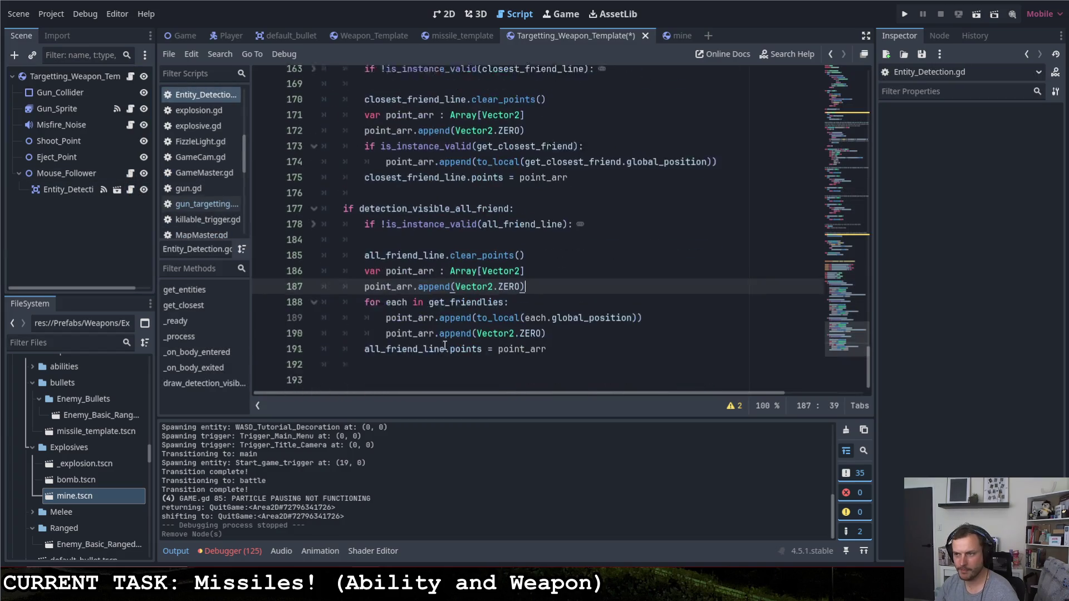
{"action": "scroll", "coordinate": [434, 325], "scroll_direction": "up", "scroll_amount": 10}
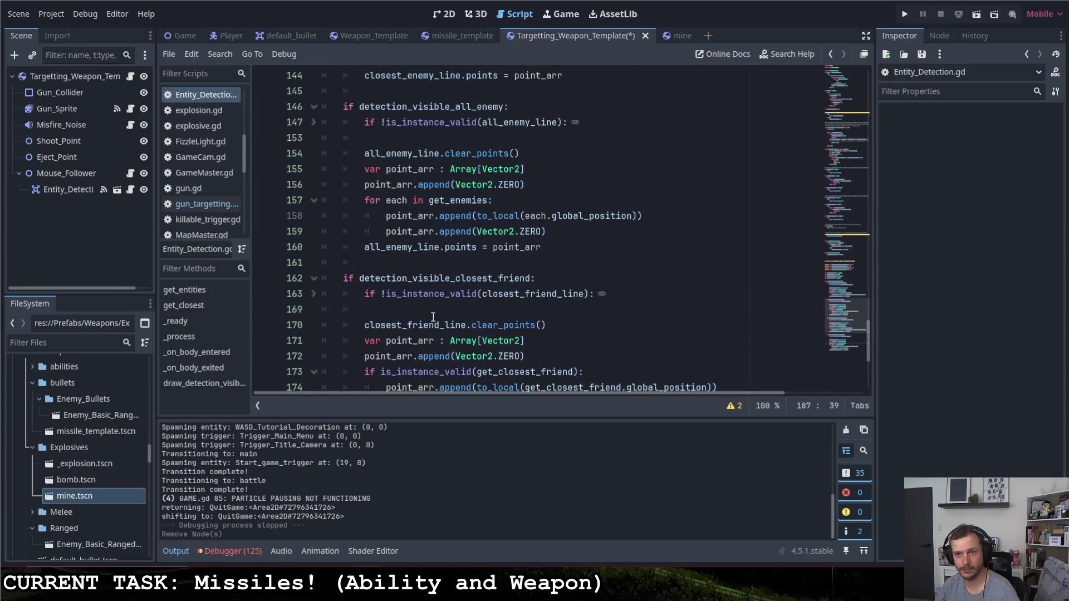
{"action": "scroll", "coordinate": [435, 311], "scroll_direction": "up", "scroll_amount": 8}
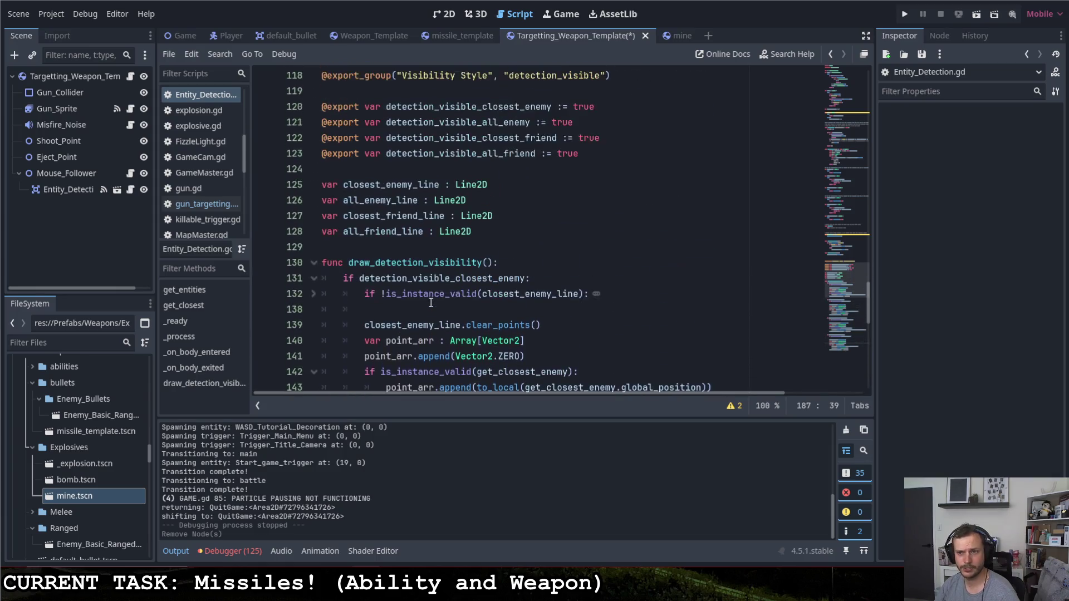
{"action": "scroll", "coordinate": [490, 245], "scroll_direction": "down", "scroll_amount": 3}
{"action": "scroll", "coordinate": [496, 234], "scroll_direction": "down", "scroll_amount": 1}
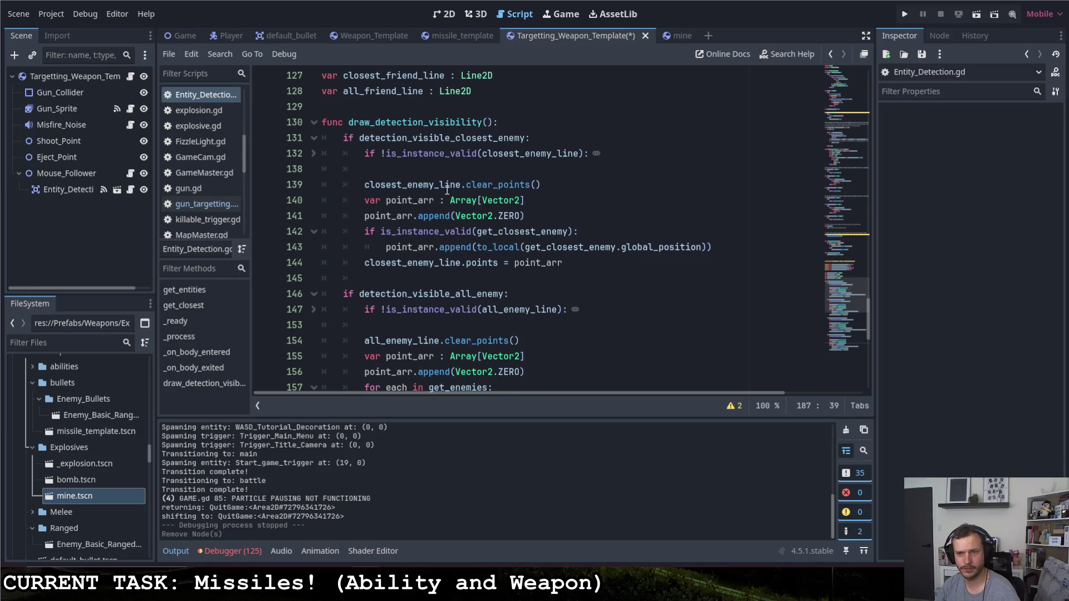
{"action": "left_click", "coordinate": [313, 153]}
{"action": "mouse_move", "coordinate": [323, 153]}
{"action": "left_mouse_down"}
{"action": "mouse_move", "coordinate": [321, 392]}
{"action": "mouse_move", "coordinate": [320, 311]}
{"action": "left_mouse_up"}
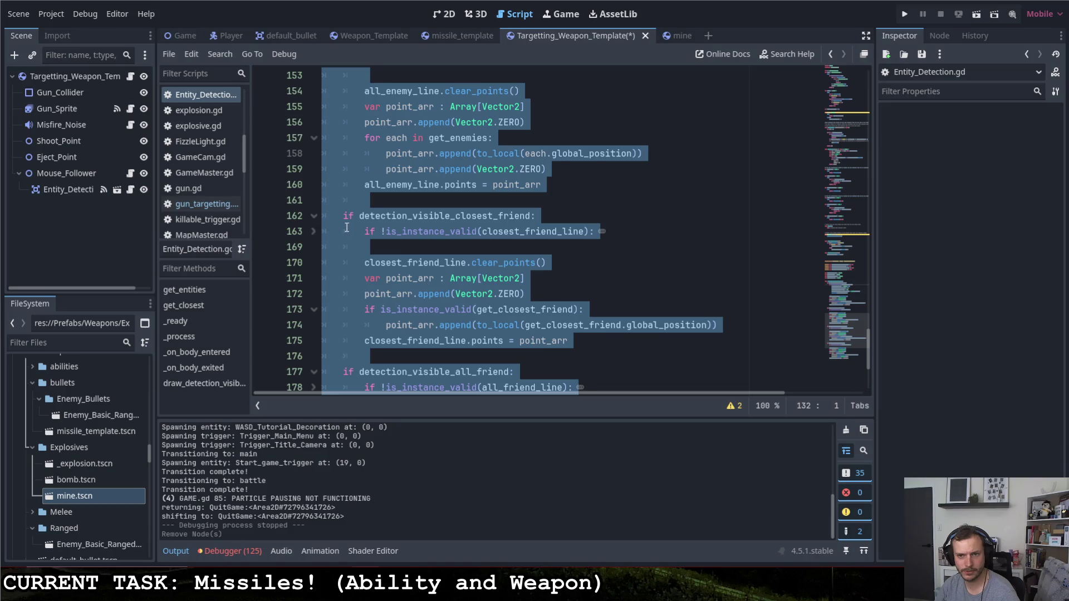
{"action": "left_click", "coordinate": [313, 231]}
{"action": "scroll", "coordinate": [338, 238], "scroll_direction": "down", "scroll_amount": 4}
{"action": "scroll", "coordinate": [334, 233], "scroll_direction": "down", "scroll_amount": 2}
{"action": "left_click", "coordinate": [314, 217]}
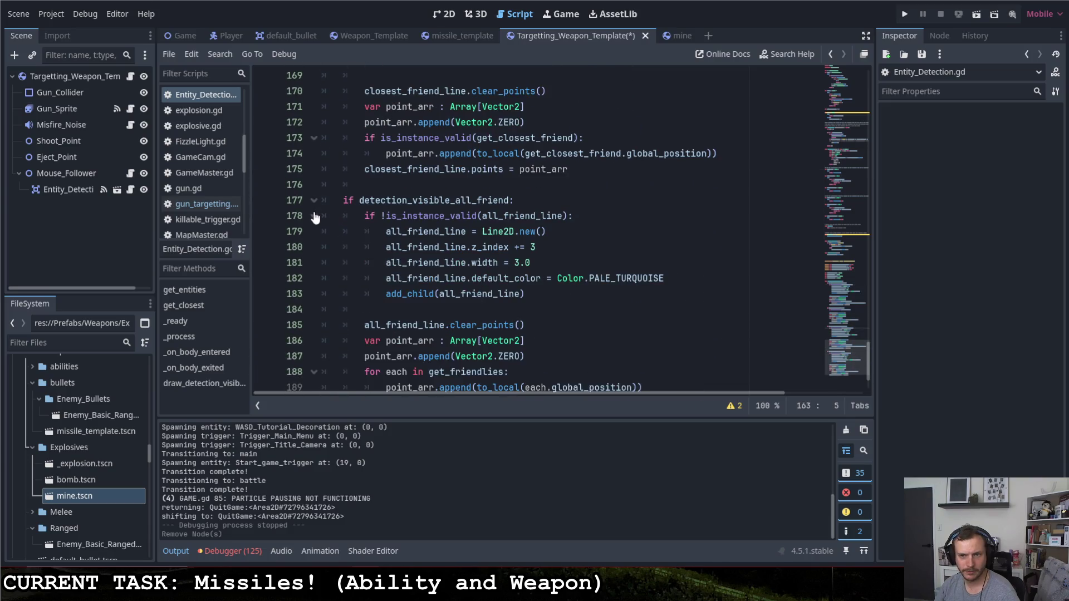
{"action": "scroll", "coordinate": [313, 217], "scroll_direction": "down", "scroll_amount": 2}
{"action": "scroll", "coordinate": [341, 279], "scroll_direction": "up", "scroll_amount": 3}
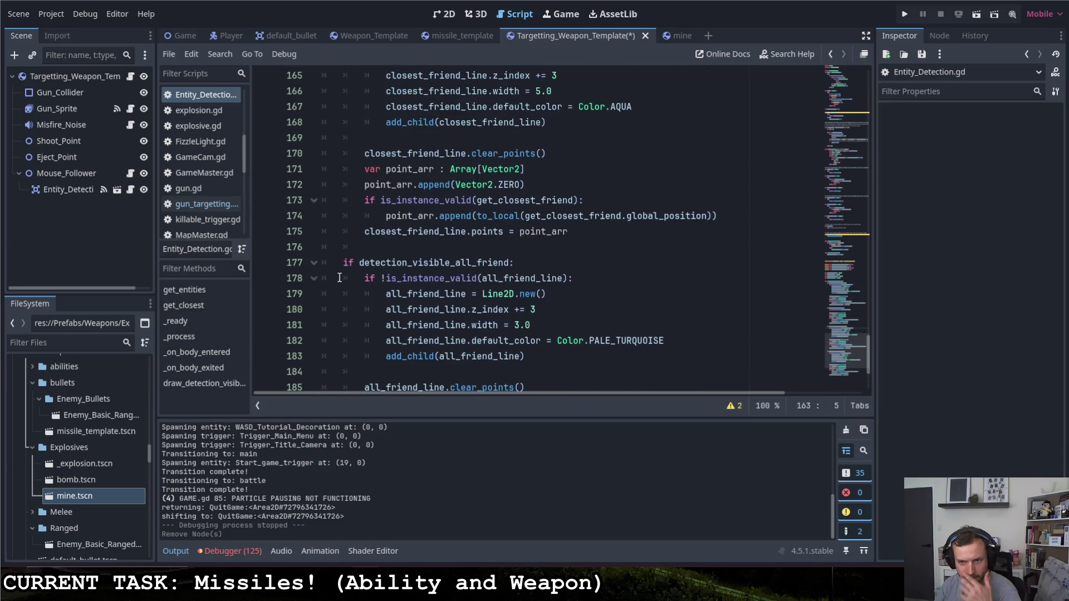
- Set the all-friend line to z_index += 2 with width 3.0, and closest-friend width to 2.0
{"action": "left_click", "coordinate": [516, 325]}
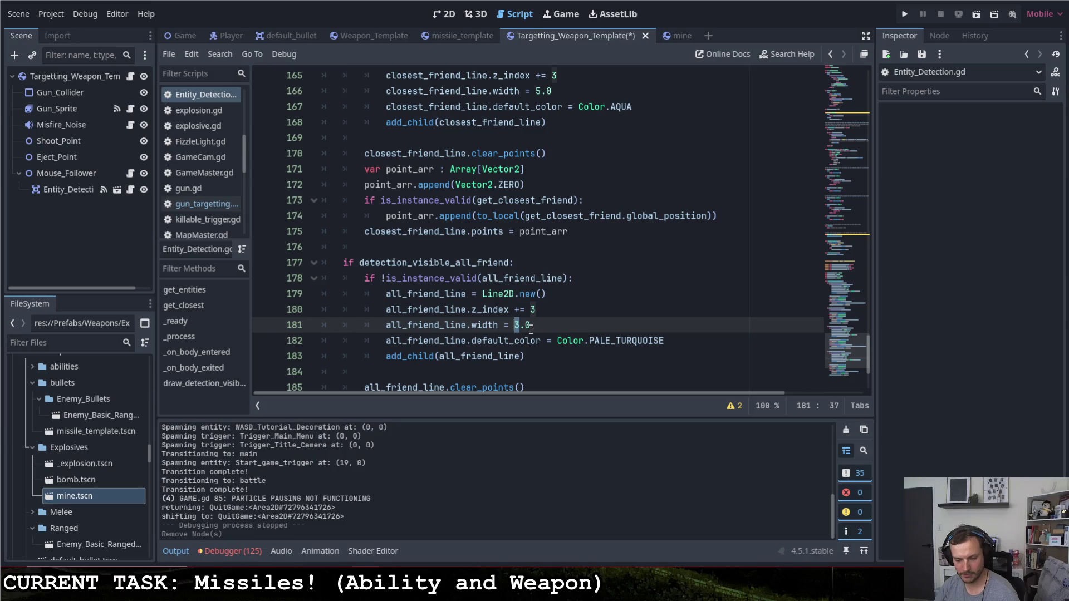
{"action": "type", "text": "5"}
{"action": "left_click", "coordinate": [531, 310]}
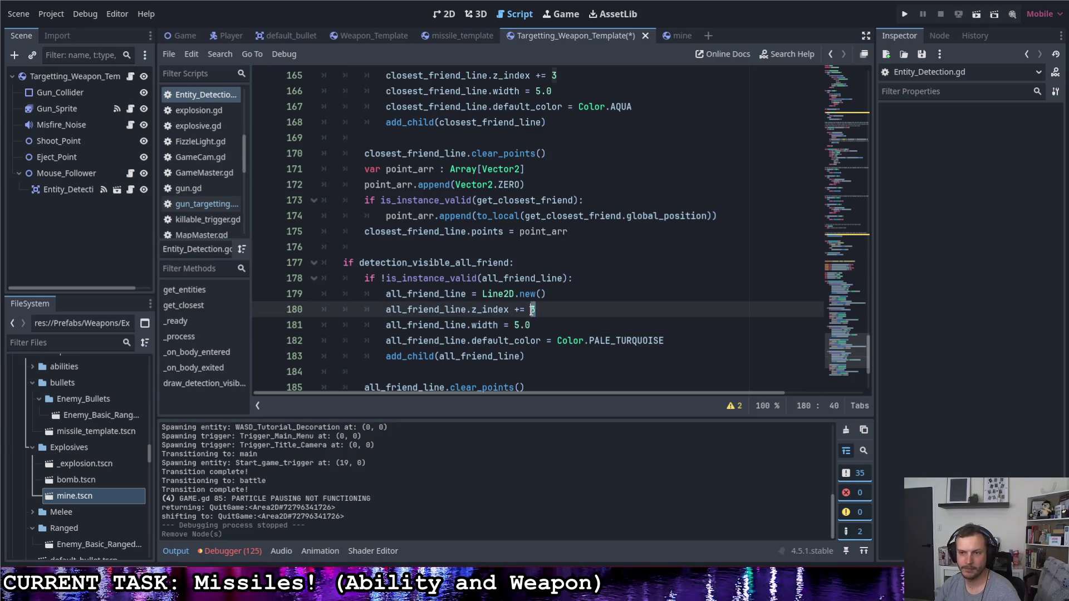
{"action": "type", "text": "2"}
{"action": "scroll", "coordinate": [552, 316], "scroll_direction": "up", "scroll_amount": 3}
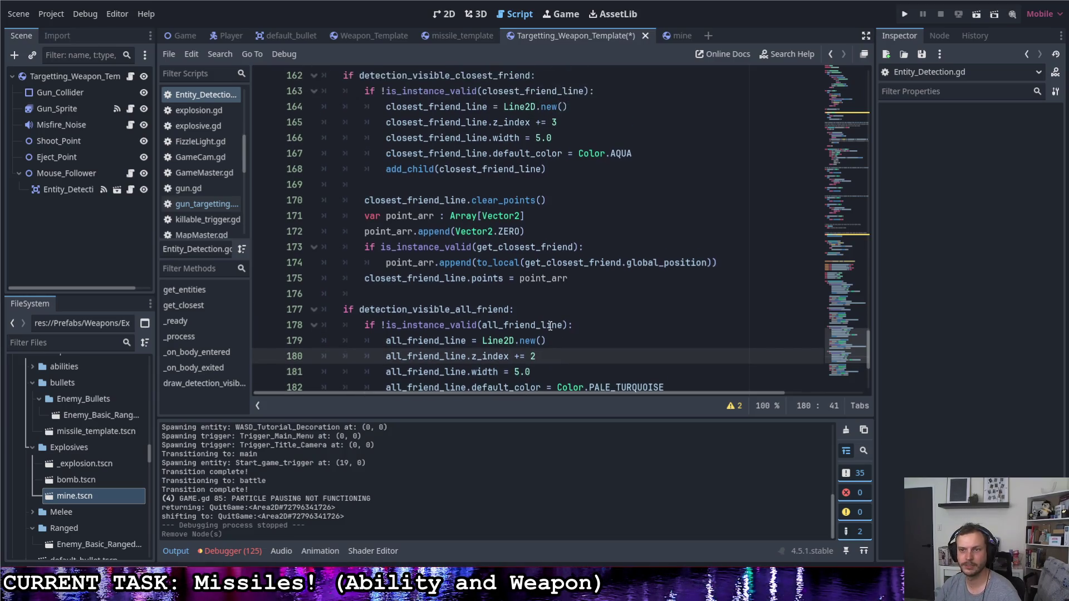
{"action": "left_click", "coordinate": [537, 231]}
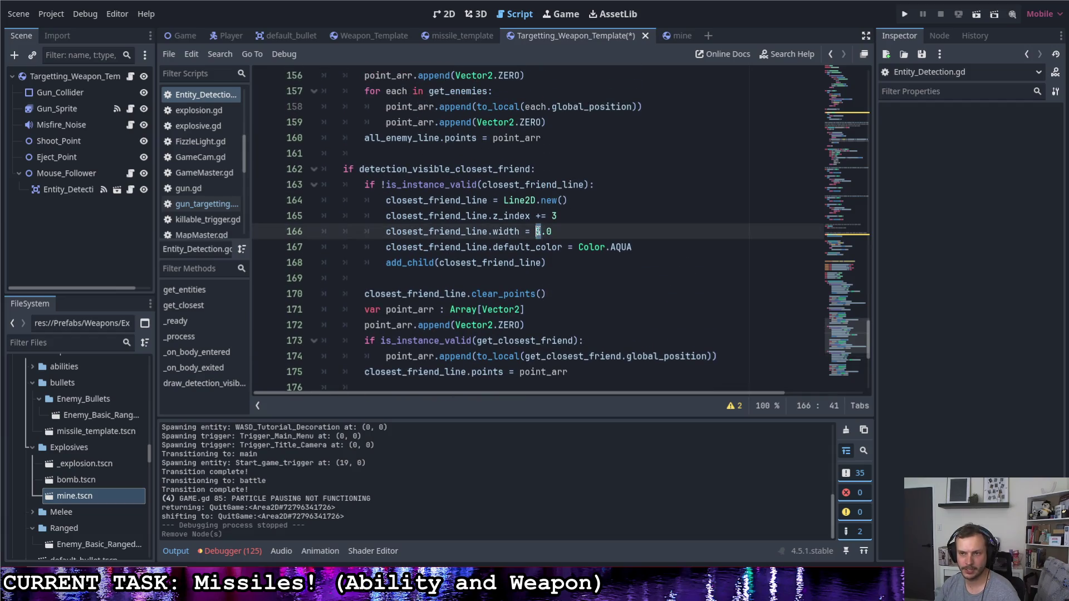
{"action": "type", "text": "2"}
{"action": "scroll", "coordinate": [554, 238], "scroll_direction": "down", "scroll_amount": 5}
{"action": "left_click", "coordinate": [516, 231]}
{"action": "type", "text": "3"}
{"action": "left_click", "coordinate": [538, 231]}
{"action": "scroll", "coordinate": [541, 236], "scroll_direction": "down", "scroll_amount": 1}
{"action": "scroll", "coordinate": [543, 242], "scroll_direction": "up", "scroll_amount": 5}
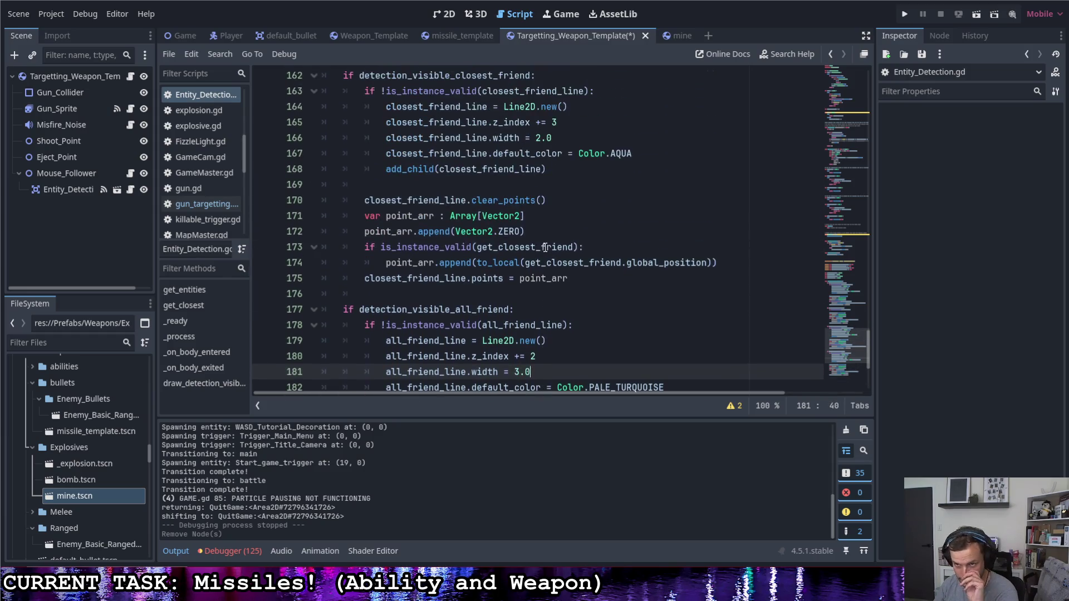
{"action": "scroll", "coordinate": [563, 188], "scroll_direction": "down", "scroll_amount": 2}
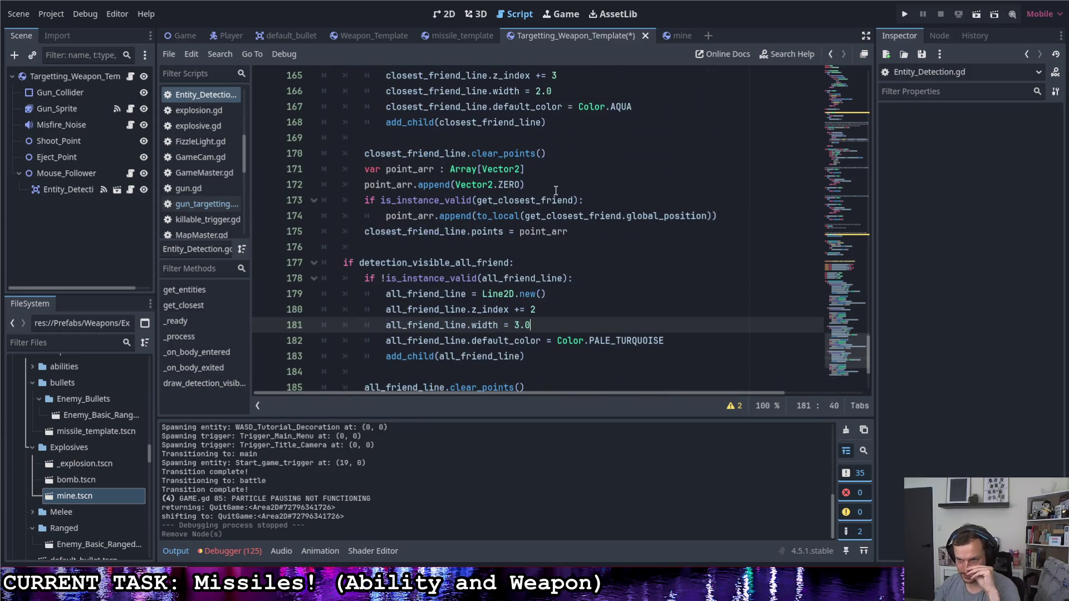
{"action": "scroll", "coordinate": [557, 189], "scroll_direction": "up", "scroll_amount": 2}
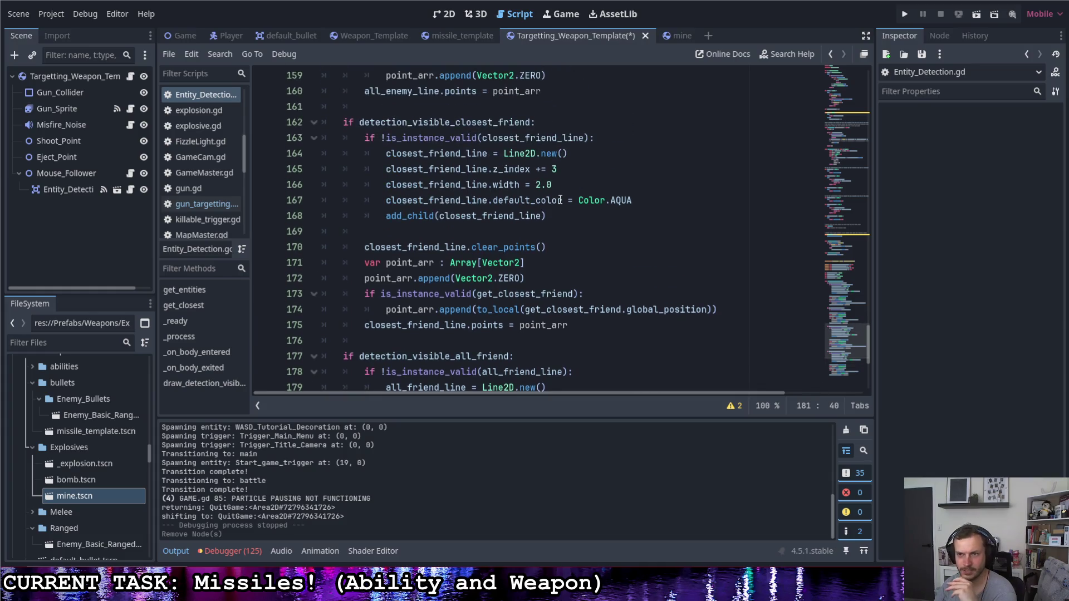
{"action": "scroll", "coordinate": [573, 198], "scroll_direction": "up", "scroll_amount": 1}
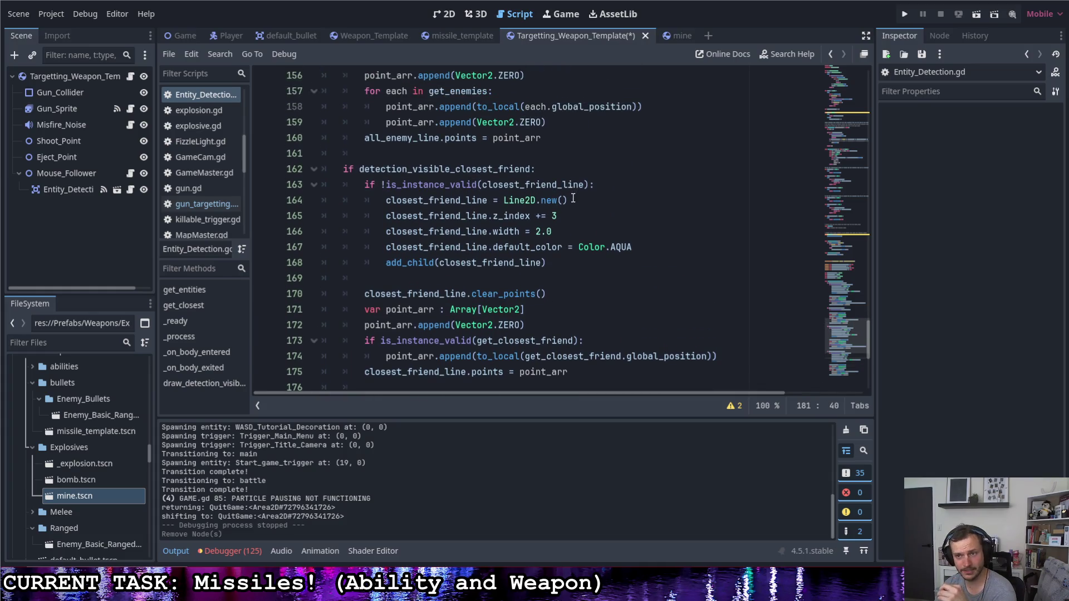
- Select Entity_Detection and expand its Ordering and Visibility sections in the Inspector
{"action": "left_click", "coordinate": [60, 190]}
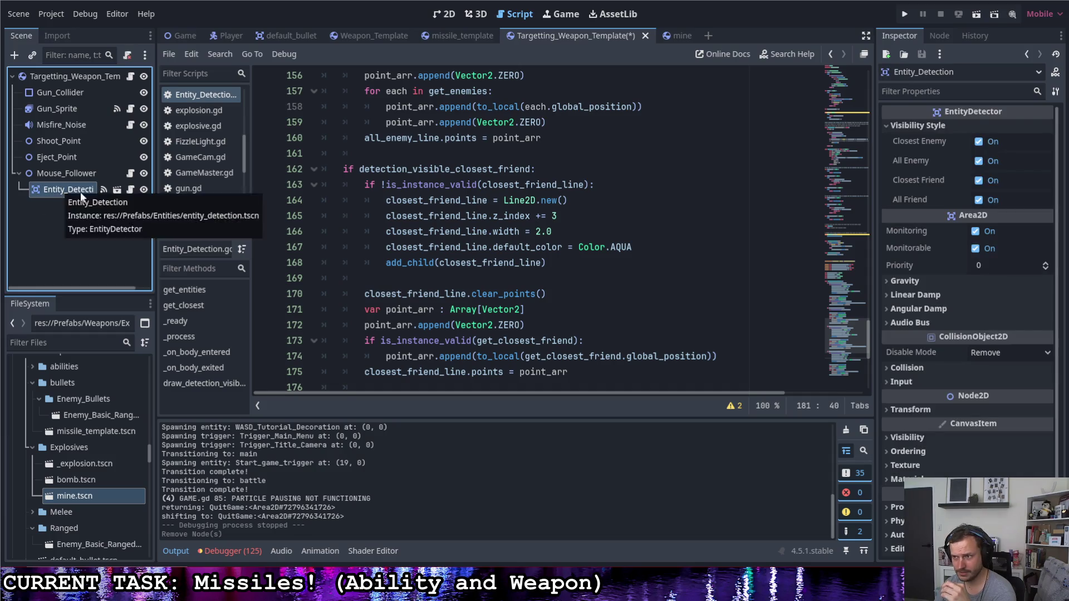
{"action": "left_click", "coordinate": [905, 451]}
{"action": "left_click", "coordinate": [897, 439]}
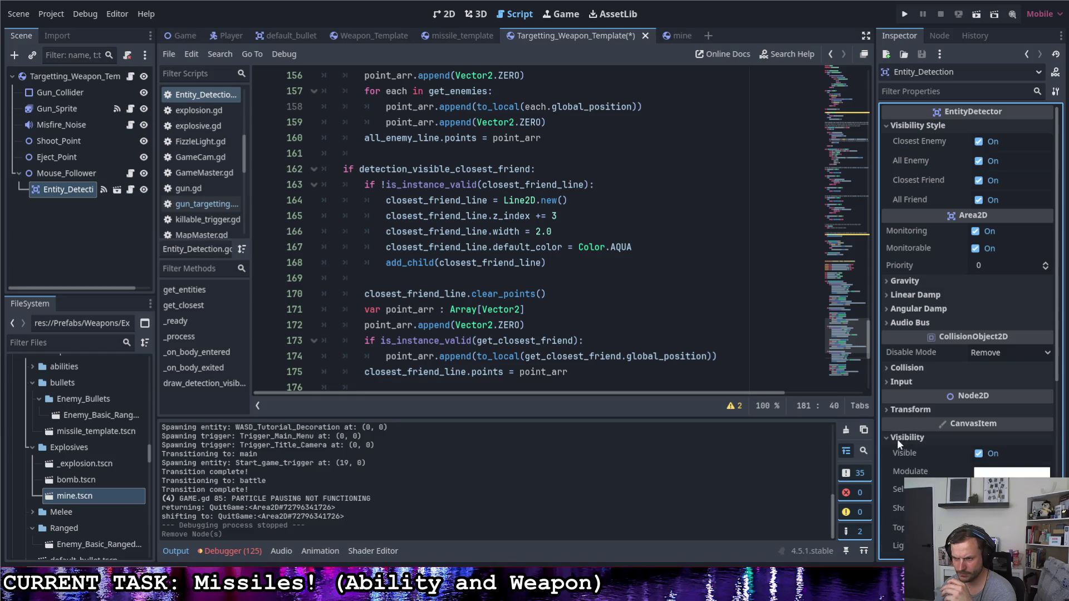
{"action": "scroll", "coordinate": [897, 439], "scroll_direction": "down", "scroll_amount": 2}
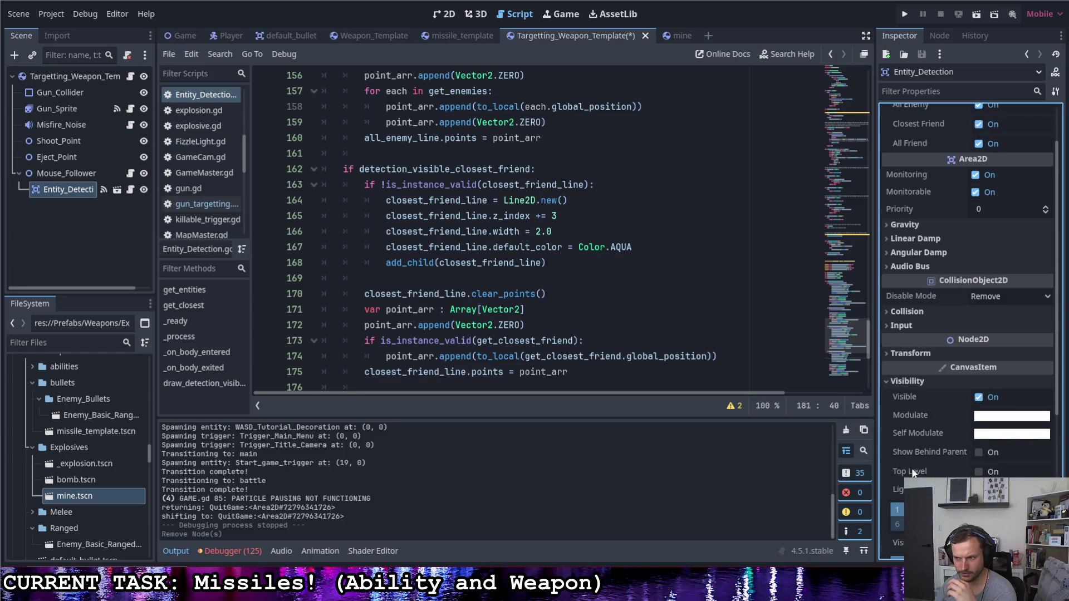
{"action": "mouse_move", "coordinate": [905, 472]}
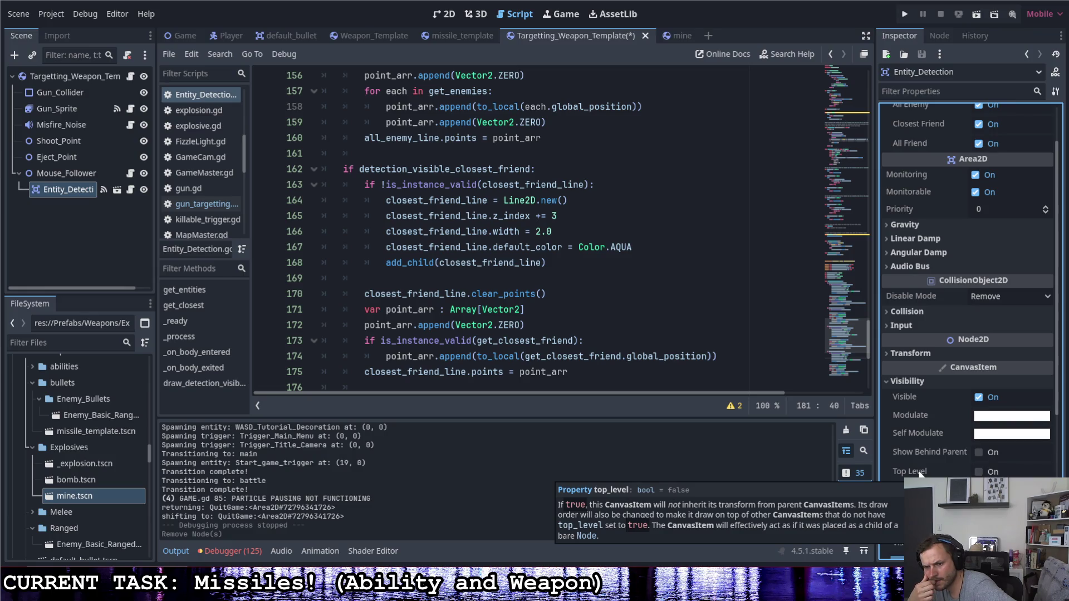
- Briefly expand and collapse the Texture and Material sections, then scroll back up the Inspector
{"action": "scroll", "coordinate": [933, 443], "scroll_direction": "down", "scroll_amount": 3}
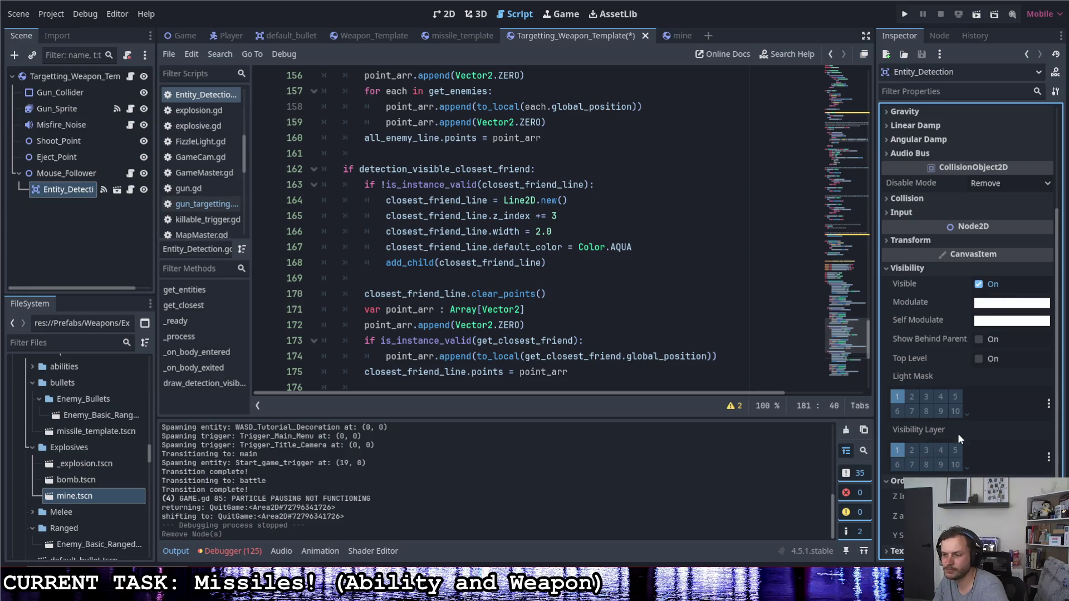
{"action": "scroll", "coordinate": [958, 438], "scroll_direction": "down", "scroll_amount": 3}
{"action": "left_click", "coordinate": [906, 438]}
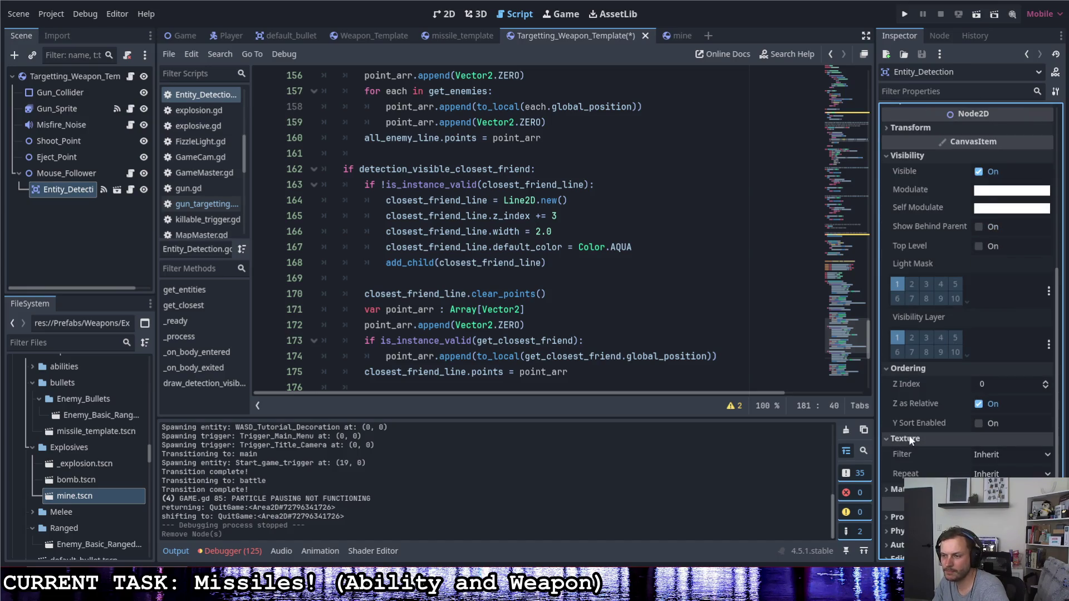
{"action": "left_click", "coordinate": [909, 438]}
{"action": "left_click", "coordinate": [908, 453]}
{"action": "left_click", "coordinate": [909, 452]}
{"action": "left_click", "coordinate": [907, 438]}
{"action": "left_click", "coordinate": [907, 438]}
{"action": "scroll", "coordinate": [924, 415], "scroll_direction": "up", "scroll_amount": 2}
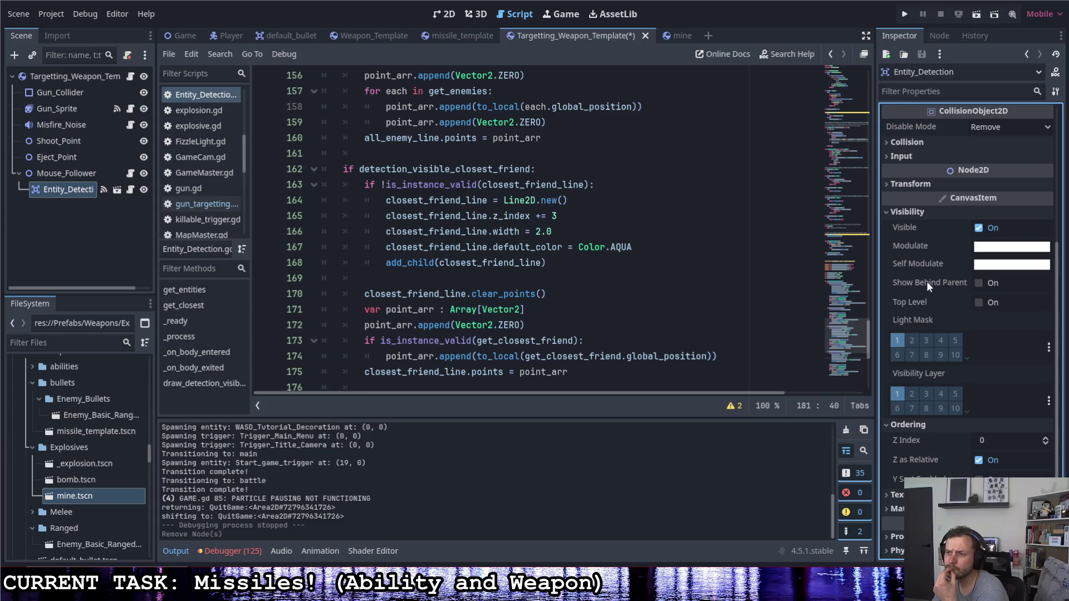
{"action": "mouse_move", "coordinate": [927, 282]}
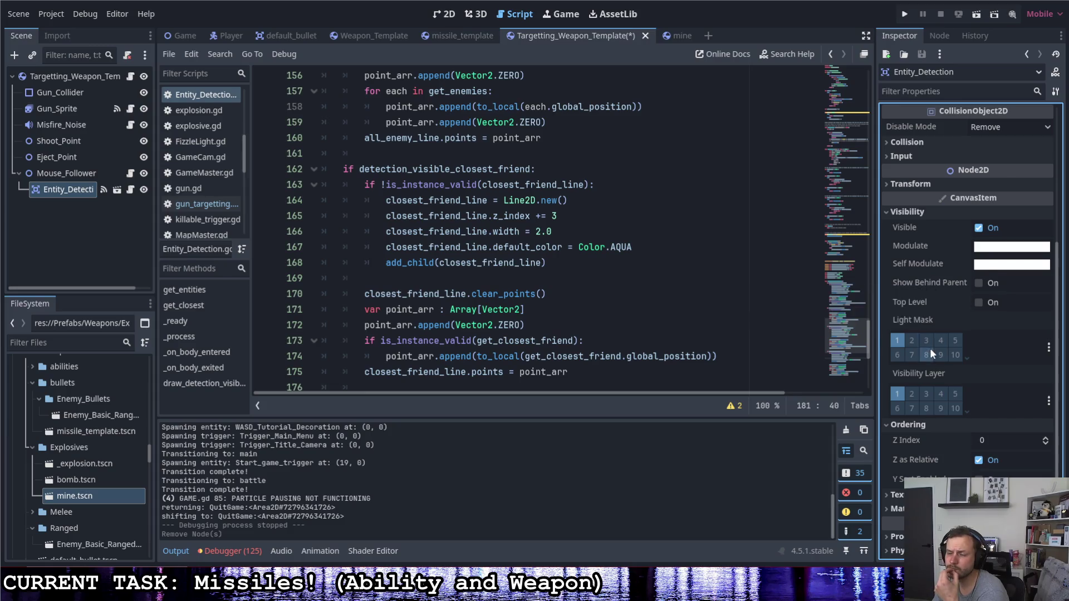
{"action": "scroll", "coordinate": [930, 348], "scroll_direction": "up", "scroll_amount": 2}
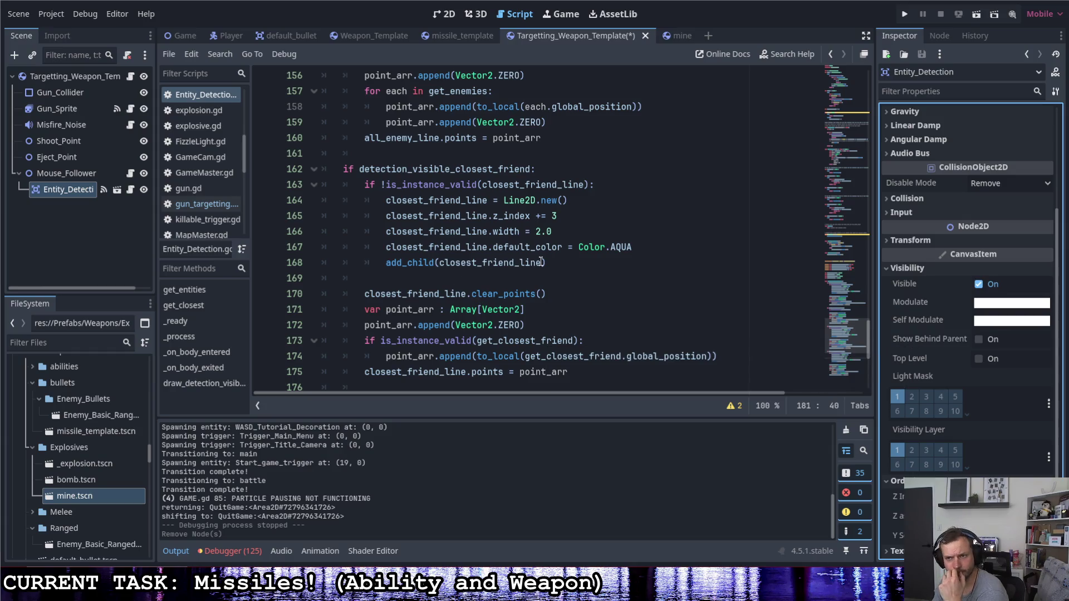
{"action": "scroll", "coordinate": [541, 262], "scroll_direction": "up", "scroll_amount": 10}
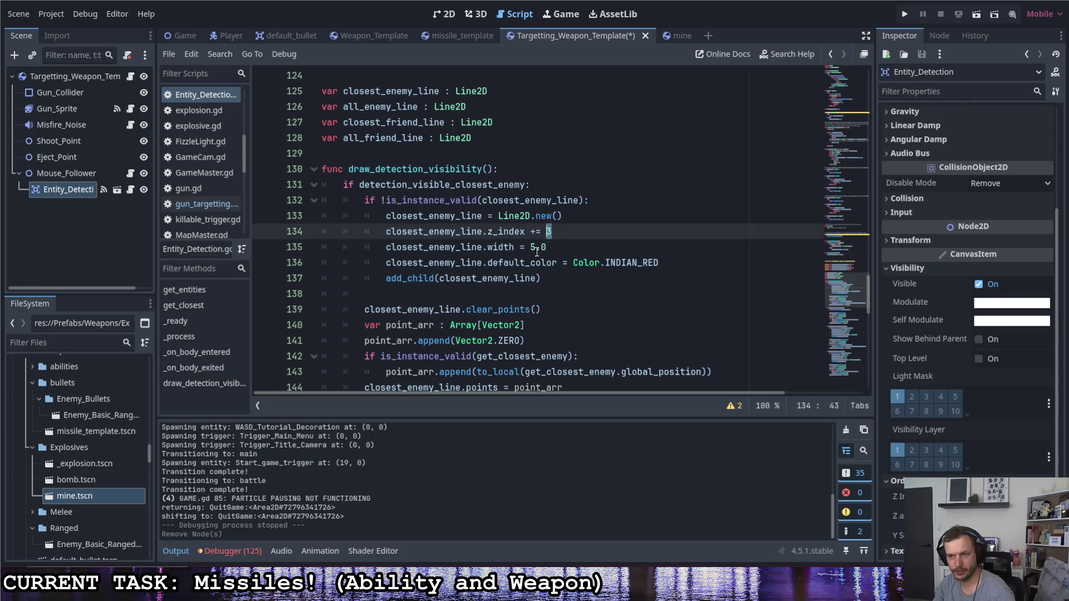
- Set the closest-enemy width to 2, and give the all-enemy line z_index += 2 and width 2.0
{"action": "left_click", "coordinate": [552, 247]}
{"action": "type", "text": "2"}
{"action": "scroll", "coordinate": [548, 246], "scroll_direction": "down", "scroll_amount": 2}
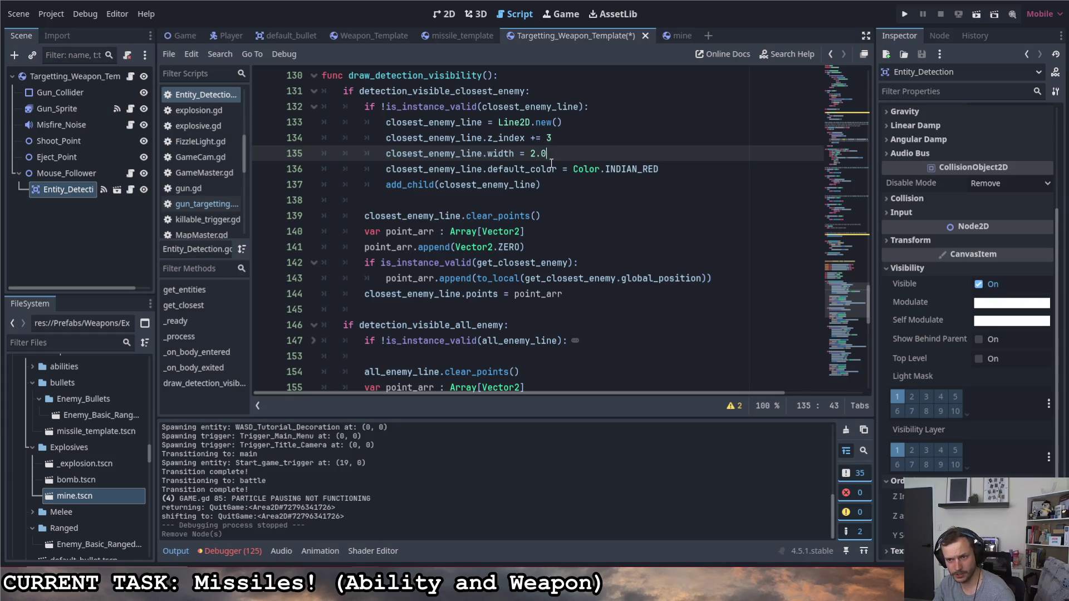
{"action": "mouse_move", "coordinate": [551, 162]}
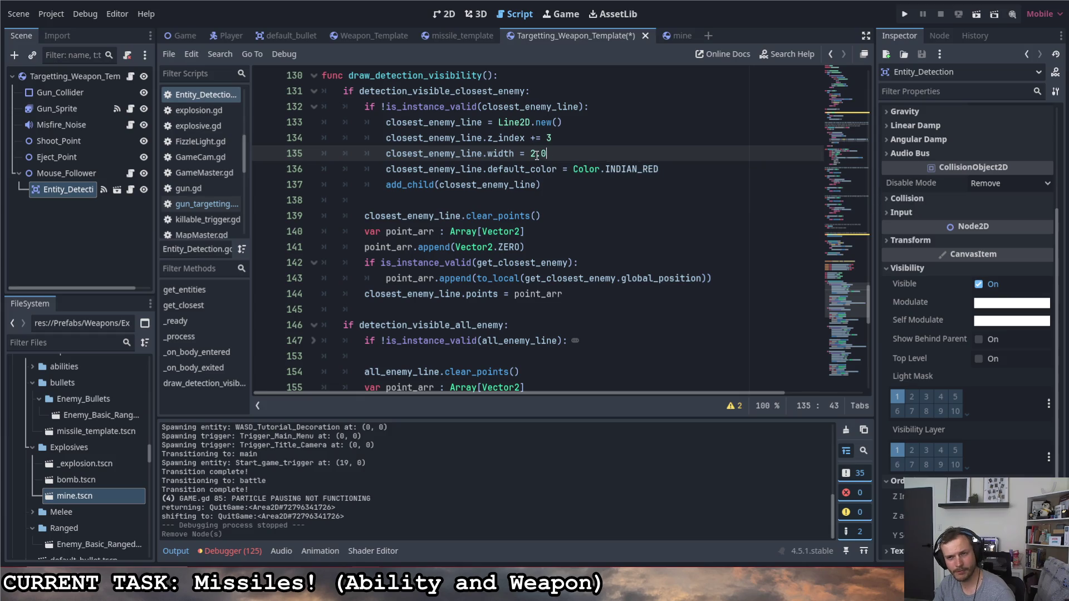
{"action": "scroll", "coordinate": [539, 197], "scroll_direction": "down", "scroll_amount": 3}
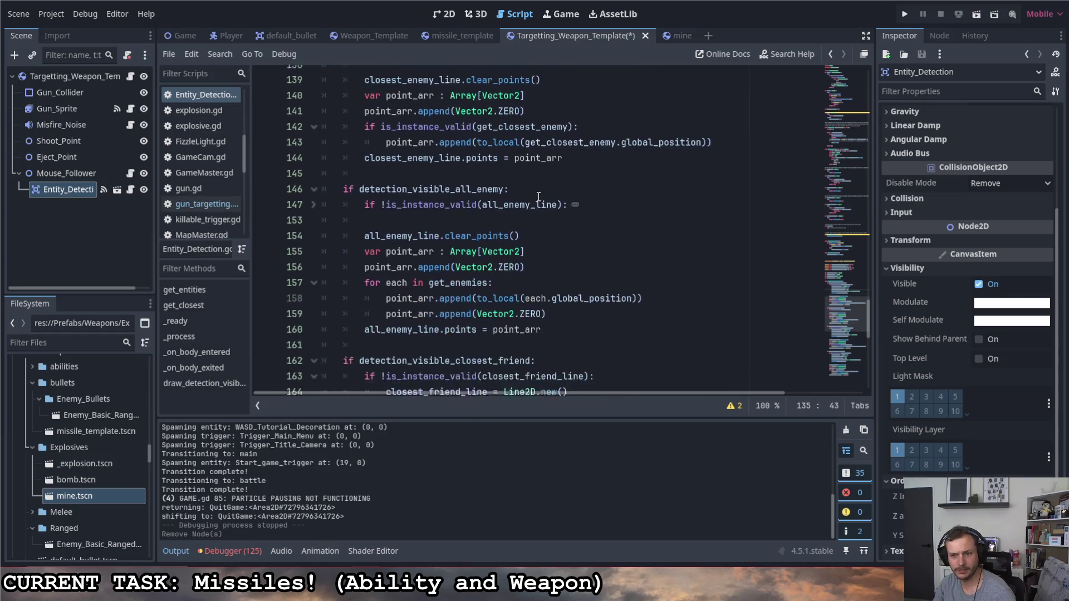
{"action": "left_click", "coordinate": [312, 201]}
{"action": "left_click", "coordinate": [527, 231]}
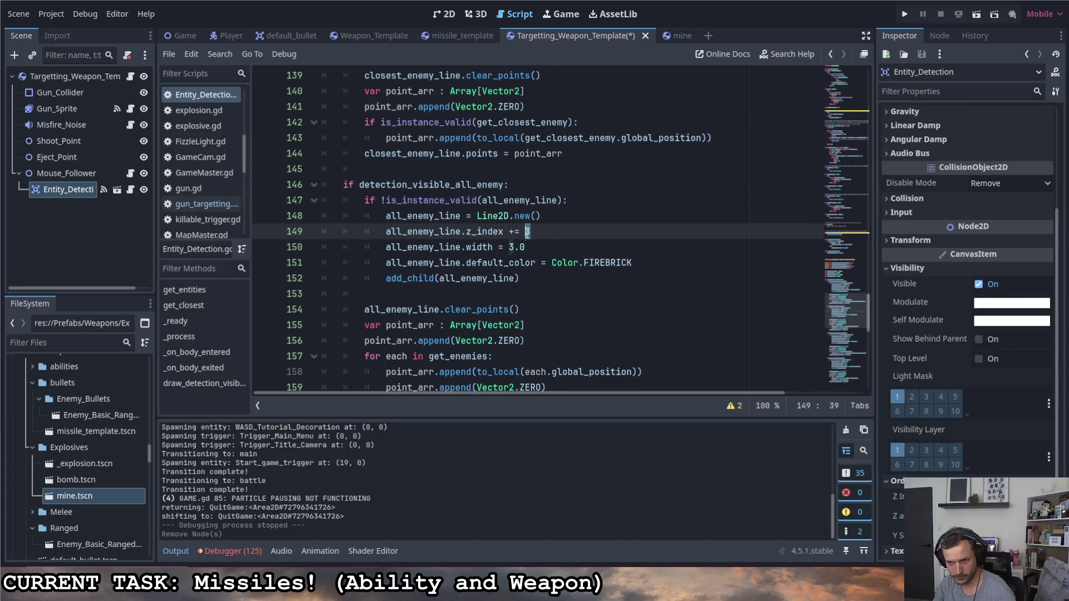
{"action": "type", "text": "2"}
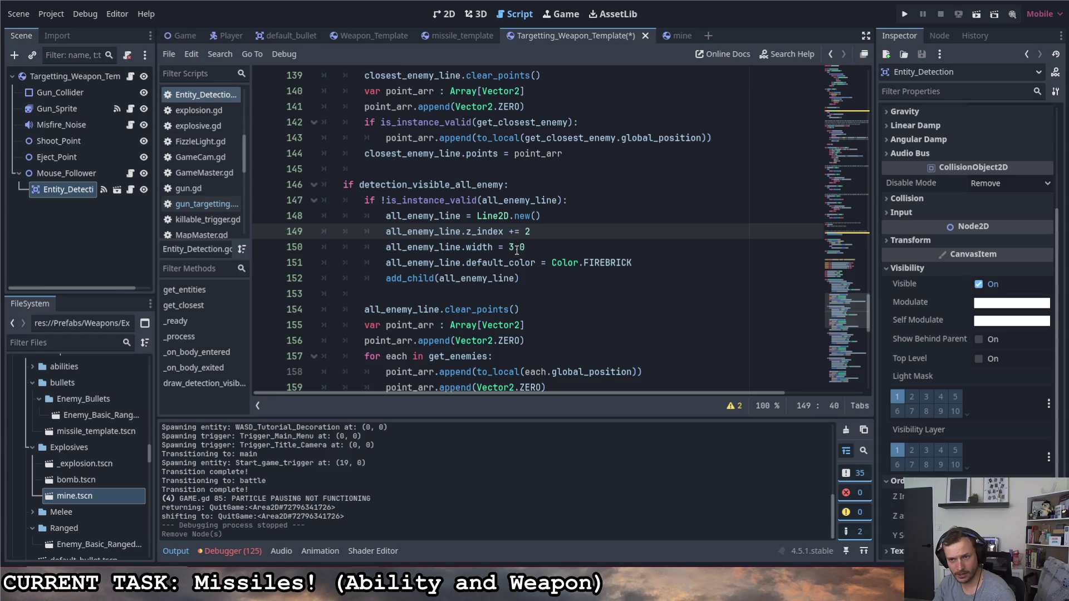
{"action": "double_click", "coordinate": [517, 248]}
{"action": "type", "text": "2.0"}
{"action": "scroll", "coordinate": [534, 261], "scroll_direction": "down", "scroll_amount": 1}
{"action": "scroll", "coordinate": [534, 261], "scroll_direction": "down", "scroll_amount": 4}
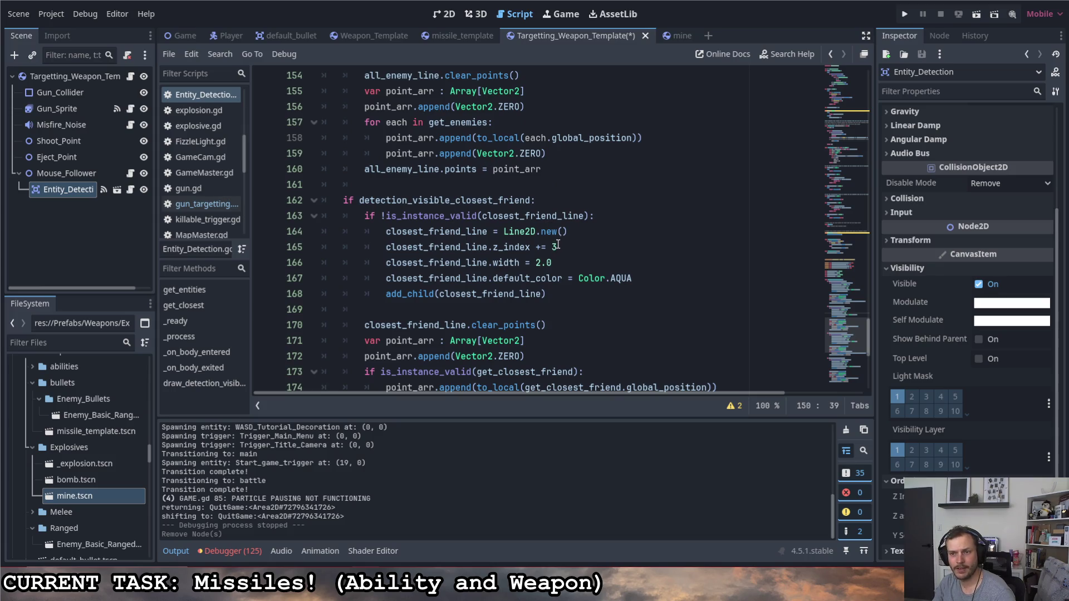
- Set the closest-friend width to 3.0 and all-friend width to 2.0, then save and run the game
{"action": "left_click", "coordinate": [538, 262]}
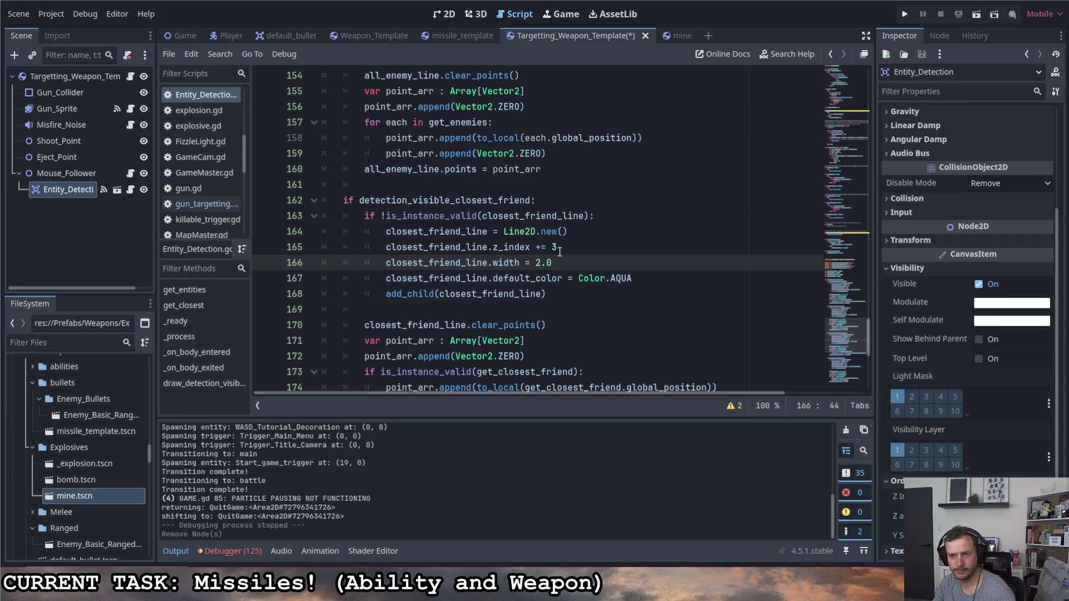
{"action": "key", "text": "Up"}
{"action": "scroll", "coordinate": [560, 253], "scroll_direction": "up", "scroll_amount": 9}
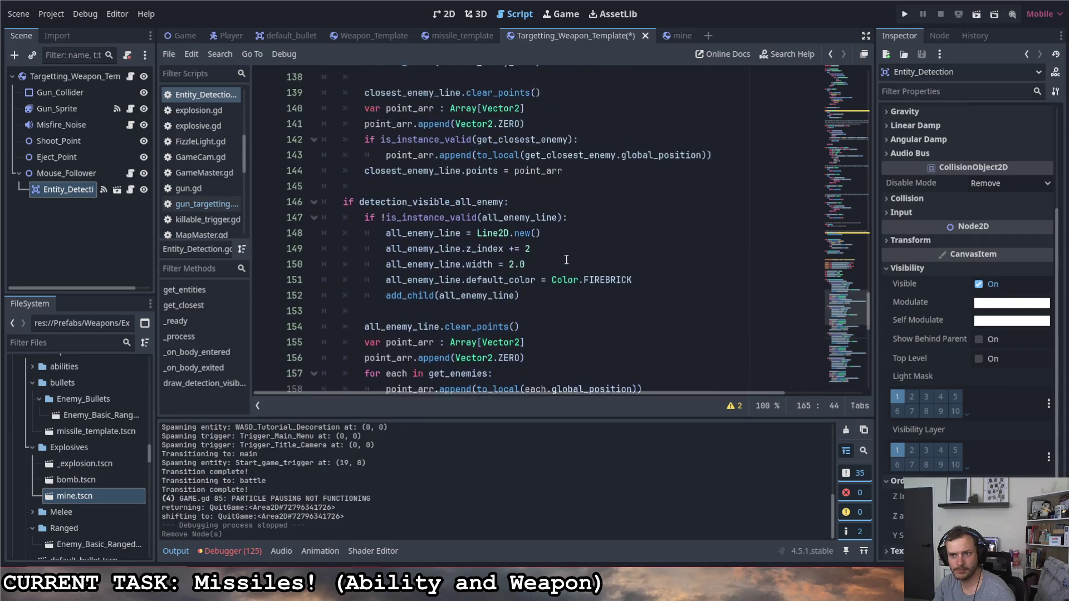
{"action": "scroll", "coordinate": [565, 258], "scroll_direction": "down", "scroll_amount": 8}
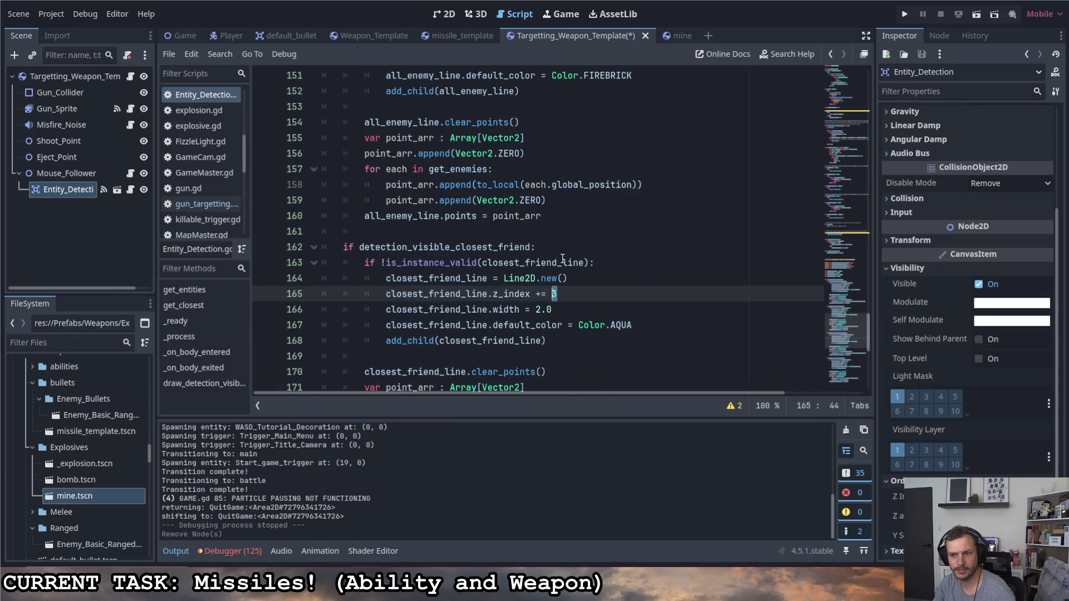
{"action": "key", "text": "Down"}
{"action": "key", "text": "BackSpace"}
{"action": "key", "text": "BackSpace"}
{"action": "key", "text": "BackSpace"}
{"action": "type", "text": "3.0"}
{"action": "scroll", "coordinate": [556, 294], "scroll_direction": "down", "scroll_amount": 5}
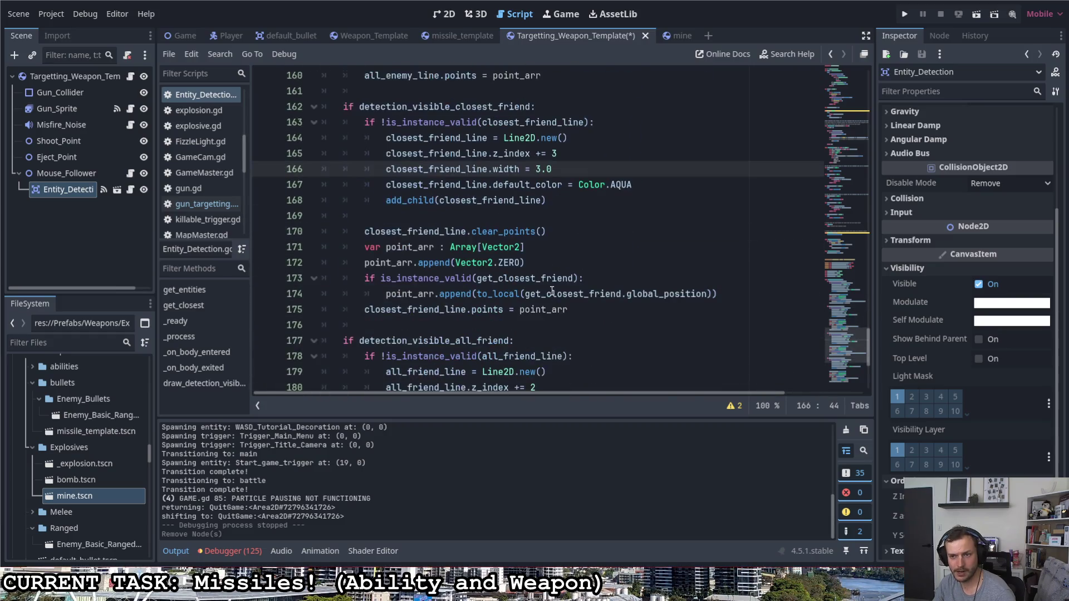
{"action": "scroll", "coordinate": [556, 292], "scroll_direction": "down", "scroll_amount": 1}
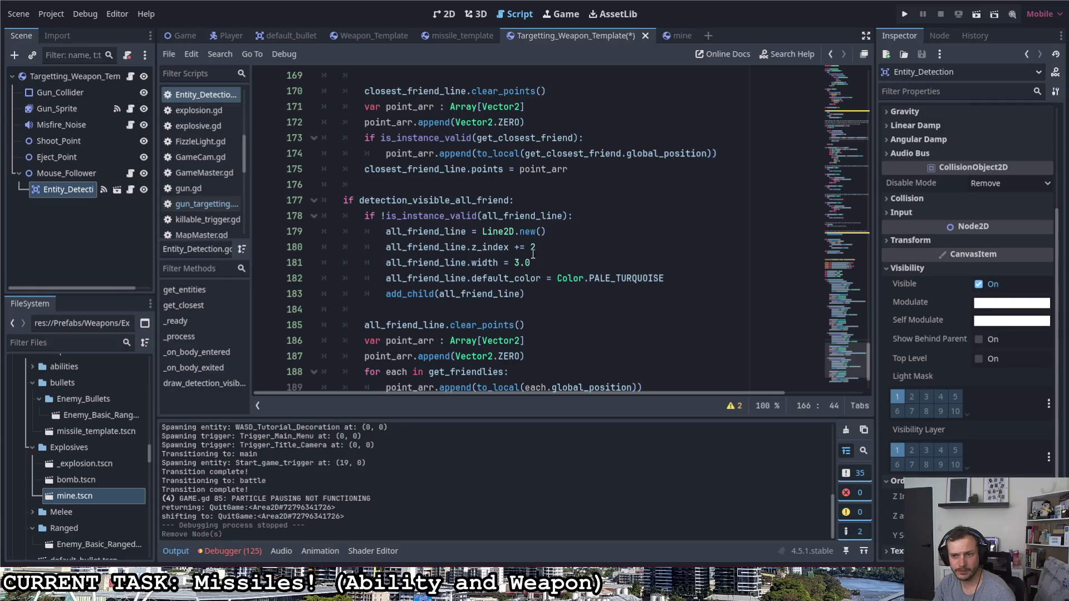
{"action": "left_click", "coordinate": [543, 264]}
{"action": "key", "text": "BackSpace"}
{"action": "key", "text": "BackSpace"}
{"action": "key", "text": "BackSpace"}
{"action": "type", "text": "2.0"}
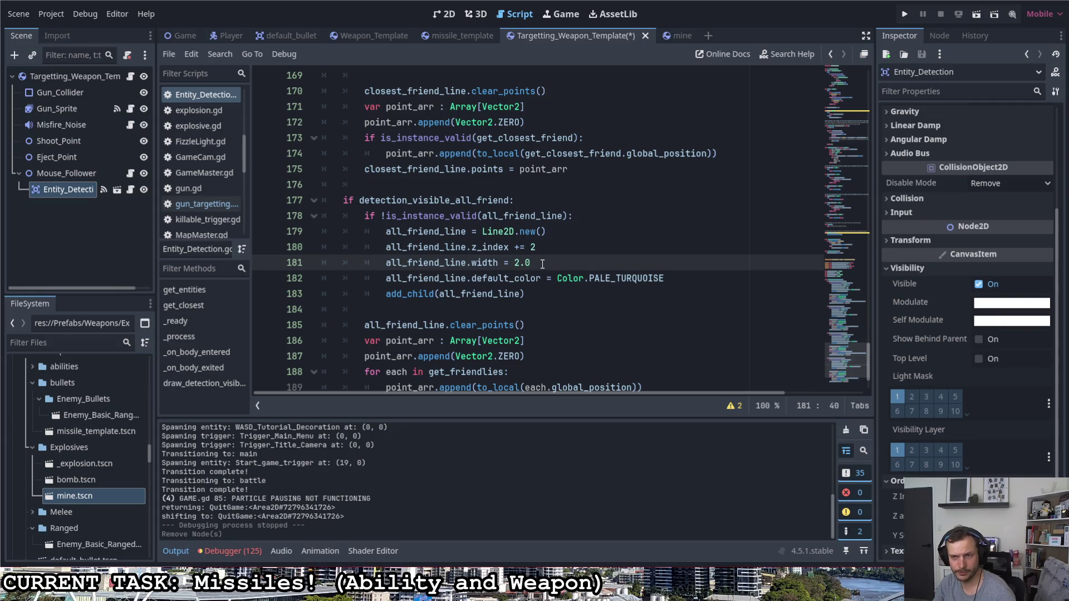
{"action": "scroll", "coordinate": [543, 263], "scroll_direction": "down", "scroll_amount": 2}
{"action": "left_click", "coordinate": [905, 15]}
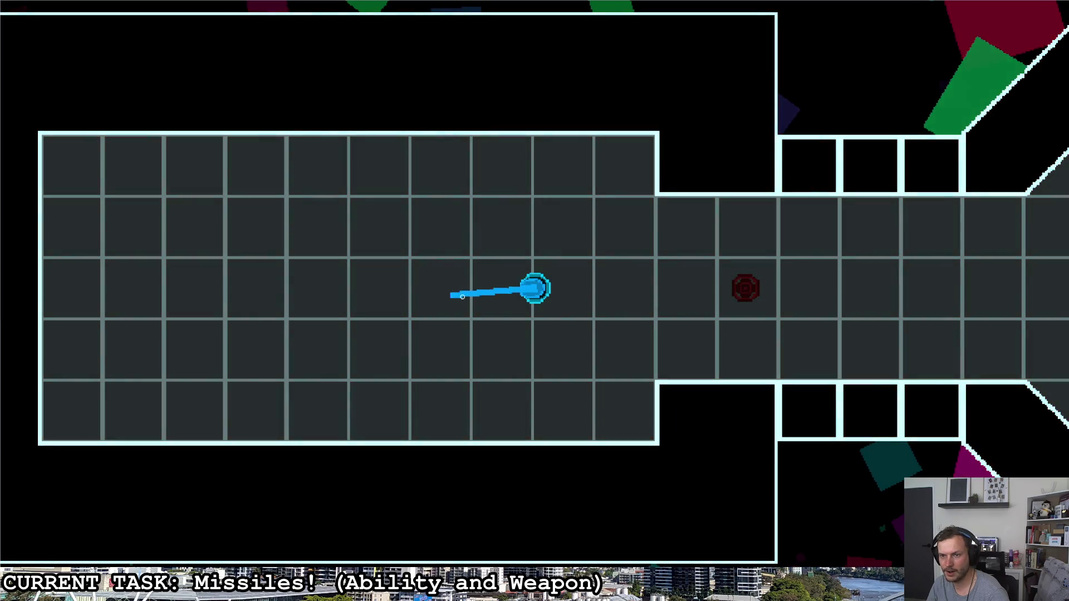
- Steer the ship through the C-shaped room and fire an explosive shot and a homing missile at the red enemy
{"action": "key", "text": "d"}
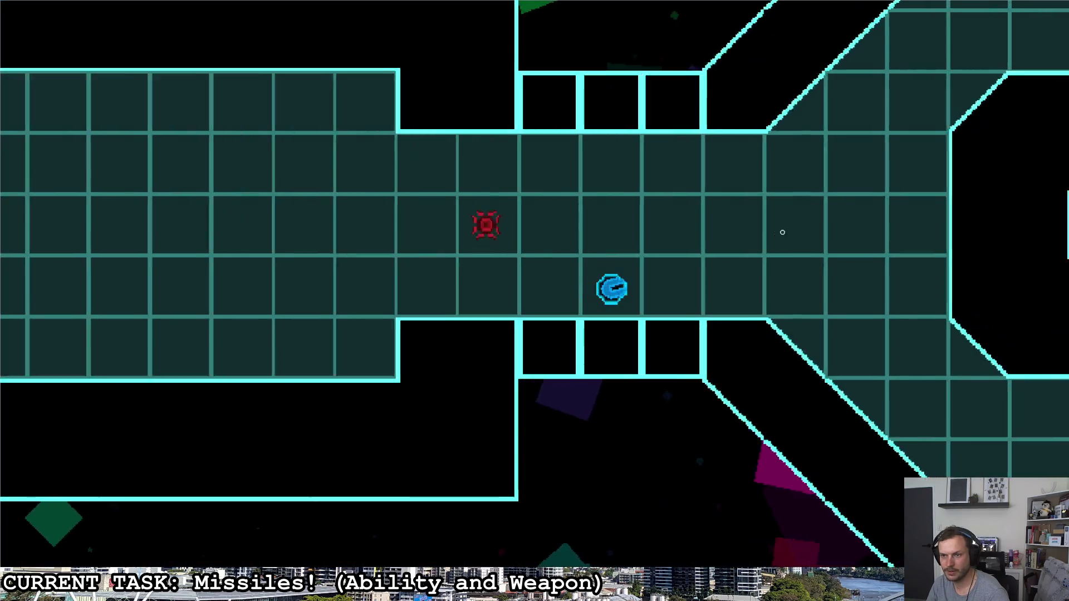
{"action": "key", "text": "w"}
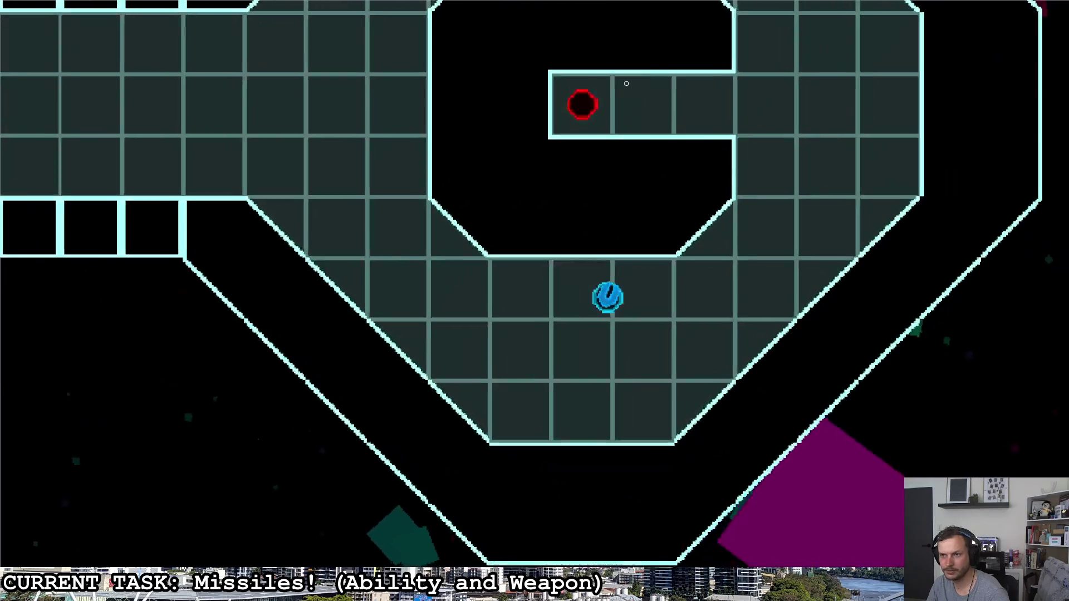
{"action": "key", "text": "w"}
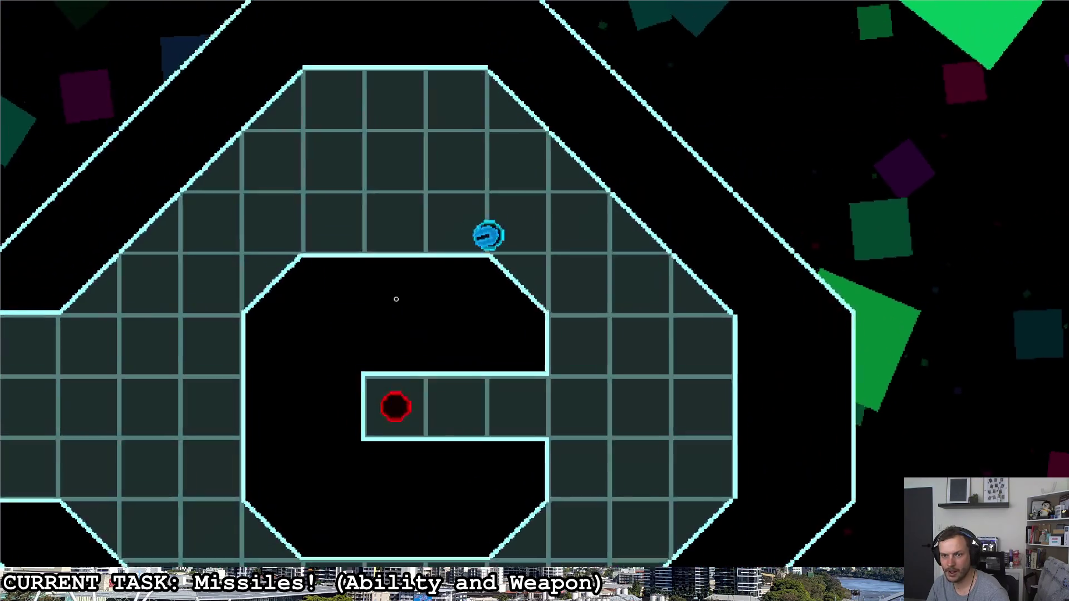
{"action": "key", "text": "a"}
{"action": "key", "text": "d"}
{"action": "key", "text": "s"}
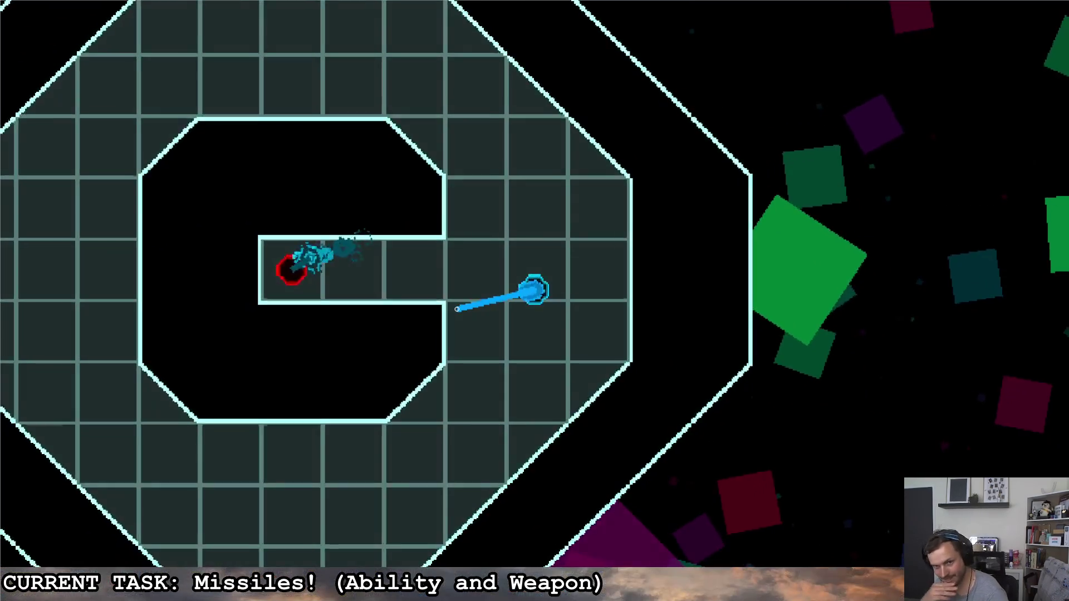
{"action": "right_click", "coordinate": [457, 309]}
{"action": "key", "text": "a"}
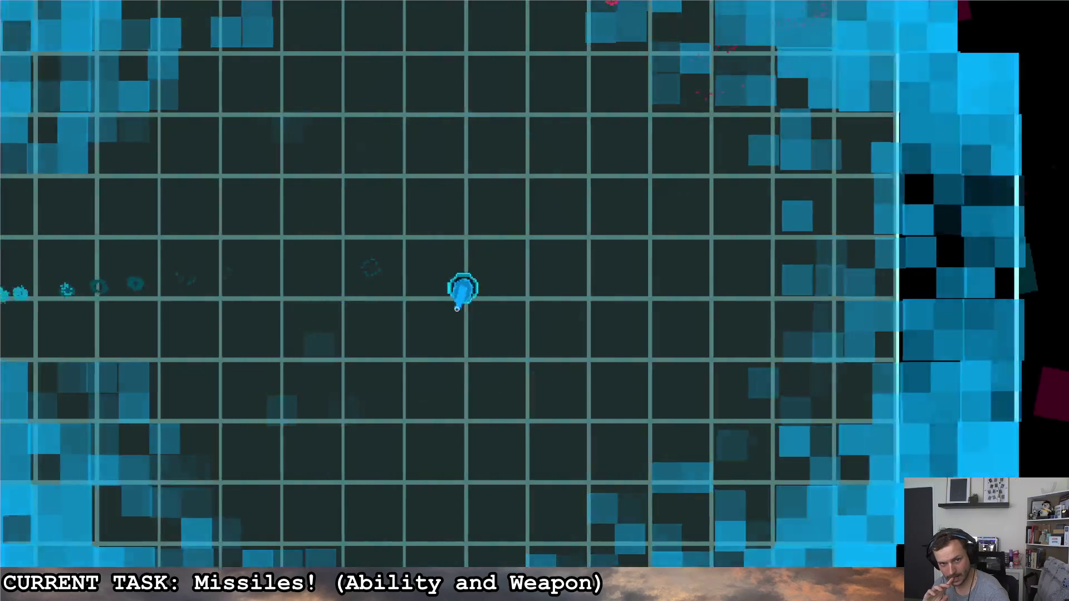
{"action": "key", "text": "d"}
{"action": "left_click", "coordinate": [662, 198]}
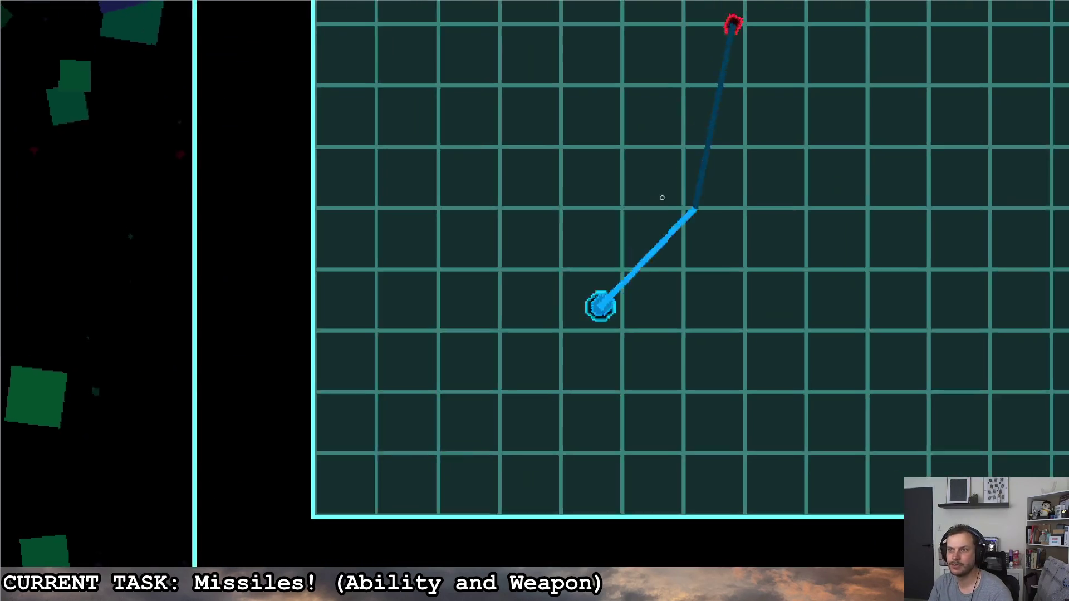
- Manoeuvre around the arena watching the detection lines, then stop the game with F8
{"action": "key", "text": "d"}
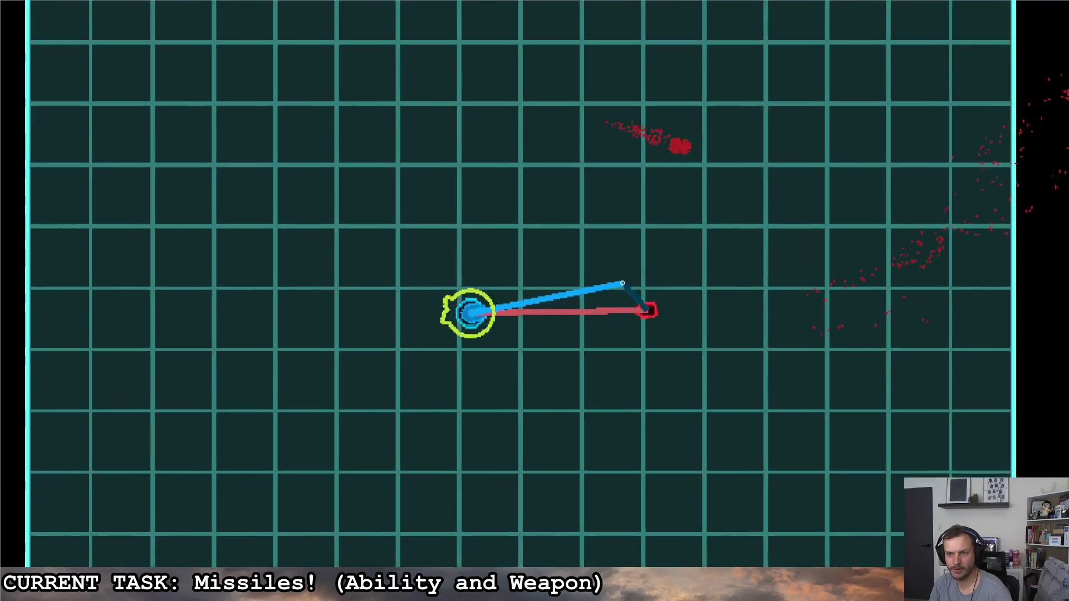
{"action": "key", "text": "a"}
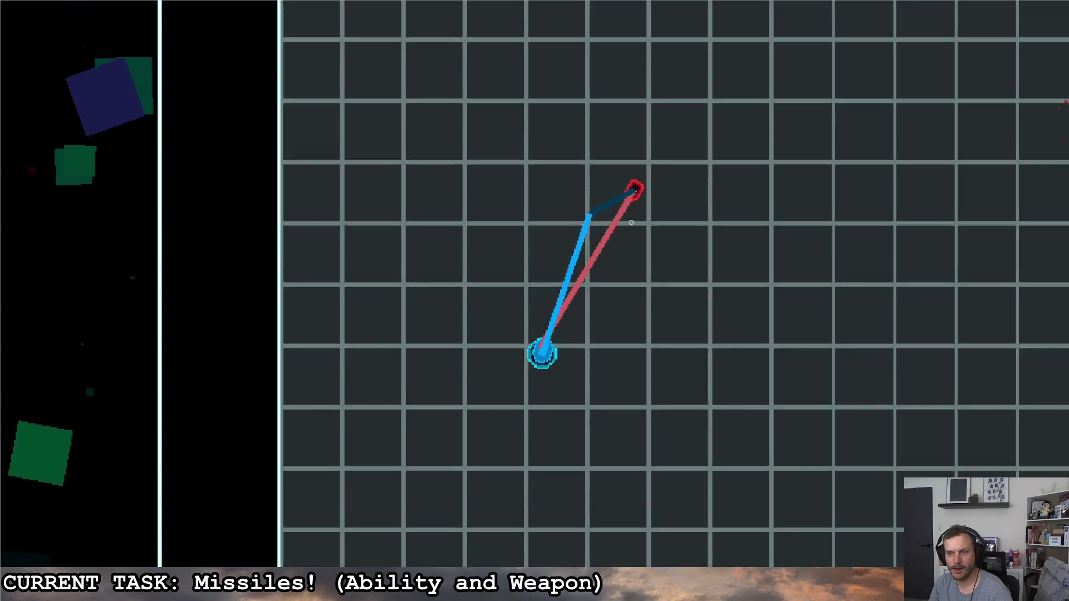
{"action": "key", "text": "d"}
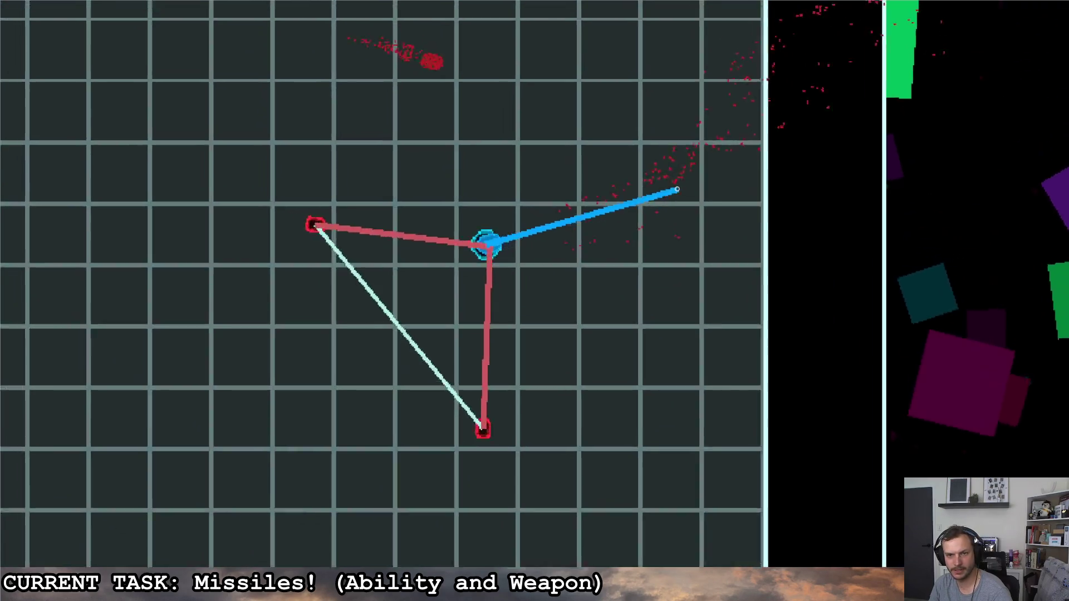
{"action": "key", "text": "s"}
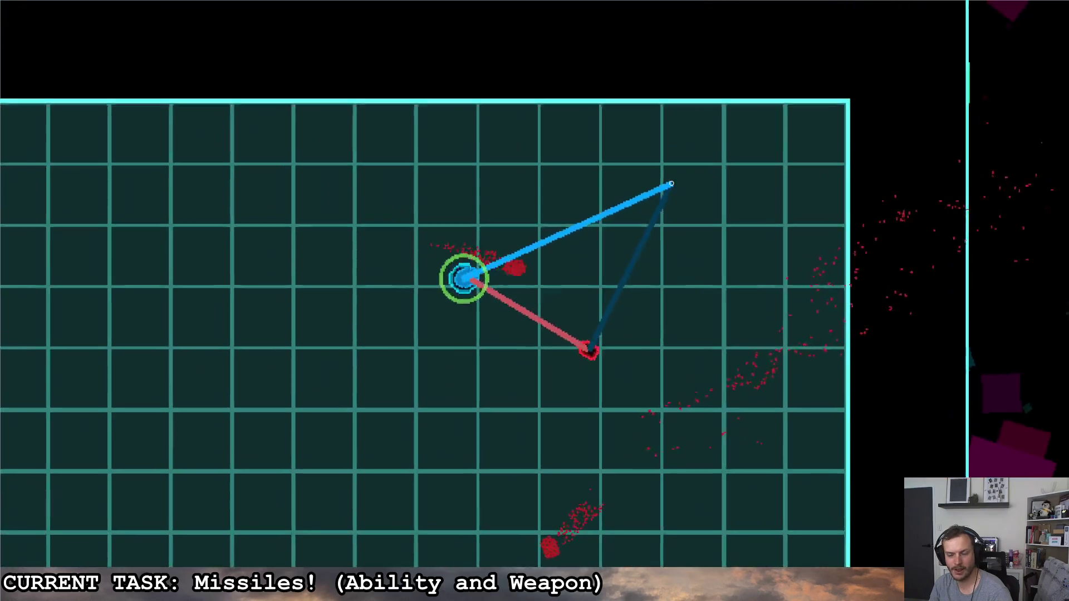
{"action": "key", "text": "a"}
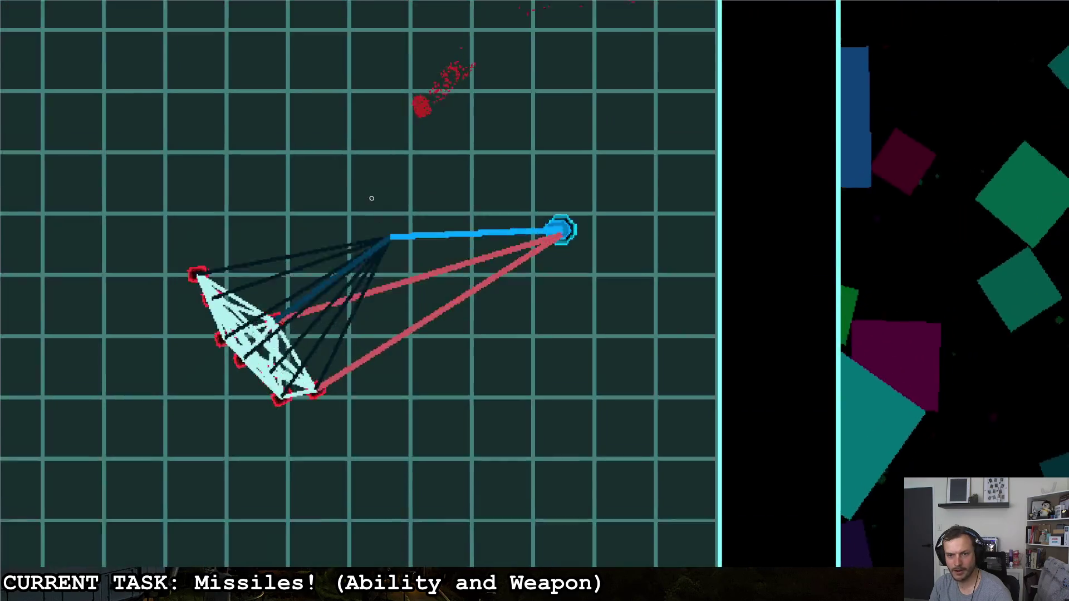
{"action": "key", "text": "w"}
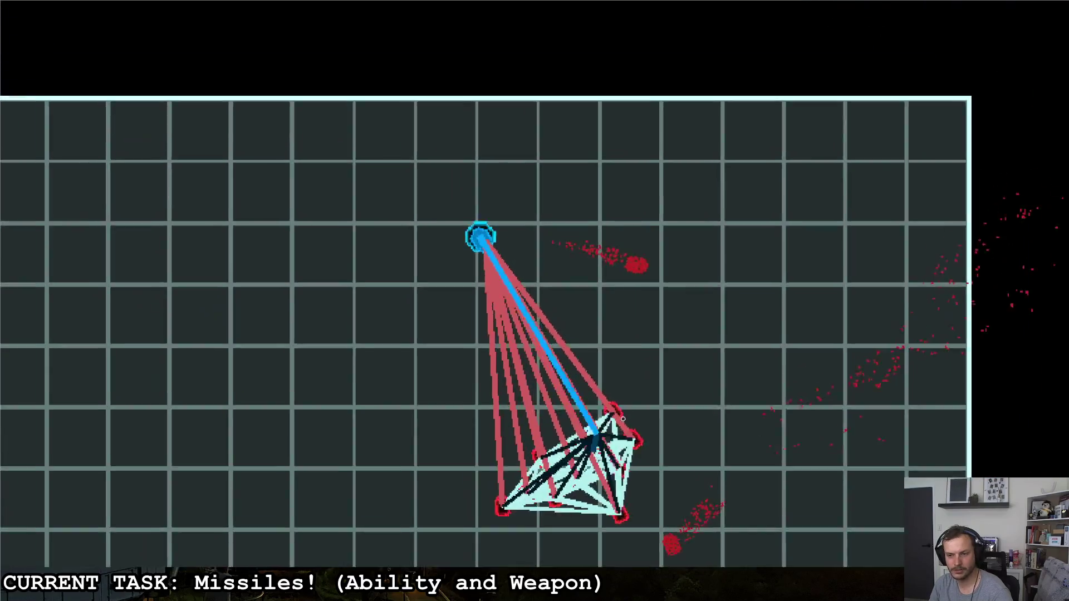
{"action": "key", "text": "s"}
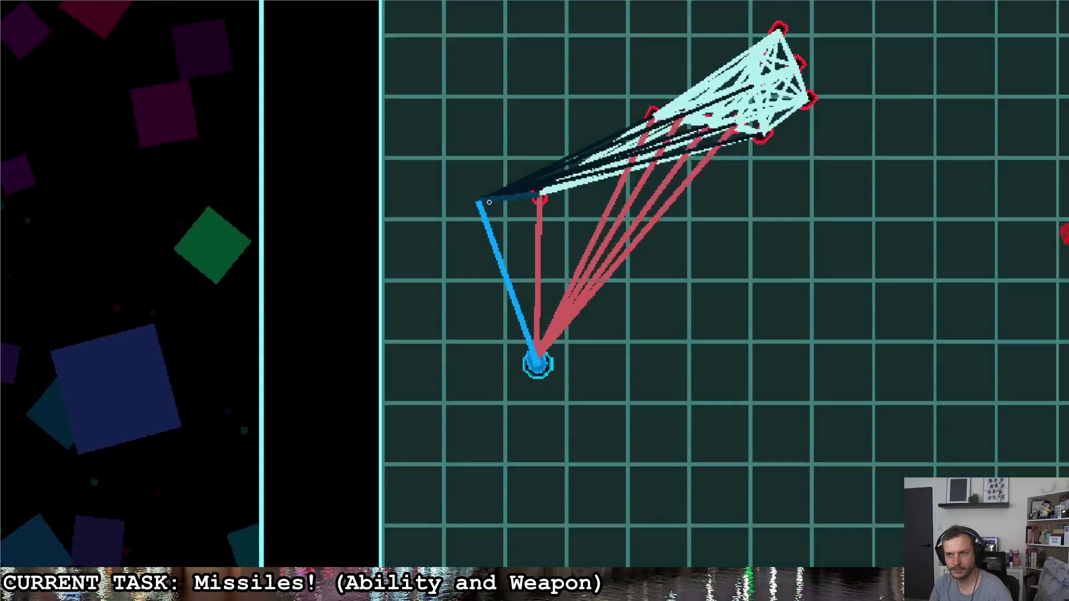
{"action": "key", "text": "d"}
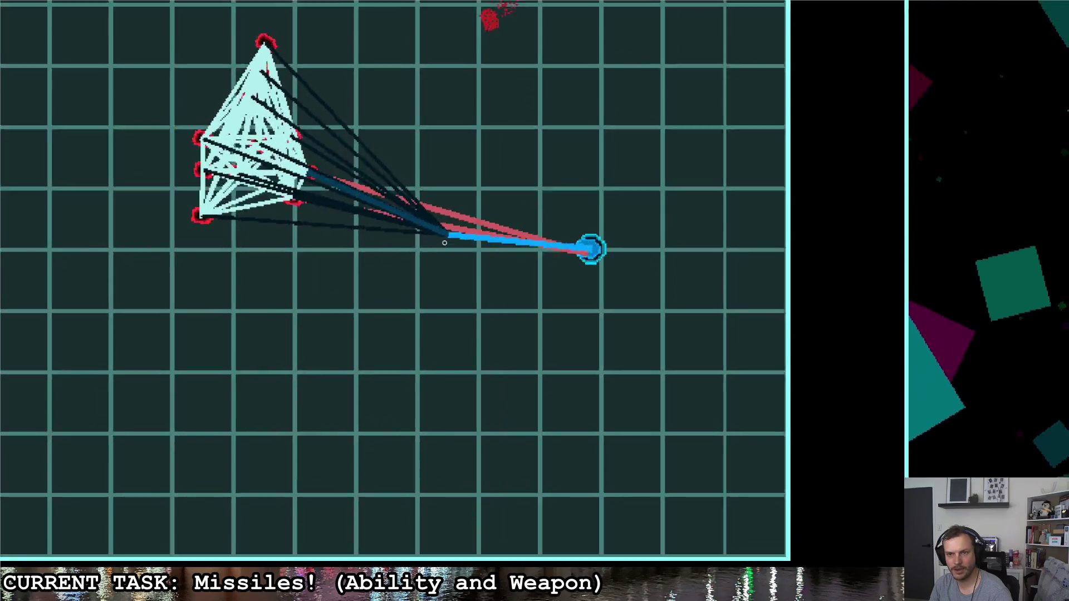
{"action": "key", "text": "w"}
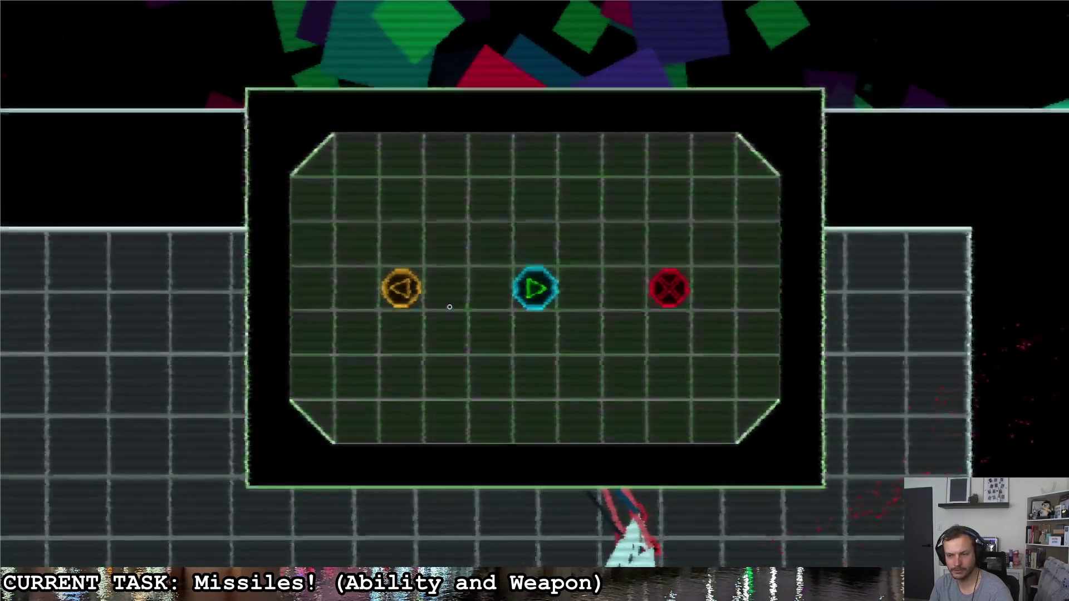
{"action": "key", "text": "F8"}
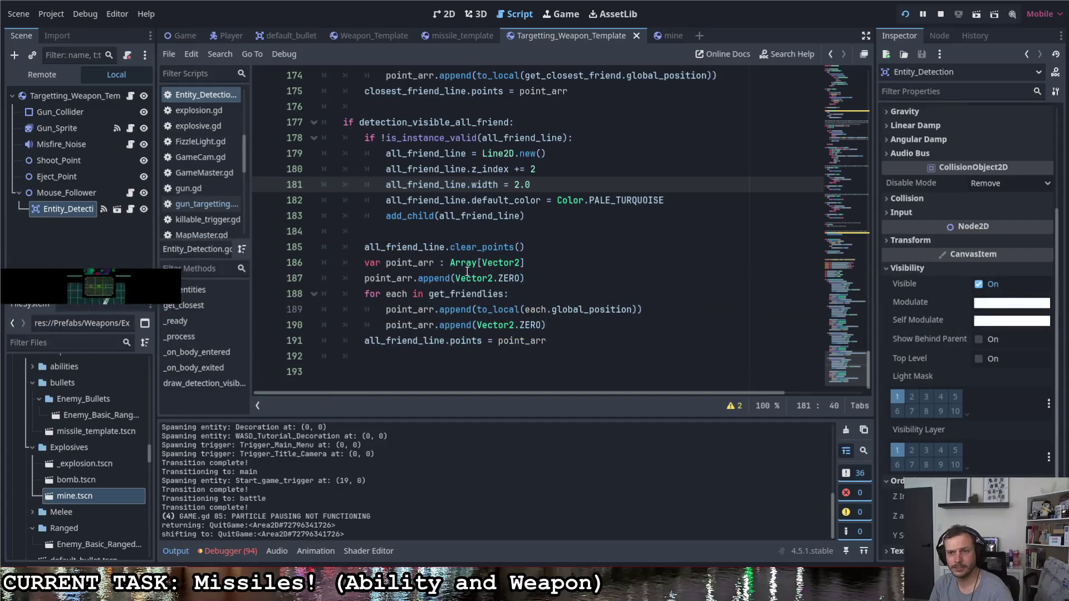
- Set the all-enemy line width to 1 and the closest-enemy line width to 2
{"action": "type", "text": "1"}
{"action": "scroll", "coordinate": [534, 192], "scroll_direction": "up", "scroll_amount": 4}
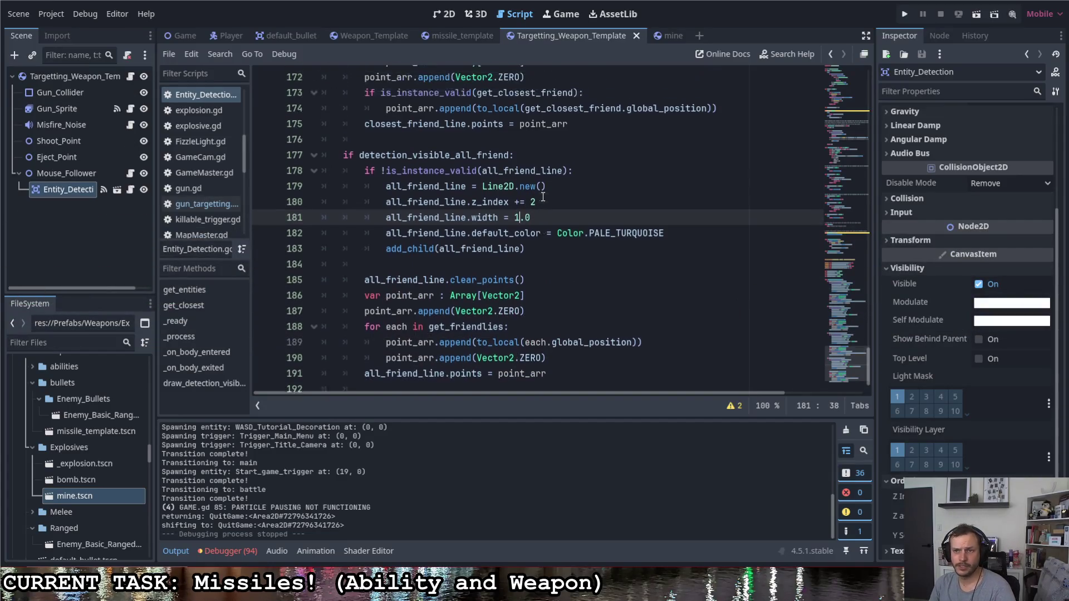
{"action": "scroll", "coordinate": [542, 135], "scroll_direction": "up", "scroll_amount": 6}
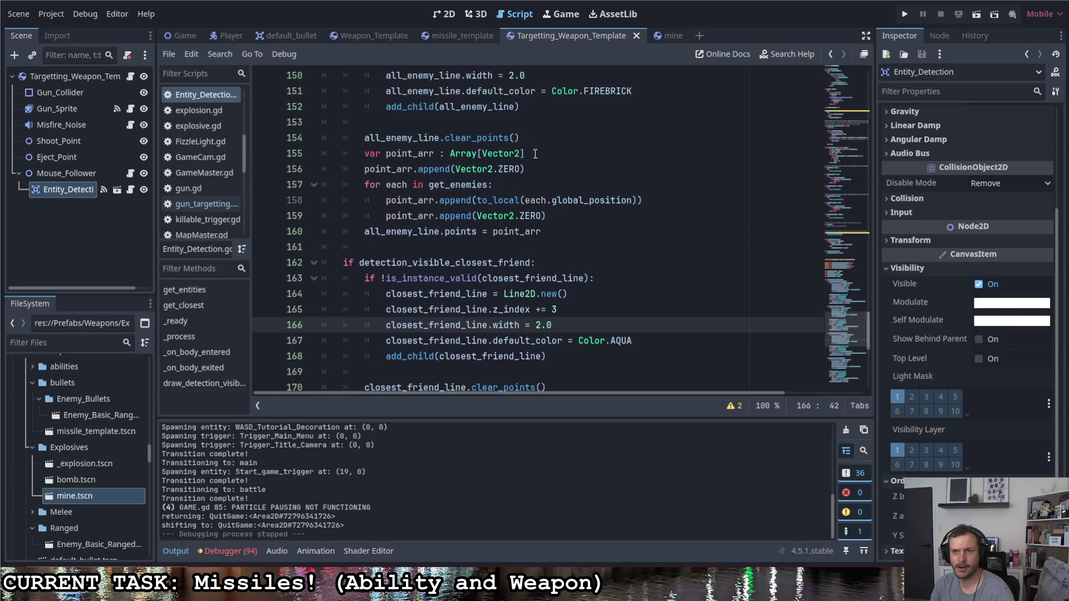
{"action": "double_click", "coordinate": [511, 168]}
{"action": "type", "text": "1"}
{"action": "scroll", "coordinate": [529, 156], "scroll_direction": "up", "scroll_amount": 4}
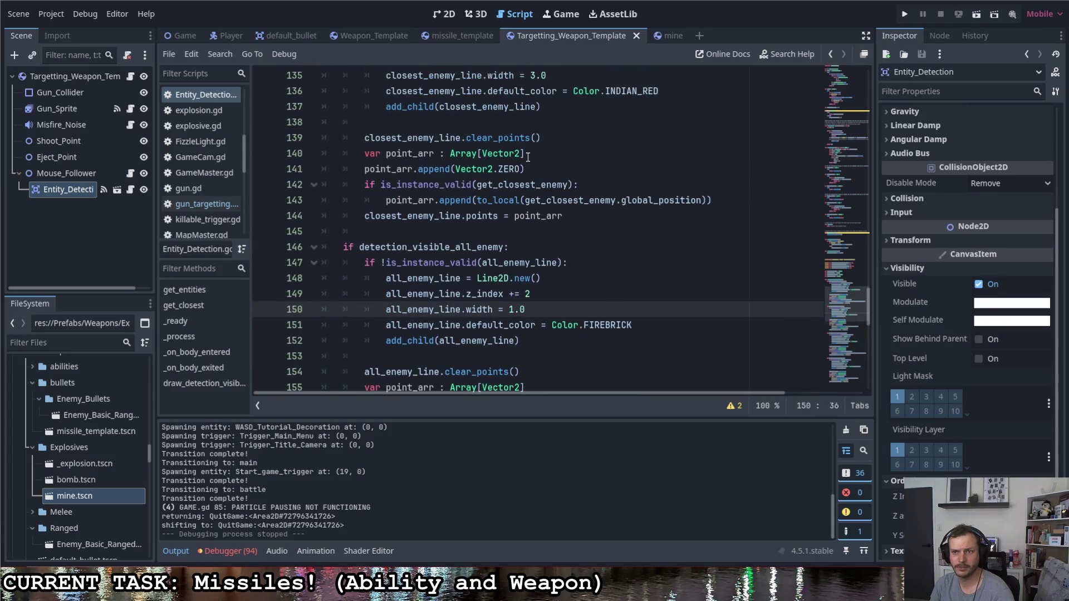
{"action": "double_click", "coordinate": [532, 122]}
{"action": "type", "text": "2"}
{"action": "key", "text": "End"}
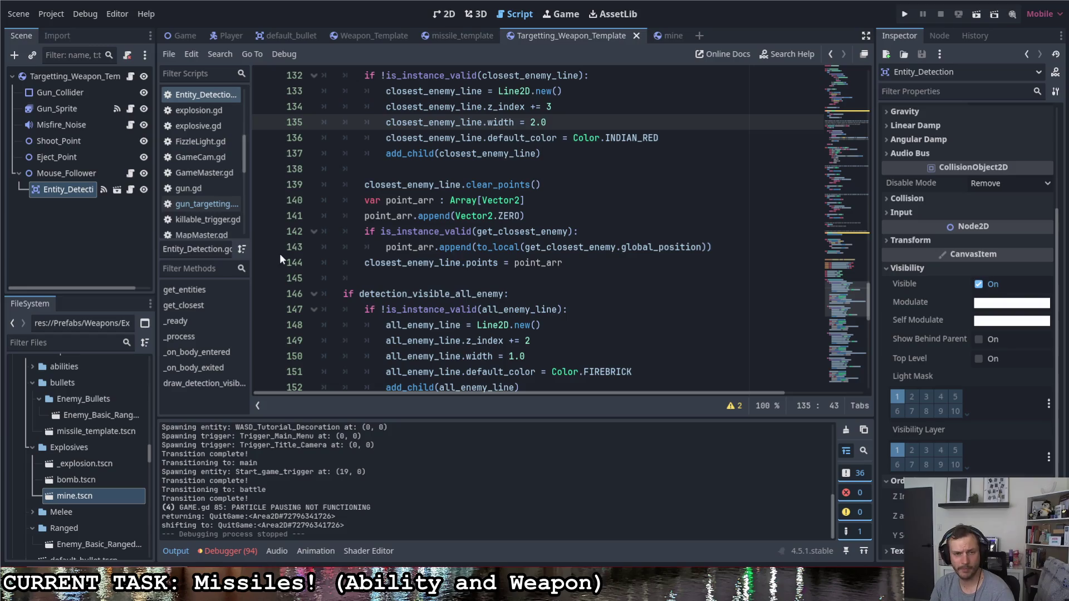
- Default all four detection_visible flags to false and save the script
{"action": "scroll", "coordinate": [505, 312], "scroll_direction": "up", "scroll_amount": 5}
{"action": "scroll", "coordinate": [504, 313], "scroll_direction": "up", "scroll_amount": 2}
{"action": "double_click", "coordinate": [584, 216]}
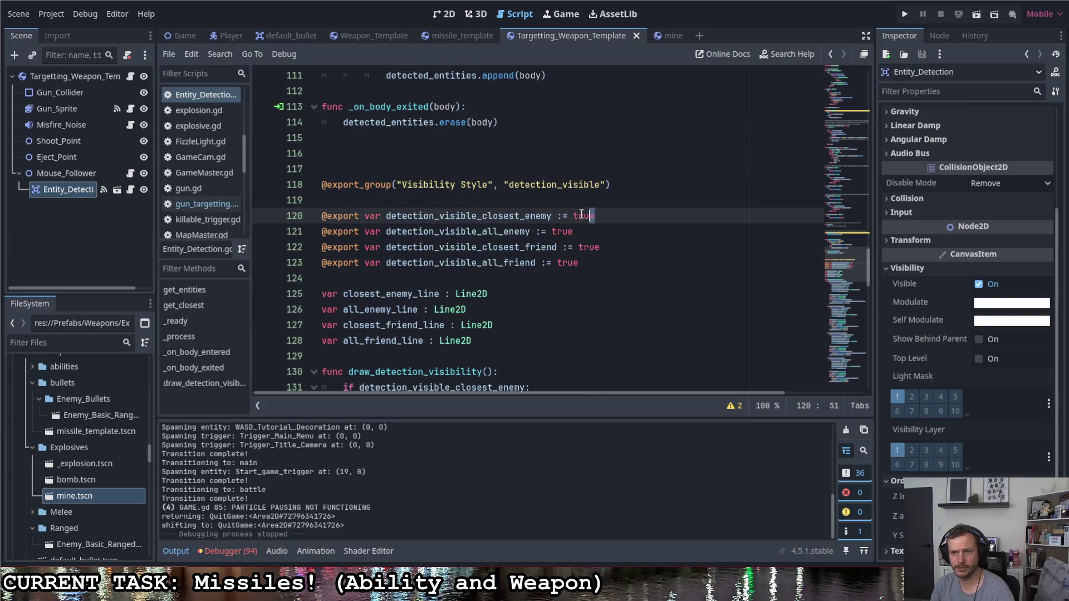
{"action": "key", "text": "ctrl+d"}
{"action": "key", "text": "ctrl+d"}
{"action": "key", "text": "ctrl+d"}
{"action": "type", "text": "false"}
{"action": "key", "text": "ctrl+s"}
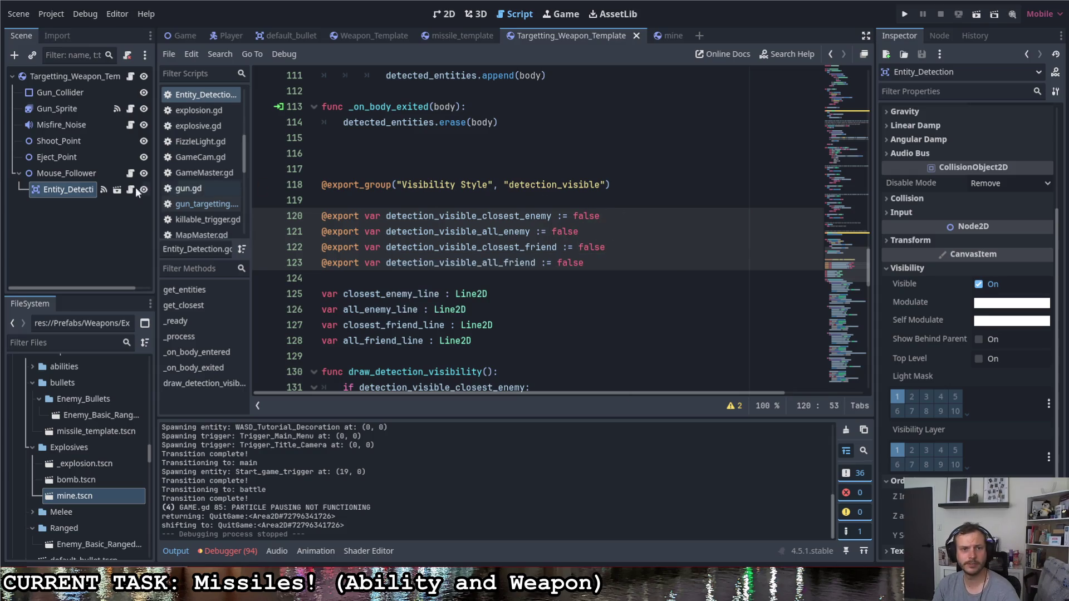
- Enable Closest Enemy visibility on the Entity_Detection node, save the scene, and run the project
{"action": "left_click", "coordinate": [95, 172]}
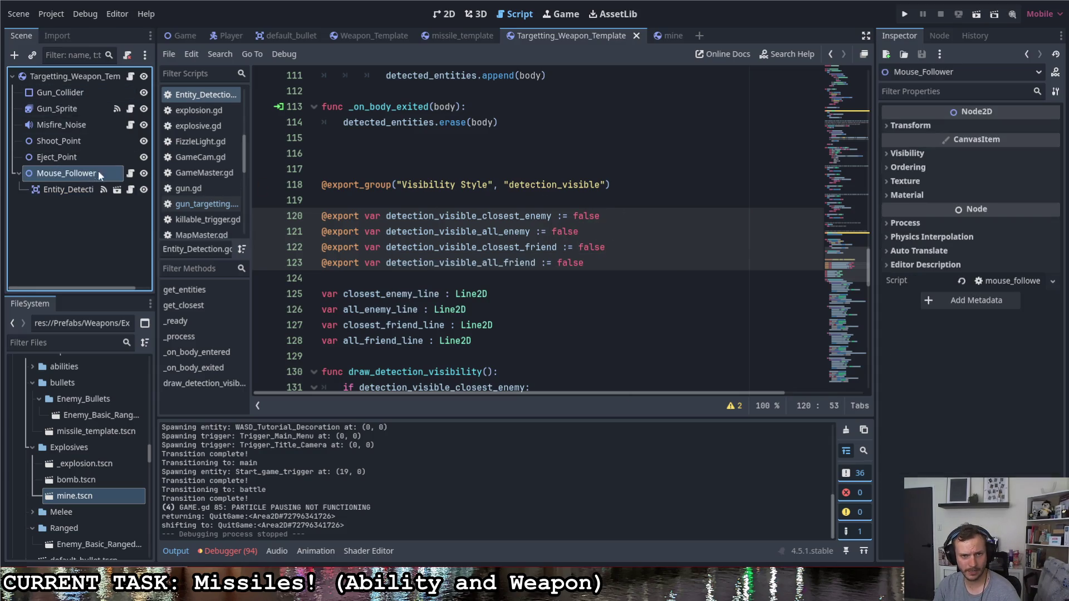
{"action": "left_click", "coordinate": [66, 189]}
{"action": "scroll", "coordinate": [924, 234], "scroll_direction": "up", "scroll_amount": 5}
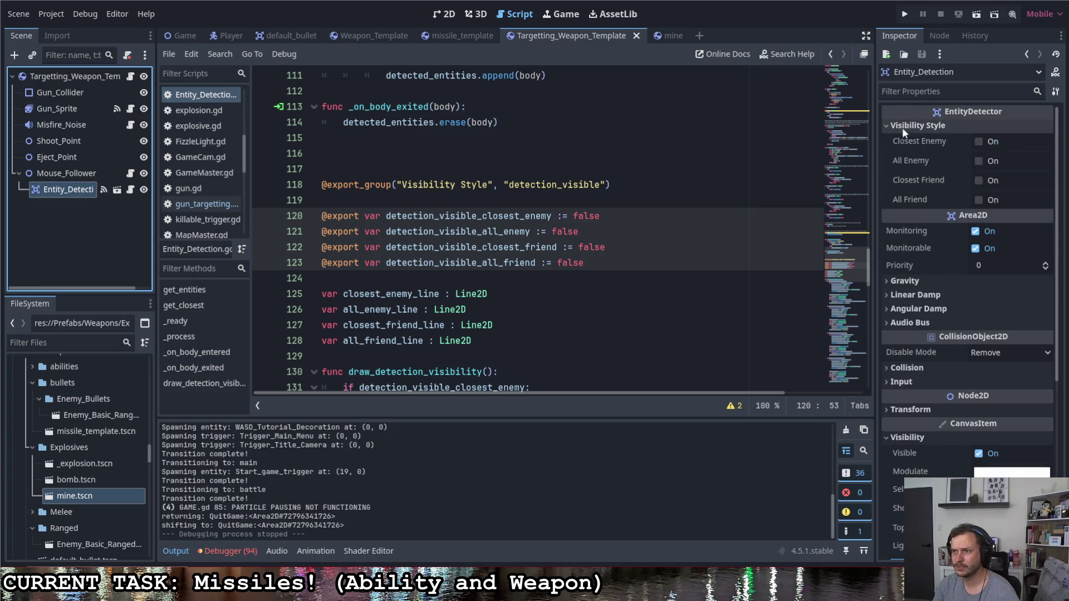
{"action": "left_click", "coordinate": [979, 141]}
{"action": "left_click", "coordinate": [721, 171]}
{"action": "key", "text": "ctrl+s"}
{"action": "key", "text": "F5"}
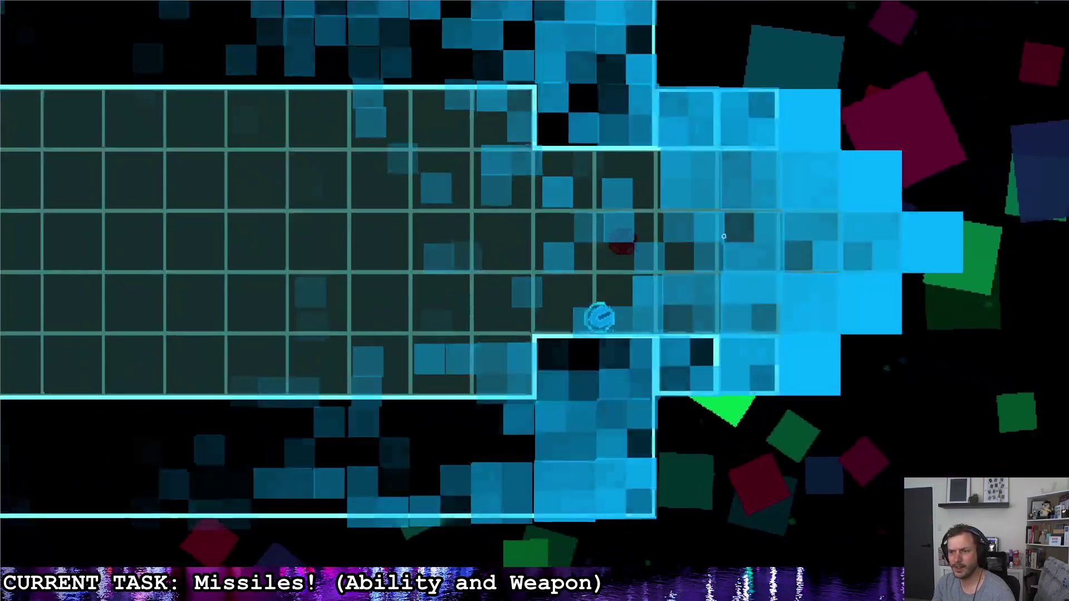
- Drive the player through the corridor and around the C-shaped room near a mine, then pause with Esc
{"action": "key", "text": "d"}
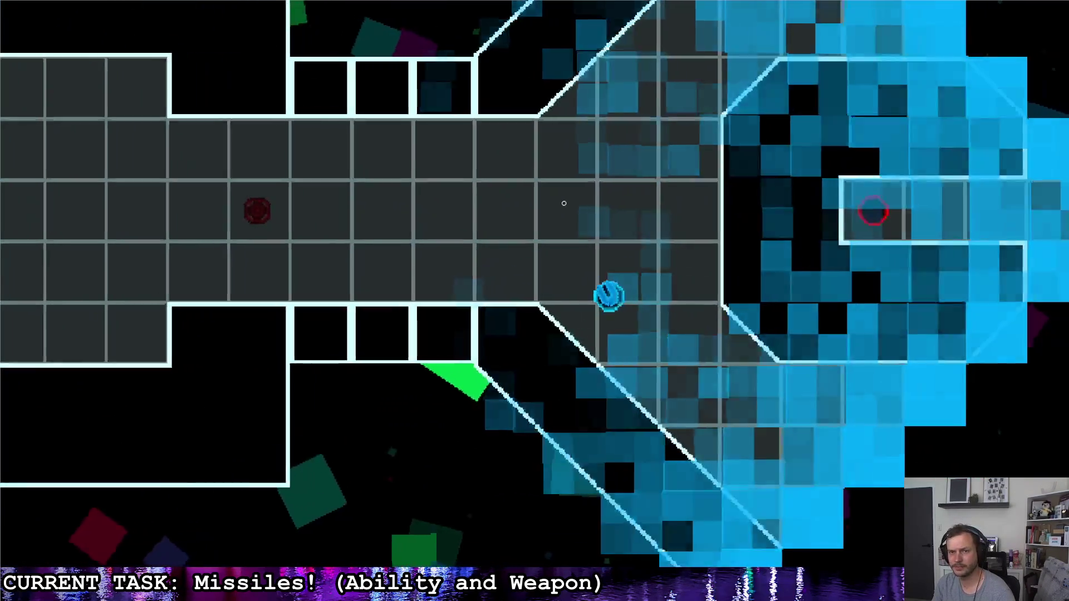
{"action": "key", "text": "w"}
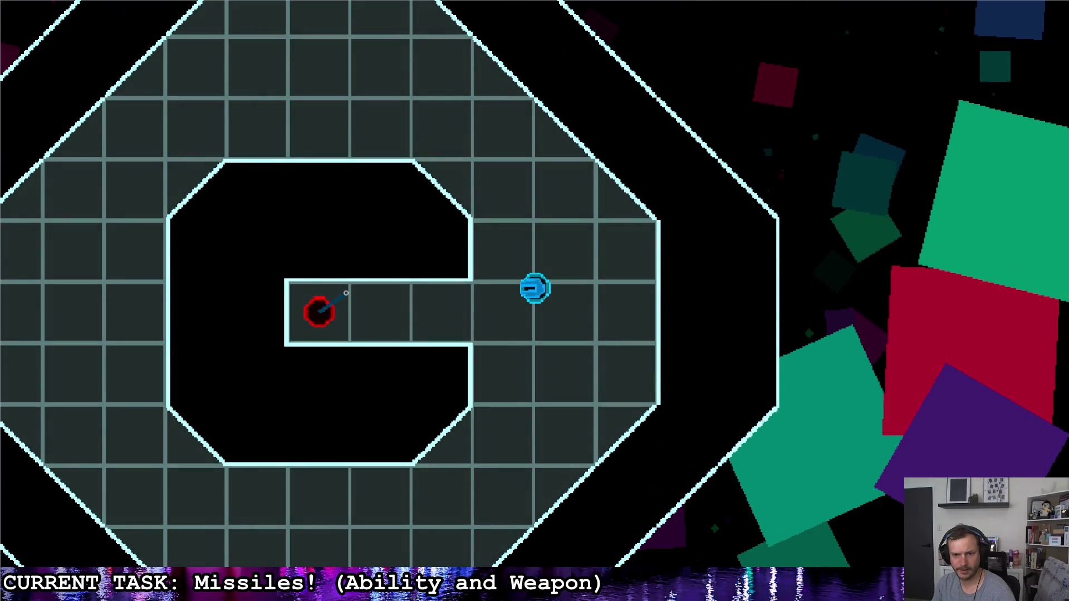
{"action": "key", "text": "a"}
{"action": "key", "text": "Escape"}
{"action": "key", "text": "Escape"}
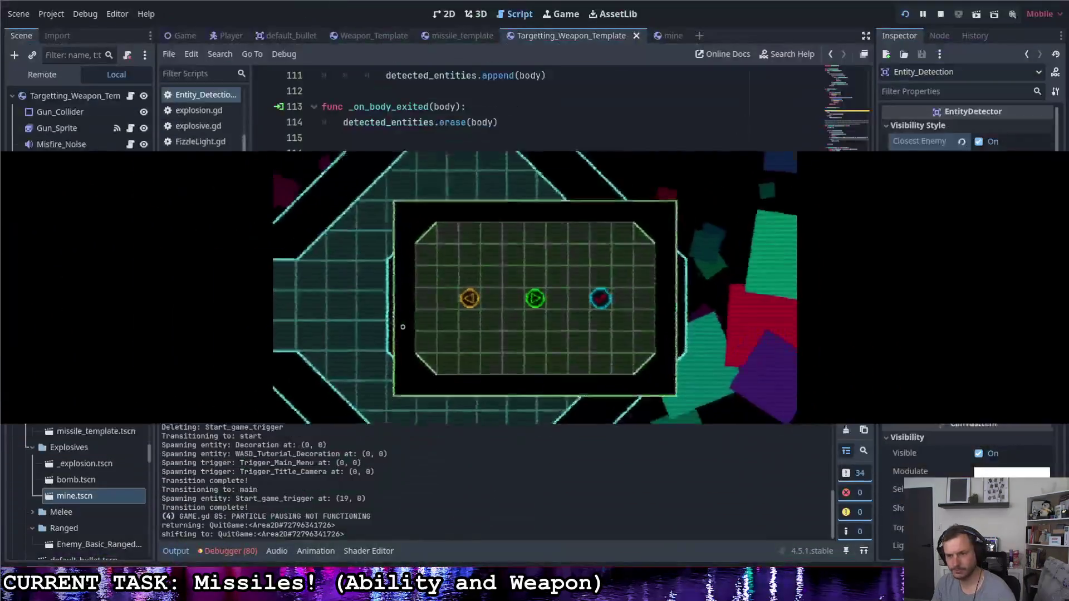
{"action": "scroll", "coordinate": [492, 322], "scroll_direction": "down", "scroll_amount": 3}
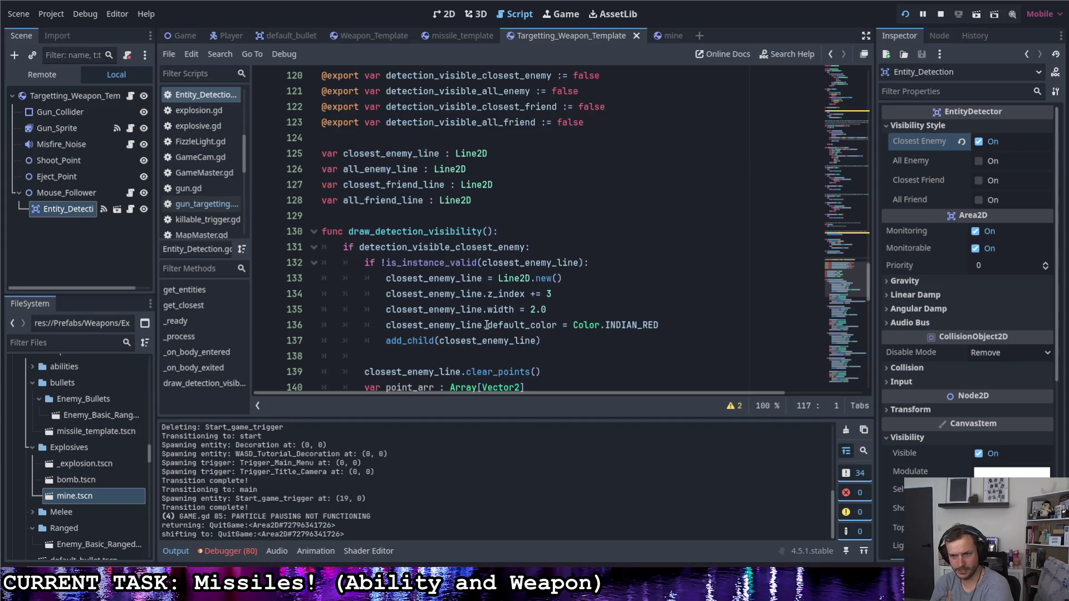
- Set the closest-enemy line width to 1.0 and the all-enemy line width to 0.5
{"action": "left_click", "coordinate": [533, 311]}
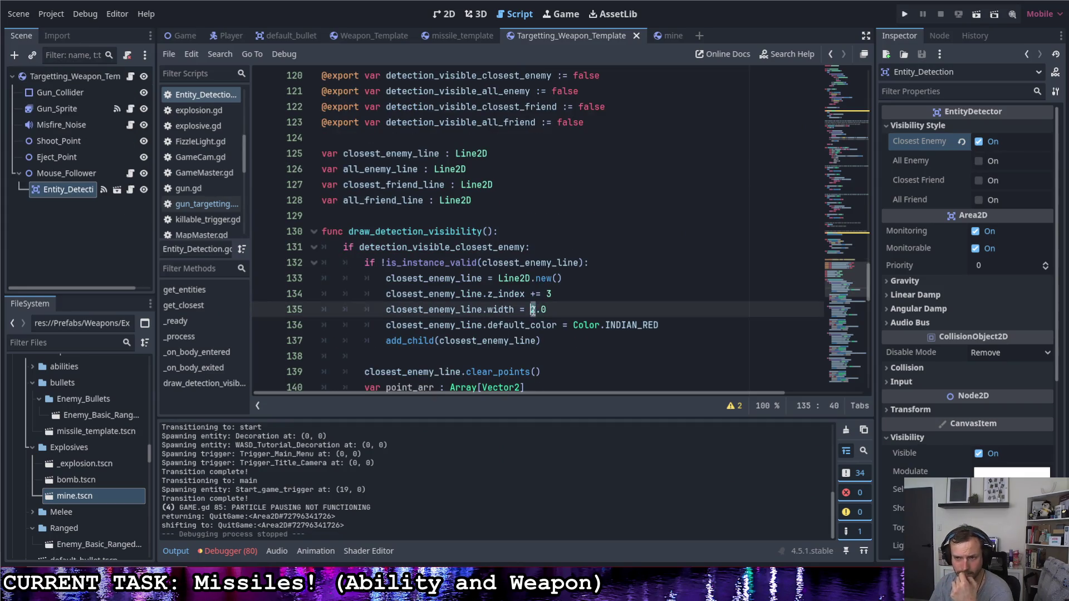
{"action": "key", "text": "Delete"}
{"action": "type", "text": "1"}
{"action": "scroll", "coordinate": [546, 305], "scroll_direction": "down", "scroll_amount": 2}
{"action": "scroll", "coordinate": [534, 334], "scroll_direction": "down", "scroll_amount": 2}
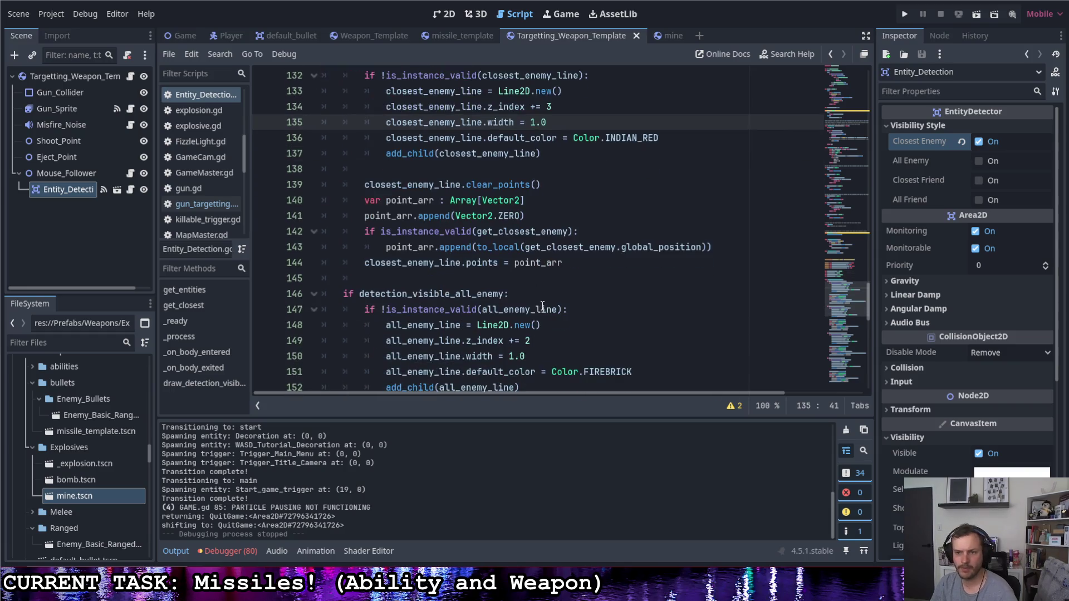
{"action": "left_click", "coordinate": [525, 357]}
{"action": "left_click_drag", "start_coordinate": [524, 356], "coordinate": [510, 356]}
{"action": "type", "text": "0."}
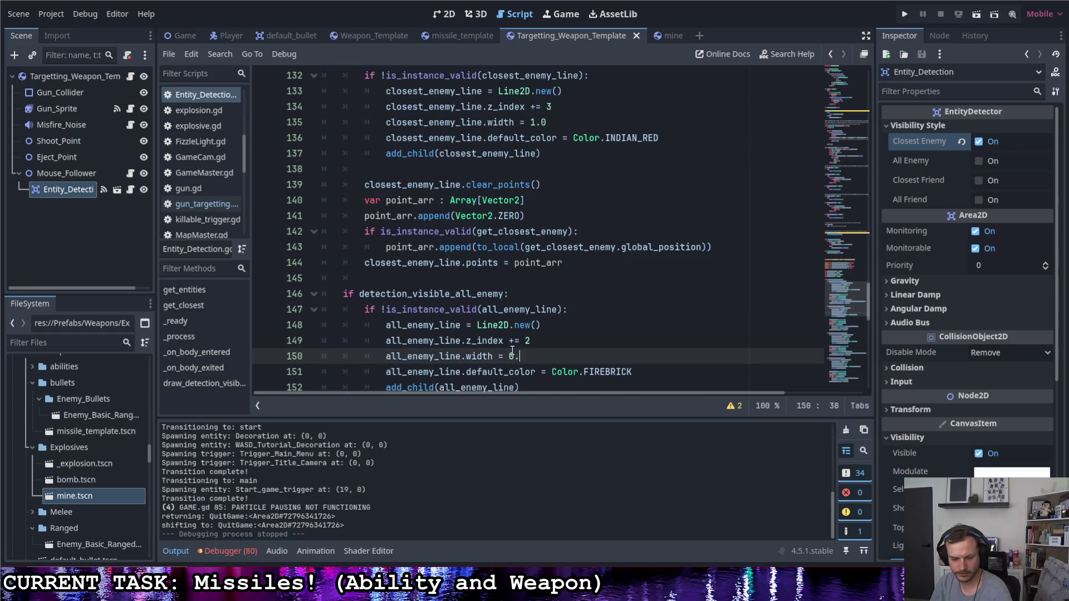
{"action": "scroll", "coordinate": [538, 343], "scroll_direction": "down", "scroll_amount": 6}
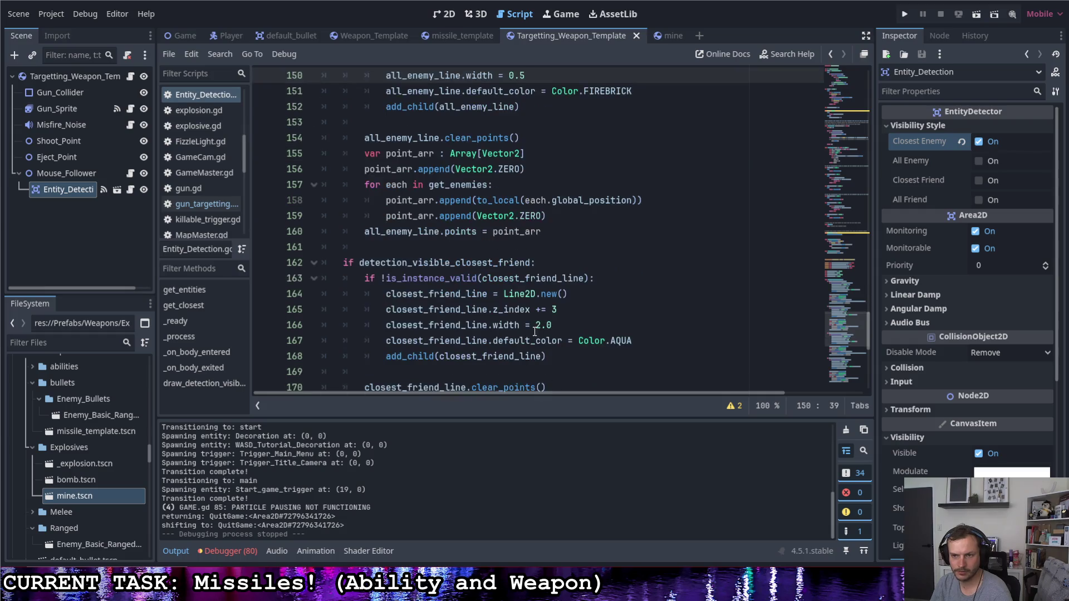
- Set the closest-friend line width to 1.0 and the all-friend line width to 0.5
{"action": "left_click_drag", "start_coordinate": [543, 327], "coordinate": [538, 327]}
{"action": "type", "text": "1"}
{"action": "scroll", "coordinate": [546, 325], "scroll_direction": "down", "scroll_amount": 3}
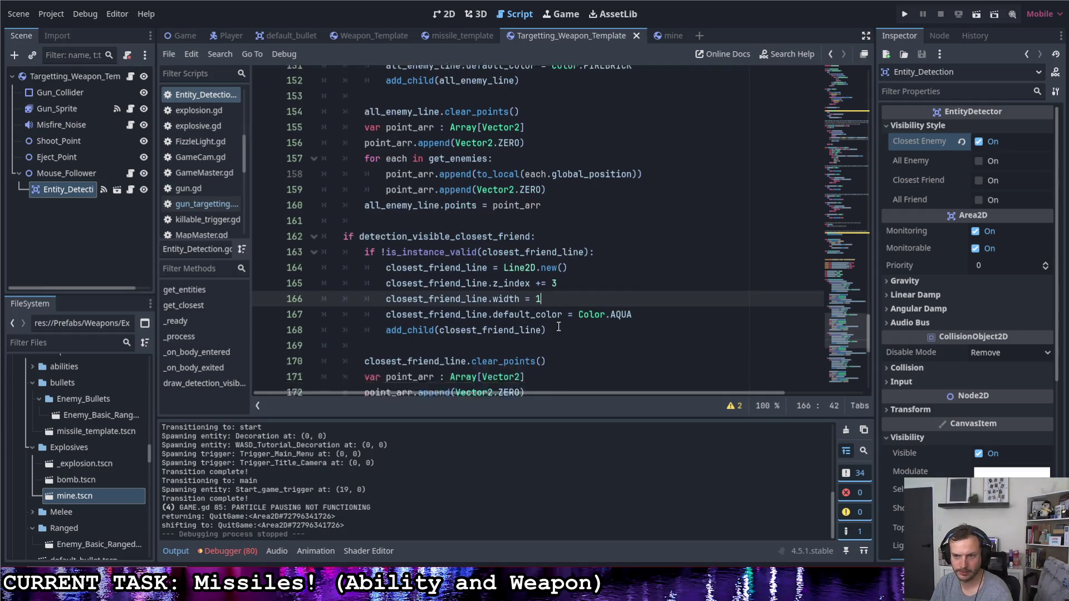
{"action": "scroll", "coordinate": [539, 330], "scroll_direction": "down", "scroll_amount": 2}
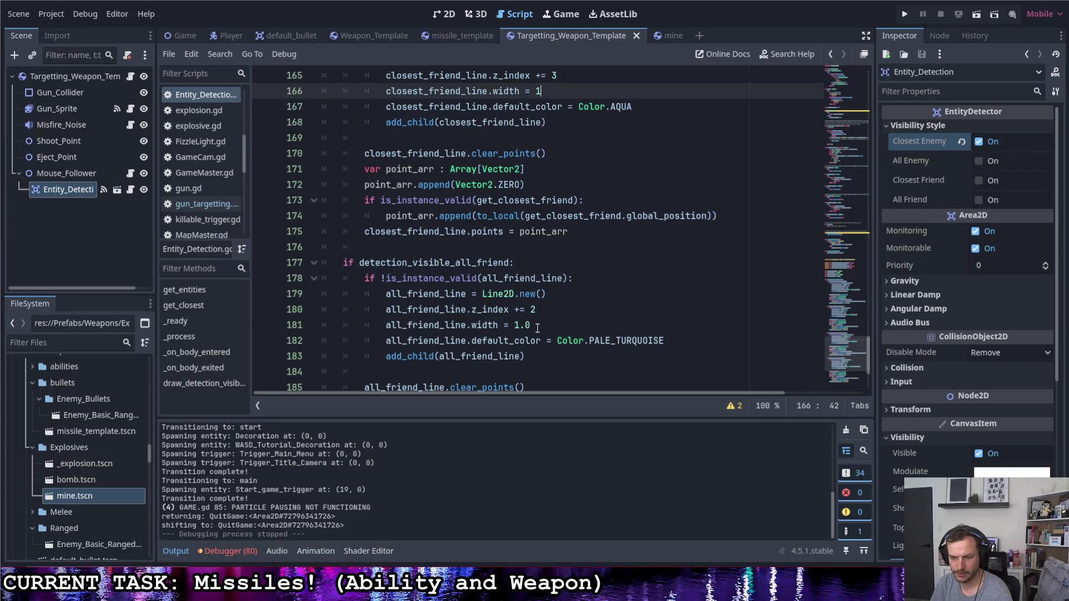
{"action": "left_click_drag", "start_coordinate": [539, 328], "coordinate": [512, 326]}
{"action": "type", "text": "0.5"}
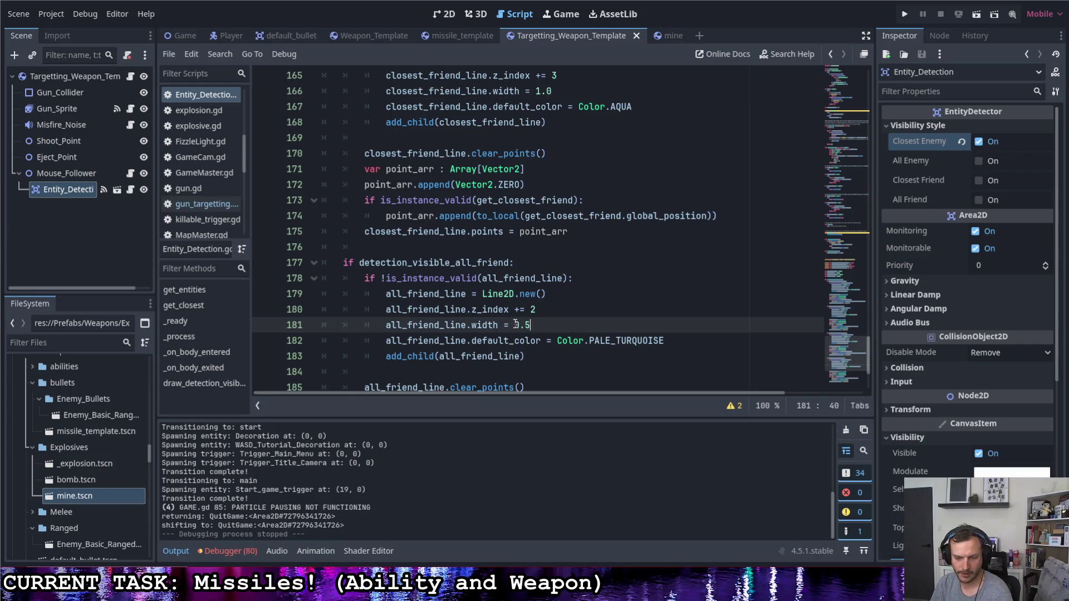
{"action": "scroll", "coordinate": [542, 321], "scroll_direction": "up", "scroll_amount": 1}
{"action": "scroll", "coordinate": [540, 340], "scroll_direction": "up", "scroll_amount": 14}
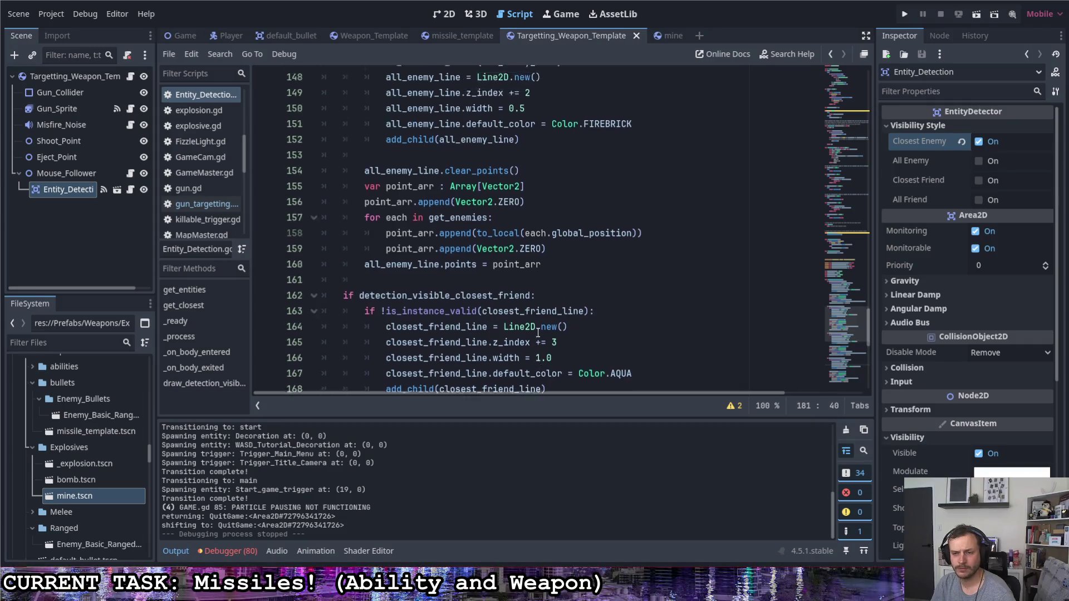
{"action": "scroll", "coordinate": [533, 320], "scroll_direction": "down", "scroll_amount": 1}
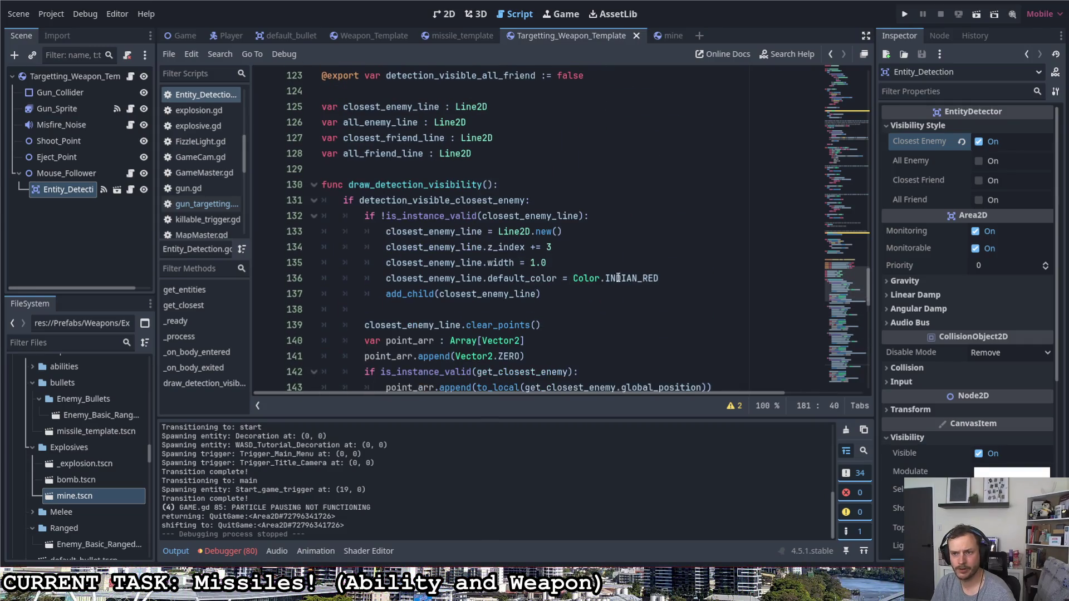
{"action": "double_click", "coordinate": [609, 278]}
- Change the closest-enemy line colour from INDIAN_RED to Color.WHITE
{"action": "left_click_drag", "start_coordinate": [609, 278], "coordinate": [607, 280]}
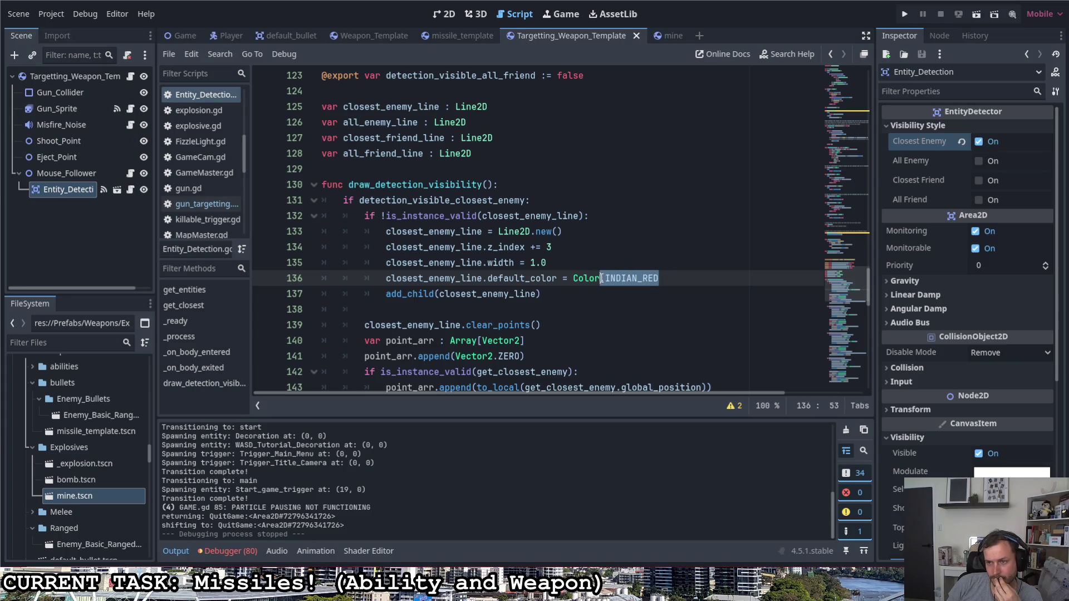
{"action": "mouse_move", "coordinate": [642, 278]}
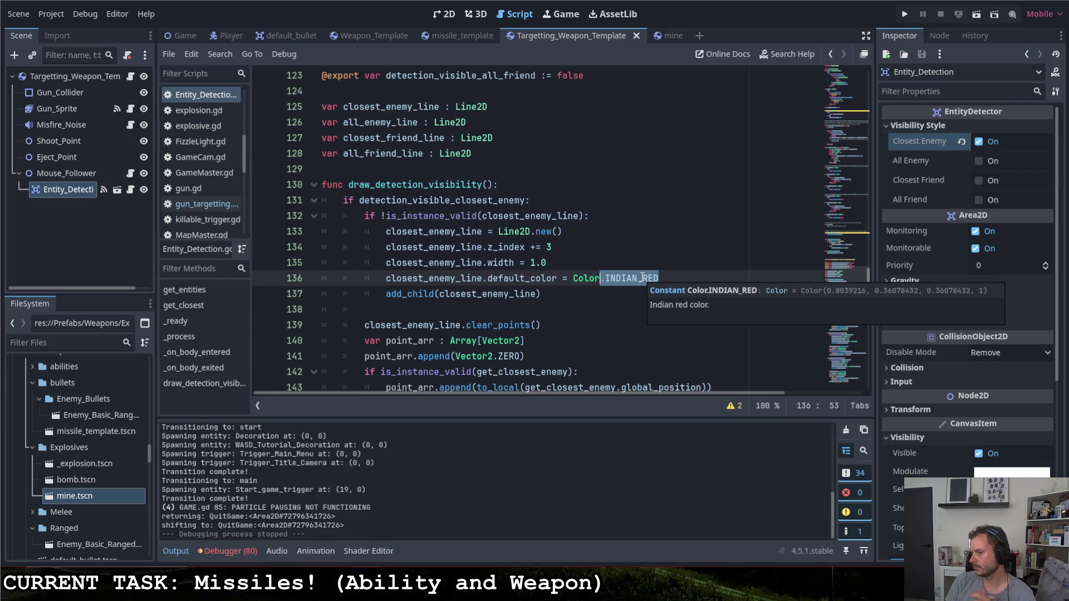
{"action": "type", "text": "white"}
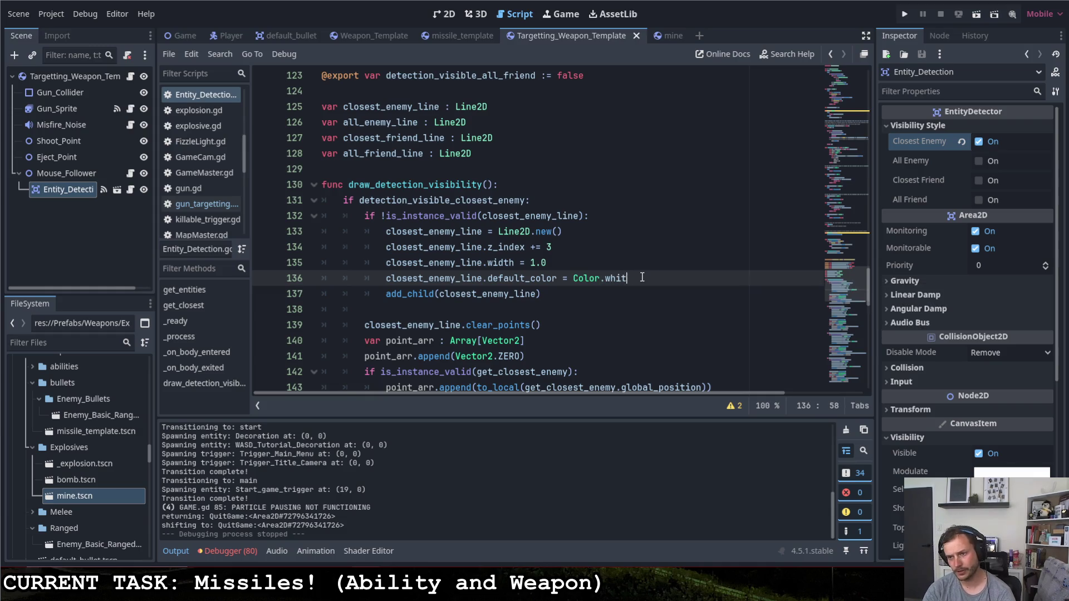
{"action": "key", "text": "Return"}
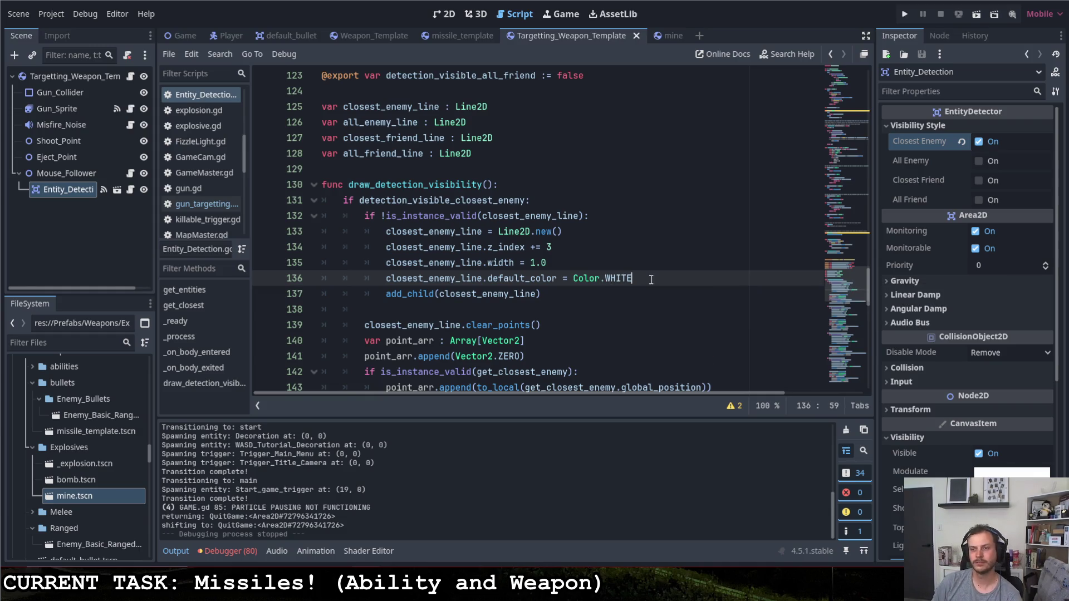
{"action": "scroll", "coordinate": [651, 279], "scroll_direction": "down", "scroll_amount": 4}
{"action": "scroll", "coordinate": [618, 256], "scroll_direction": "down", "scroll_amount": 1}
{"action": "scroll", "coordinate": [607, 272], "scroll_direction": "up", "scroll_amount": 1}
- Change the all-enemy line colour from FIREBRICK to Color.GRAY
{"action": "left_click", "coordinate": [633, 325]}
{"action": "left_click_drag", "start_coordinate": [616, 328], "coordinate": [581, 328]}
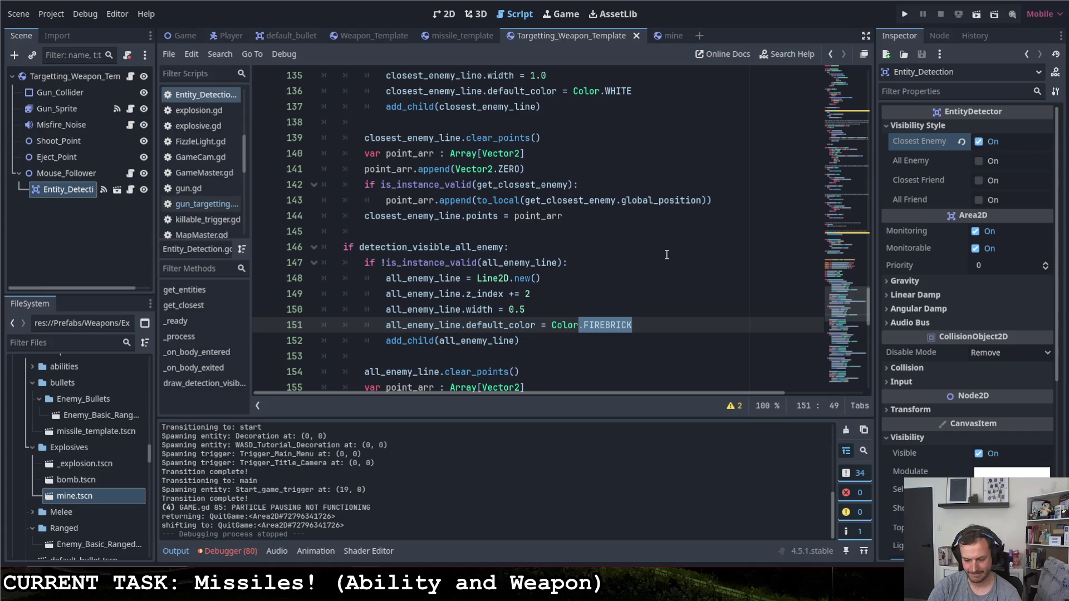
{"action": "type", "text": ".gre"}
{"action": "key", "text": "BackSpace"}
{"action": "type", "text": "ay"}
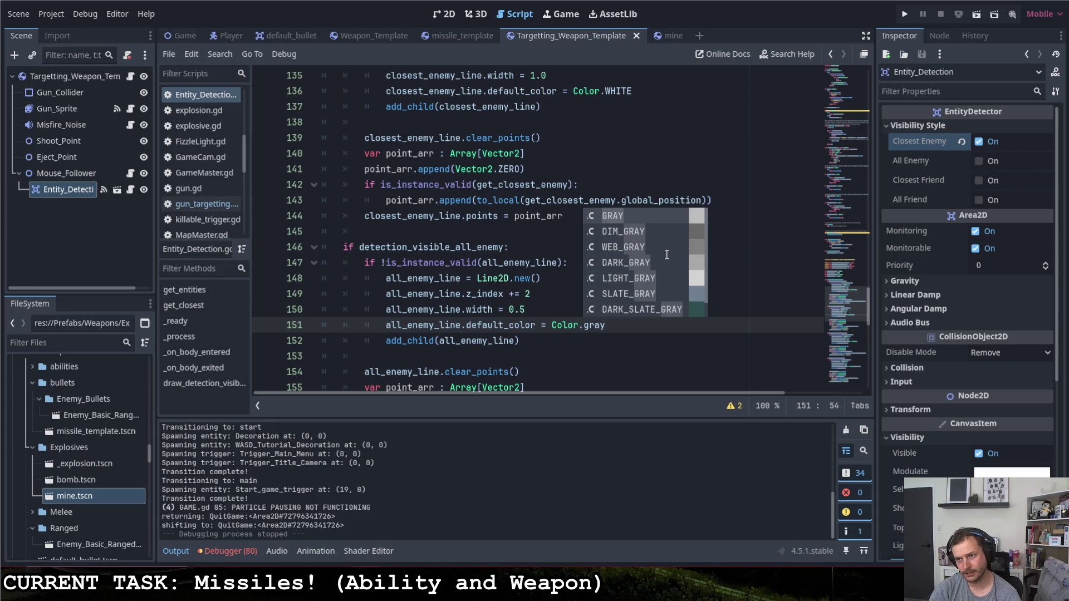
{"action": "key", "text": "Return"}
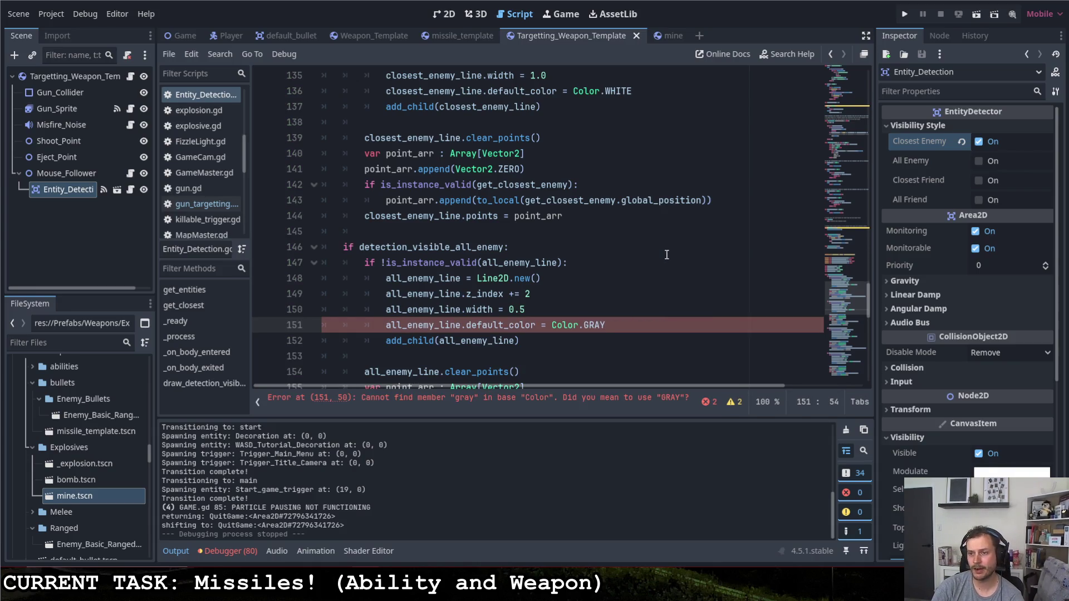
{"action": "scroll", "coordinate": [667, 254], "scroll_direction": "down", "scroll_amount": 5}
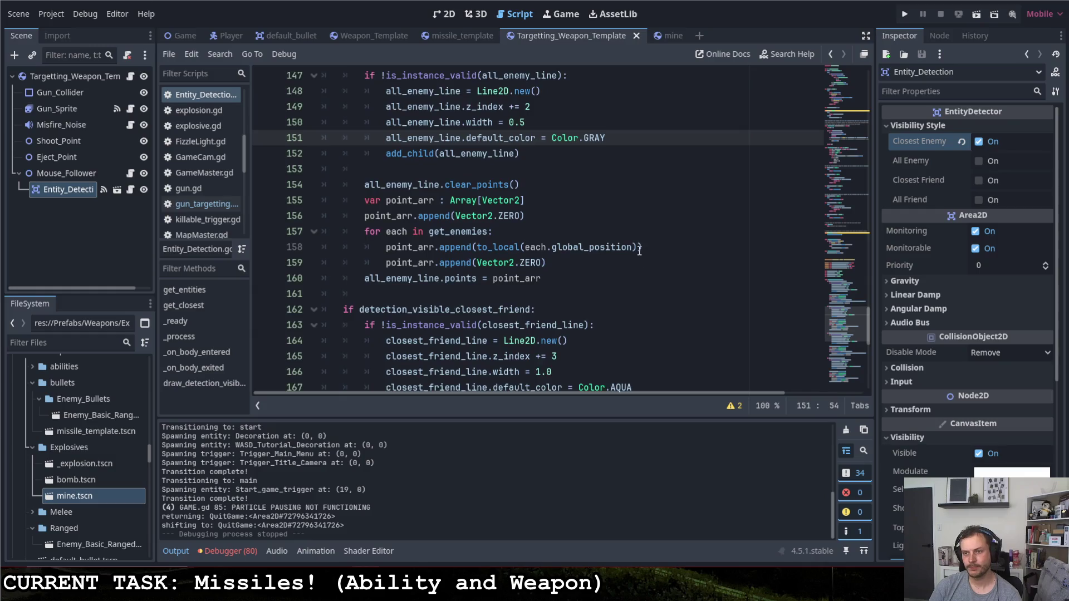
- Change the closest-friend line colour from AQUA to Color.WHITE
{"action": "left_click_drag", "start_coordinate": [633, 341], "coordinate": [613, 343]}
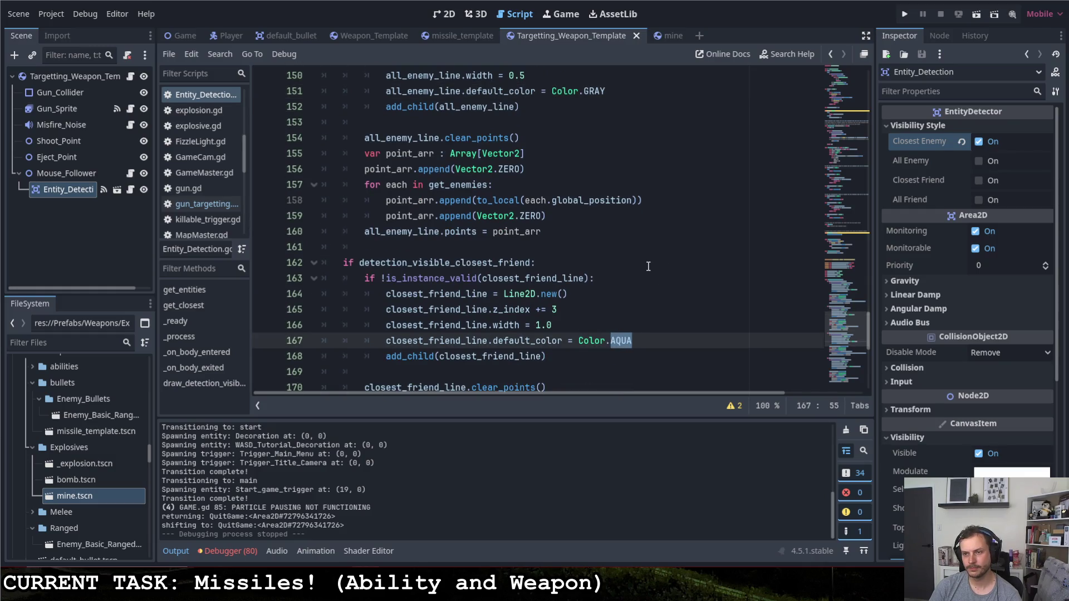
{"action": "scroll", "coordinate": [648, 266], "scroll_direction": "down", "scroll_amount": 1}
{"action": "type", "text": "WHITE"}
{"action": "left_click", "coordinate": [649, 325]}
{"action": "scroll", "coordinate": [649, 312], "scroll_direction": "down", "scroll_amount": 5}
- Change the all-friend line colour from PALE_TURQUOISE to Color.DIM_GRAY
{"action": "left_click", "coordinate": [684, 295]}
{"action": "left_click", "coordinate": [591, 297], "text": "shift"}
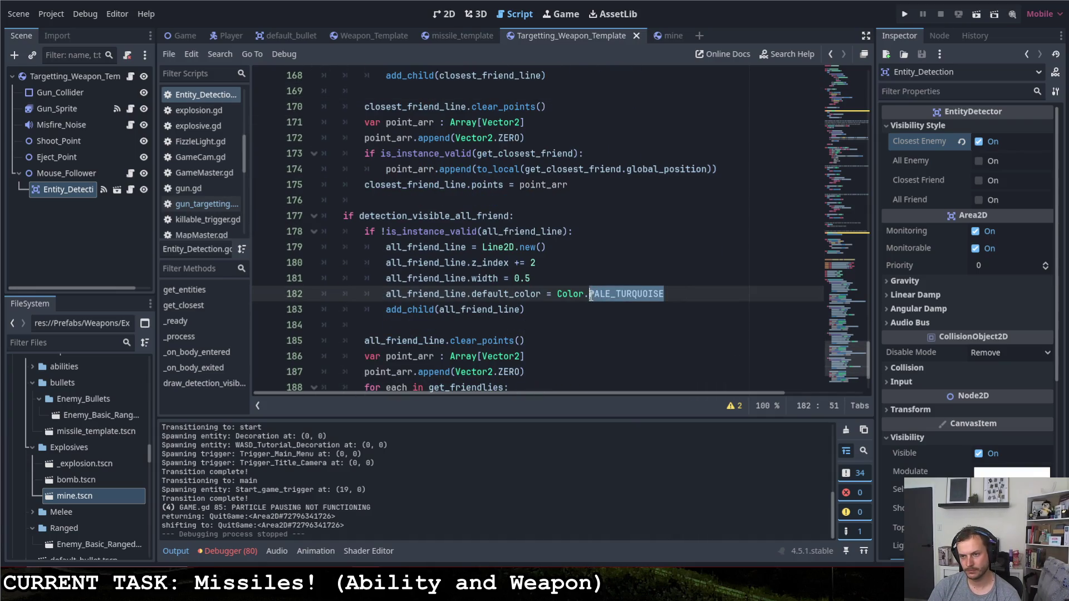
{"action": "type", "text": "GRAY"}
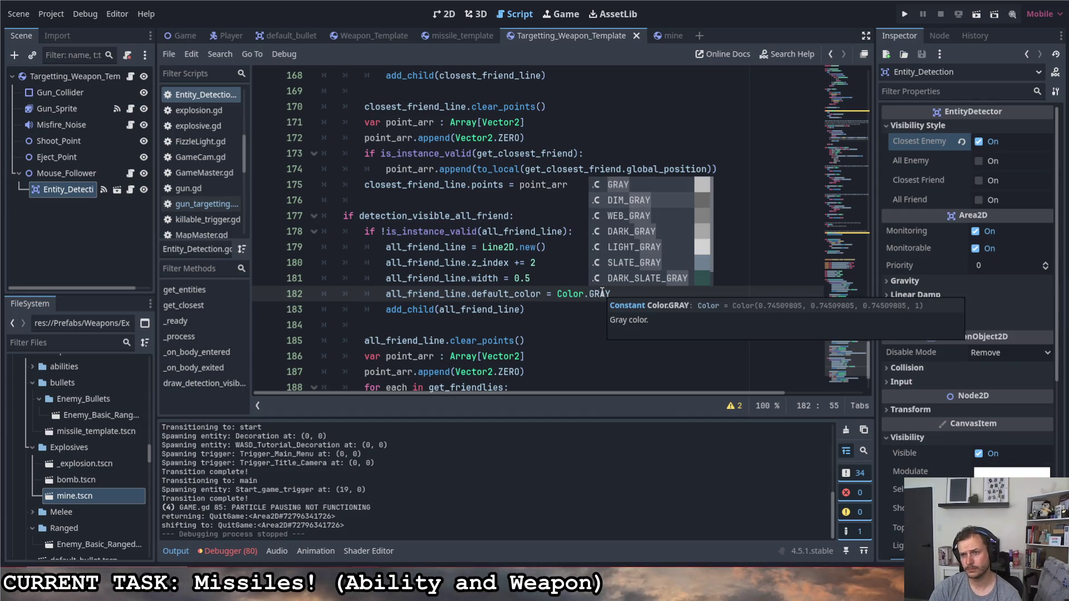
{"action": "key", "text": "Down"}
{"action": "key", "text": "Return"}
{"action": "scroll", "coordinate": [672, 267], "scroll_direction": "up", "scroll_amount": 13}
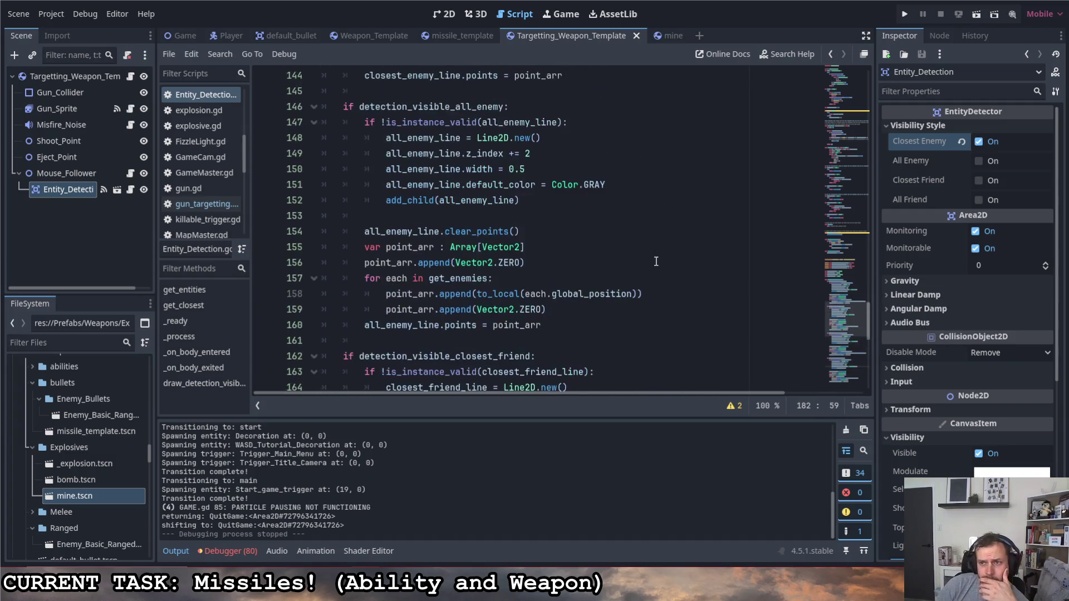
{"action": "scroll", "coordinate": [592, 214], "scroll_direction": "down", "scroll_amount": 5}
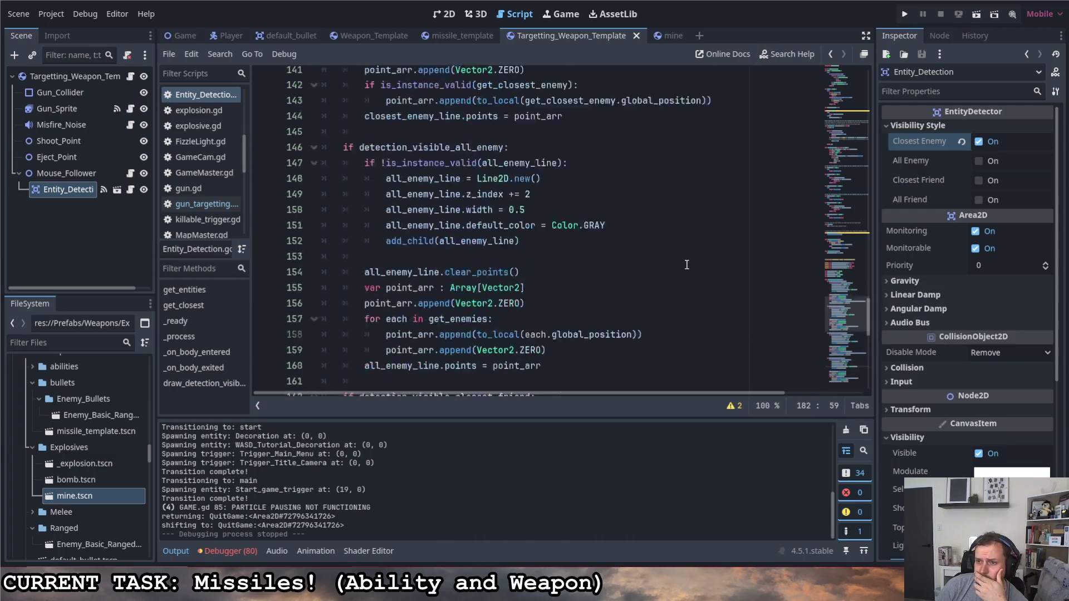
{"action": "scroll", "coordinate": [592, 213], "scroll_direction": "up", "scroll_amount": 1}
{"action": "scroll", "coordinate": [595, 235], "scroll_direction": "down", "scroll_amount": 6}
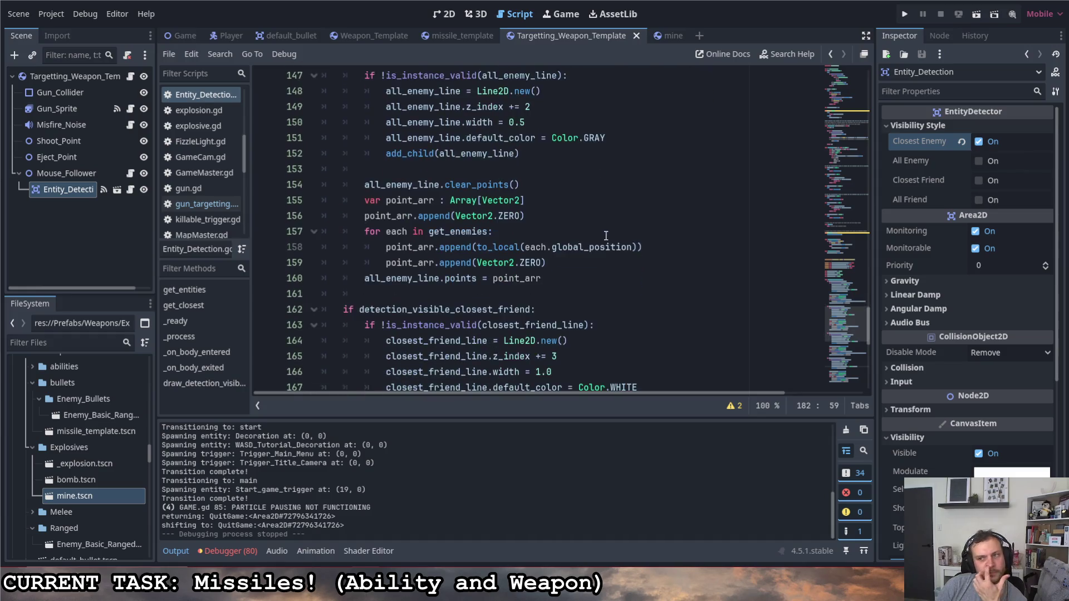
- Run the game, fire missiles at the red enemy in the octagon room, show the map, then stop with F8
{"action": "left_click", "coordinate": [905, 16]}
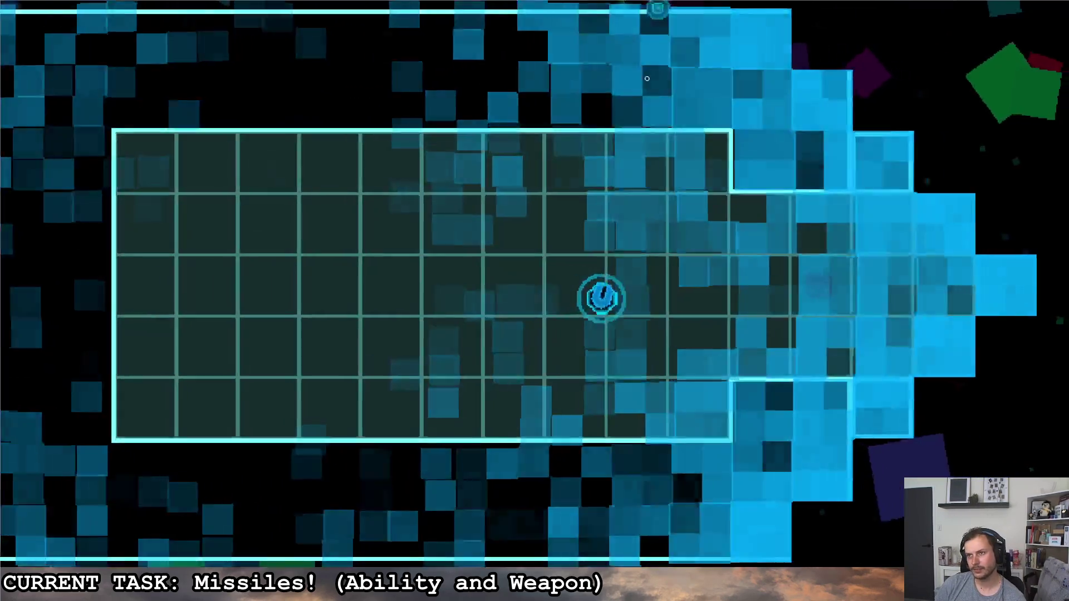
{"action": "key", "text": "d"}
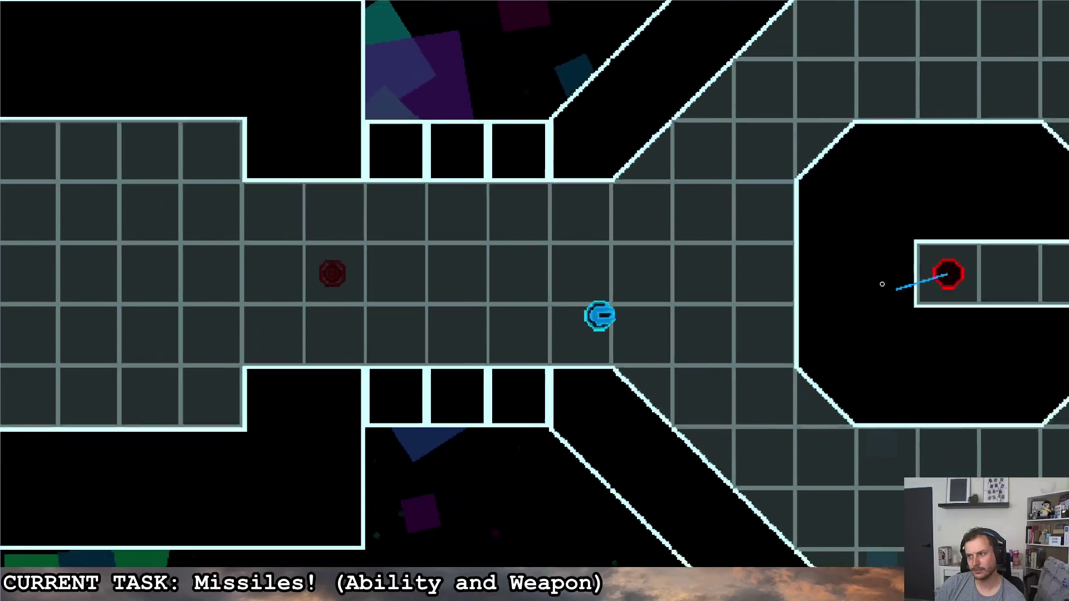
{"action": "key", "text": "s"}
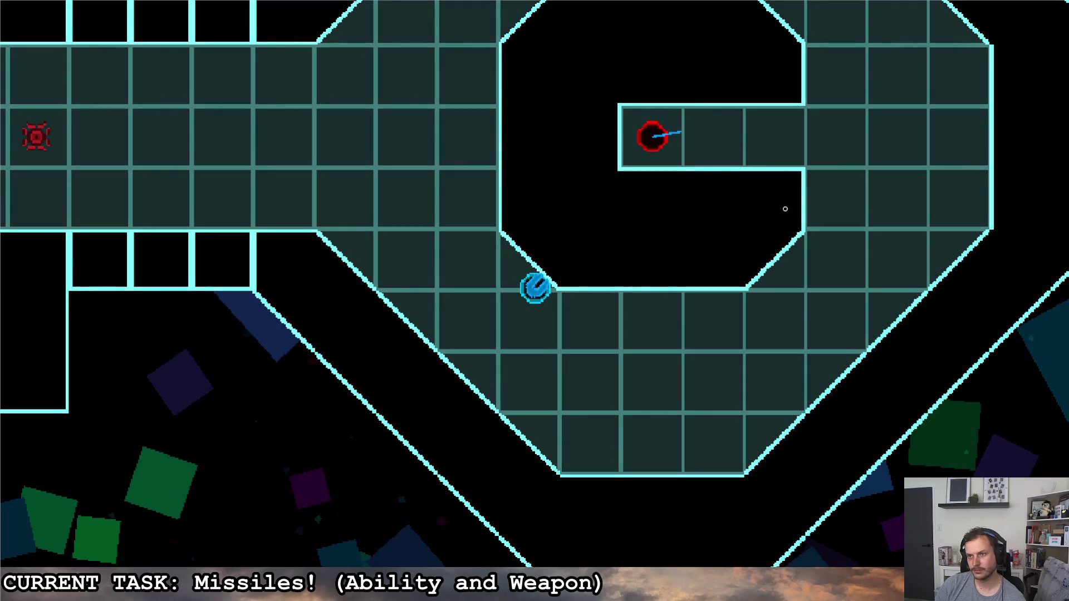
{"action": "key", "text": "s+d"}
{"action": "left_click", "coordinate": [664, 75]}
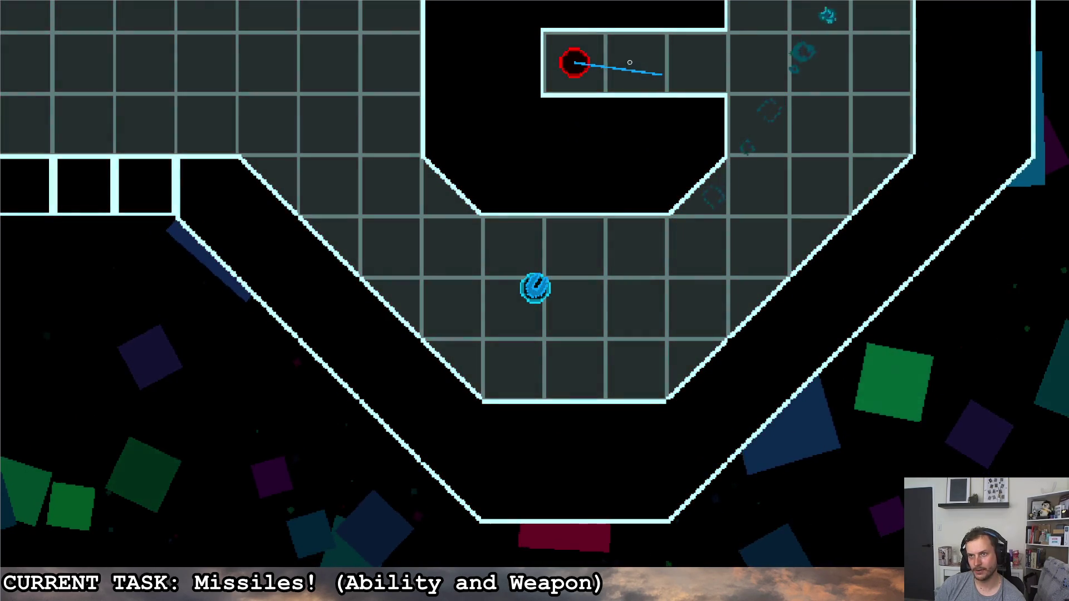
{"action": "key", "text": "Tab"}
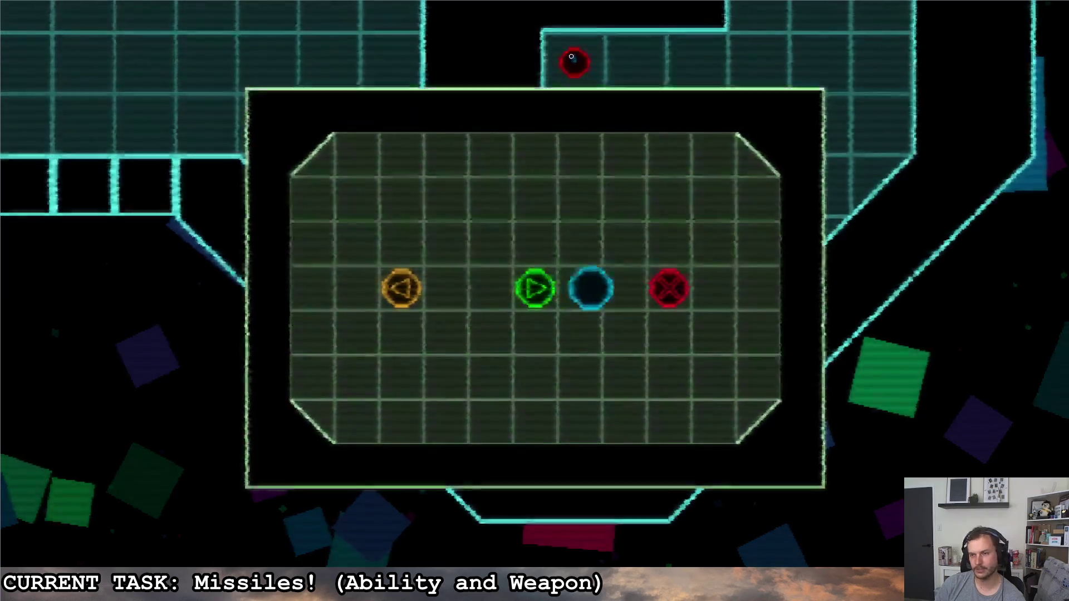
{"action": "key", "text": "F8"}
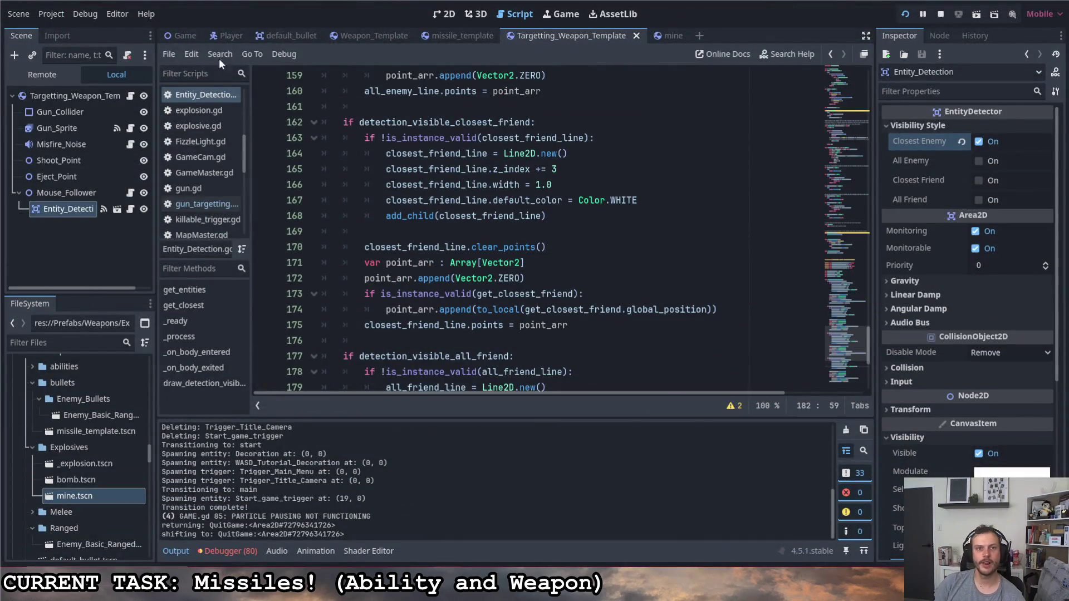
- Open gun_targetting.gd and fold the detector getter code
{"action": "left_click", "coordinate": [129, 97]}
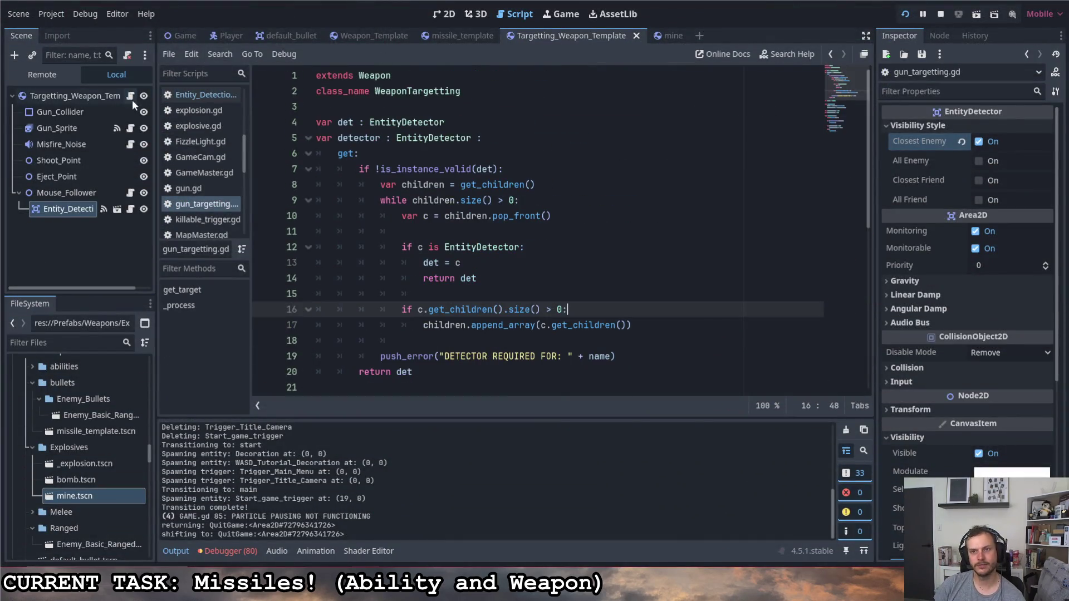
{"action": "left_click", "coordinate": [307, 138]}
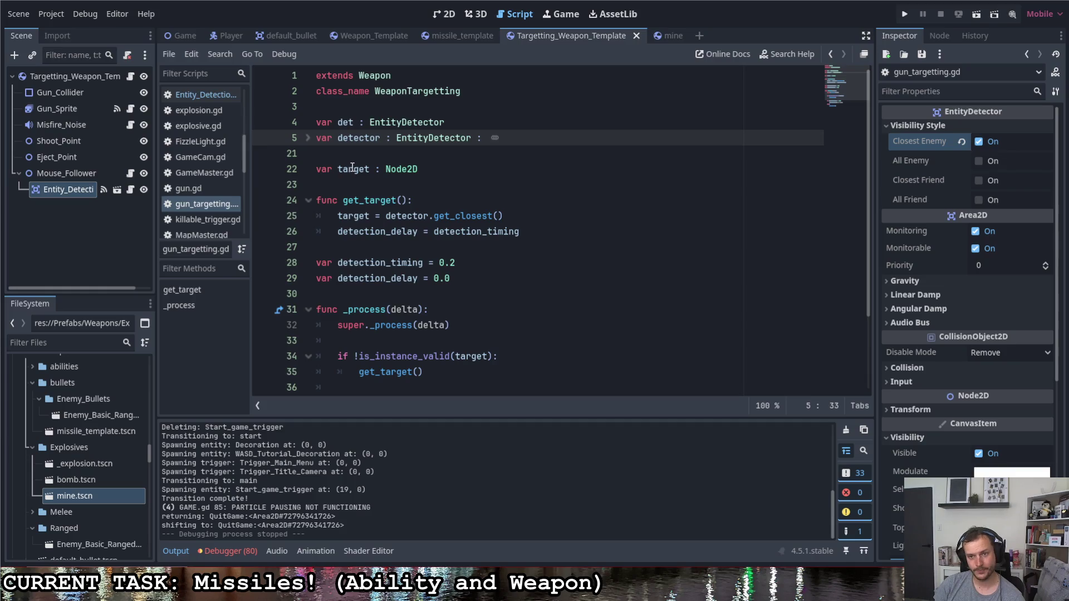
{"action": "scroll", "coordinate": [431, 312], "scroll_direction": "down", "scroll_amount": 2}
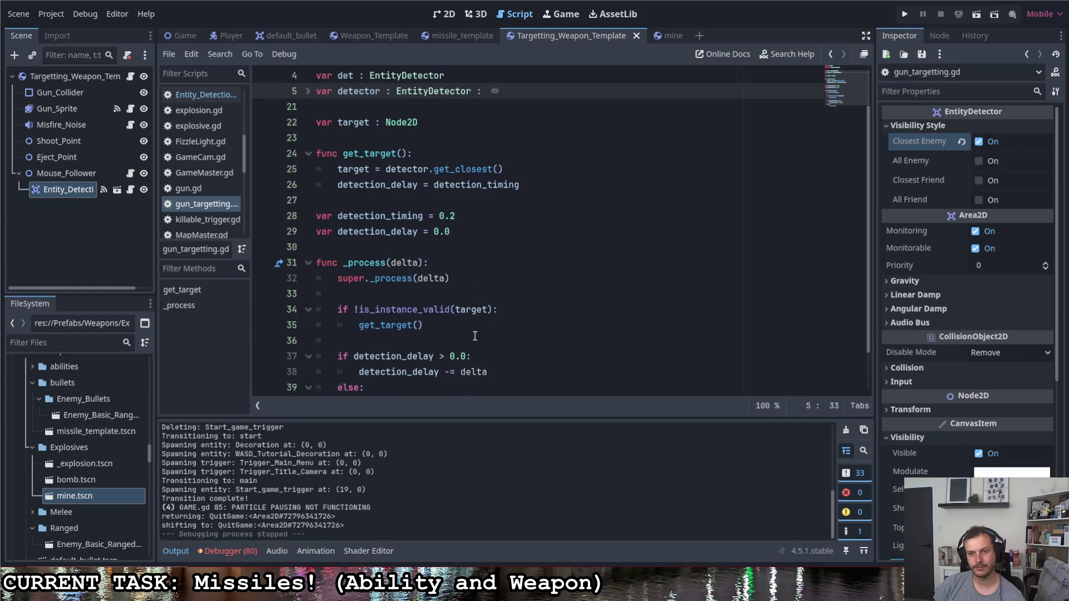
{"action": "scroll", "coordinate": [475, 326], "scroll_direction": "up", "scroll_amount": 2}
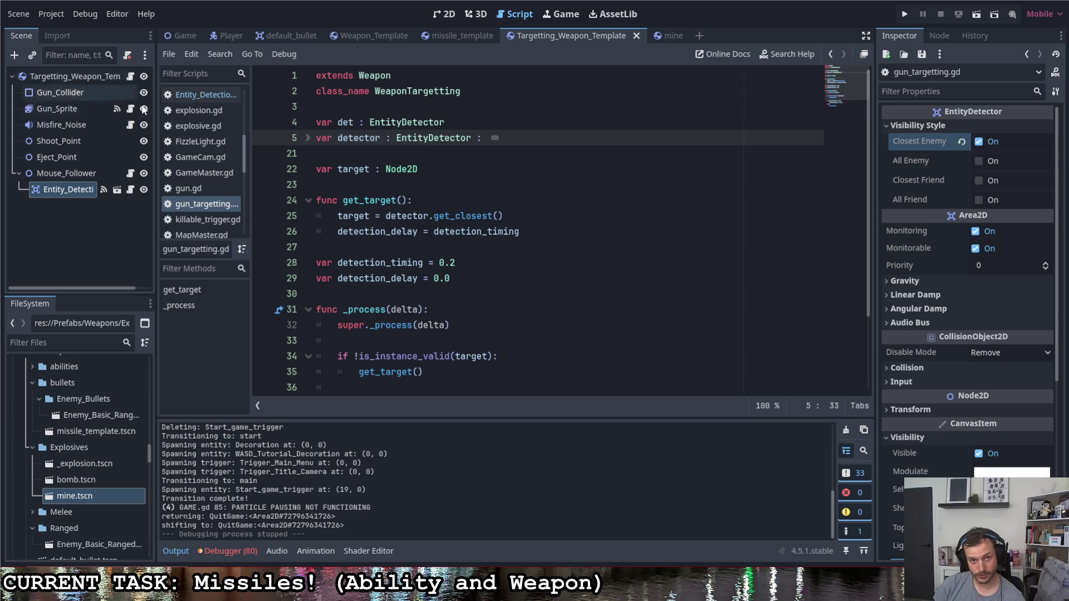
- Open gun.gd and locate the spawn_bullet() function
{"action": "left_click", "coordinate": [185, 189]}
{"action": "scroll", "coordinate": [389, 274], "scroll_direction": "down", "scroll_amount": 2}
{"action": "scroll", "coordinate": [390, 274], "scroll_direction": "down", "scroll_amount": 10}
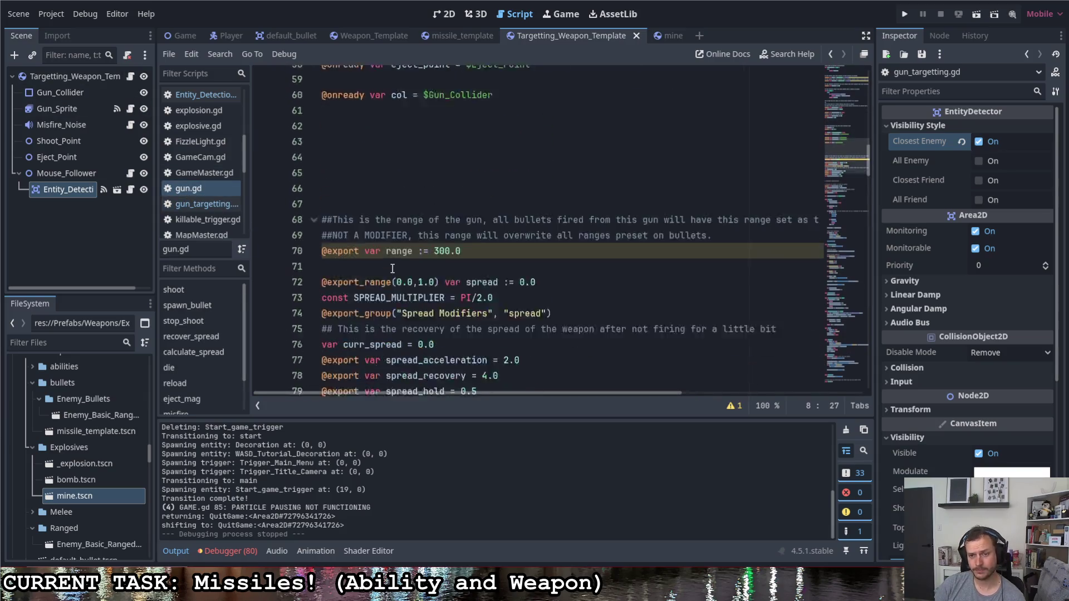
{"action": "scroll", "coordinate": [410, 274], "scroll_direction": "down", "scroll_amount": 5}
{"action": "scroll", "coordinate": [375, 180], "scroll_direction": "up", "scroll_amount": 2}
{"action": "double_click", "coordinate": [350, 184]}
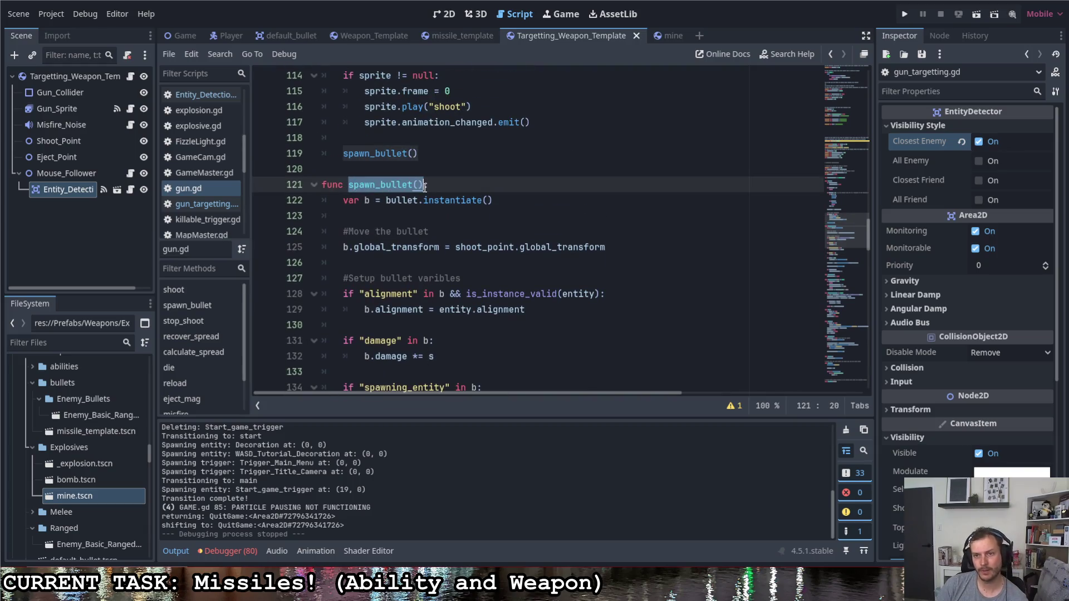
{"action": "left_click_drag", "start_coordinate": [427, 184], "coordinate": [321, 184]}
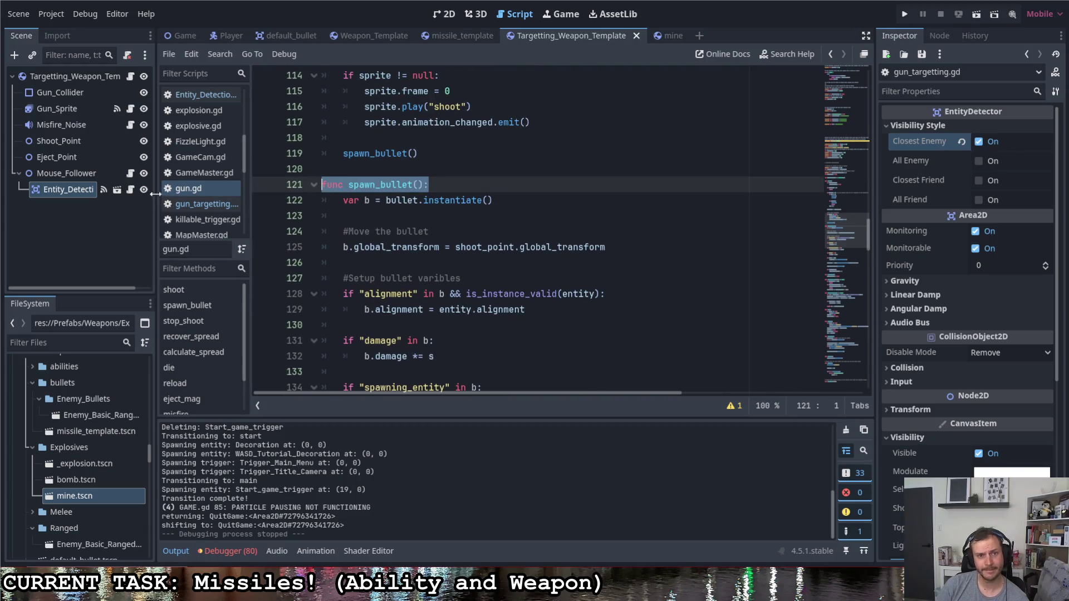
{"action": "scroll", "coordinate": [399, 273], "scroll_direction": "down", "scroll_amount": 2}
{"action": "scroll", "coordinate": [399, 267], "scroll_direction": "down", "scroll_amount": 6}
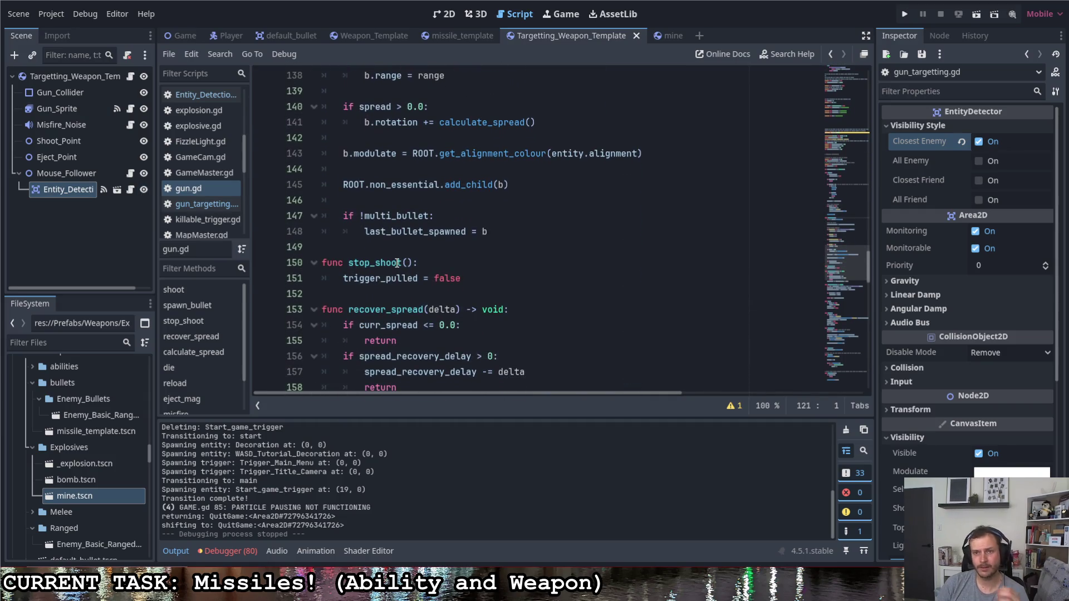
{"action": "scroll", "coordinate": [405, 258], "scroll_direction": "up", "scroll_amount": 7}
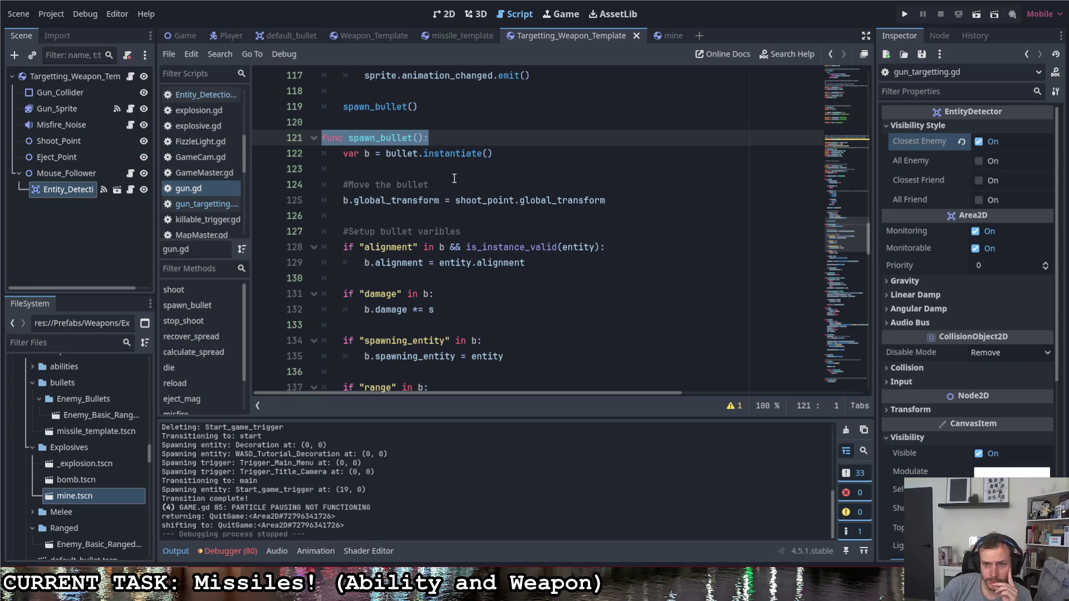
{"action": "scroll", "coordinate": [454, 178], "scroll_direction": "down", "scroll_amount": 5}
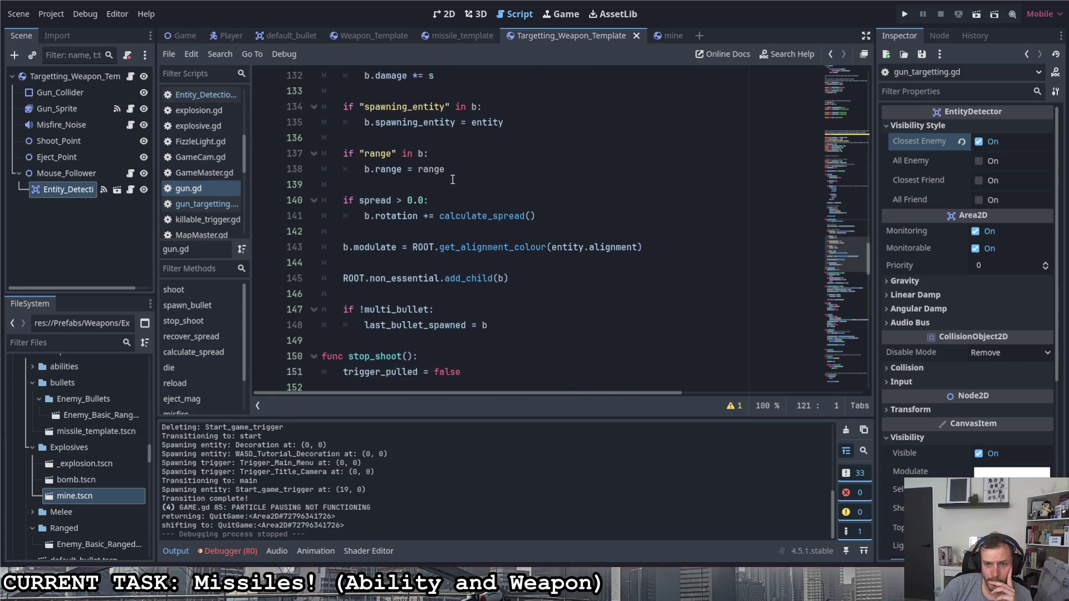
{"action": "scroll", "coordinate": [453, 179], "scroll_direction": "down", "scroll_amount": 1}
- Add 'return b' after last_bullet_spawned = b in spawn_bullet and save gun.gd
{"action": "left_click", "coordinate": [507, 278]}
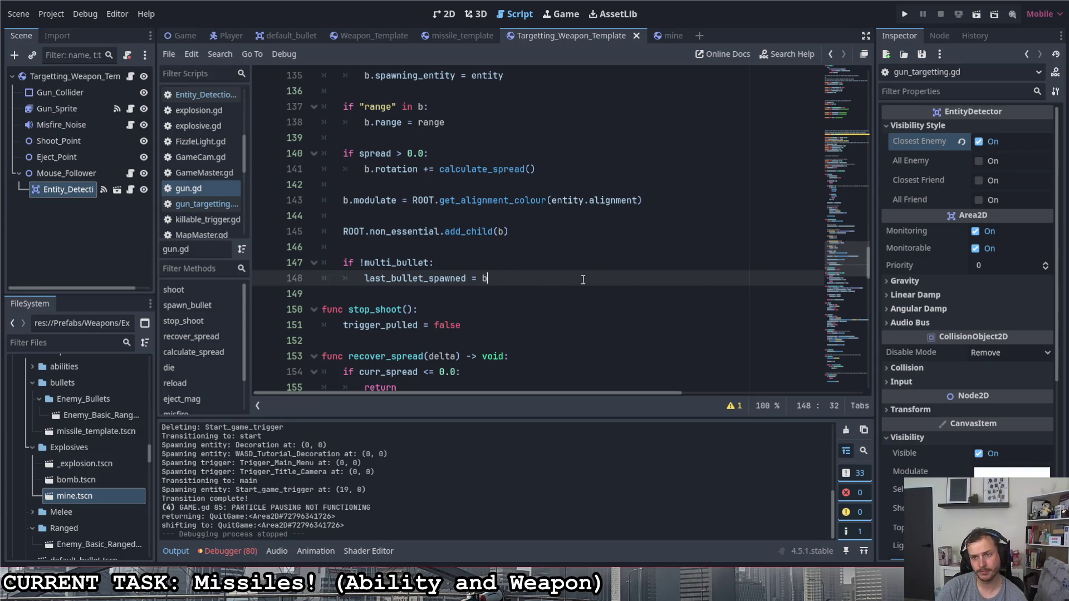
{"action": "key", "text": "Return"}
{"action": "type", "text": "return b"}
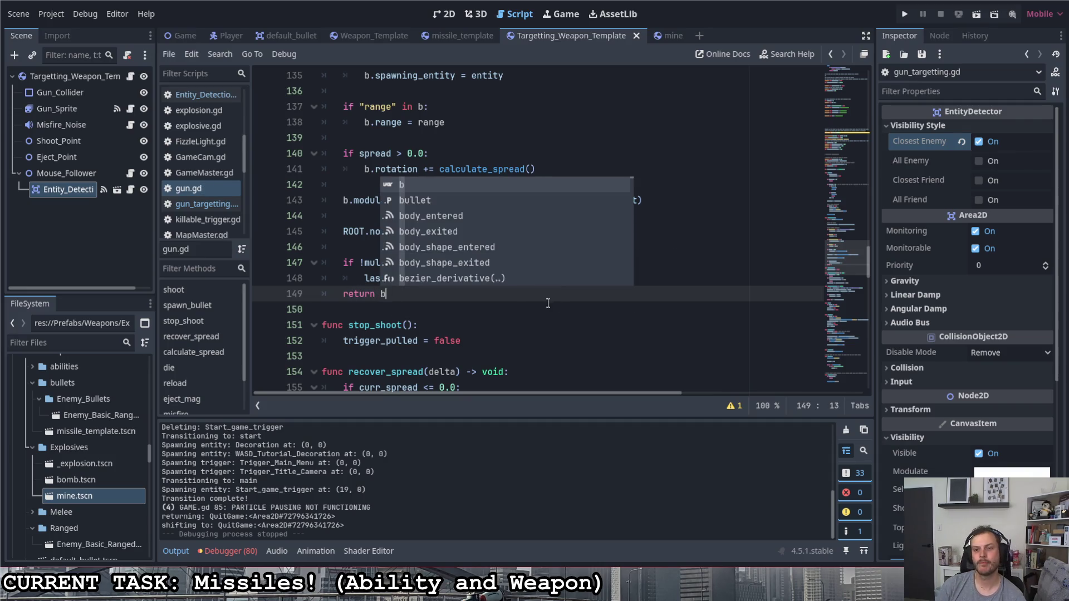
{"action": "key", "text": "Escape"}
{"action": "left_click", "coordinate": [506, 276]}
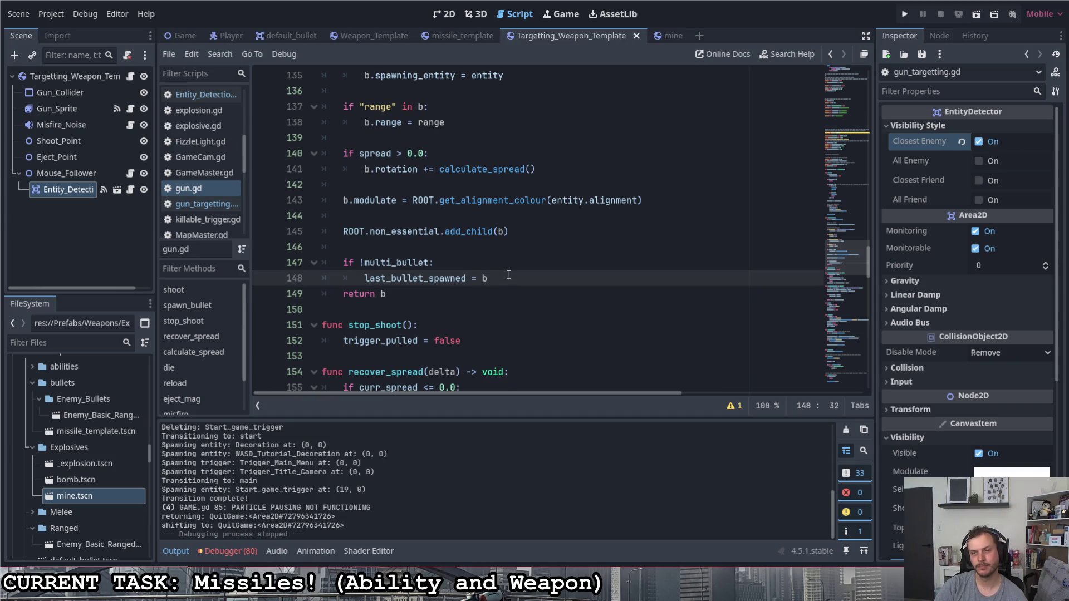
{"action": "key", "text": "Return"}
{"action": "key", "text": "ctrl+s"}
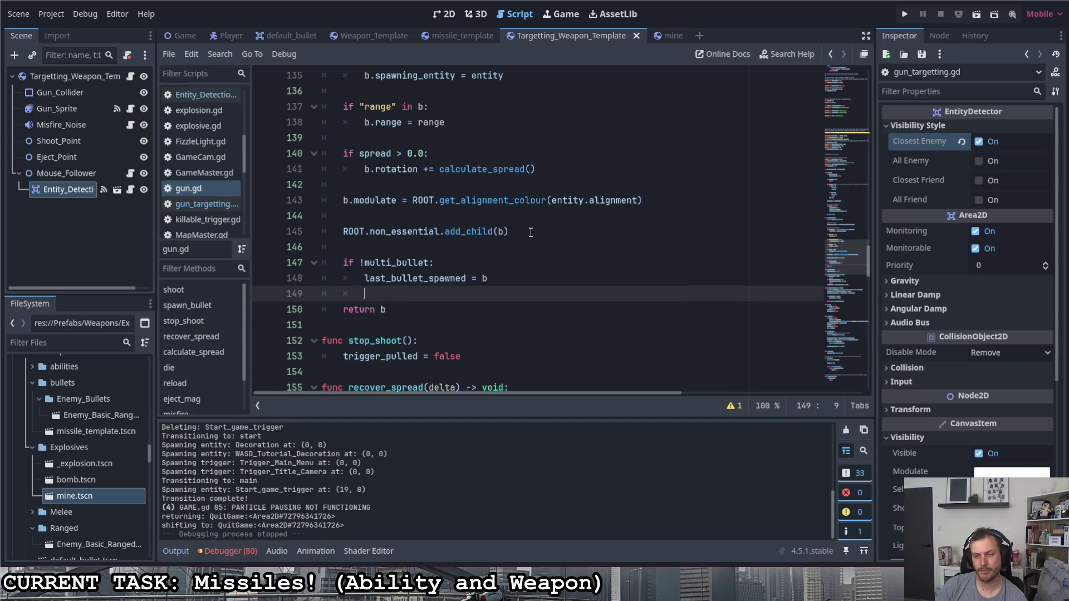
{"action": "left_click", "coordinate": [526, 231]}
{"action": "scroll", "coordinate": [483, 255], "scroll_direction": "up", "scroll_amount": 8}
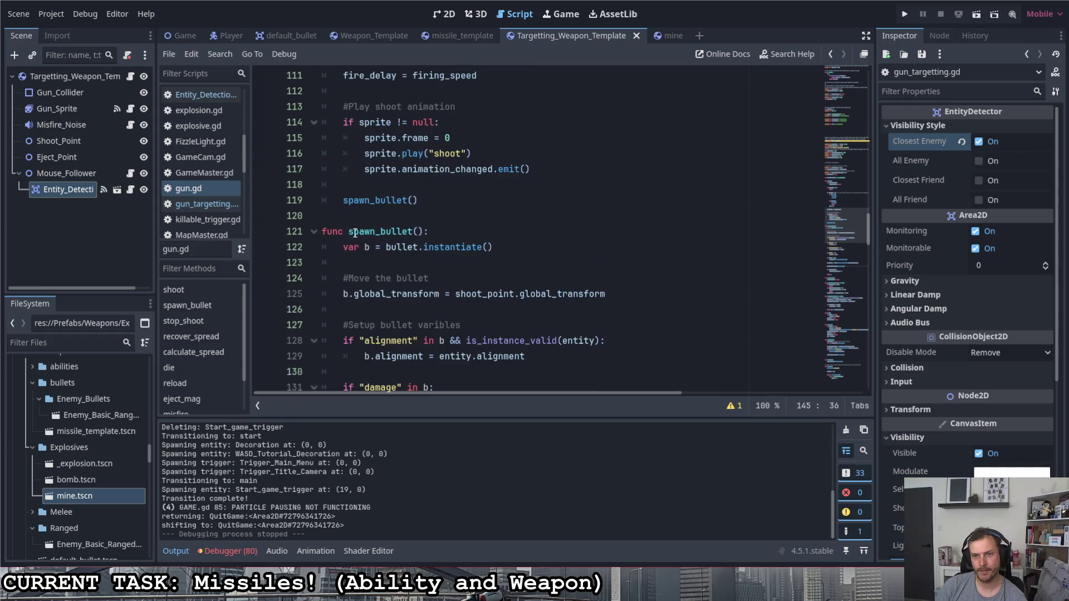
{"action": "left_click_drag", "start_coordinate": [348, 231], "coordinate": [423, 231]}
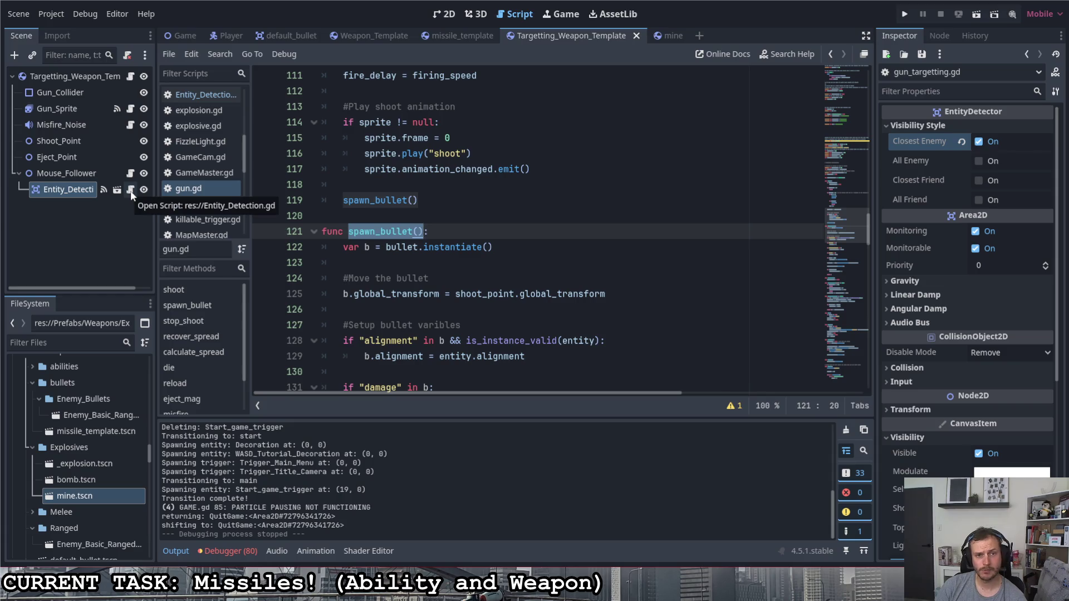
- At the end of gun_targetting.gd, add func spawn_bullet() storing super.spawn_bullet() in b
{"action": "left_click", "coordinate": [131, 76]}
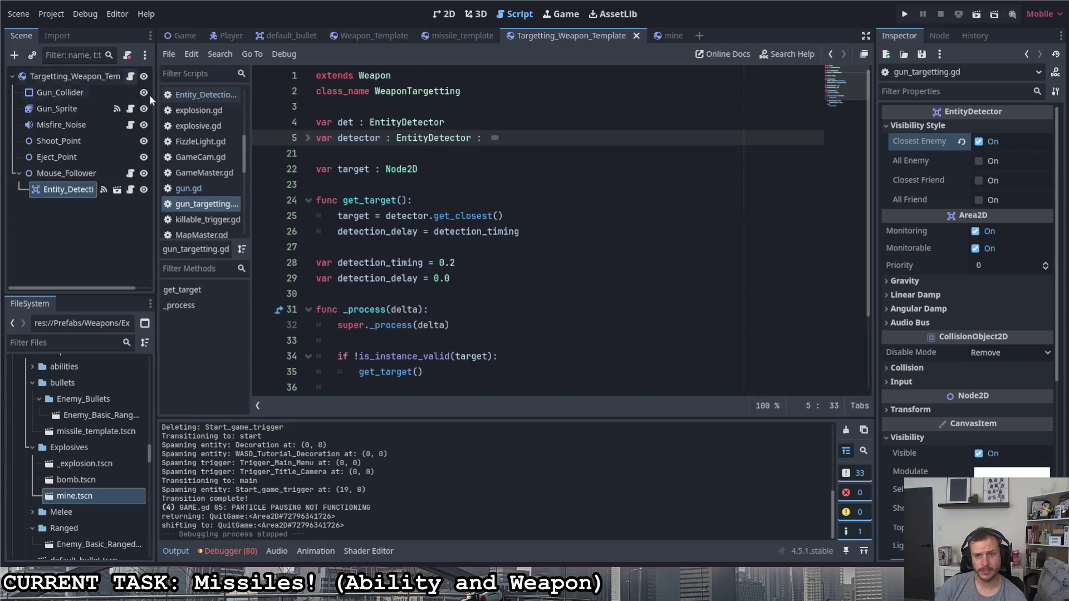
{"action": "scroll", "coordinate": [450, 256], "scroll_direction": "down", "scroll_amount": 2}
{"action": "left_click", "coordinate": [397, 370]}
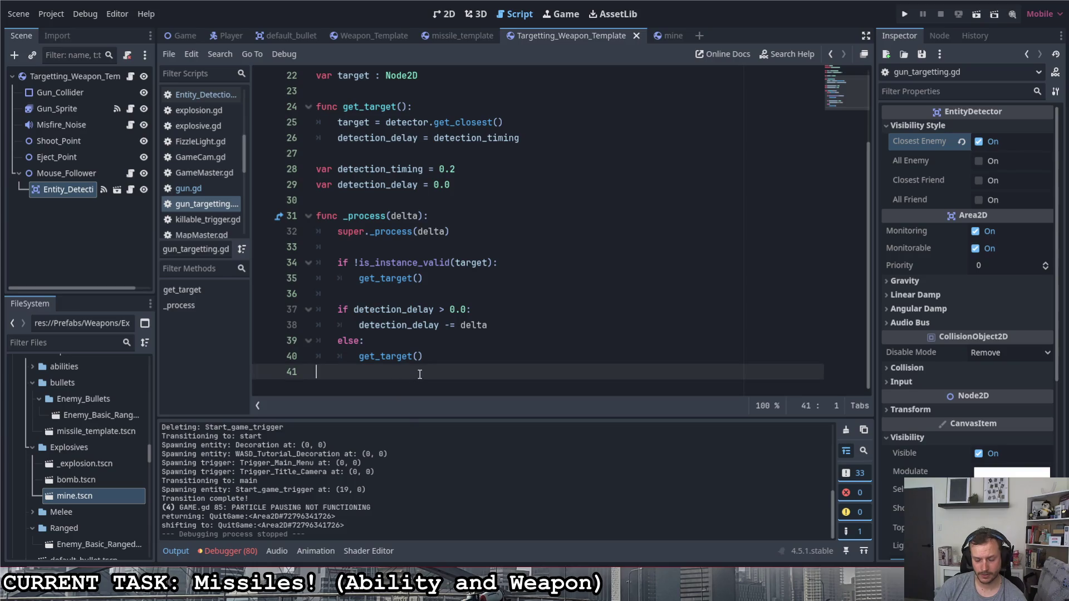
{"action": "key", "text": "Return"}
{"action": "type", "text": "func spawn_bullet():"}
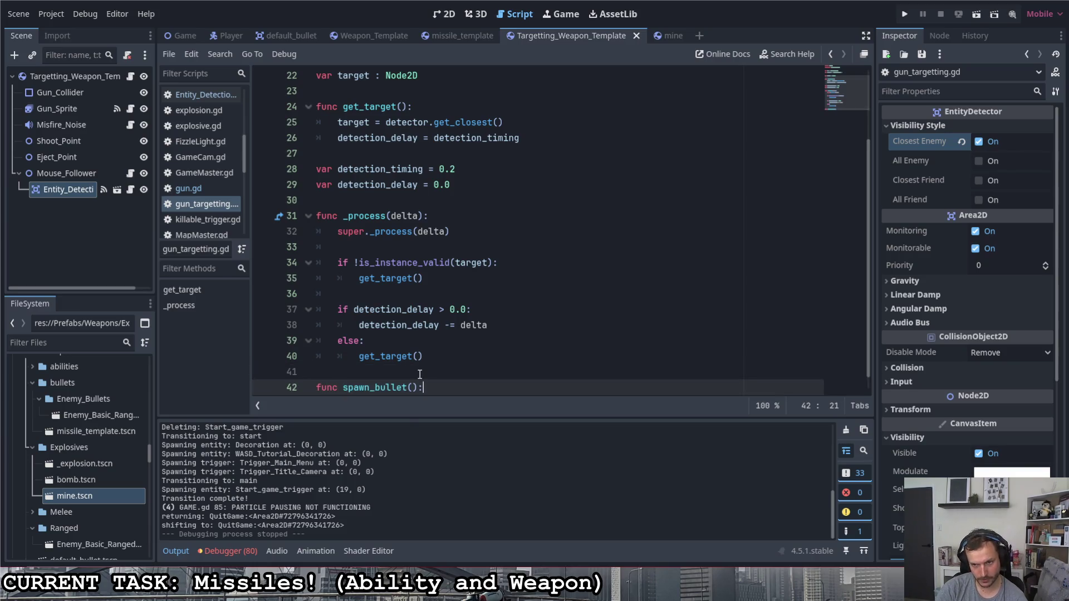
{"action": "key", "text": "Return"}
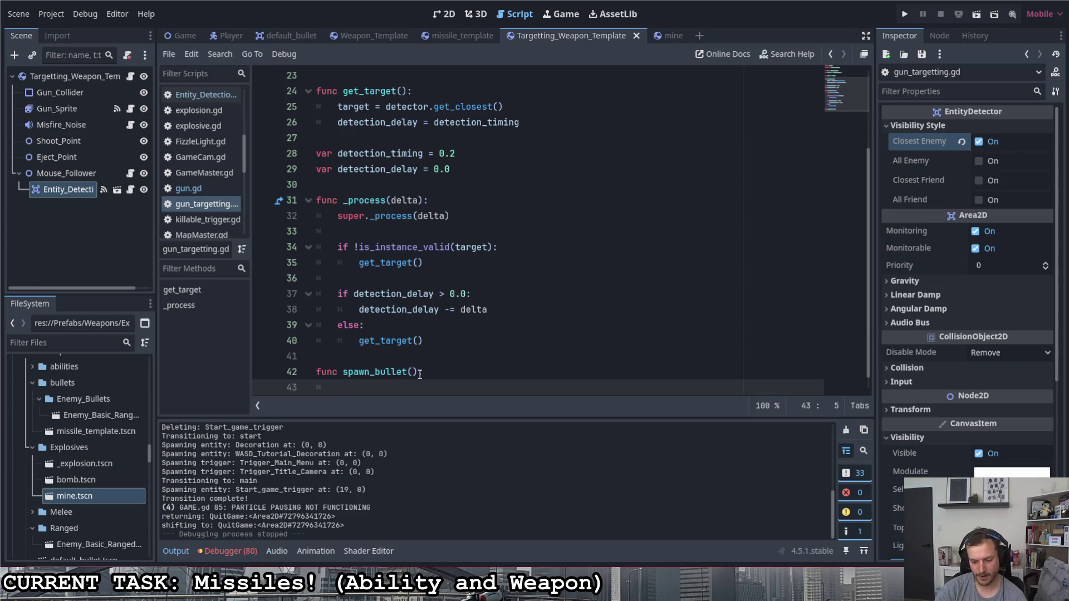
{"action": "type", "text": "var b =- "}
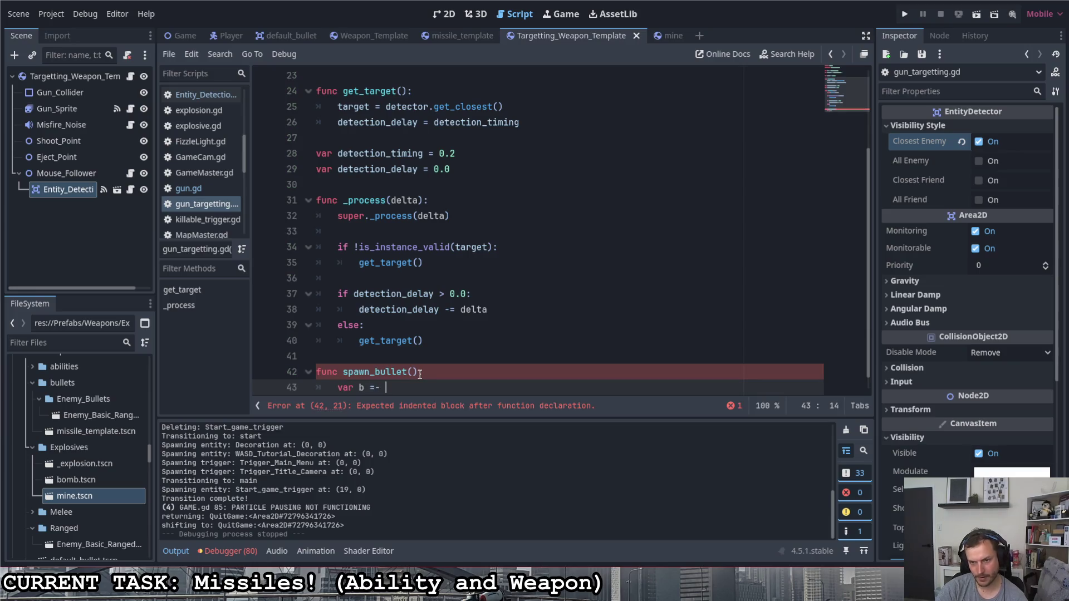
{"action": "key", "text": "BackSpace"}
{"action": "key", "text": "BackSpace"}
{"action": "type", "text": " spawn_bullet()"}
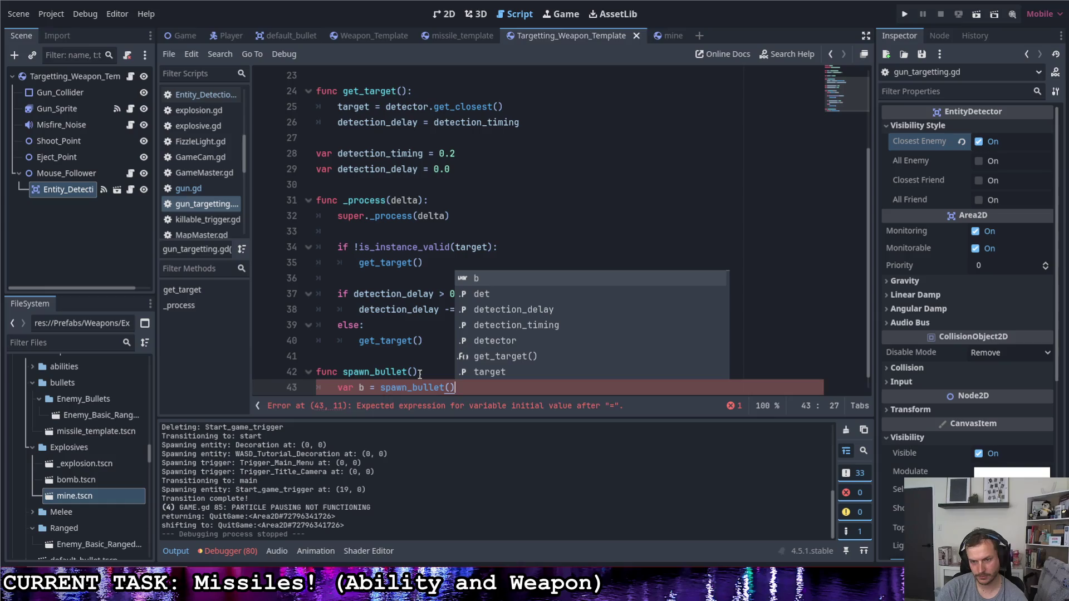
{"action": "left_click", "coordinate": [381, 388]}
{"action": "type", "text": "super."}
{"action": "left_click", "coordinate": [404, 356]}
- Add if "target" in b: b.target = target, save the script, and run the project
{"action": "scroll", "coordinate": [444, 330], "scroll_direction": "down", "scroll_amount": 1}
{"action": "left_click", "coordinate": [527, 371]}
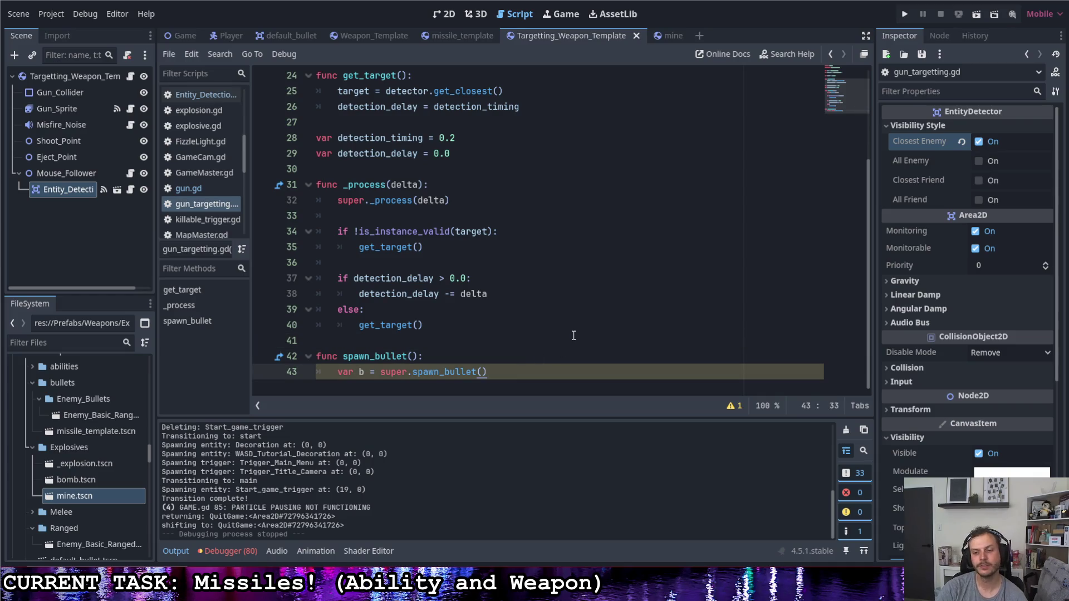
{"action": "key", "text": "Return"}
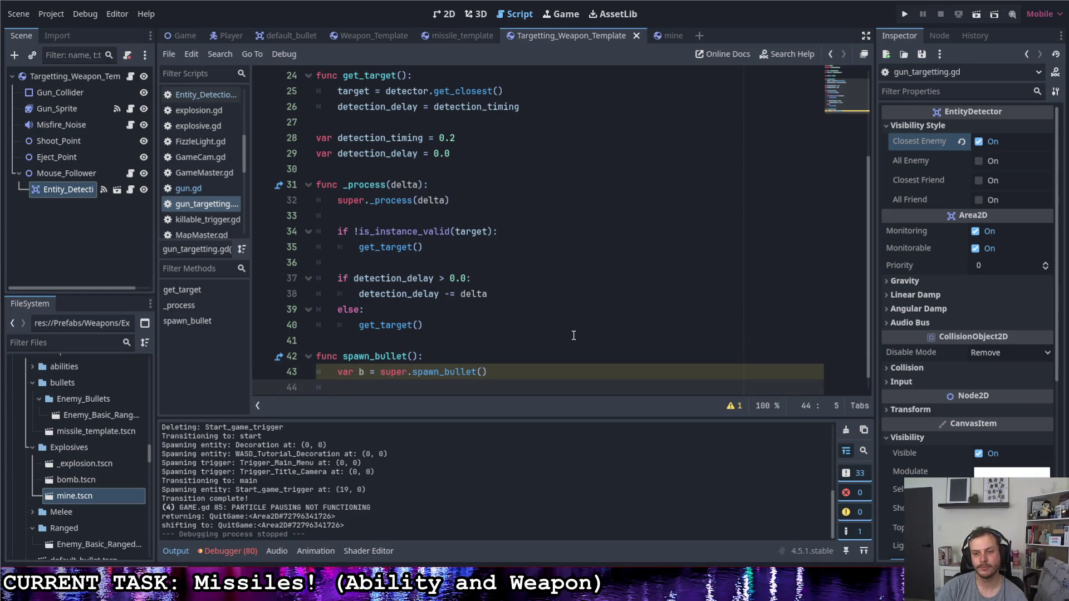
{"action": "key", "text": "Return"}
{"action": "type", "text": "if \"target\" in b"}
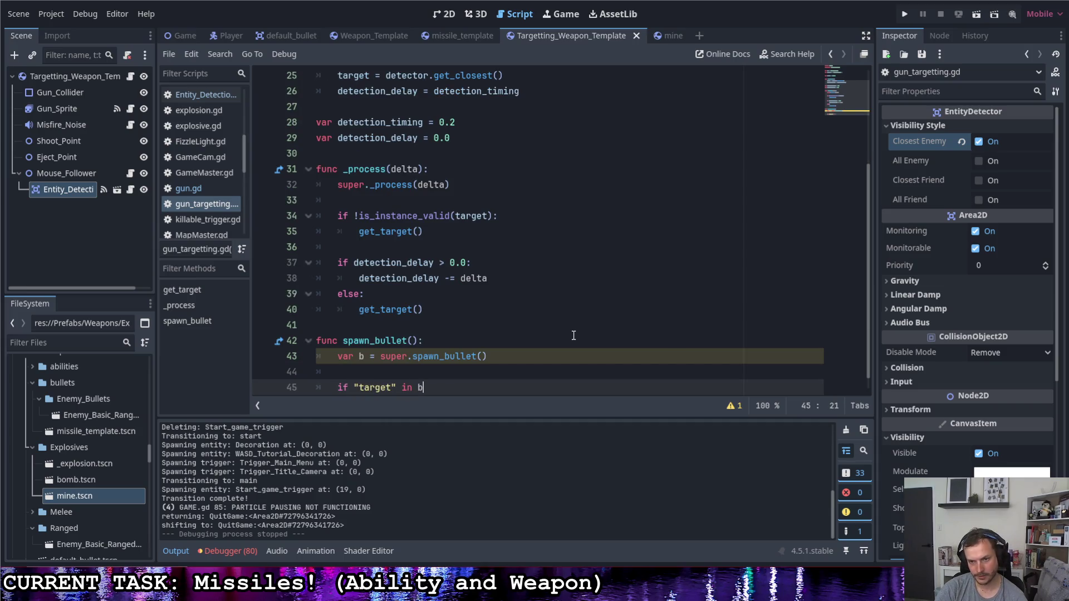
{"action": "key", "text": "Return"}
{"action": "type", "text": "b.target = target"}
{"action": "key", "text": "ctrl+s"}
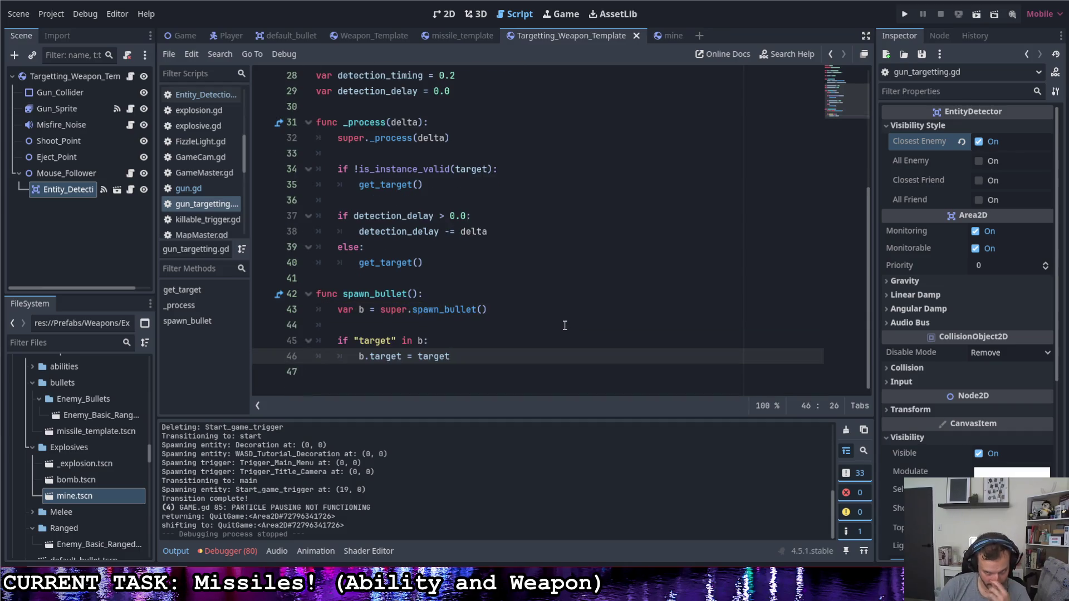
{"action": "scroll", "coordinate": [570, 330], "scroll_direction": "up", "scroll_amount": 1}
{"action": "left_click", "coordinate": [905, 14]}
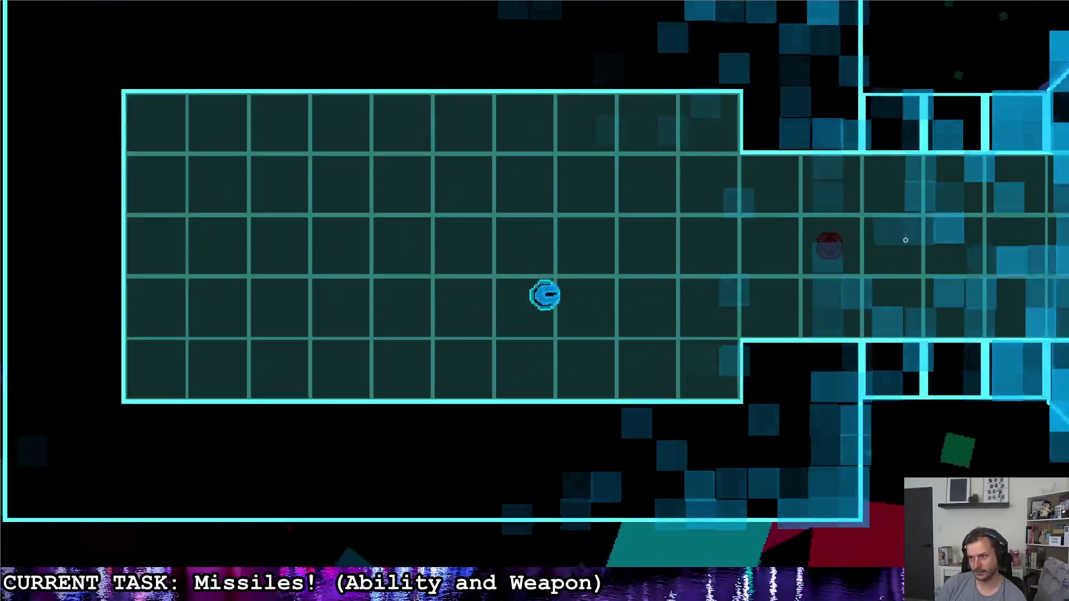
- Steer the ship through the corridor, fire several missiles at the red mine, then quit with F8
{"action": "key", "text": "d"}
{"action": "key", "text": "s"}
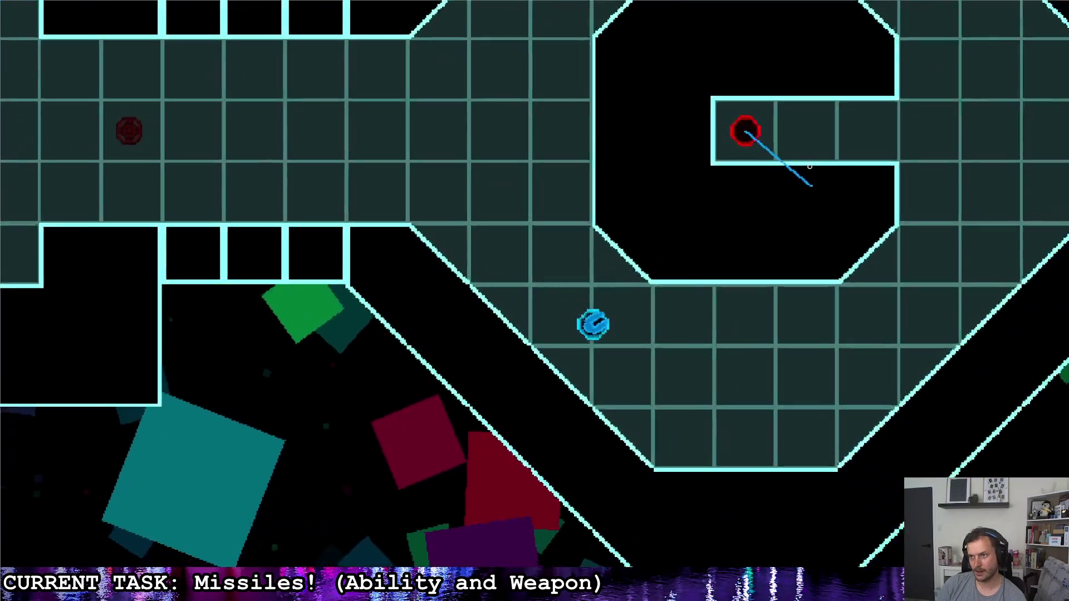
{"action": "left_click", "coordinate": [802, 139]}
{"action": "key", "text": "d"}
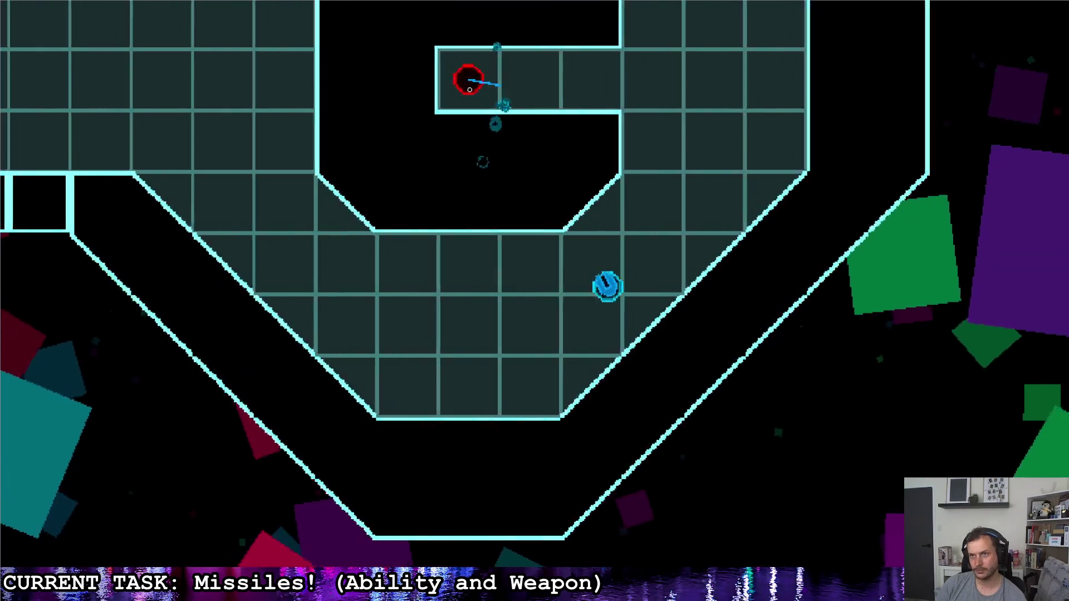
{"action": "key", "text": "w"}
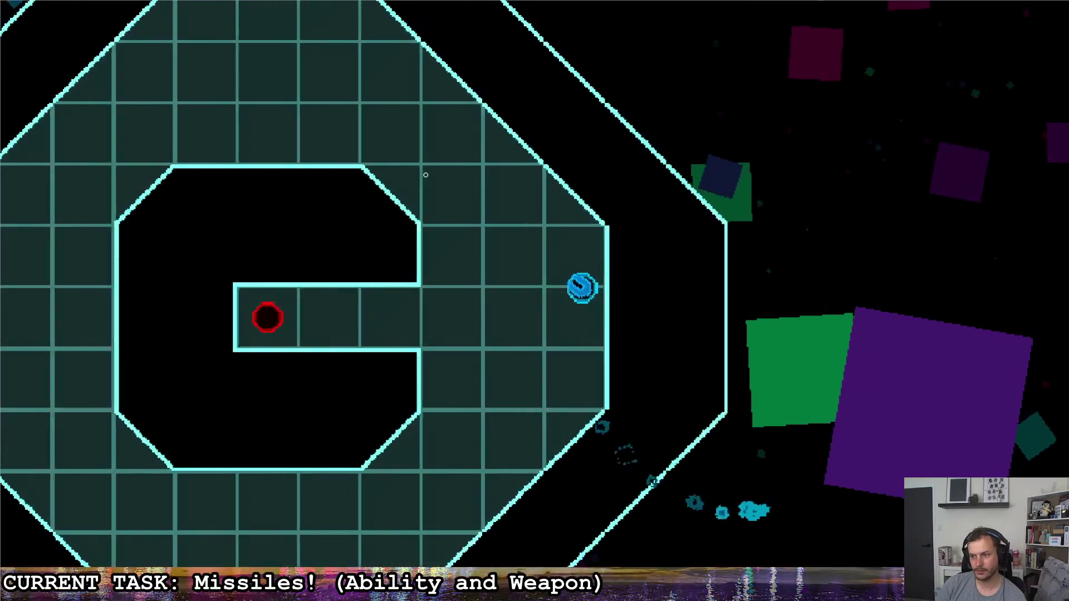
{"action": "left_click", "coordinate": [242, 260]}
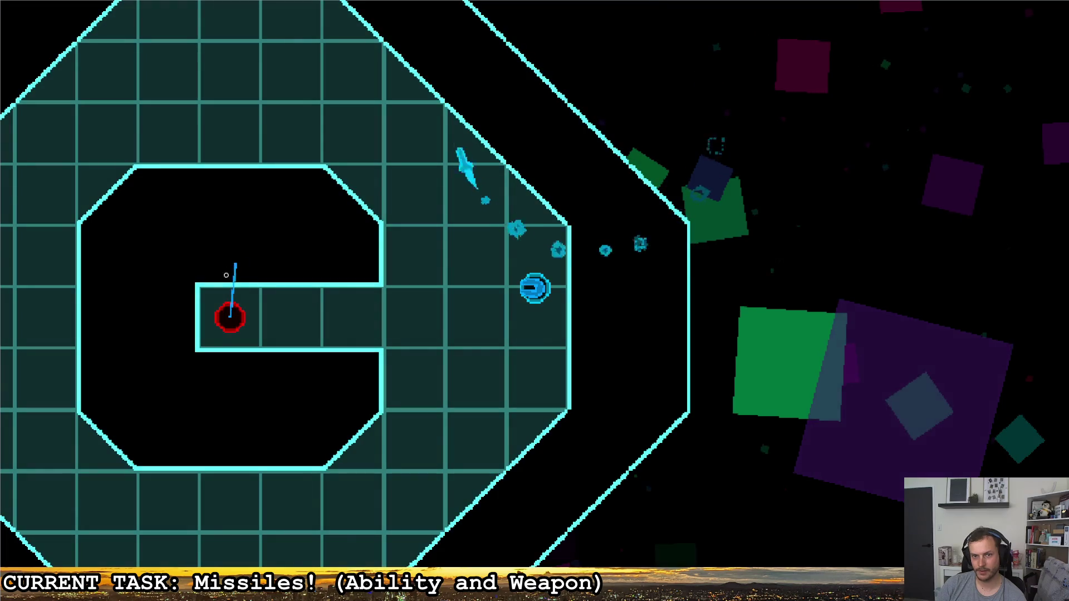
{"action": "left_click", "coordinate": [233, 376]}
{"action": "left_click", "coordinate": [239, 383]}
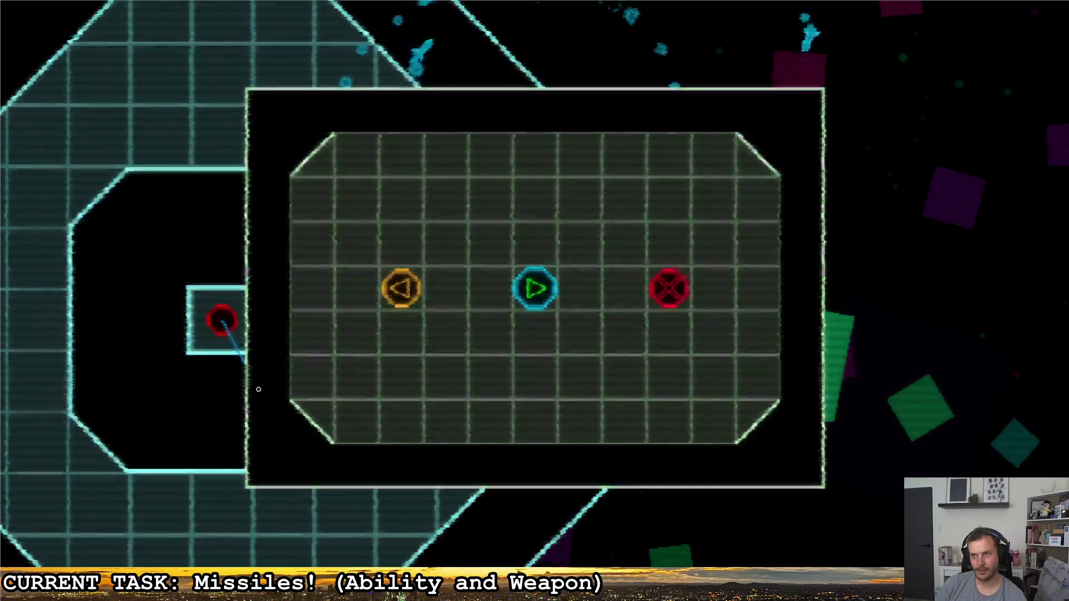
{"action": "key", "text": "F8"}
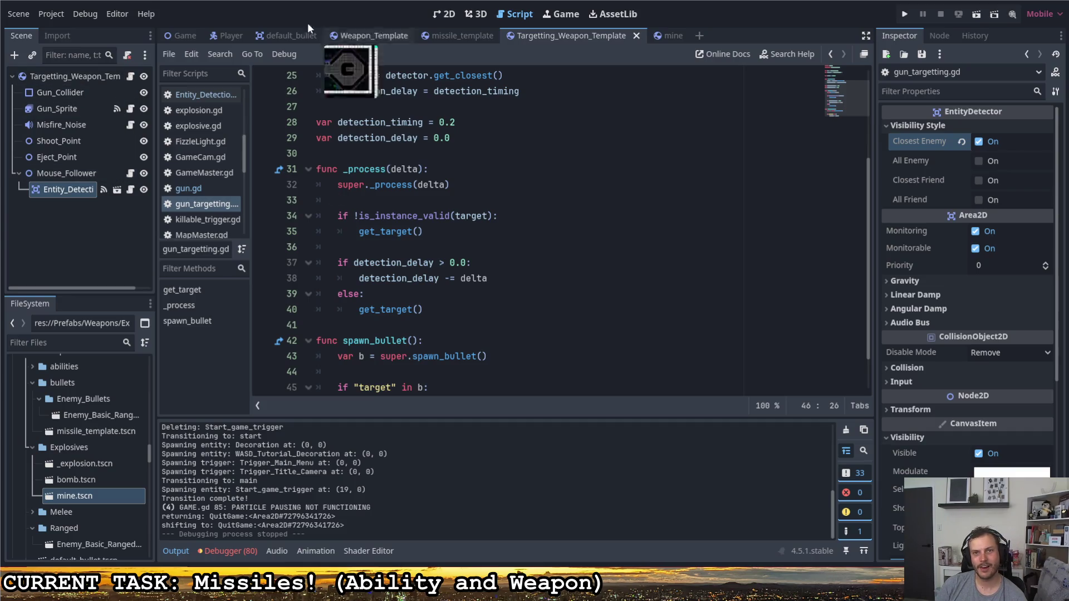
- In bullet_homing.gd, replace rotate(rot * delta) on line 28 with a global_rotation assignment
{"action": "left_click", "coordinate": [450, 36]}
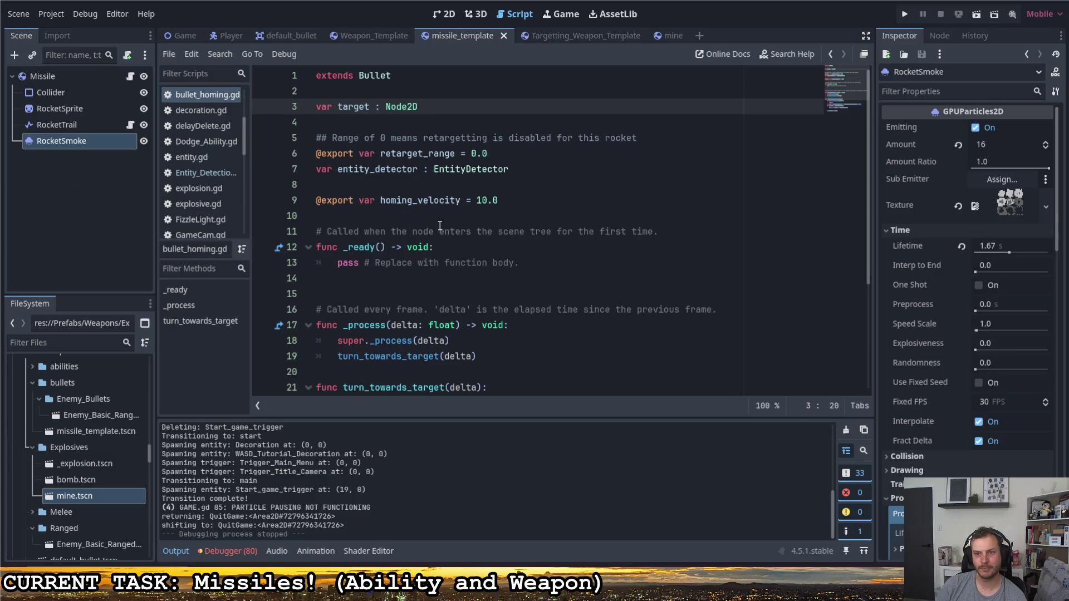
{"action": "scroll", "coordinate": [419, 219], "scroll_direction": "down", "scroll_amount": 2}
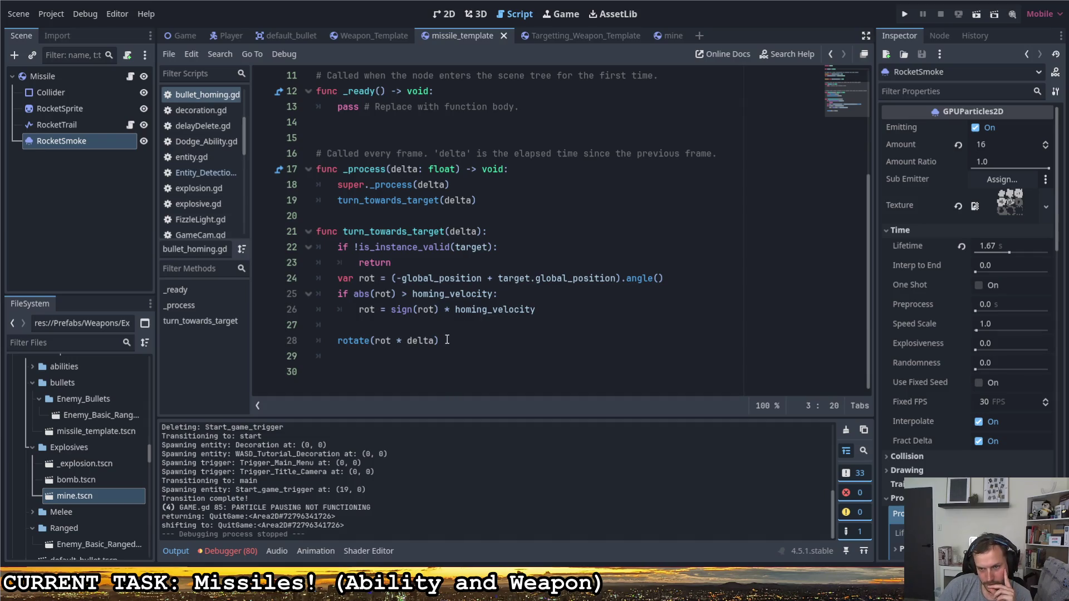
{"action": "left_click_drag", "start_coordinate": [450, 342], "coordinate": [352, 338]}
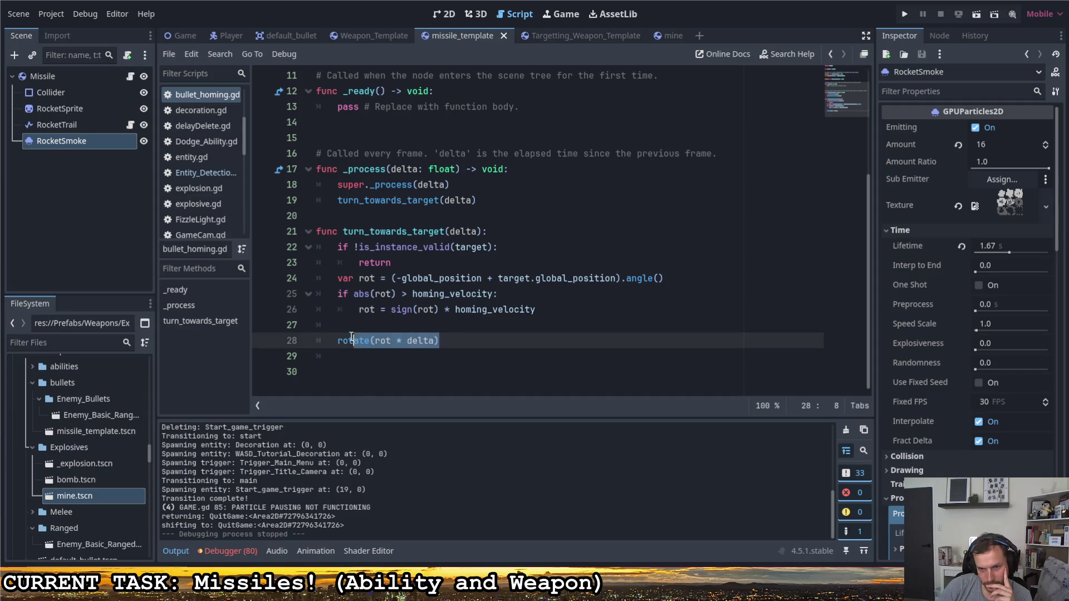
{"action": "key", "text": "BackSpace"}
{"action": "type", "text": "ro"}
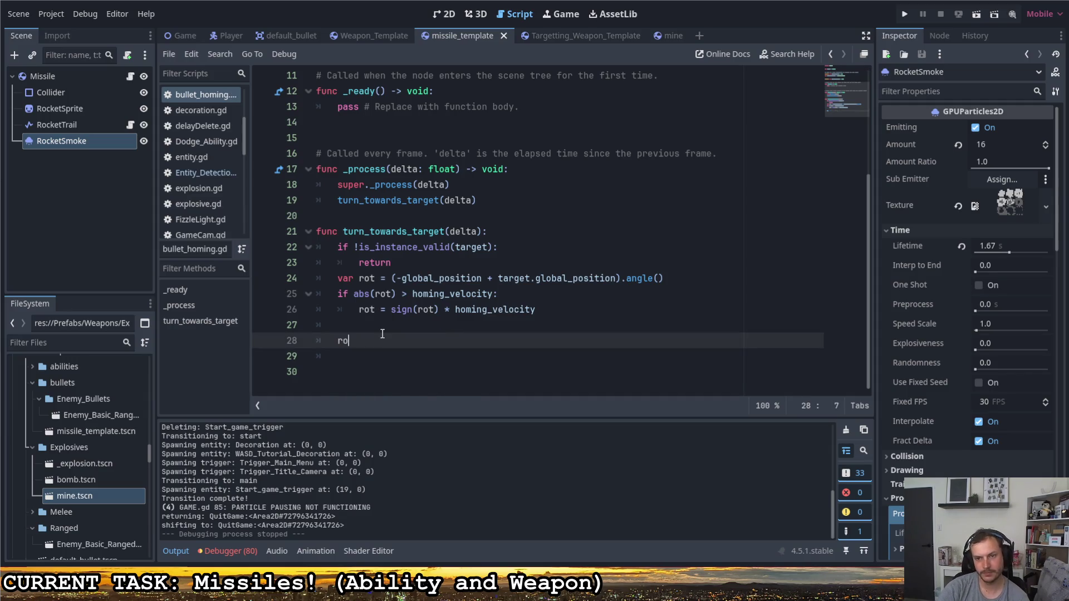
{"action": "key", "text": "BackSpace"}
{"action": "key", "text": "BackSpace"}
{"action": "type", "text": "global_po"}
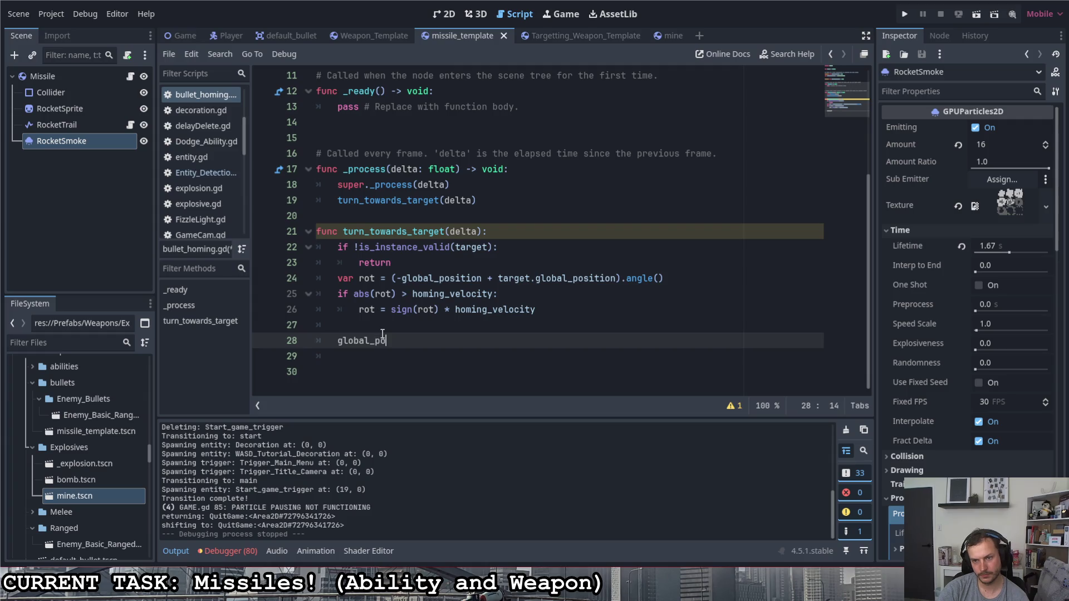
{"action": "key", "text": "BackSpace"}
{"action": "key", "text": "BackSpace"}
{"action": "type", "text": "ro"}
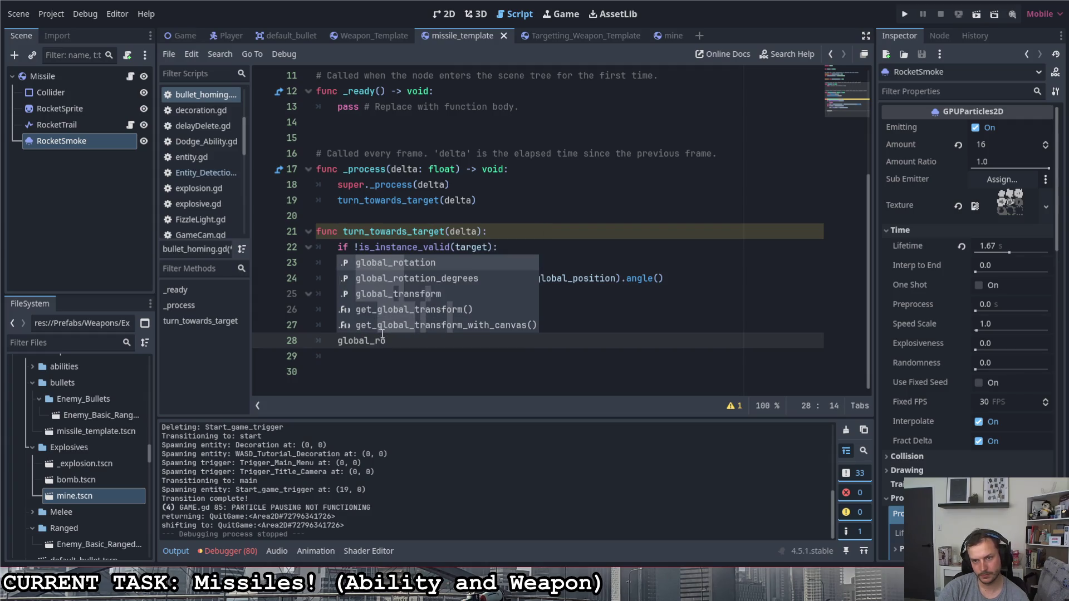
{"action": "key", "text": "Return"}
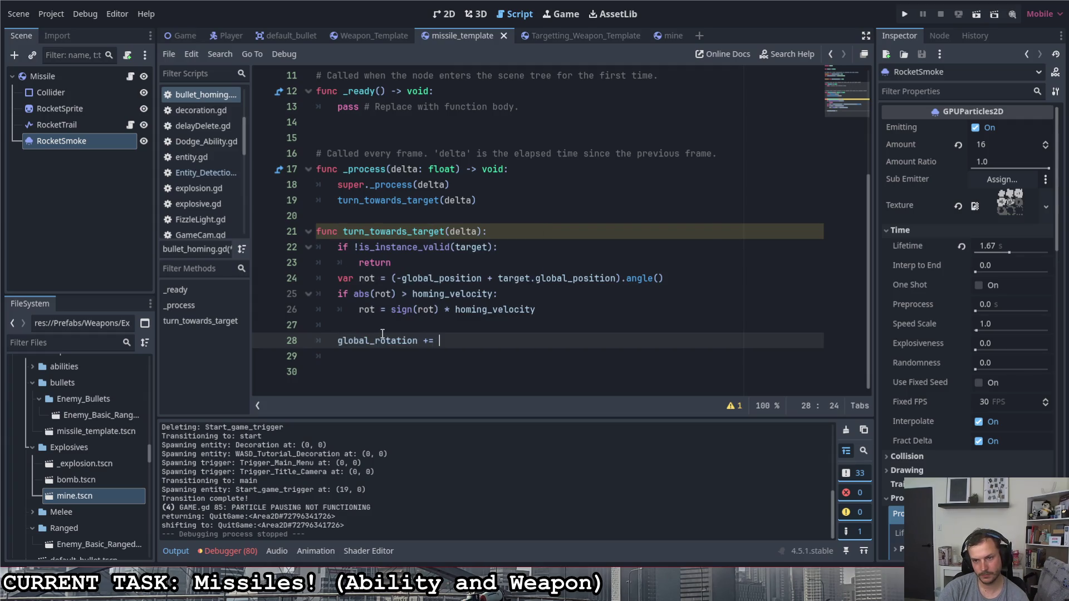
{"action": "type", "text": "rot"}
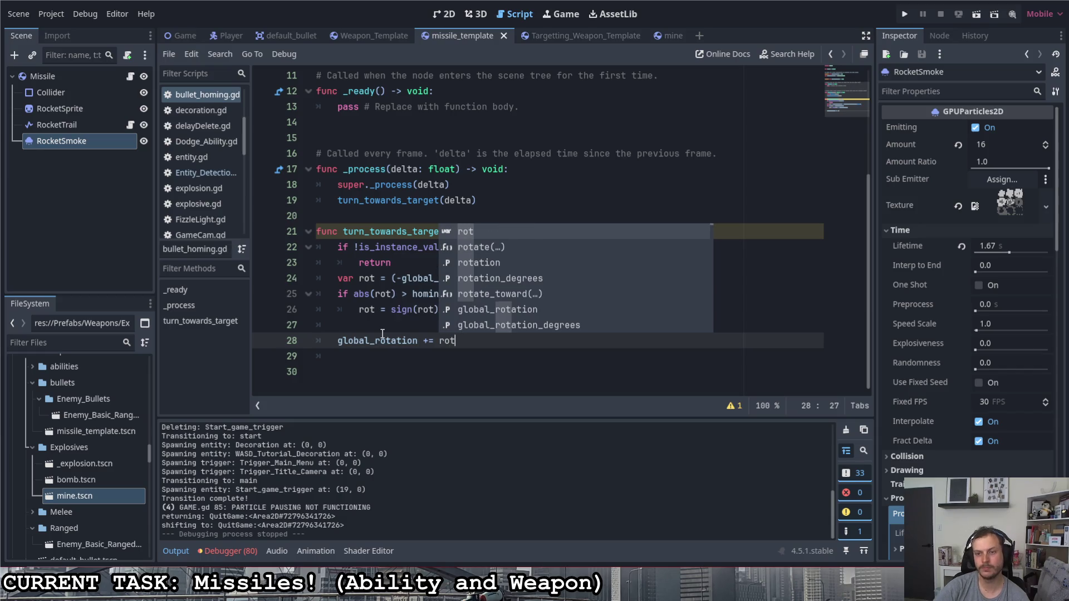
- Finish line 28 as global_rotation += rot * delta and relaunch the game
{"action": "left_click", "coordinate": [386, 278]}
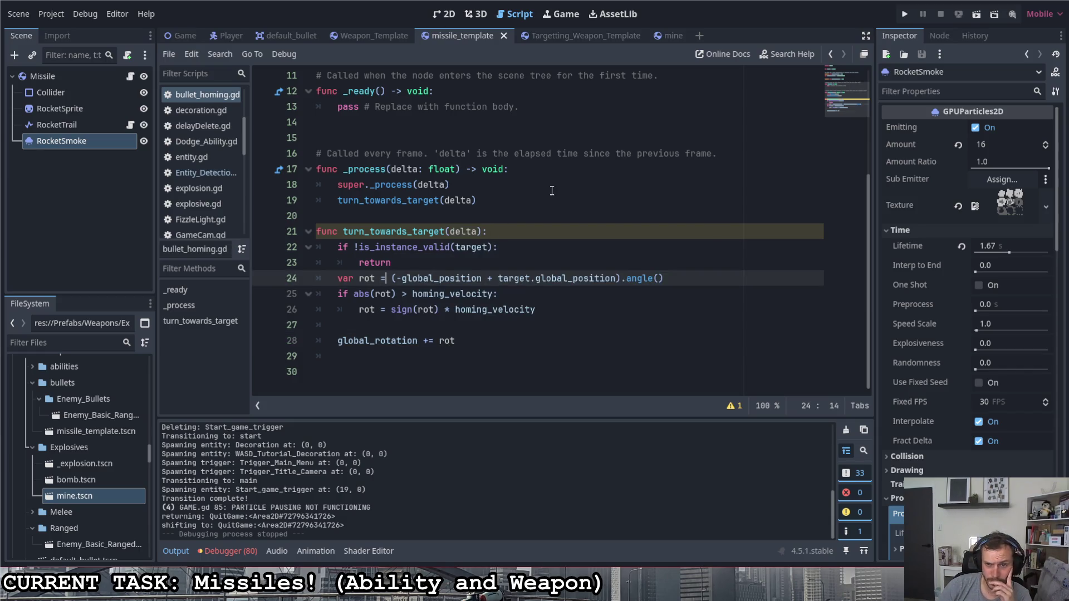
{"action": "key", "text": "Down"}
{"action": "key", "text": "Down"}
{"action": "key", "text": "Down"}
{"action": "key", "text": "End"}
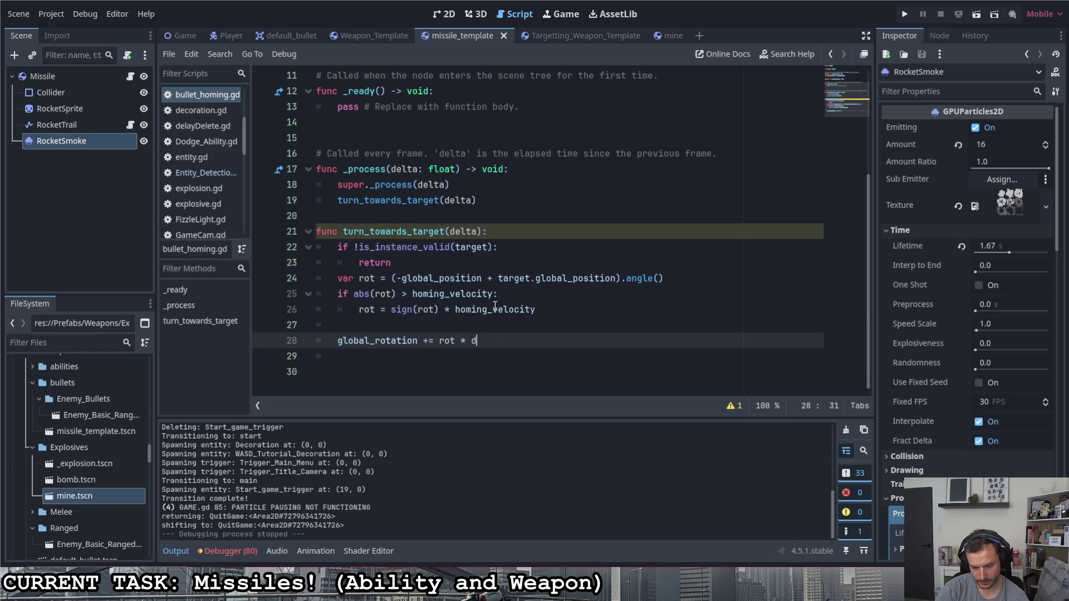
{"action": "left_click", "coordinate": [437, 246]}
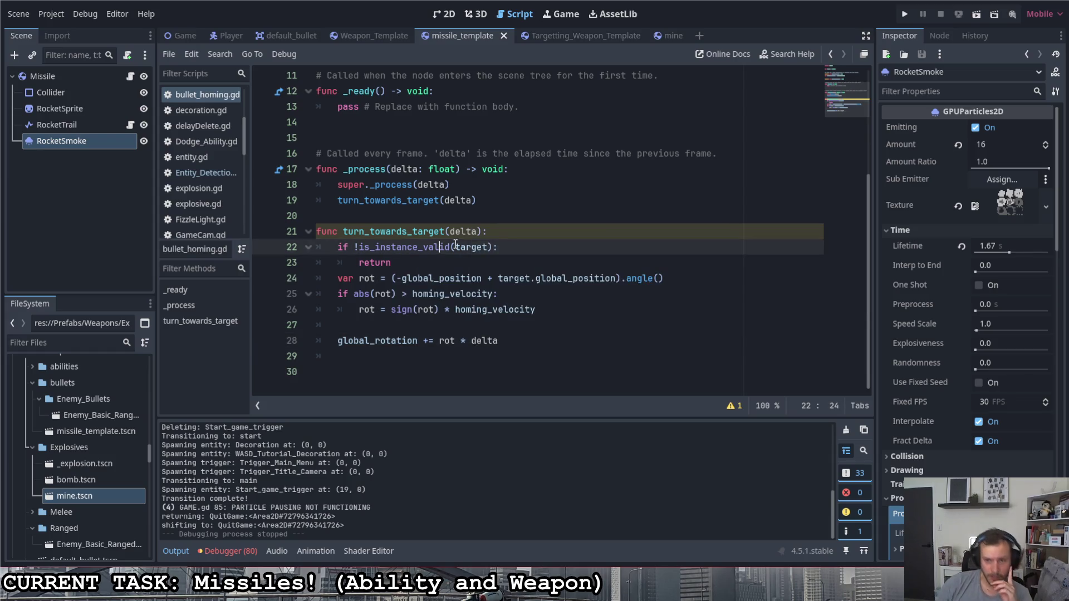
{"action": "left_click", "coordinate": [907, 14]}
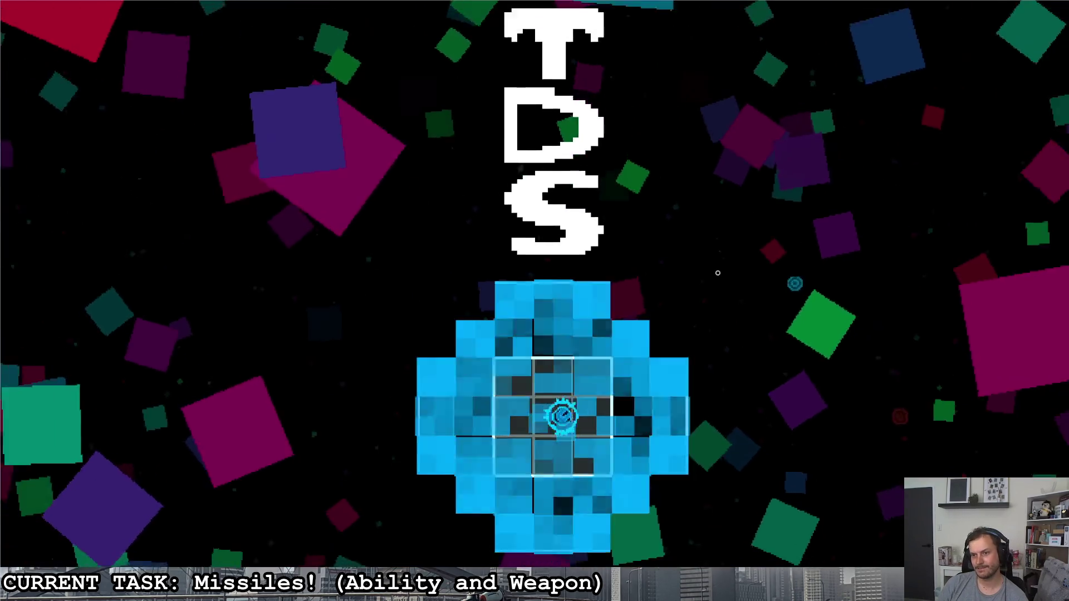
- Fly the ship to the red mine, fire several homing missiles at it, then quit the game
{"action": "key", "text": "d"}
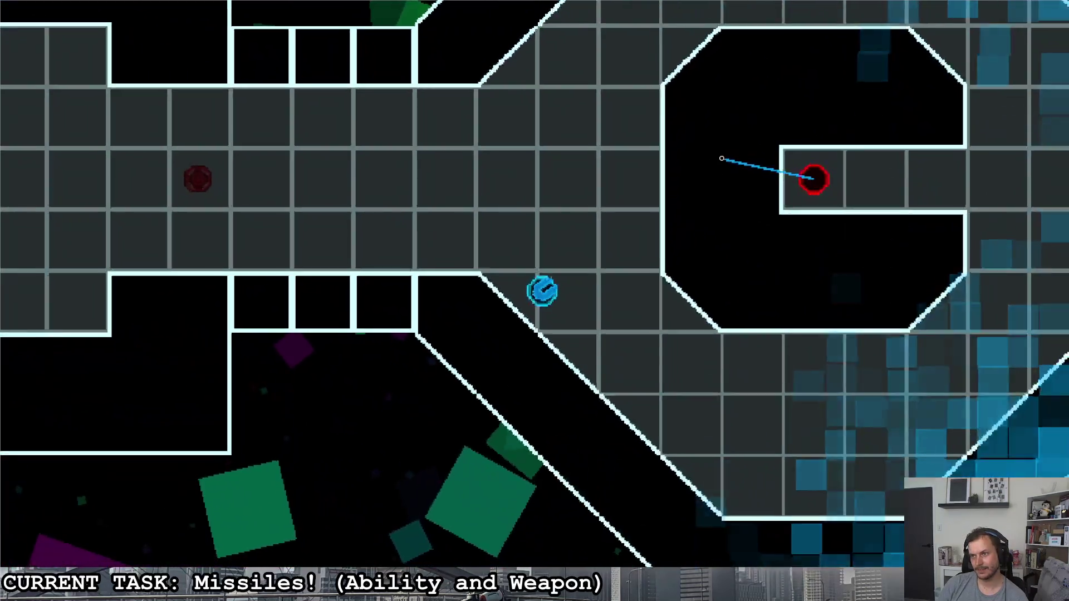
{"action": "left_click", "coordinate": [785, 182]}
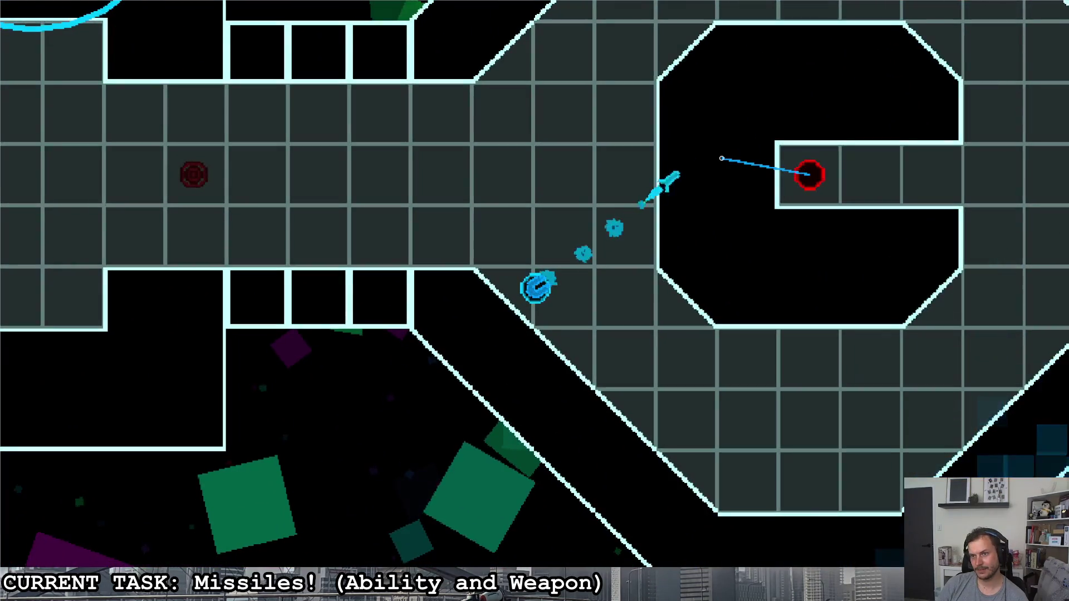
{"action": "key", "text": "d"}
{"action": "key", "text": "s"}
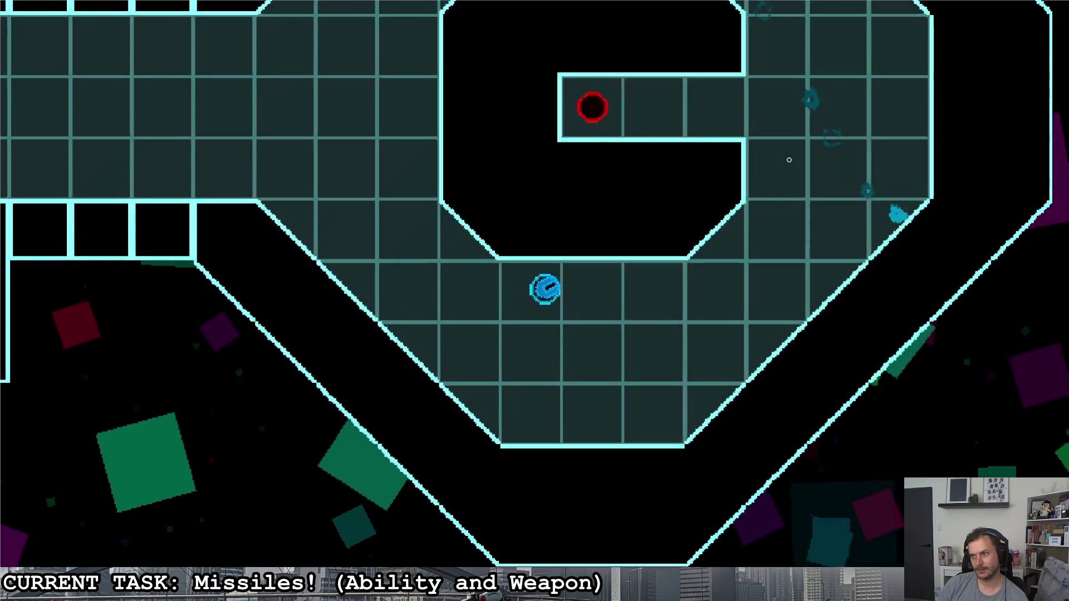
{"action": "left_click", "coordinate": [492, 110]}
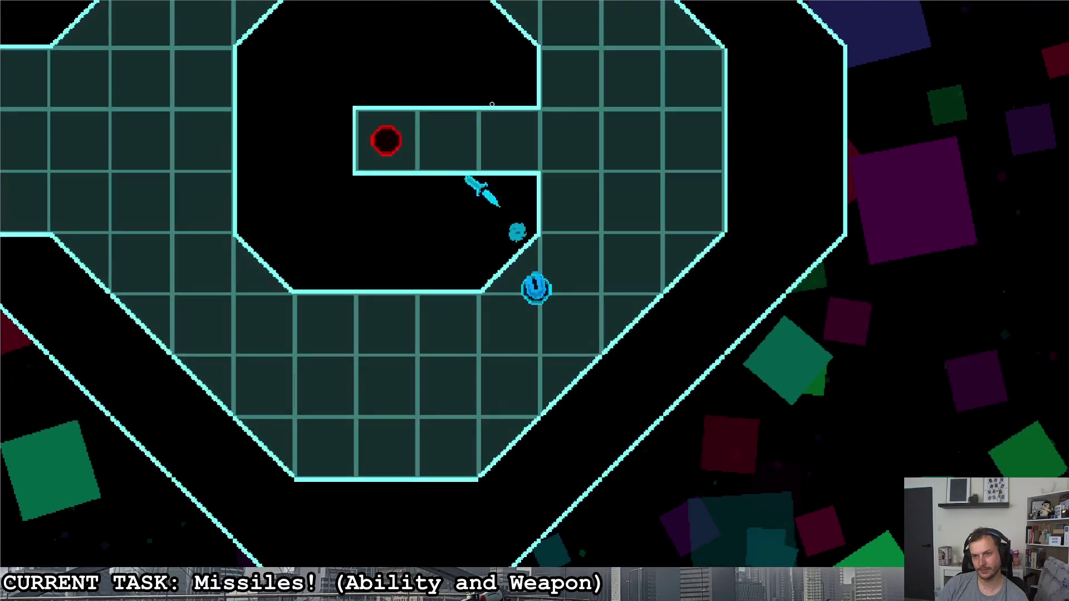
{"action": "left_click", "coordinate": [310, 269]}
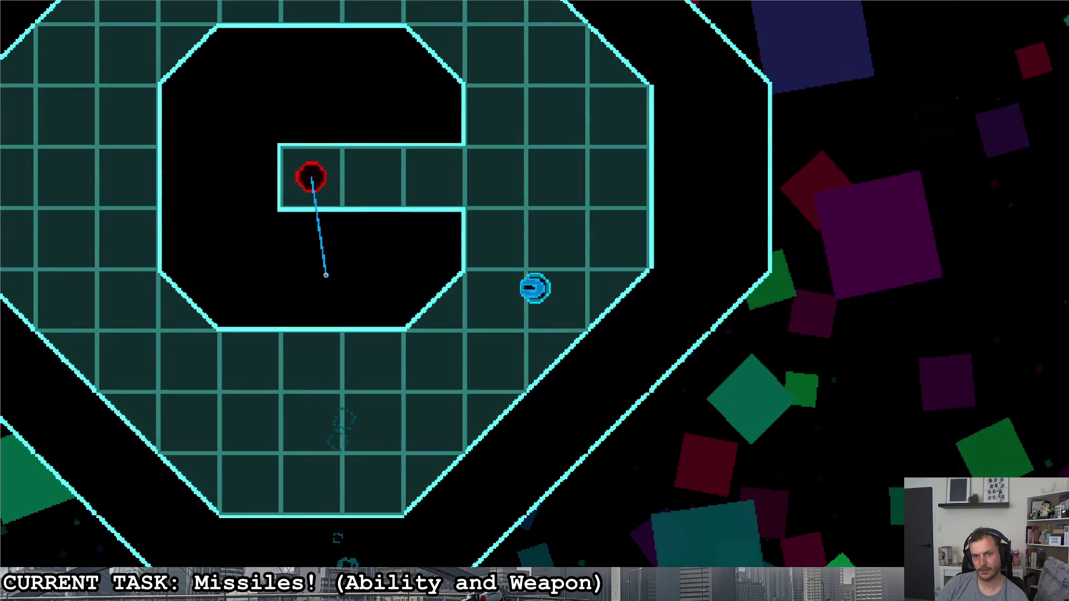
{"action": "left_click", "coordinate": [324, 273]}
{"action": "left_click", "coordinate": [326, 274]}
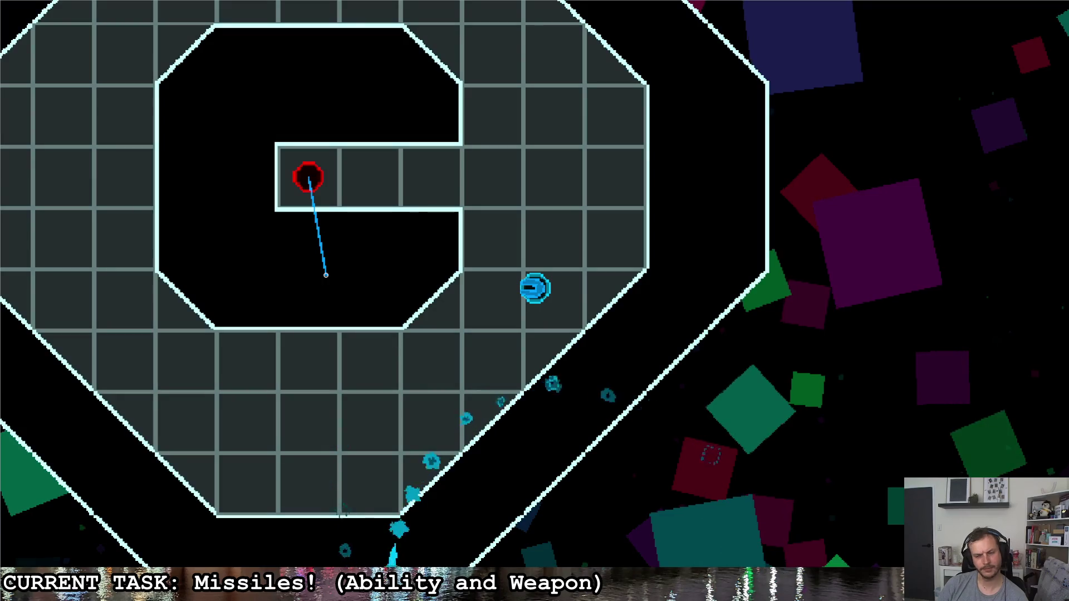
{"action": "key", "text": "Escape"}
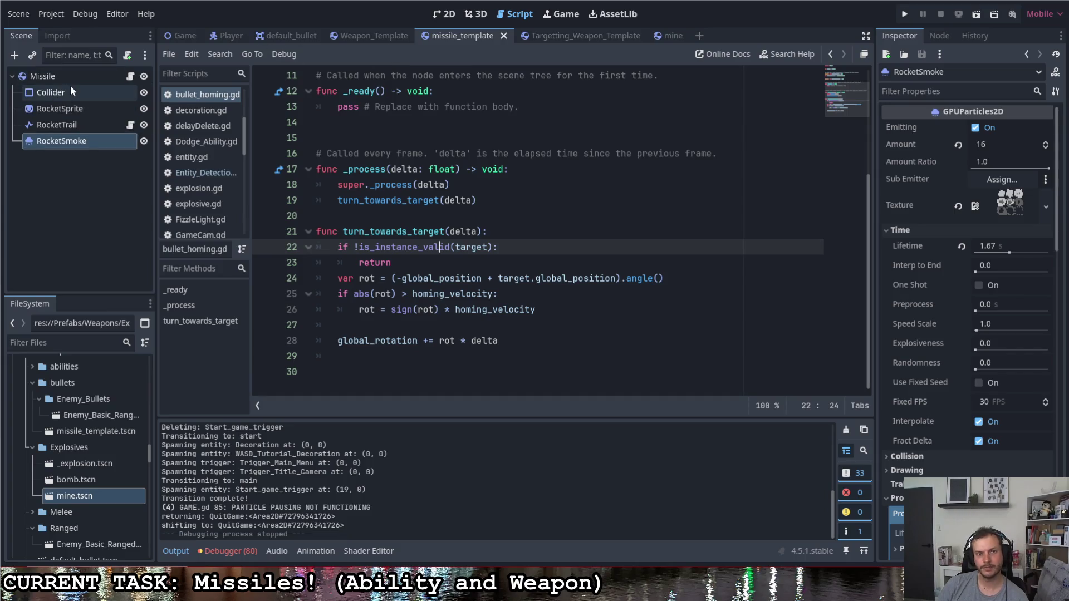
{"action": "left_click", "coordinate": [132, 76]}
{"action": "scroll", "coordinate": [491, 210], "scroll_direction": "up", "scroll_amount": 4}
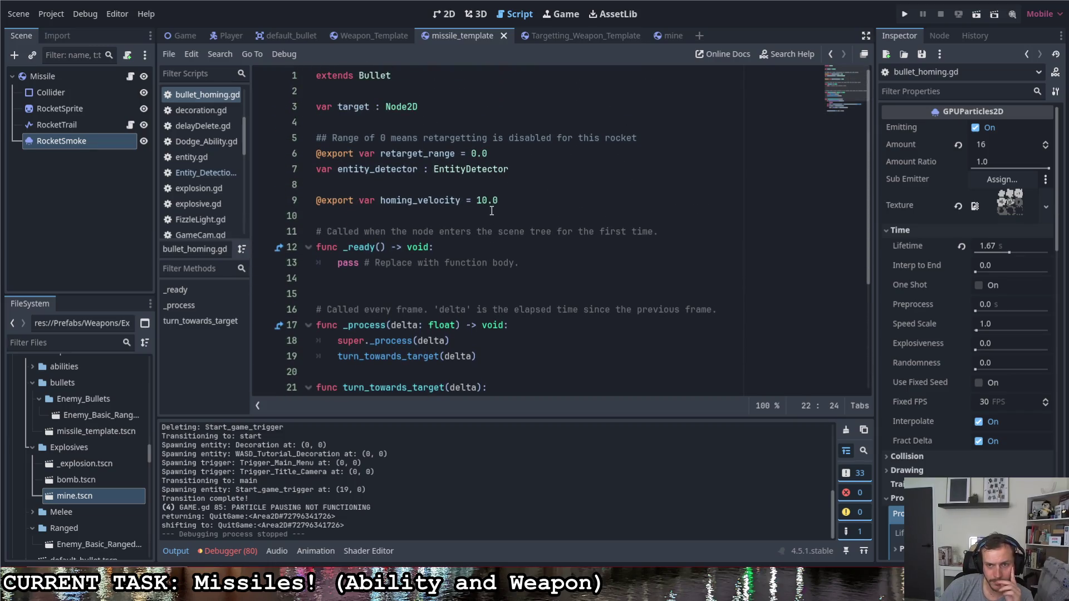
{"action": "scroll", "coordinate": [497, 206], "scroll_direction": "down", "scroll_amount": 4}
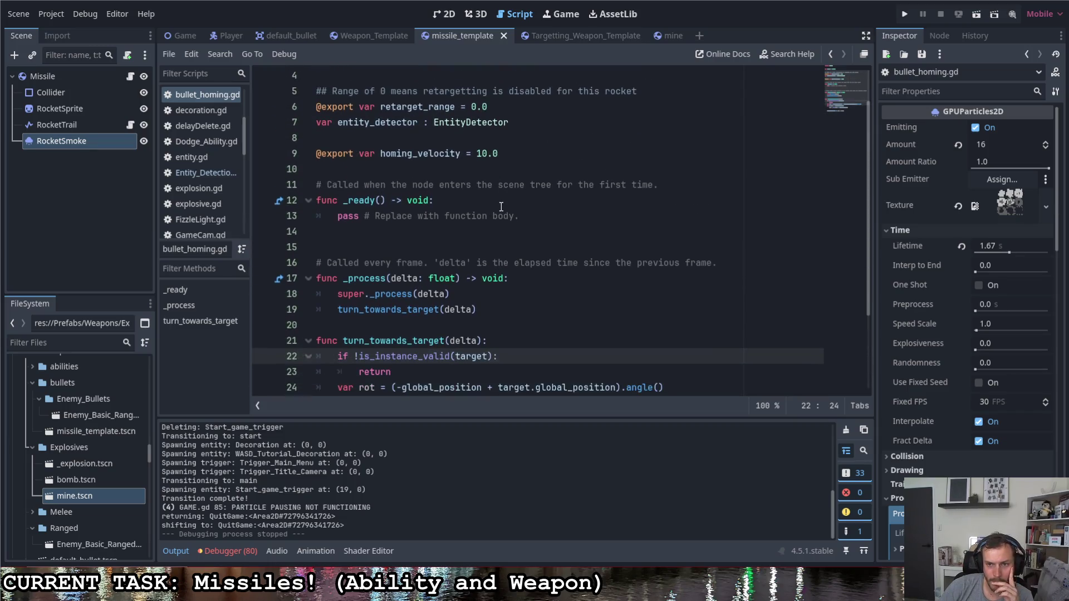
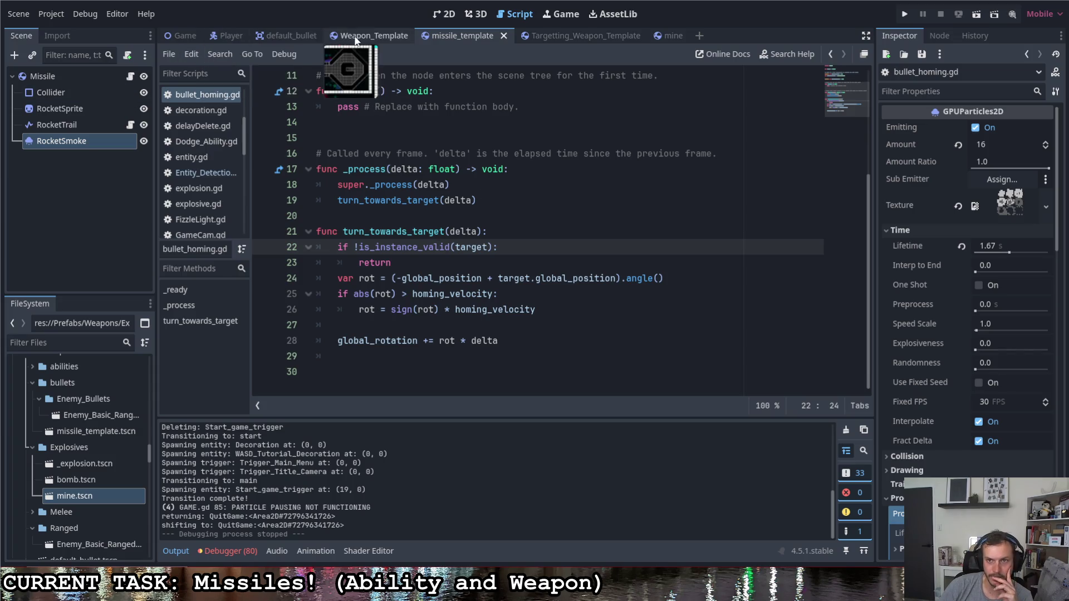
- Rename the _process function in mouse_follower.gd to _physics_process and run the project
{"action": "left_click", "coordinate": [538, 37]}
{"action": "left_click", "coordinate": [131, 175]}
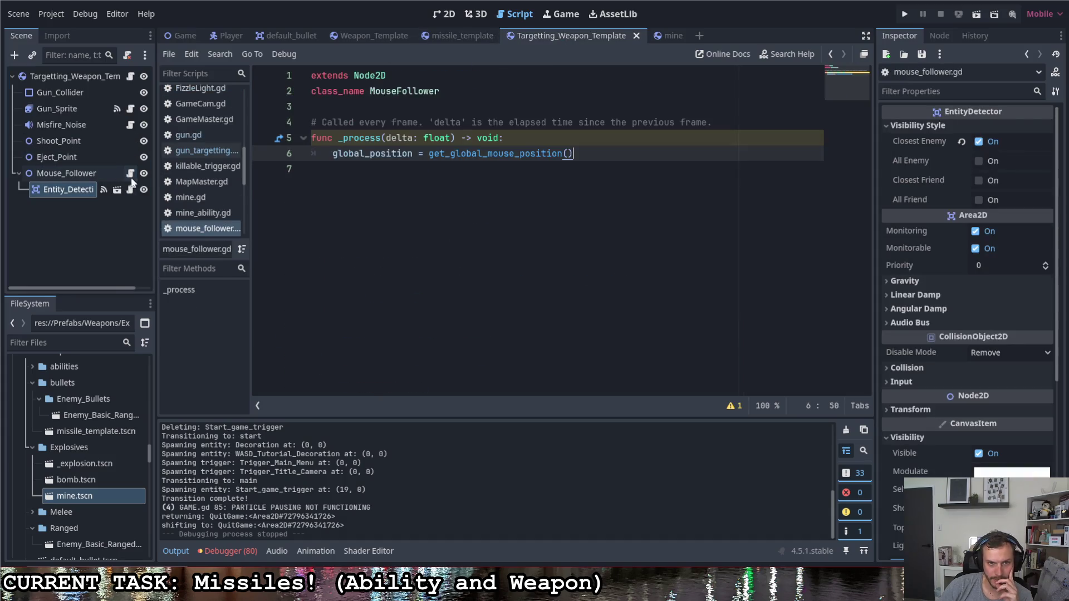
{"action": "left_click", "coordinate": [343, 138]}
{"action": "type", "text": "physics_"}
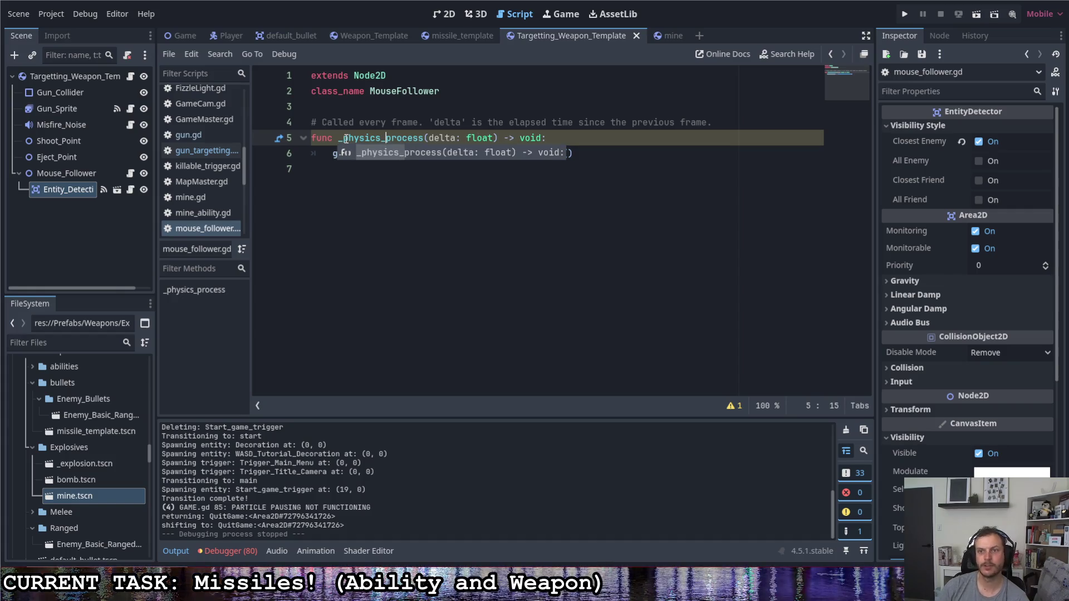
{"action": "left_click", "coordinate": [434, 205]}
{"action": "left_click", "coordinate": [595, 144]}
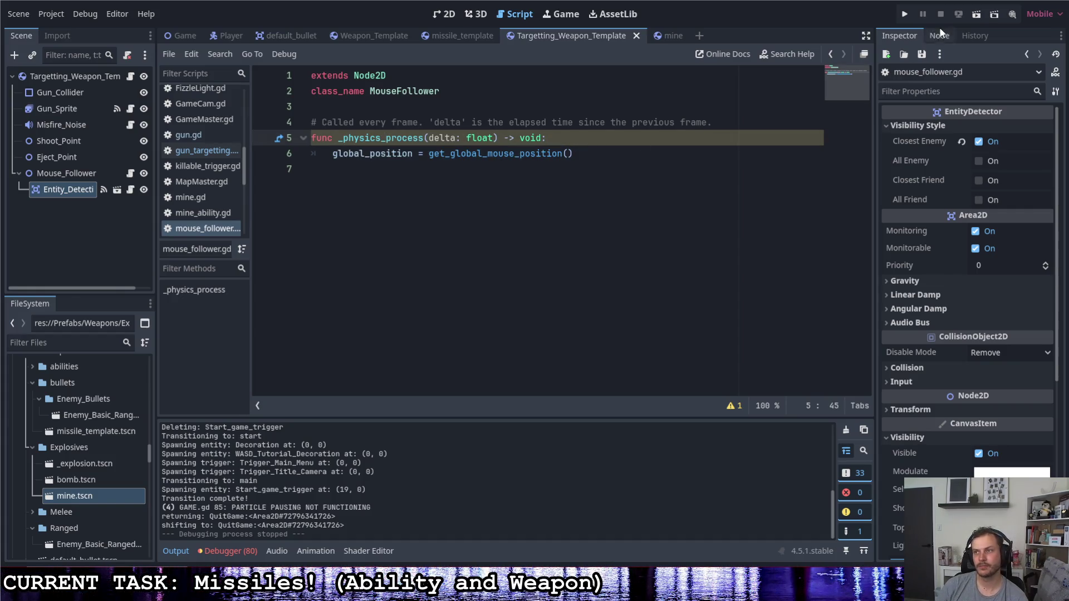
{"action": "left_click", "coordinate": [905, 14]}
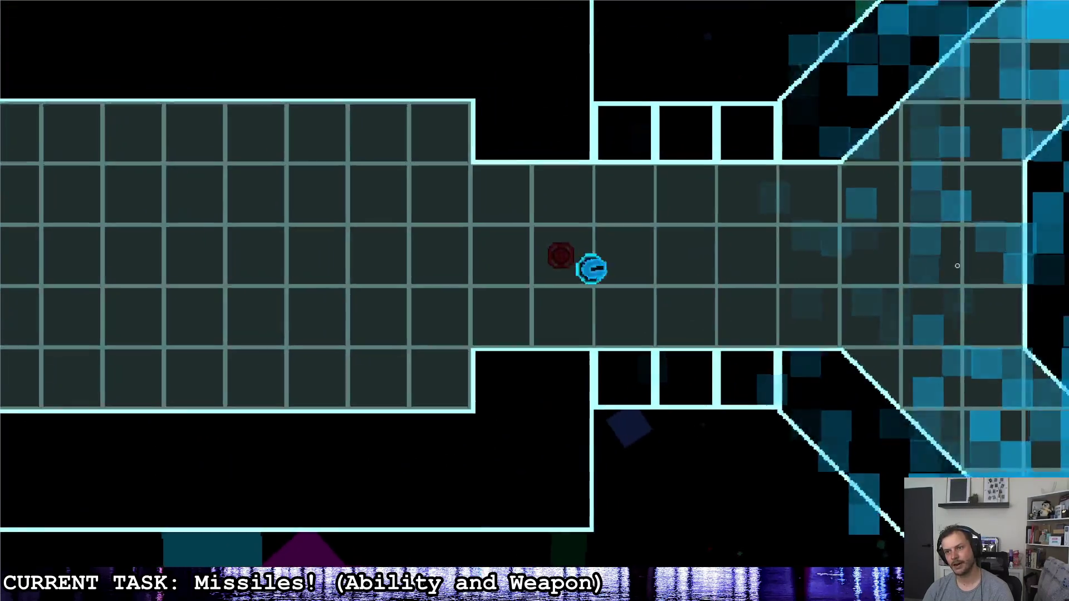
- Fly the ship with WASD toward the lower room, strafing left and right
{"action": "key", "text": "d"}
{"action": "key", "text": "s"}
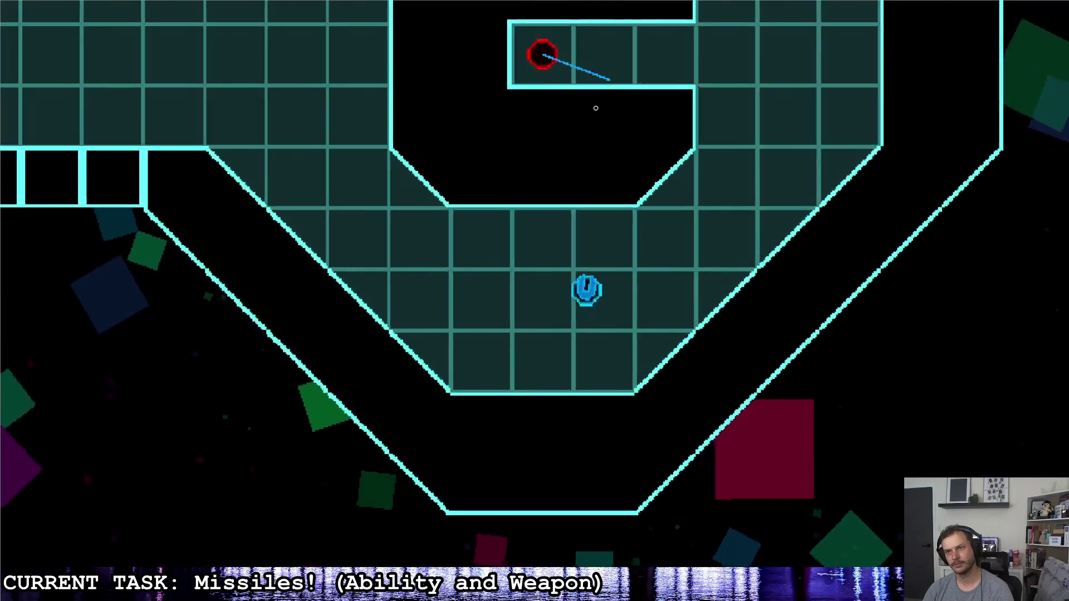
{"action": "key", "text": "w"}
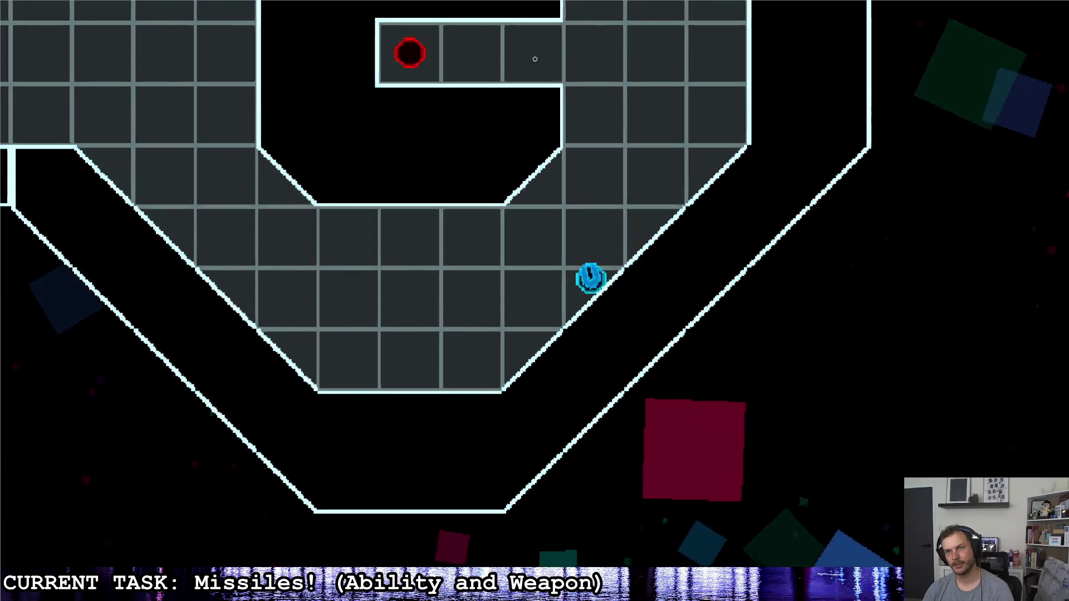
{"action": "key", "text": "a"}
{"action": "key", "text": "d"}
{"action": "key", "text": "a"}
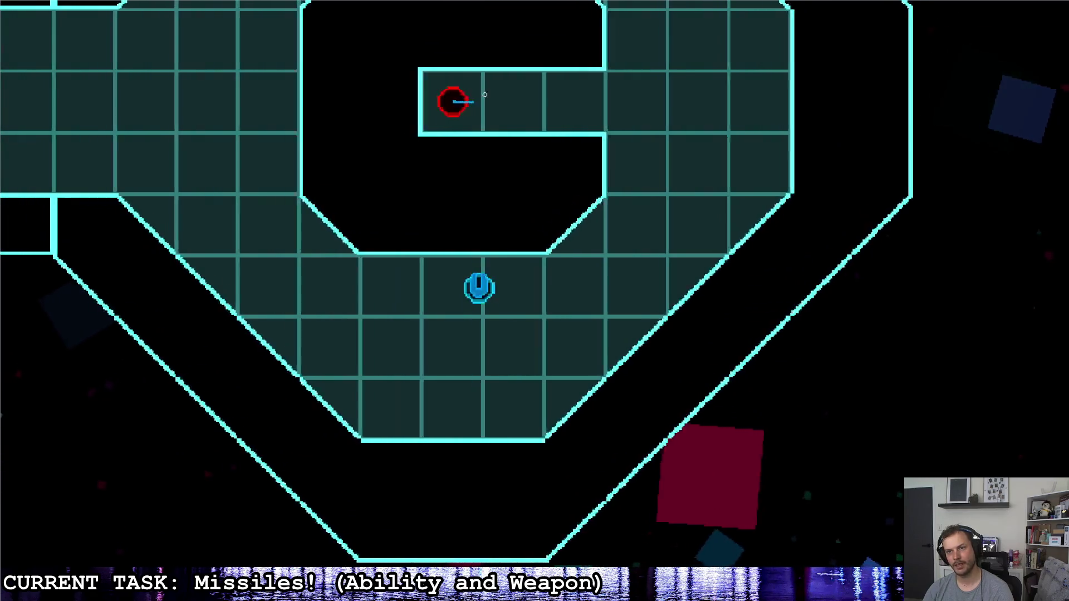
{"action": "key", "text": "d"}
{"action": "key", "text": "a"}
{"action": "key", "text": "d"}
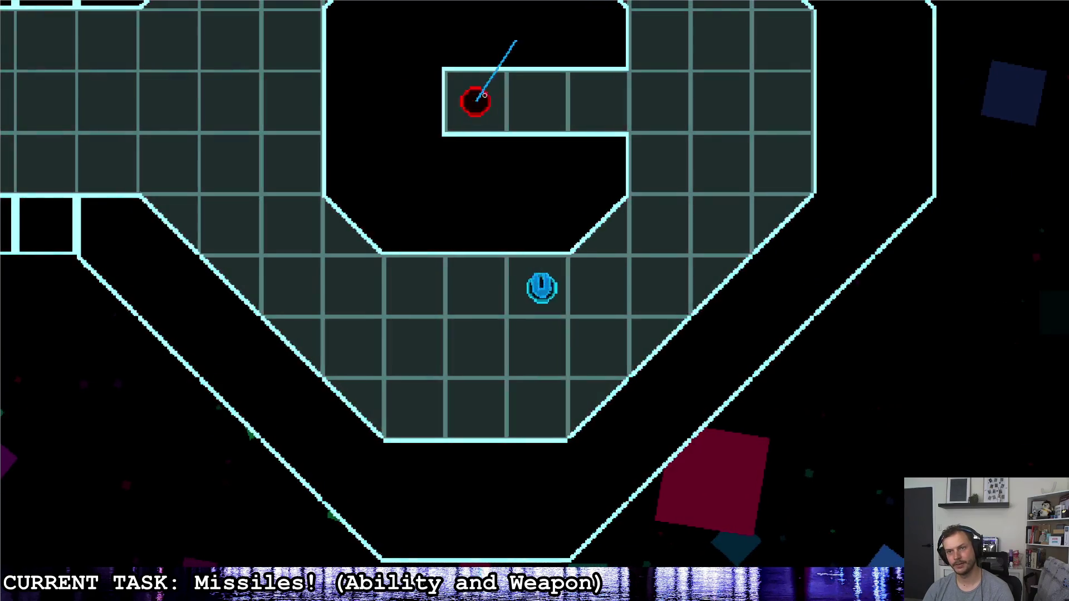
- Approach the red enemy and let the homing missiles chase it in the arena, then exit with Escape
{"action": "key", "text": "w"}
{"action": "key", "text": "d"}
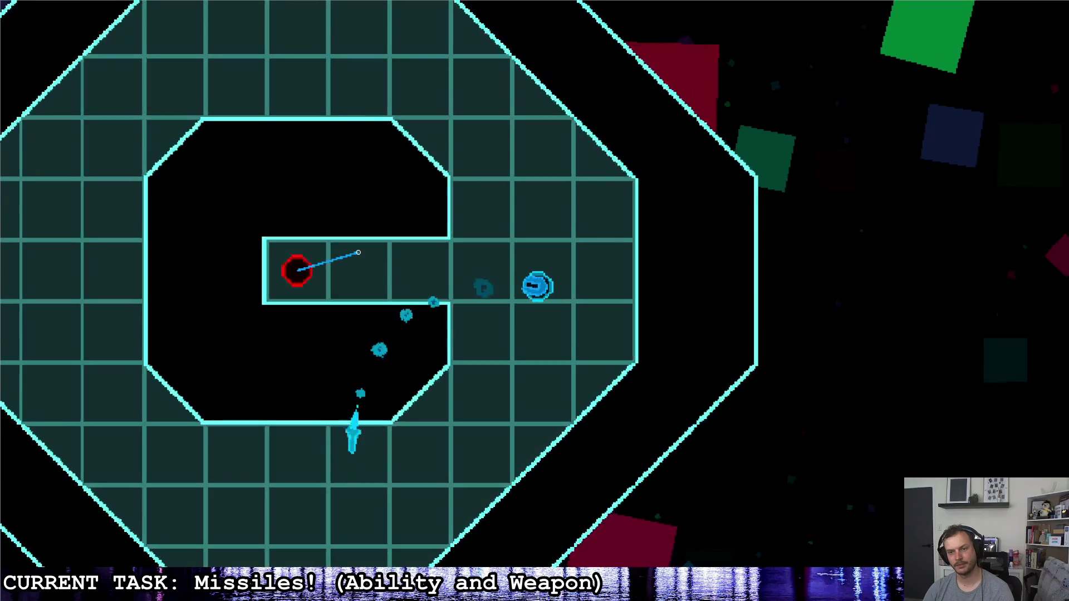
{"action": "key", "text": "a"}
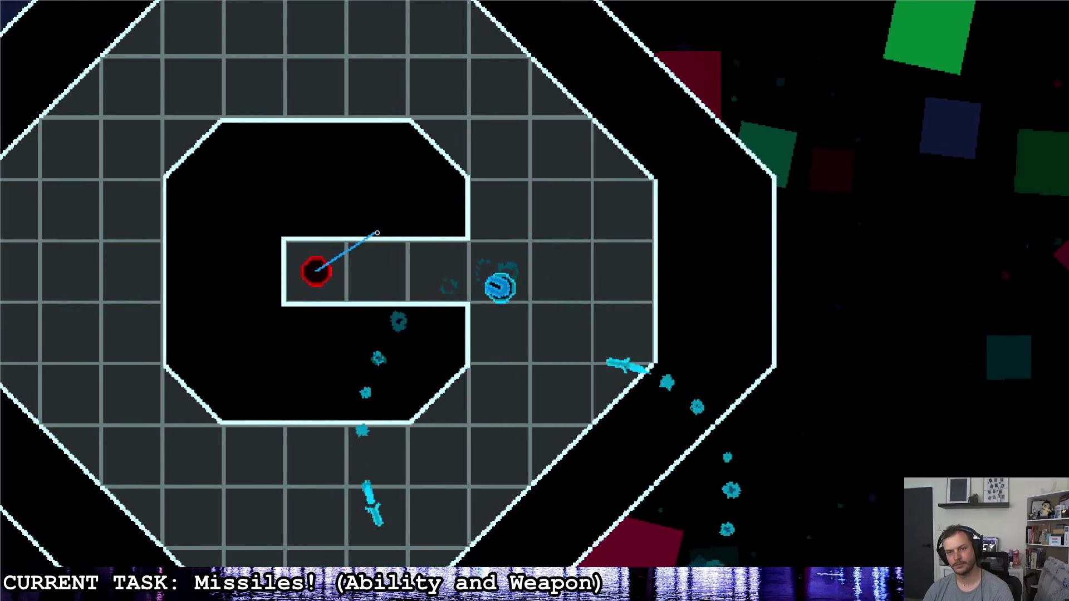
{"action": "key", "text": "d"}
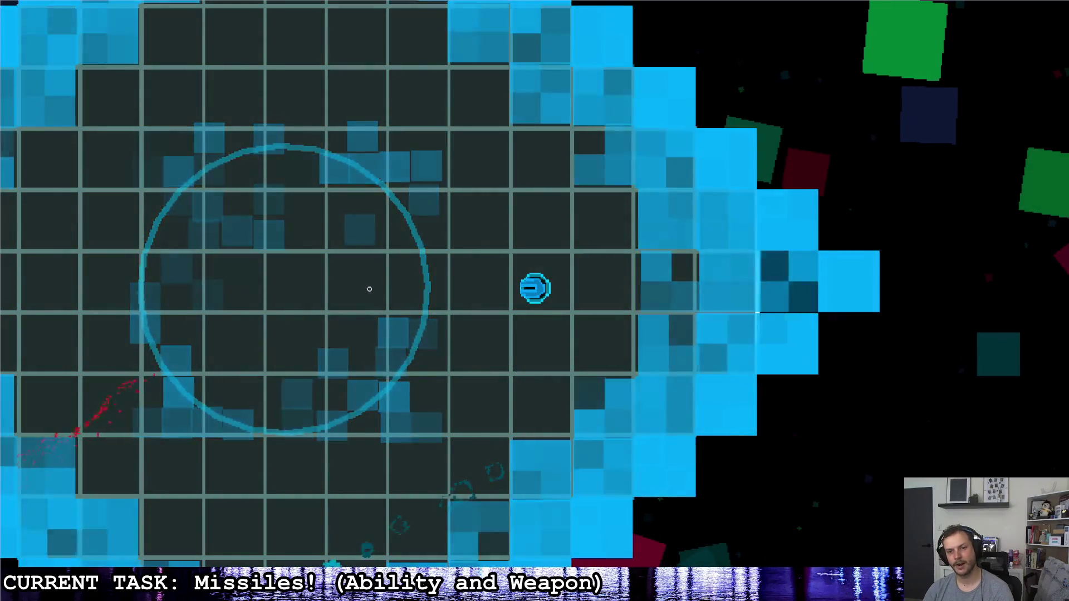
{"action": "key", "text": "s"}
{"action": "key", "text": "a"}
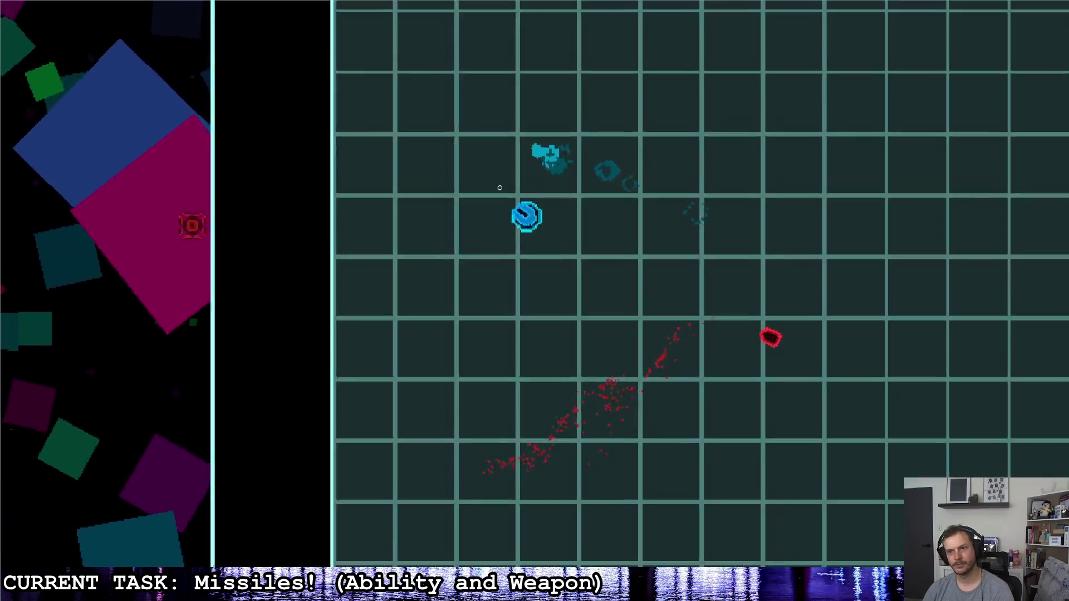
{"action": "key", "text": "d"}
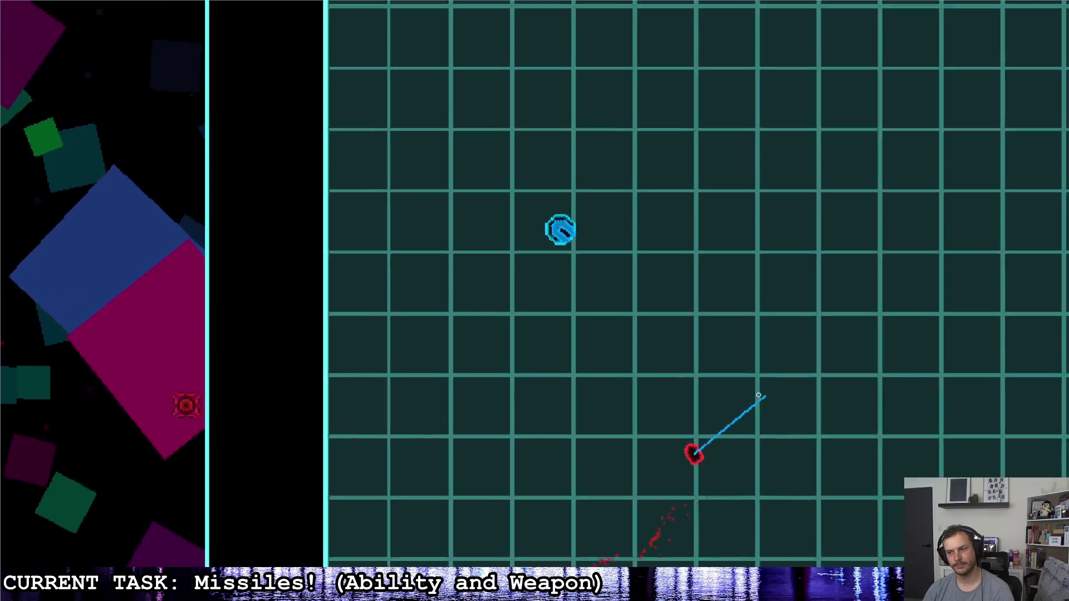
{"action": "key", "text": "a"}
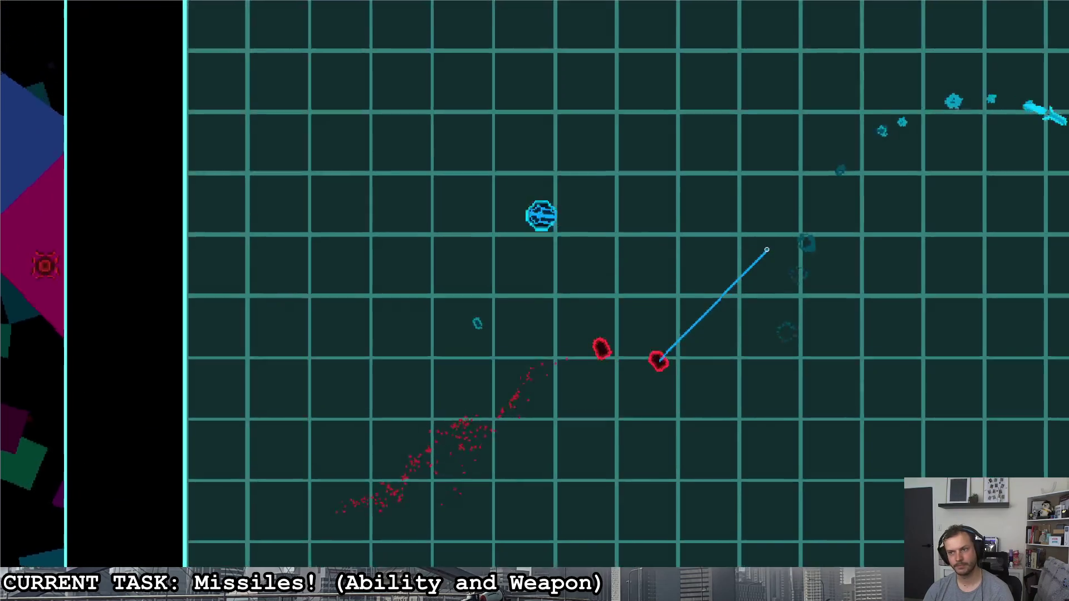
{"action": "key", "text": "Escape"}
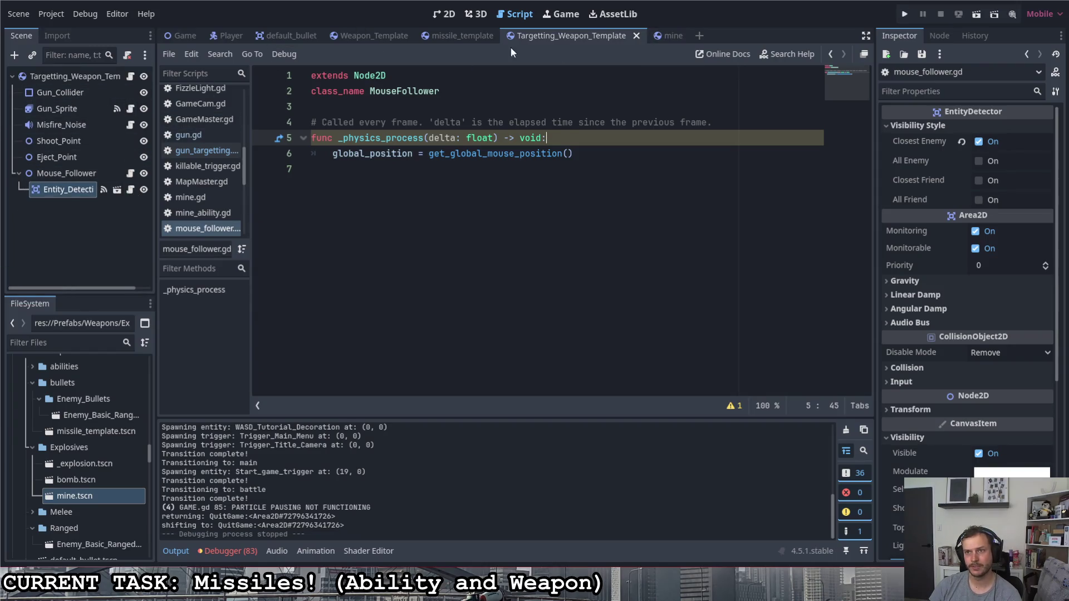
- Set the Missile node's Homing Velocity to 40.0 in missile_template and run the project again
{"action": "left_click", "coordinate": [443, 36]}
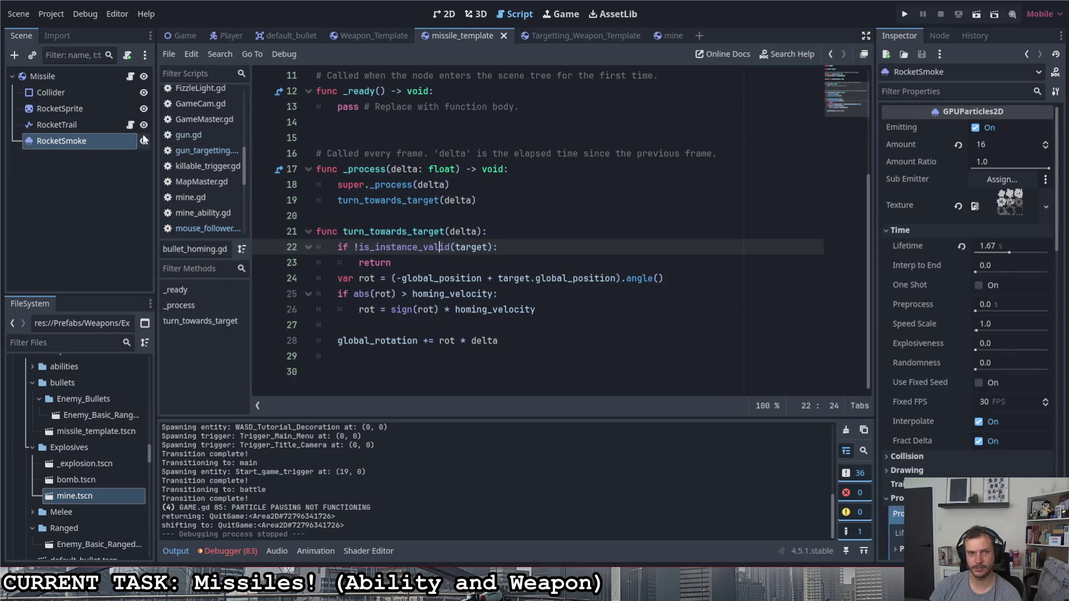
{"action": "left_click", "coordinate": [65, 77]}
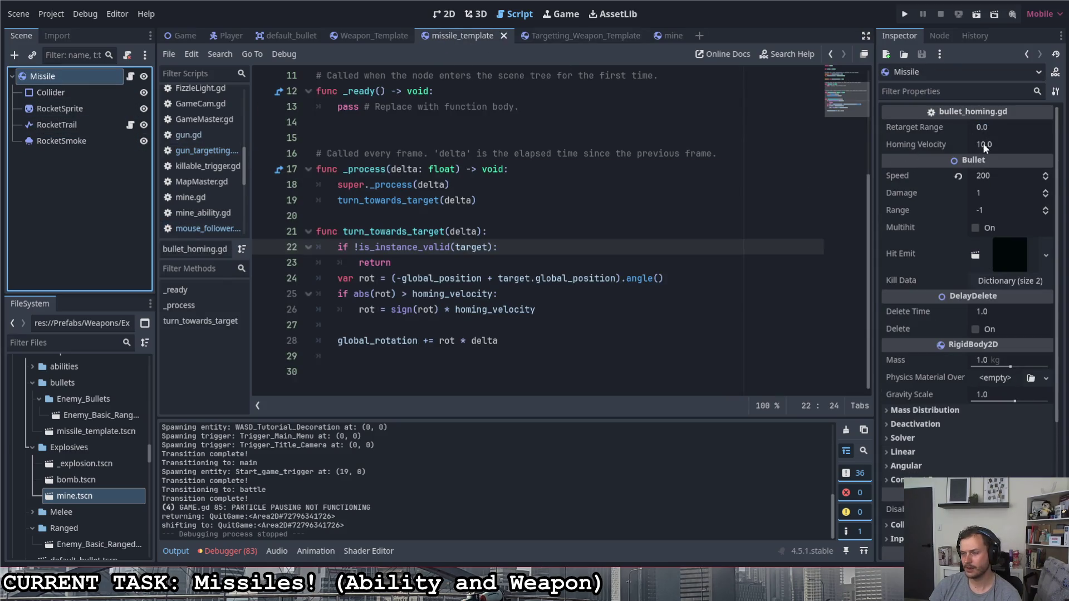
{"action": "left_click", "coordinate": [983, 144]}
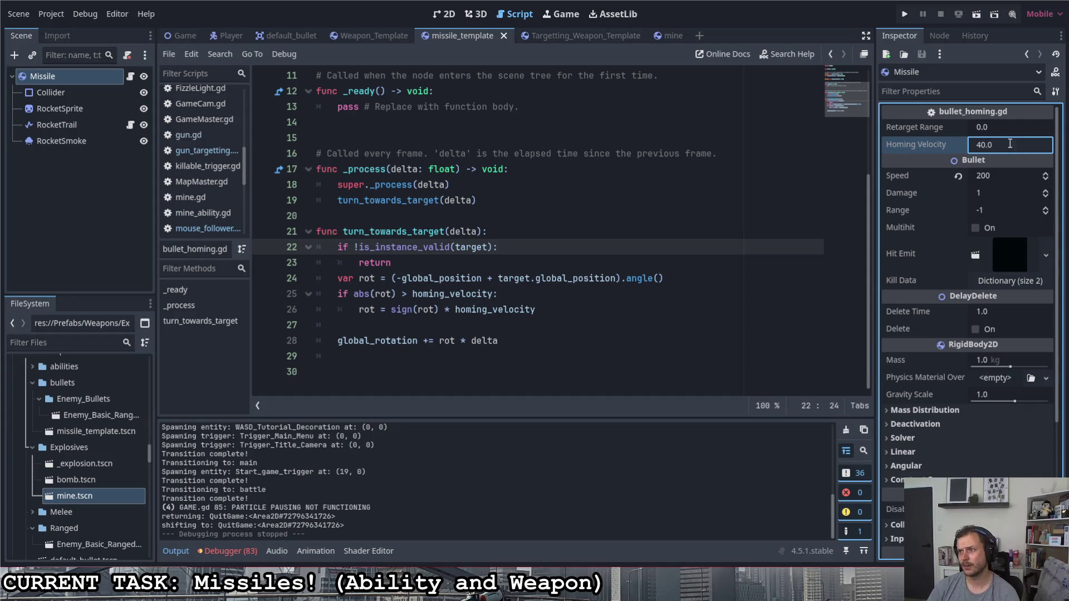
{"action": "left_click", "coordinate": [1007, 124]}
{"action": "left_click", "coordinate": [906, 13]}
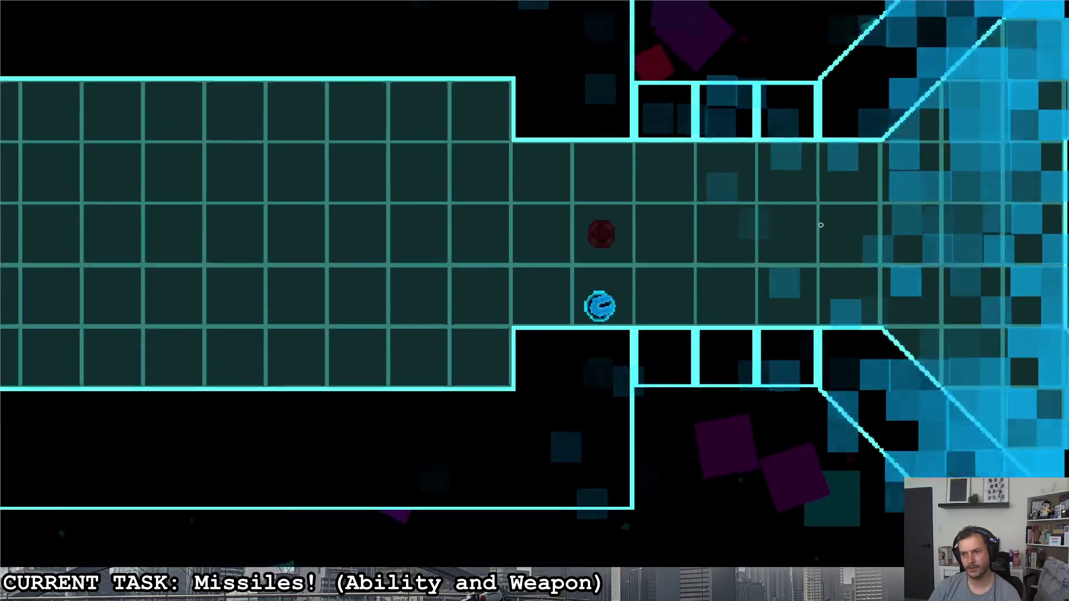
- Move the ship right through the corridor and fire several missiles at the red enemy
{"action": "key", "text": "d"}
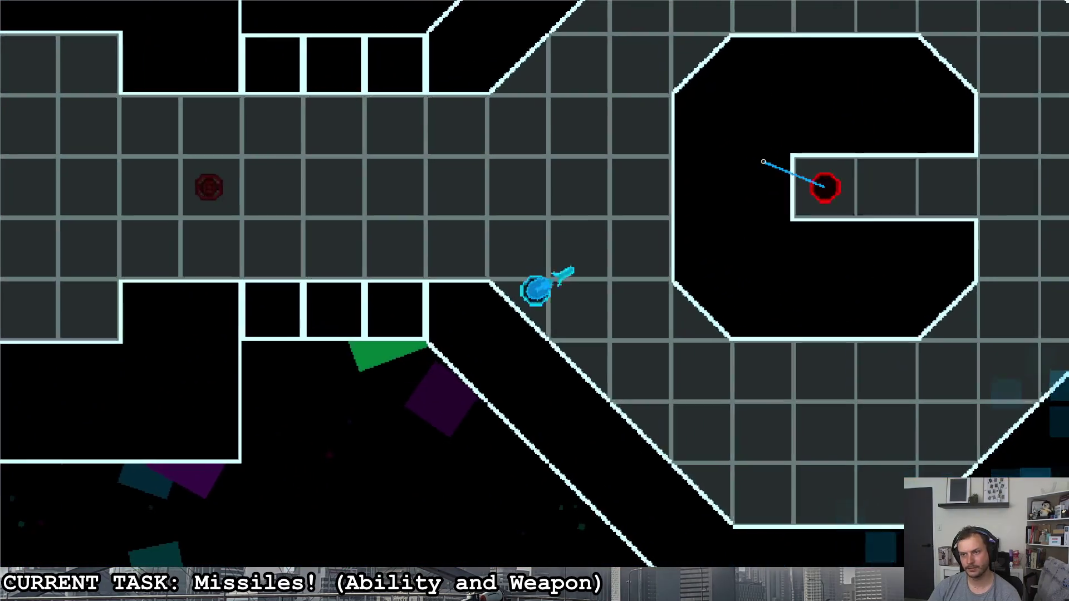
{"action": "left_click", "coordinate": [763, 162]}
{"action": "key", "text": "d"}
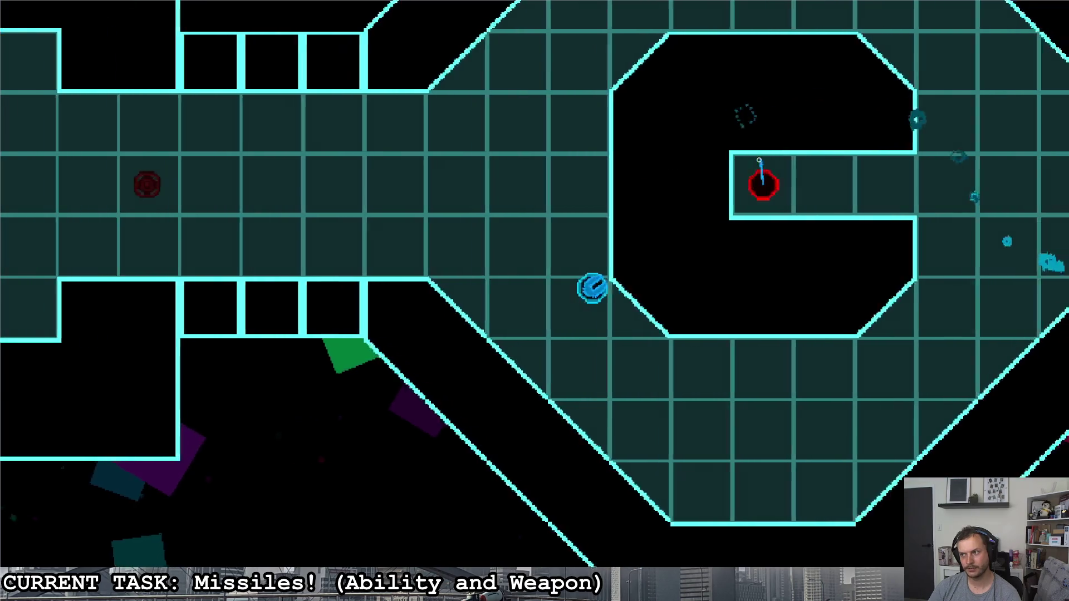
{"action": "key", "text": "s"}
{"action": "key", "text": "d"}
{"action": "key", "text": "w"}
{"action": "left_click", "coordinate": [501, 127]}
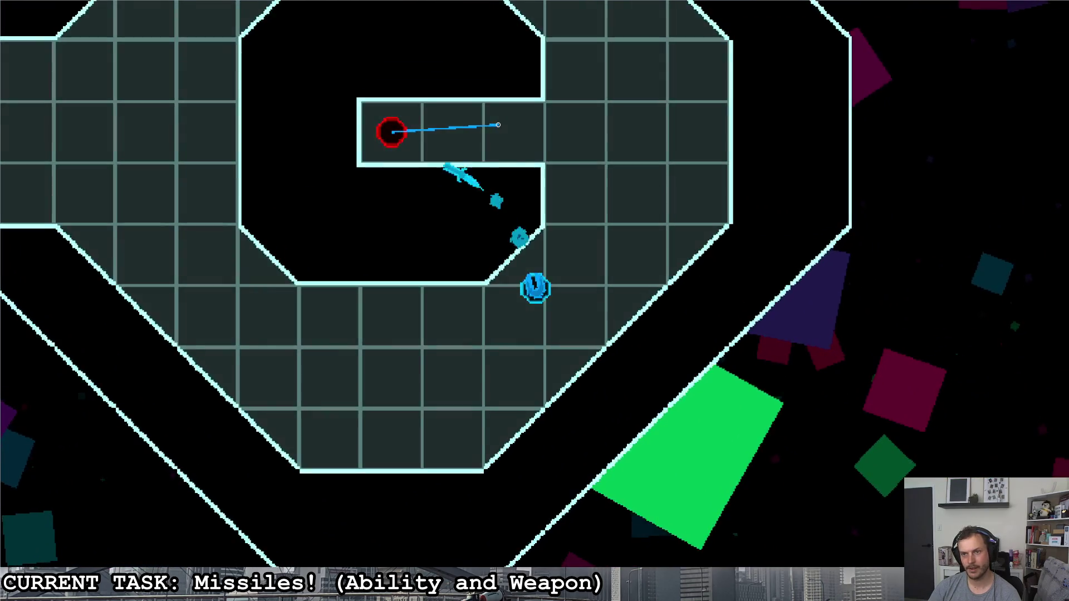
{"action": "left_click", "coordinate": [490, 88]}
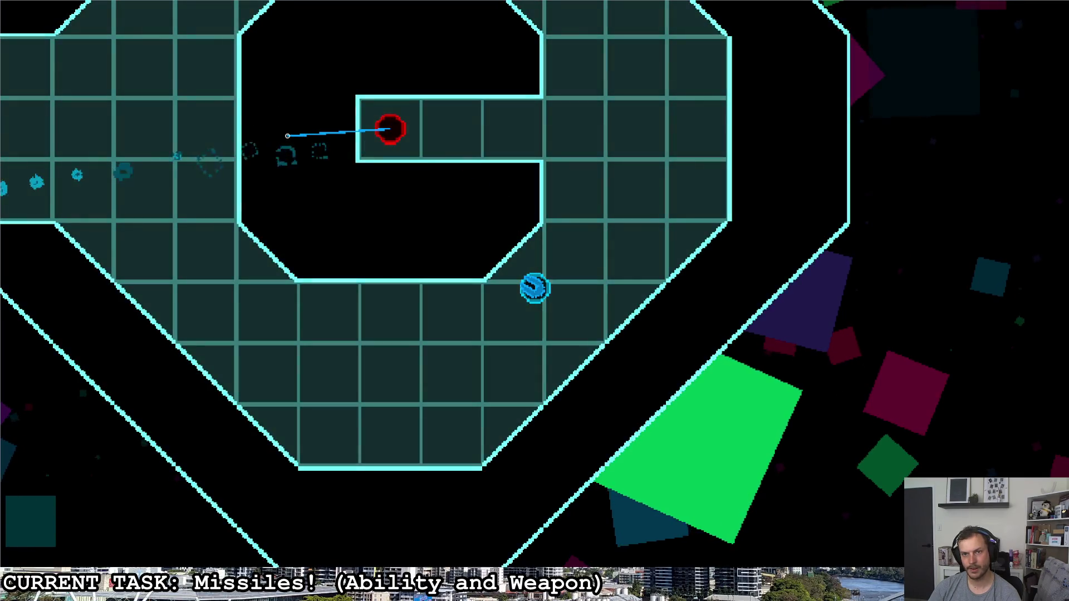
{"action": "left_click", "coordinate": [288, 136]}
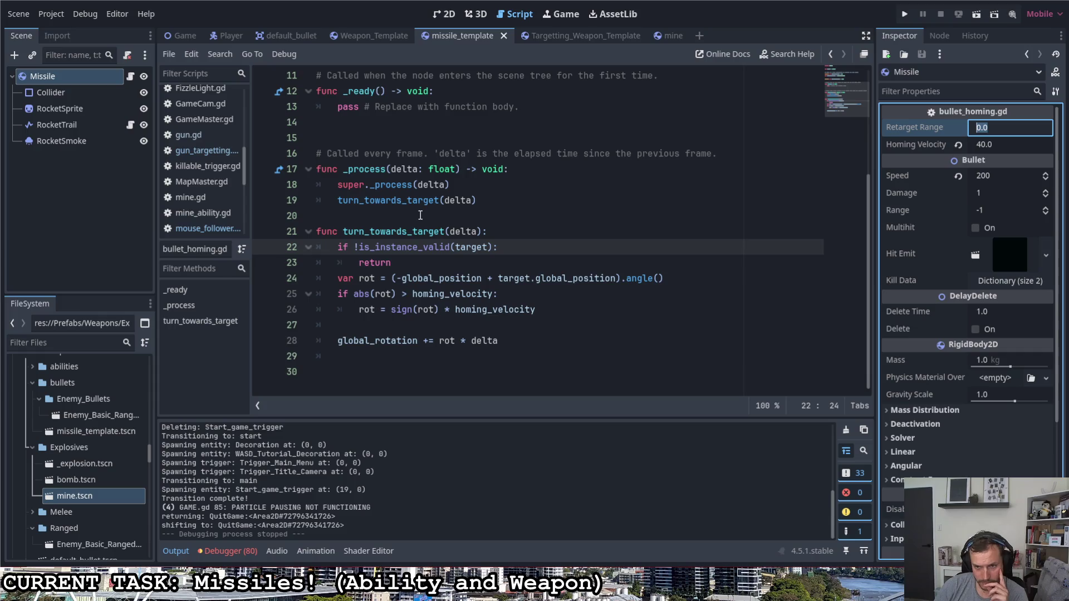
{"action": "scroll", "coordinate": [430, 224], "scroll_direction": "up", "scroll_amount": 3}
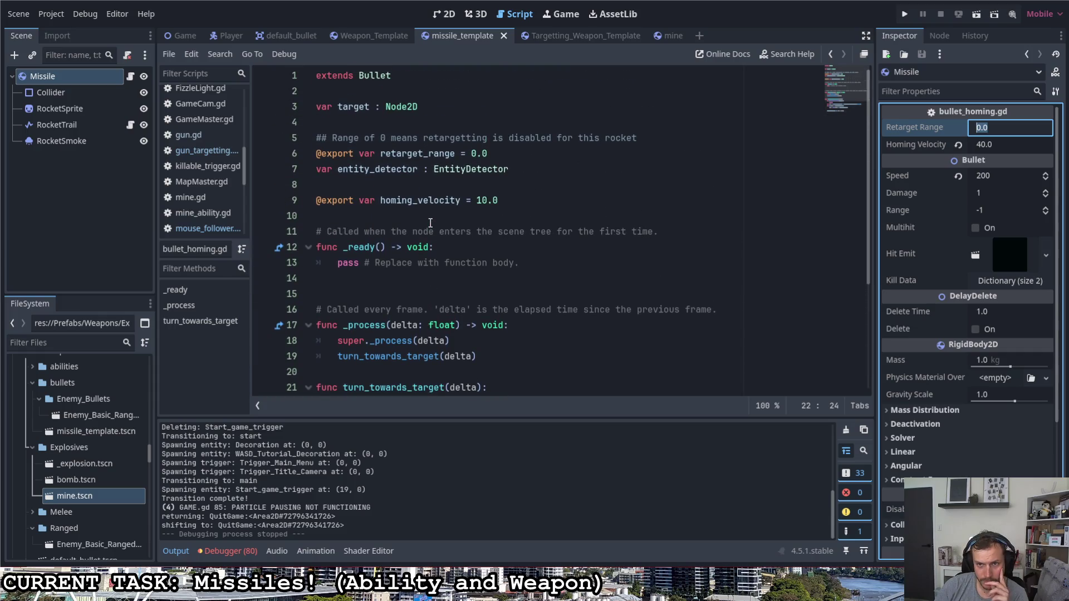
{"action": "scroll", "coordinate": [431, 220], "scroll_direction": "down", "scroll_amount": 3}
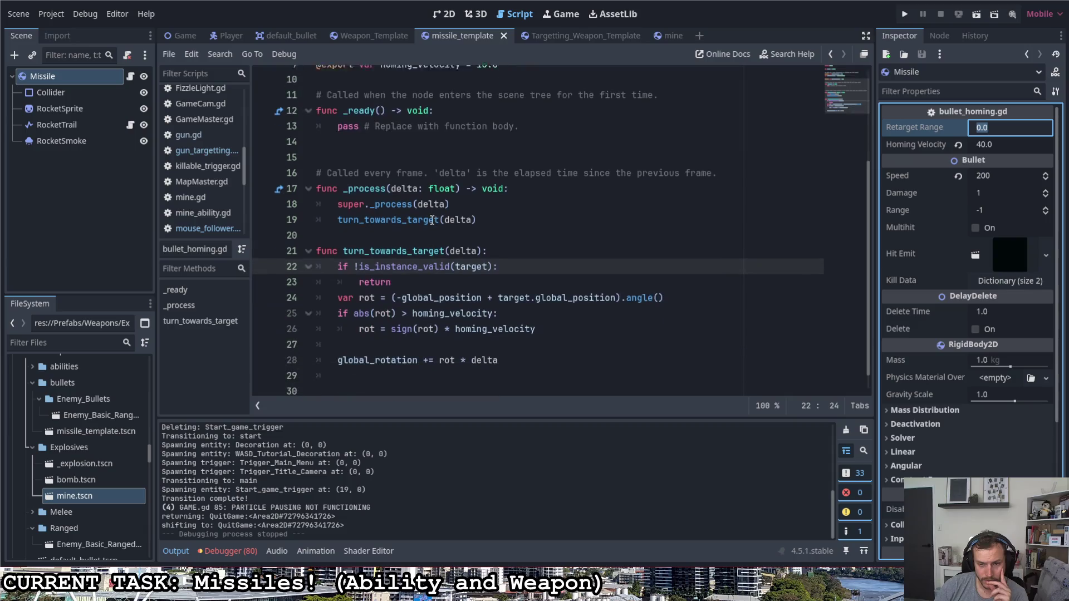
{"action": "mouse_move", "coordinate": [437, 216]}
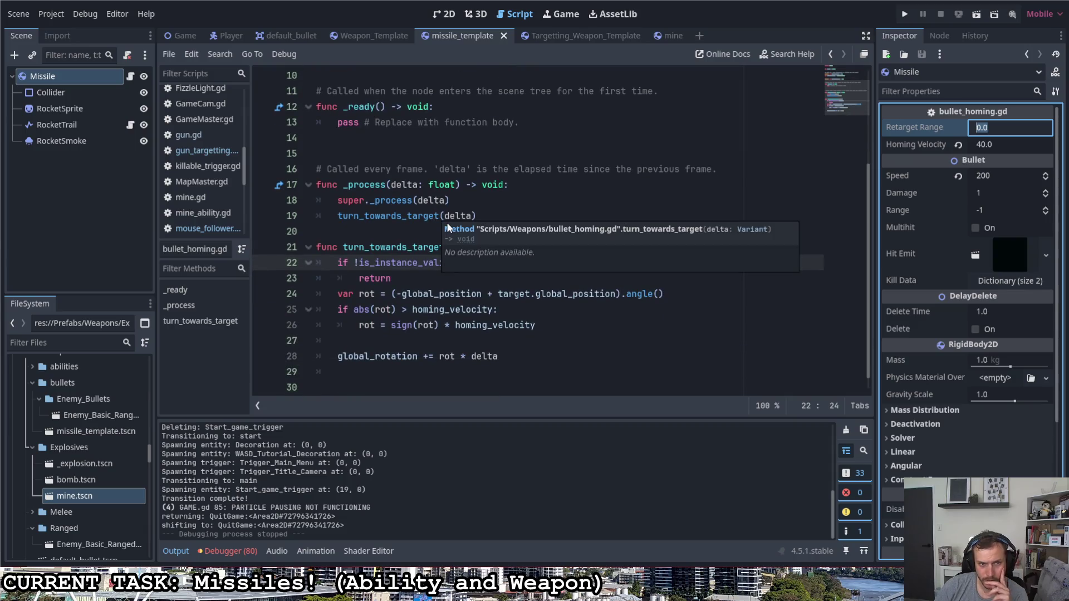
{"action": "scroll", "coordinate": [440, 206], "scroll_direction": "up", "scroll_amount": 3}
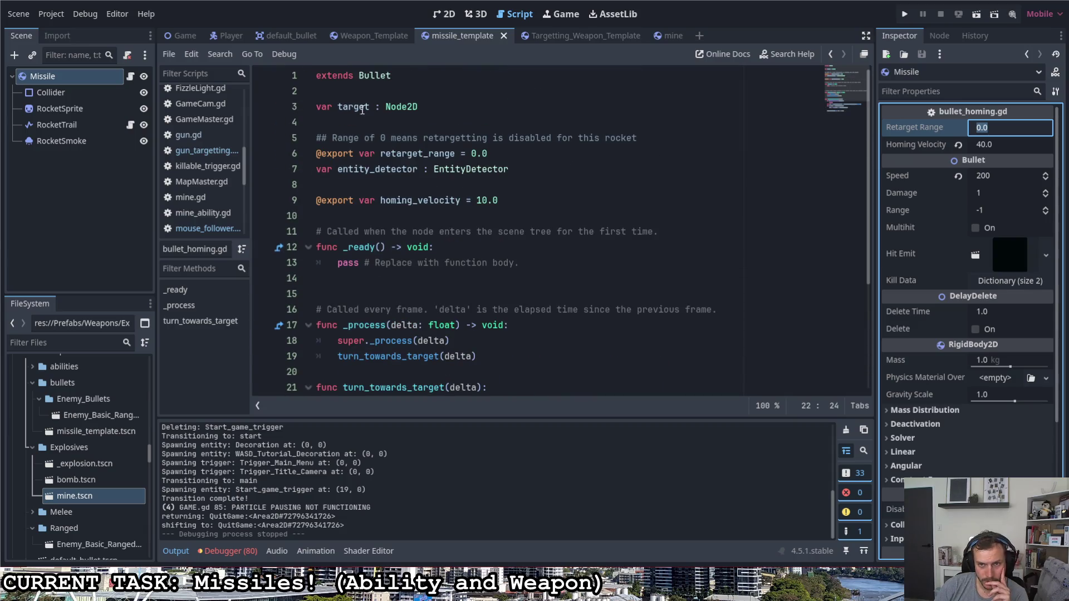
{"action": "left_click", "coordinate": [338, 107]}
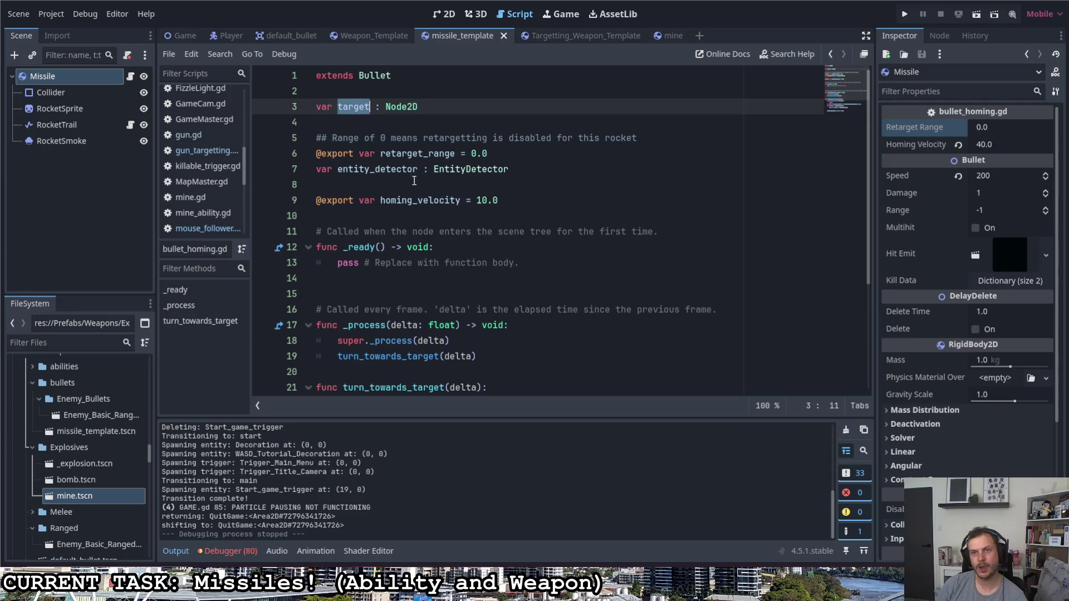
{"action": "left_click", "coordinate": [589, 32]}
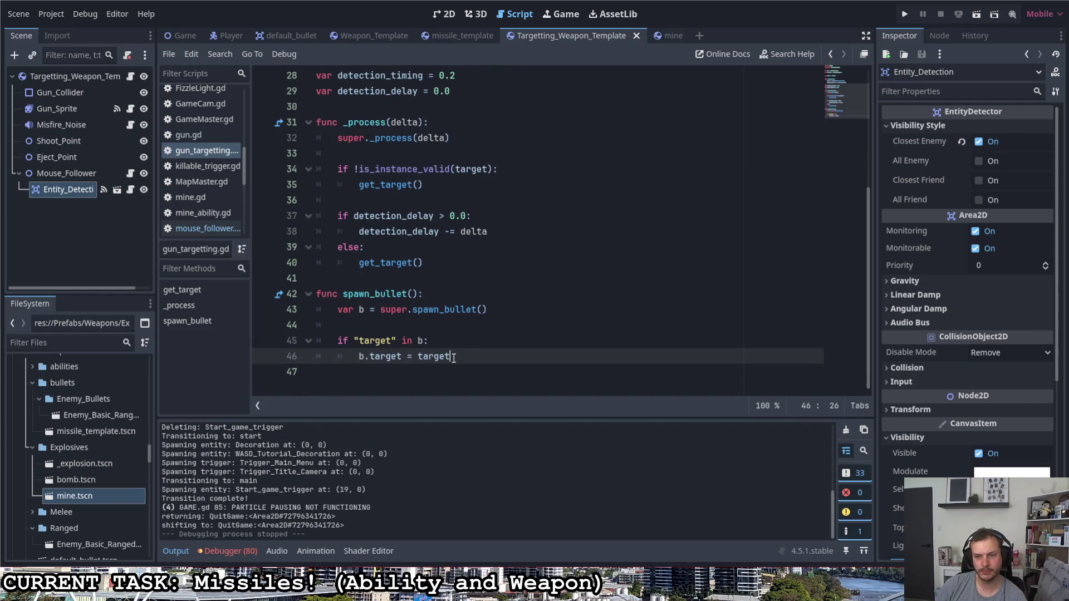
- Save the scene, add a print(b.name) line to spawn_bullet in gun_targetting.gd, and rerun the game
{"action": "left_click", "coordinate": [471, 352]}
{"action": "key", "text": "ctrl+s"}
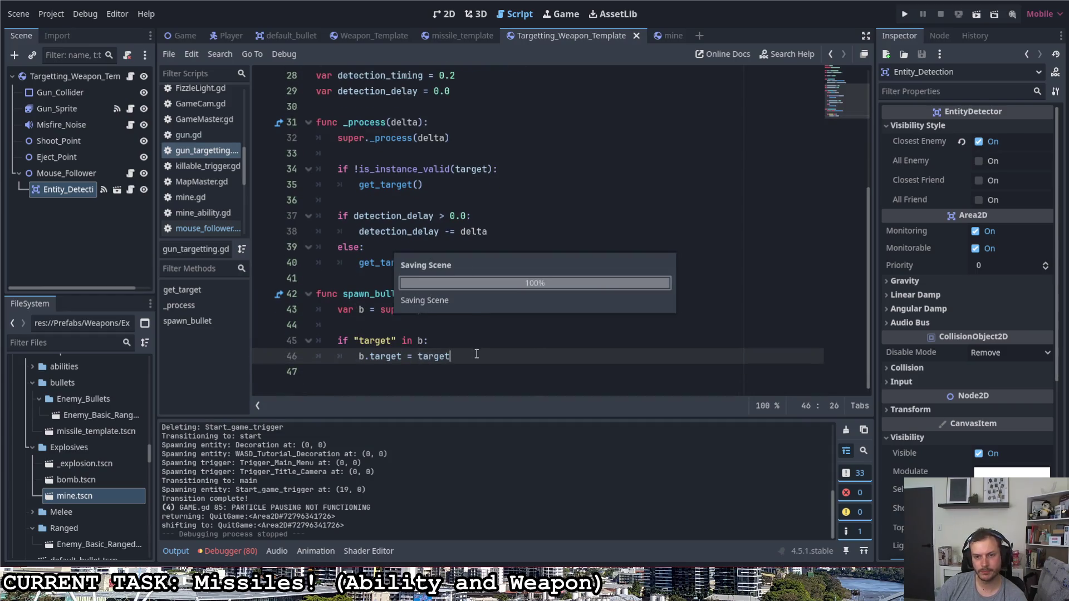
{"action": "left_click", "coordinate": [458, 347]}
{"action": "key", "text": "Return"}
{"action": "type", "text": "print"}
{"action": "key", "text": "BackSpace"}
{"action": "key", "text": "BackSpace"}
{"action": "key", "text": "BackSpace"}
{"action": "key", "text": "BackSpace"}
{"action": "key", "text": "Up"}
{"action": "key", "text": "Return"}
{"action": "key", "text": "Return"}
{"action": "key", "text": "Up"}
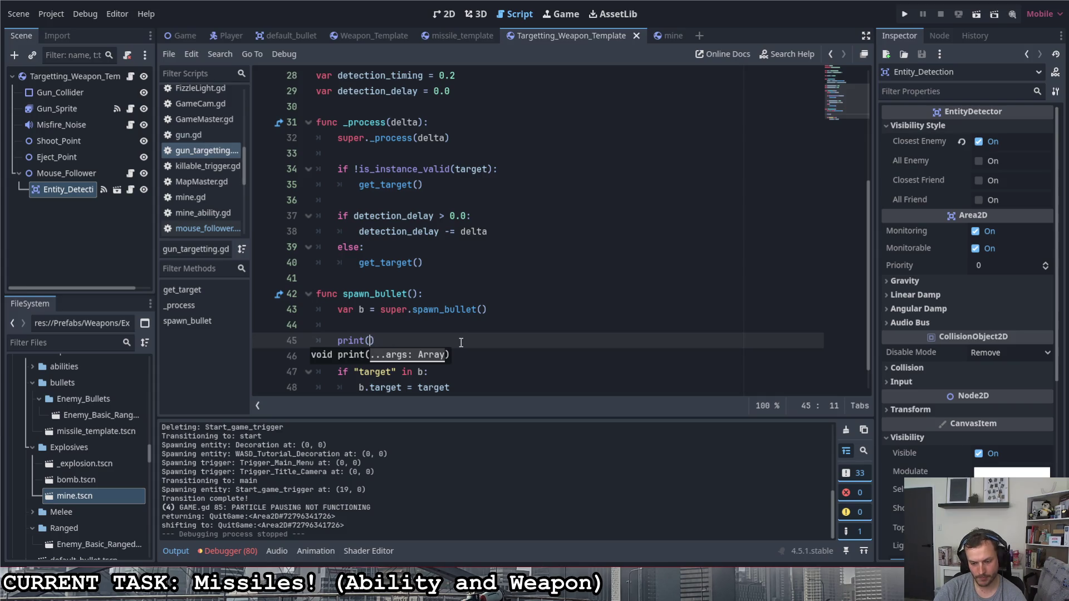
{"action": "type", "text": "b.name"}
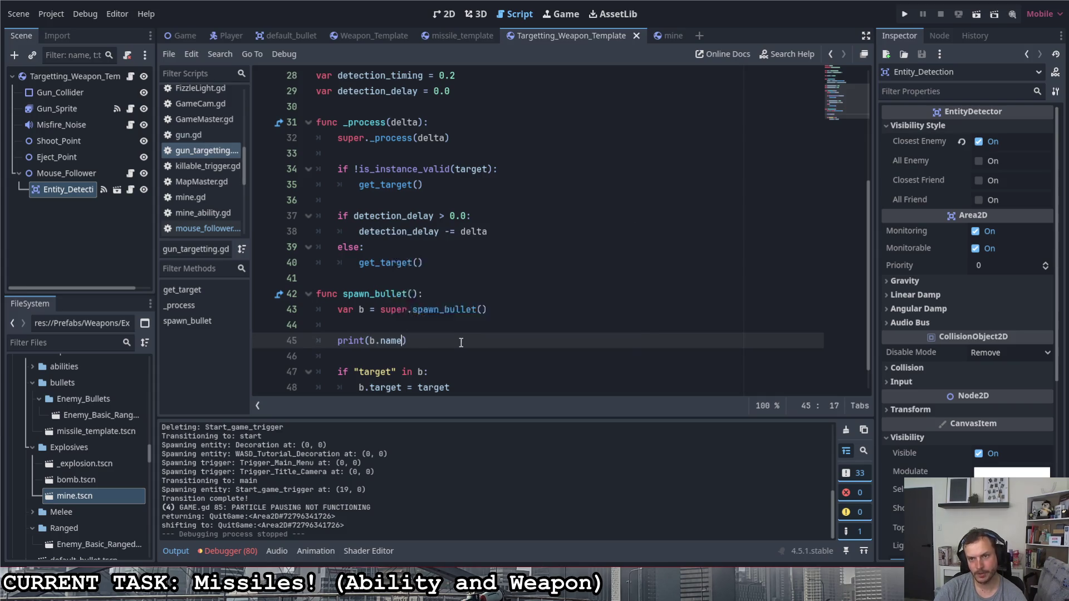
{"action": "left_click", "coordinate": [423, 324]}
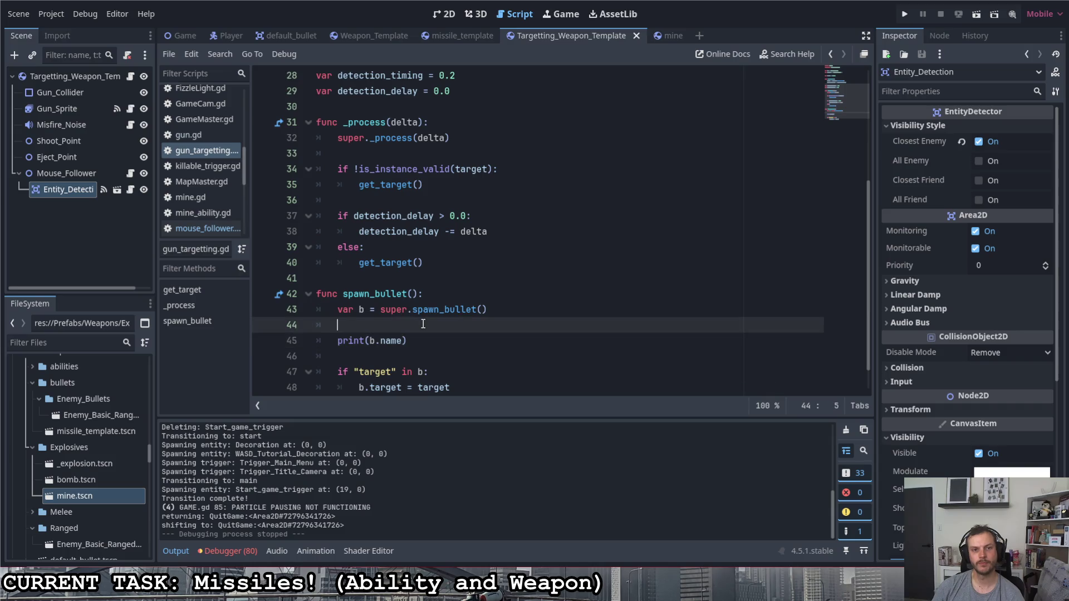
{"action": "left_click", "coordinate": [904, 15]}
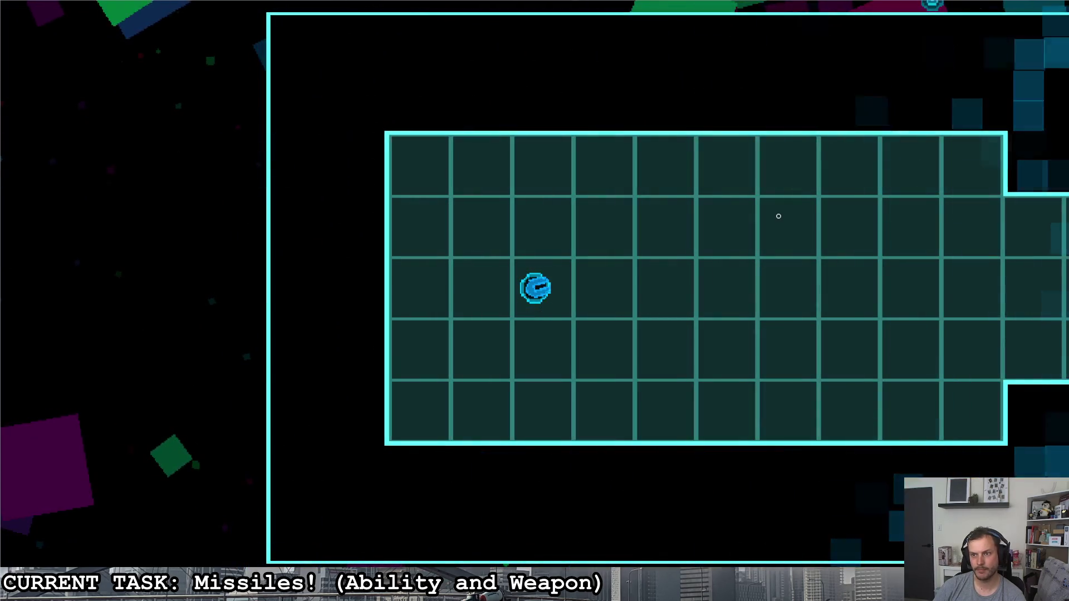
- Fire missiles at the crosshair while moving along the corridor, then quit from the pause menu
{"action": "left_click", "coordinate": [779, 216]}
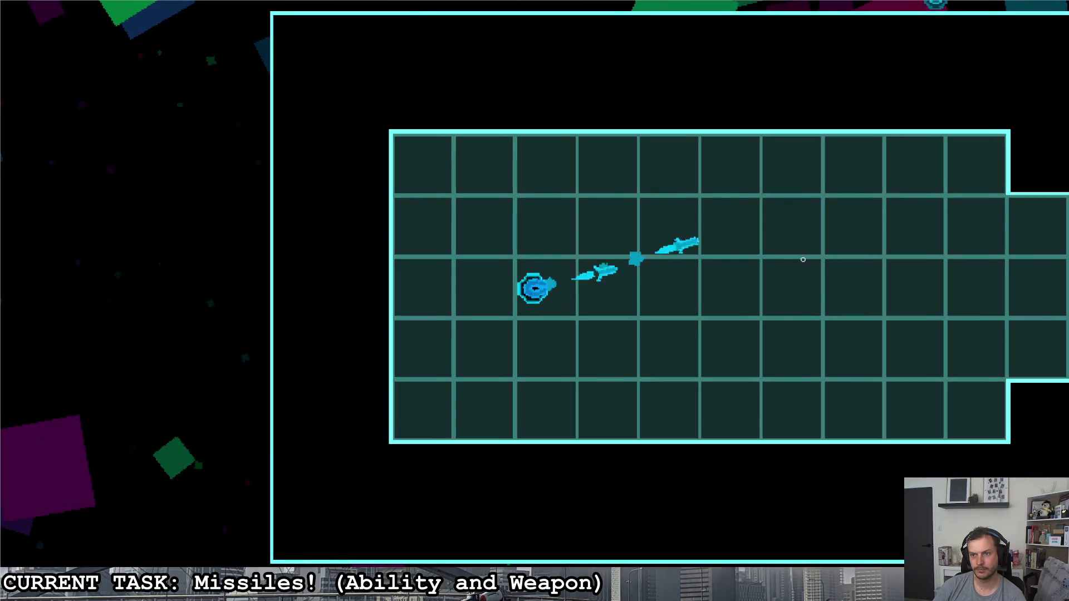
{"action": "key", "text": "s"}
{"action": "key", "text": "d"}
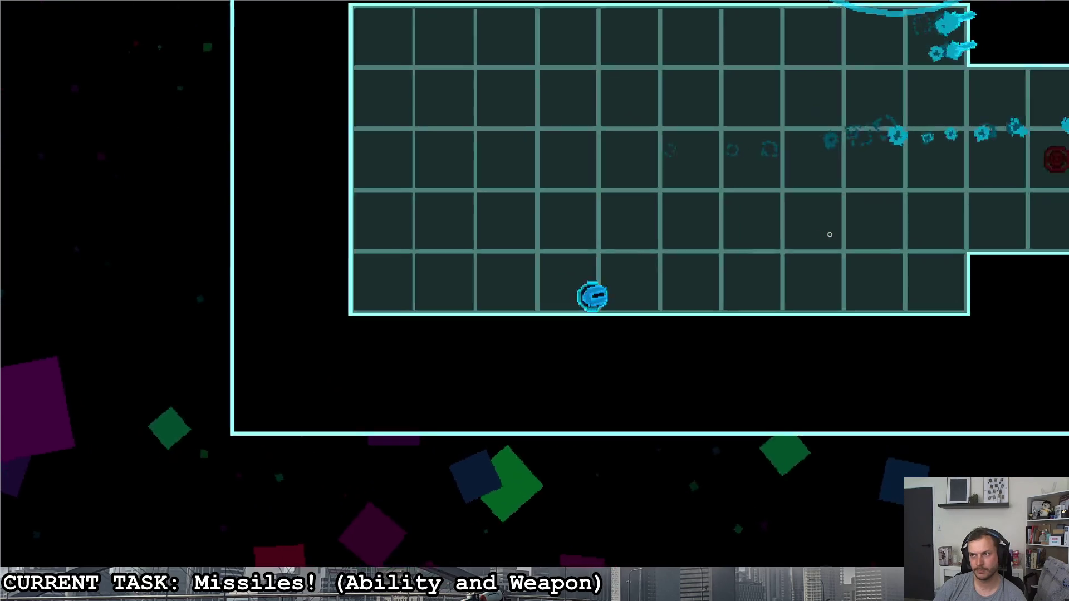
{"action": "key", "text": "w"}
{"action": "key", "text": "d"}
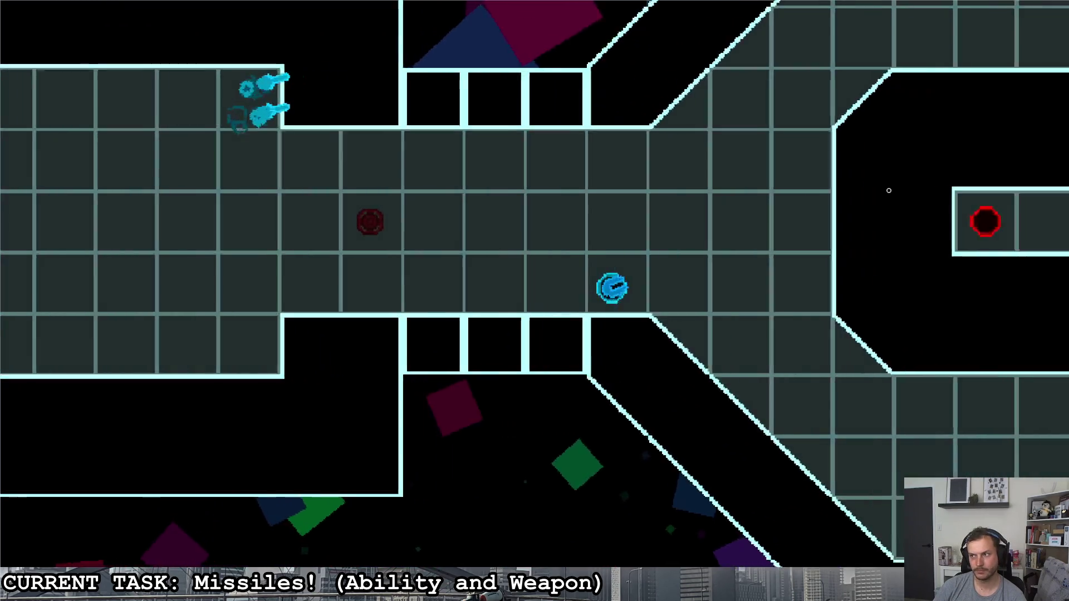
{"action": "left_click", "coordinate": [919, 220]}
{"action": "key", "text": "Escape"}
{"action": "key", "text": "d"}
{"action": "key", "text": "space"}
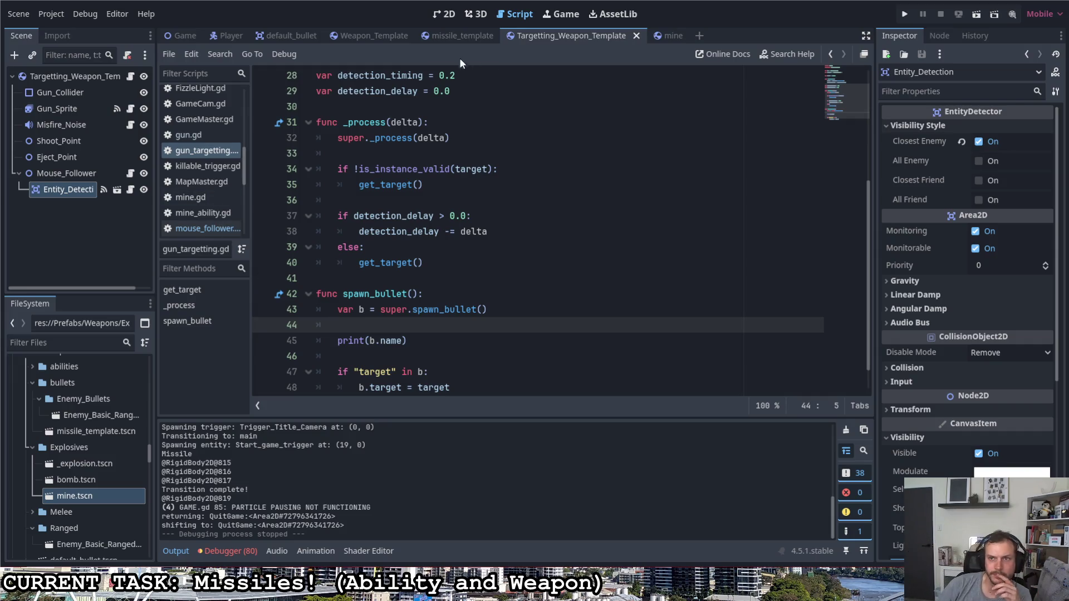
- Scroll through bullet_homing.gd, checking is_instance_valid's docs and the turn_towards_target rotation code
{"action": "left_click", "coordinate": [473, 36]}
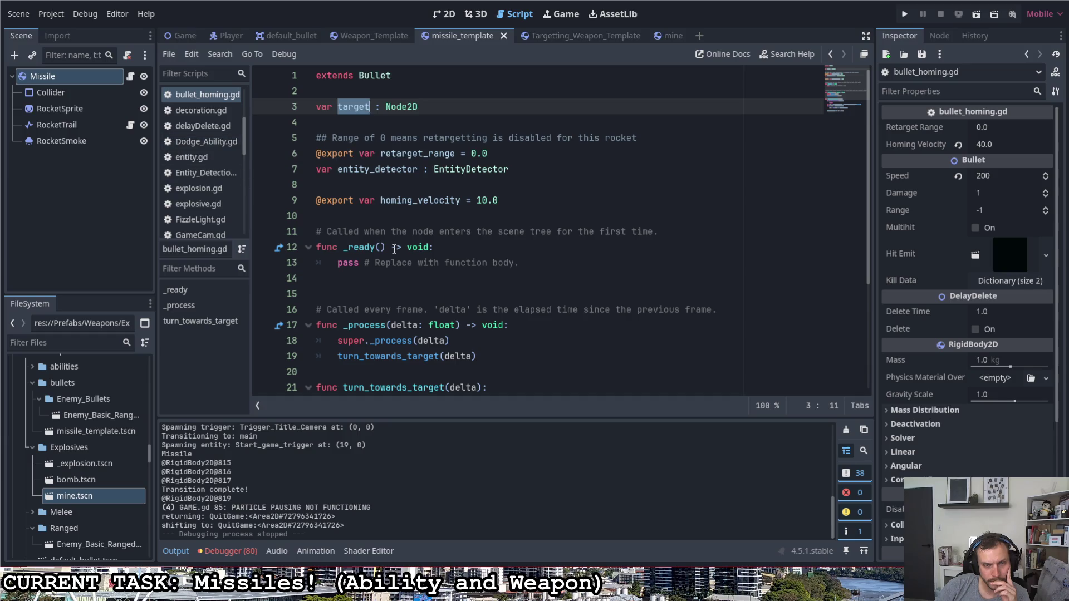
{"action": "scroll", "coordinate": [398, 246], "scroll_direction": "down", "scroll_amount": 3}
{"action": "mouse_move", "coordinate": [398, 245]}
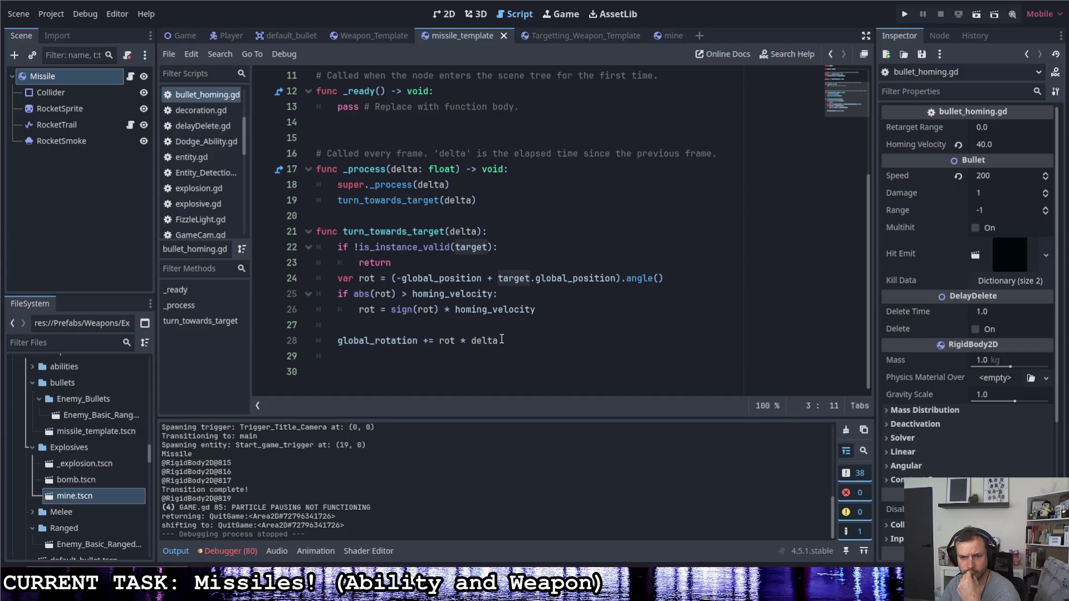
{"action": "scroll", "coordinate": [492, 350], "scroll_direction": "up", "scroll_amount": 3}
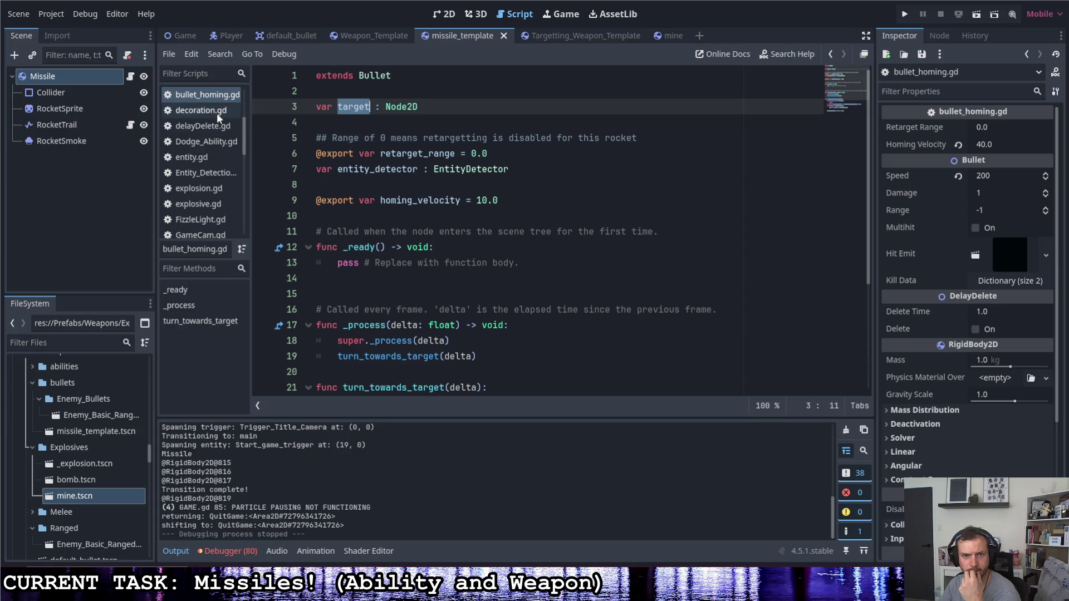
{"action": "scroll", "coordinate": [78, 460], "scroll_direction": "down", "scroll_amount": 5}
{"action": "scroll", "coordinate": [78, 461], "scroll_direction": "up", "scroll_amount": 8}
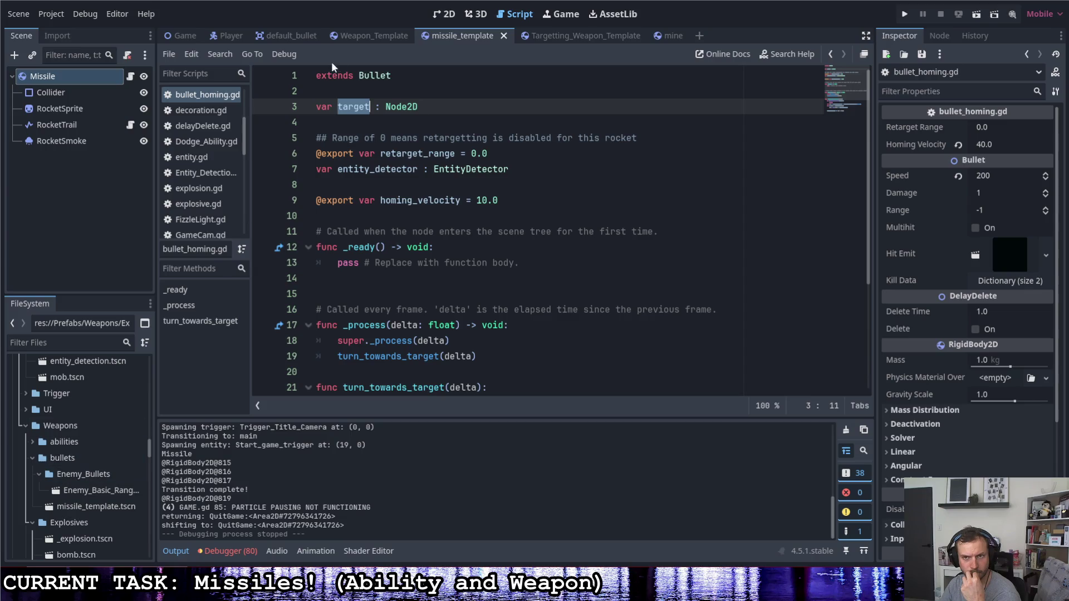
{"action": "right_click", "coordinate": [381, 75]}
{"action": "left_click", "coordinate": [421, 284]}
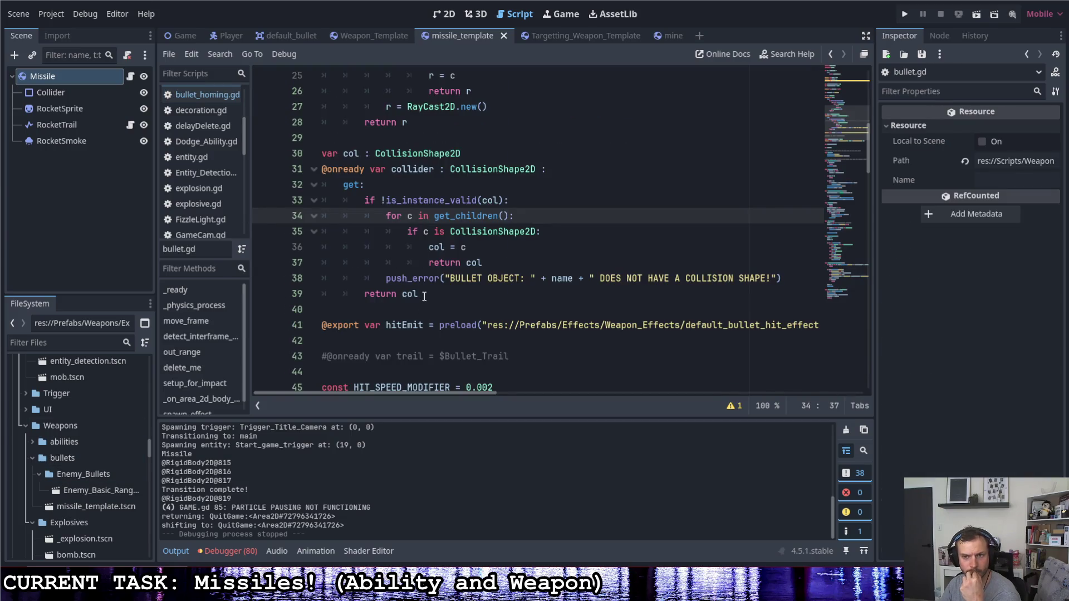
{"action": "scroll", "coordinate": [440, 278], "scroll_direction": "up", "scroll_amount": 8}
{"action": "left_click", "coordinate": [425, 92]}
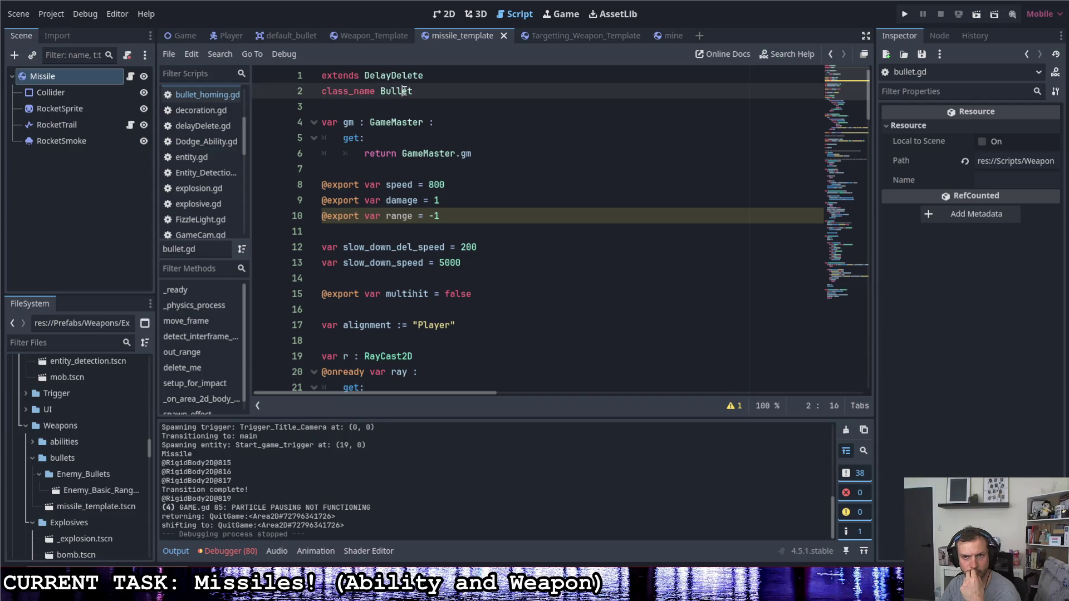
{"action": "left_click", "coordinate": [427, 75]}
{"action": "mouse_move", "coordinate": [427, 75]}
{"action": "left_mouse_down"}
{"action": "mouse_move", "coordinate": [365, 75]}
{"action": "mouse_move", "coordinate": [412, 92]}
{"action": "mouse_move", "coordinate": [383, 98]}
{"action": "left_mouse_up"}
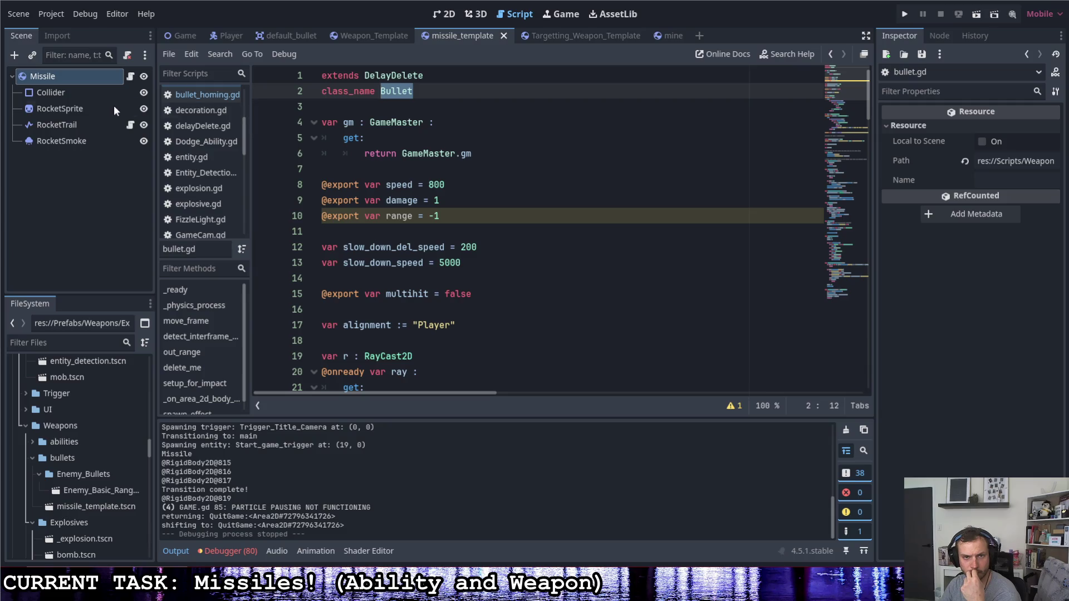
{"action": "left_click", "coordinate": [129, 76]}
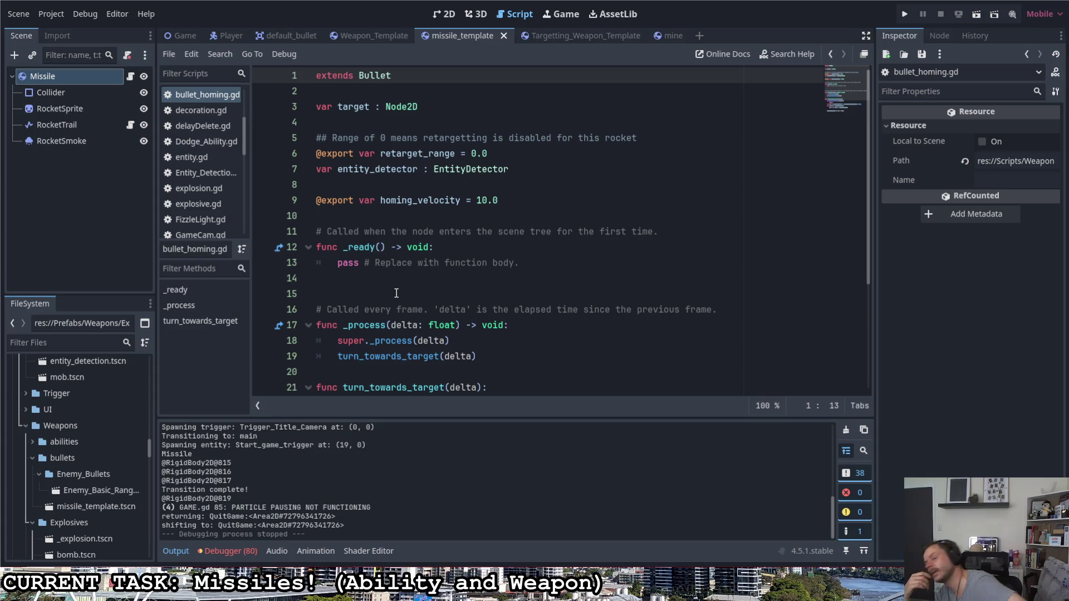
{"action": "left_click", "coordinate": [423, 92]}
{"action": "left_click", "coordinate": [432, 77]}
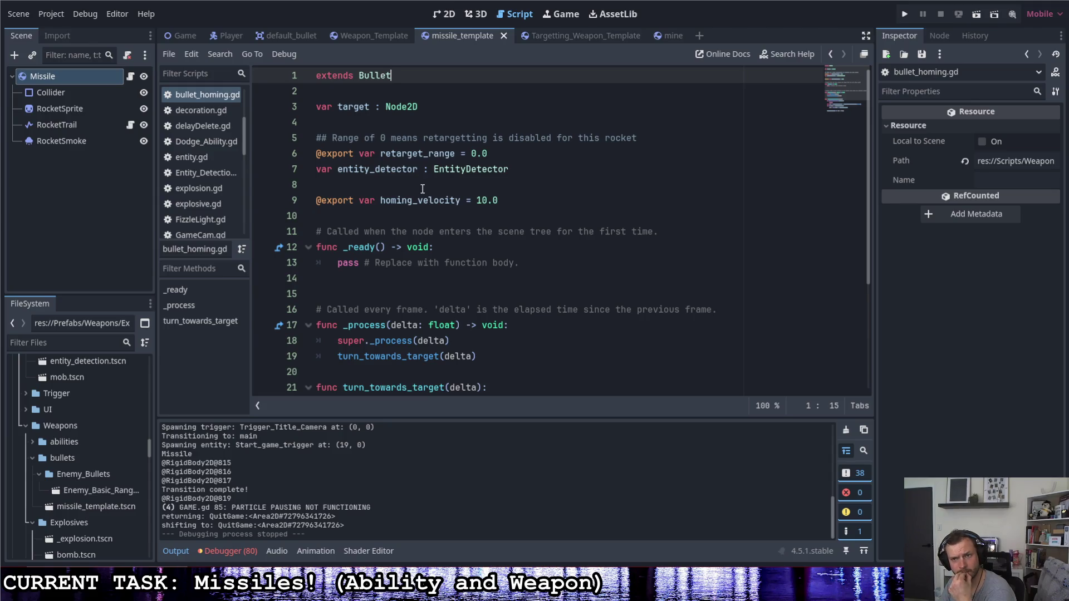
{"action": "scroll", "coordinate": [420, 184], "scroll_direction": "down", "scroll_amount": 2}
{"action": "scroll", "coordinate": [419, 184], "scroll_direction": "up", "scroll_amount": 1}
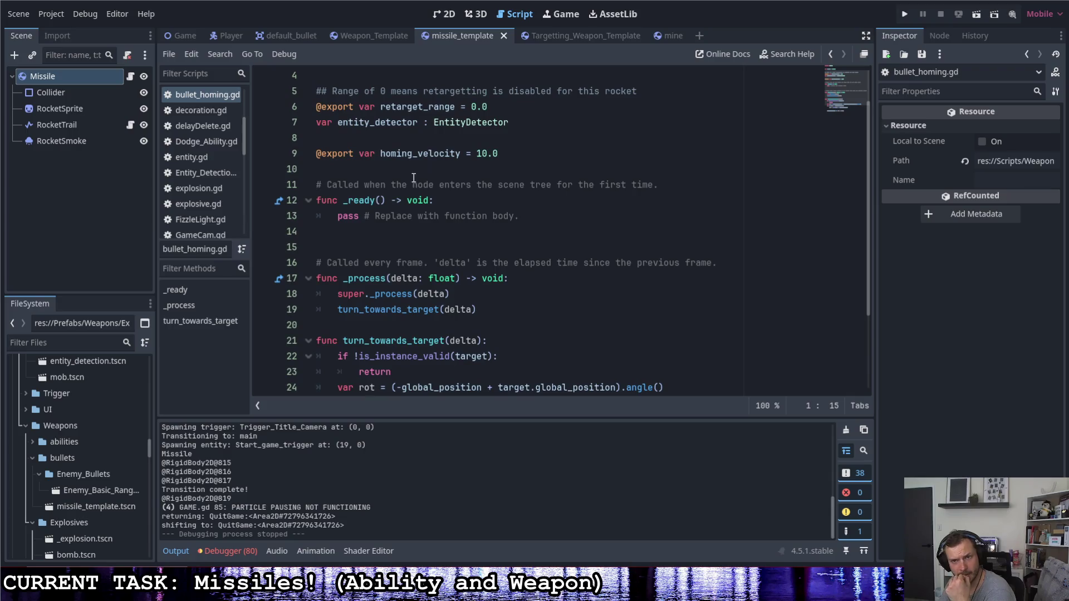
{"action": "scroll", "coordinate": [406, 170], "scroll_direction": "down", "scroll_amount": 3}
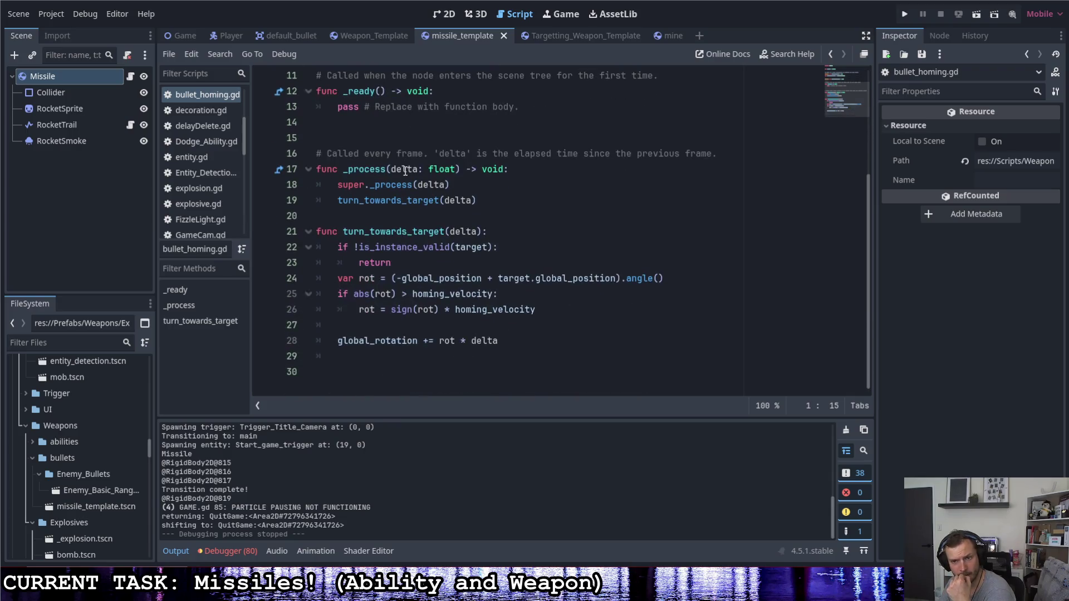
{"action": "scroll", "coordinate": [404, 168], "scroll_direction": "up", "scroll_amount": 4}
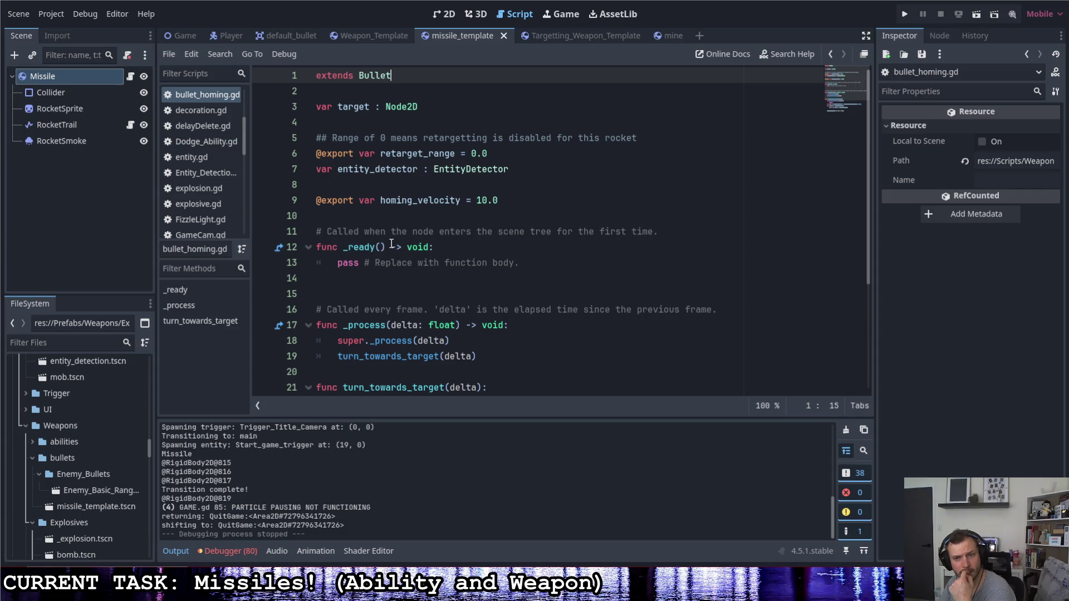
{"action": "scroll", "coordinate": [391, 243], "scroll_direction": "down", "scroll_amount": 3}
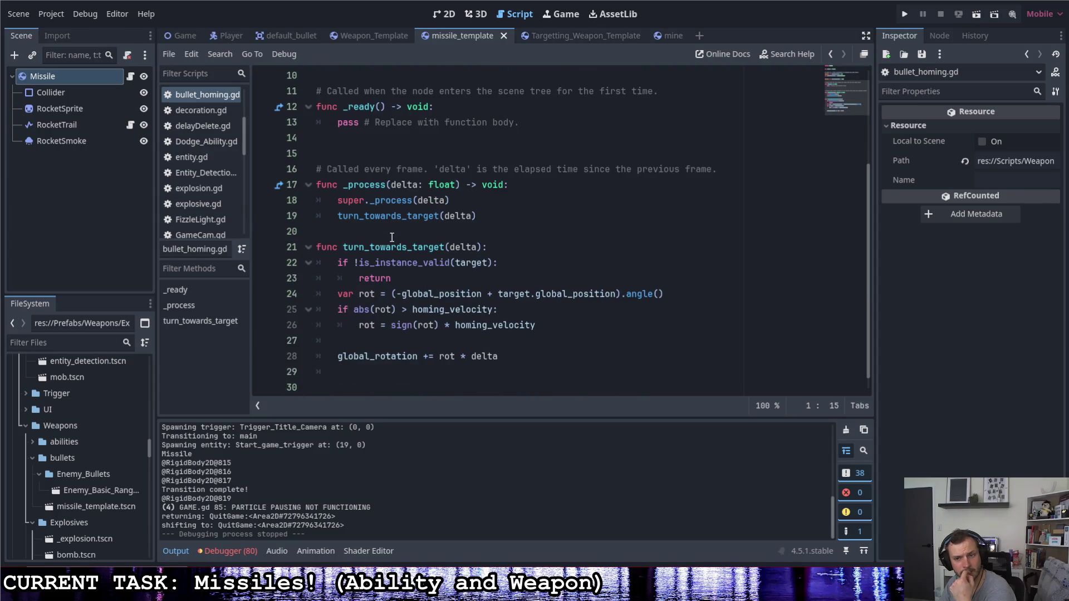